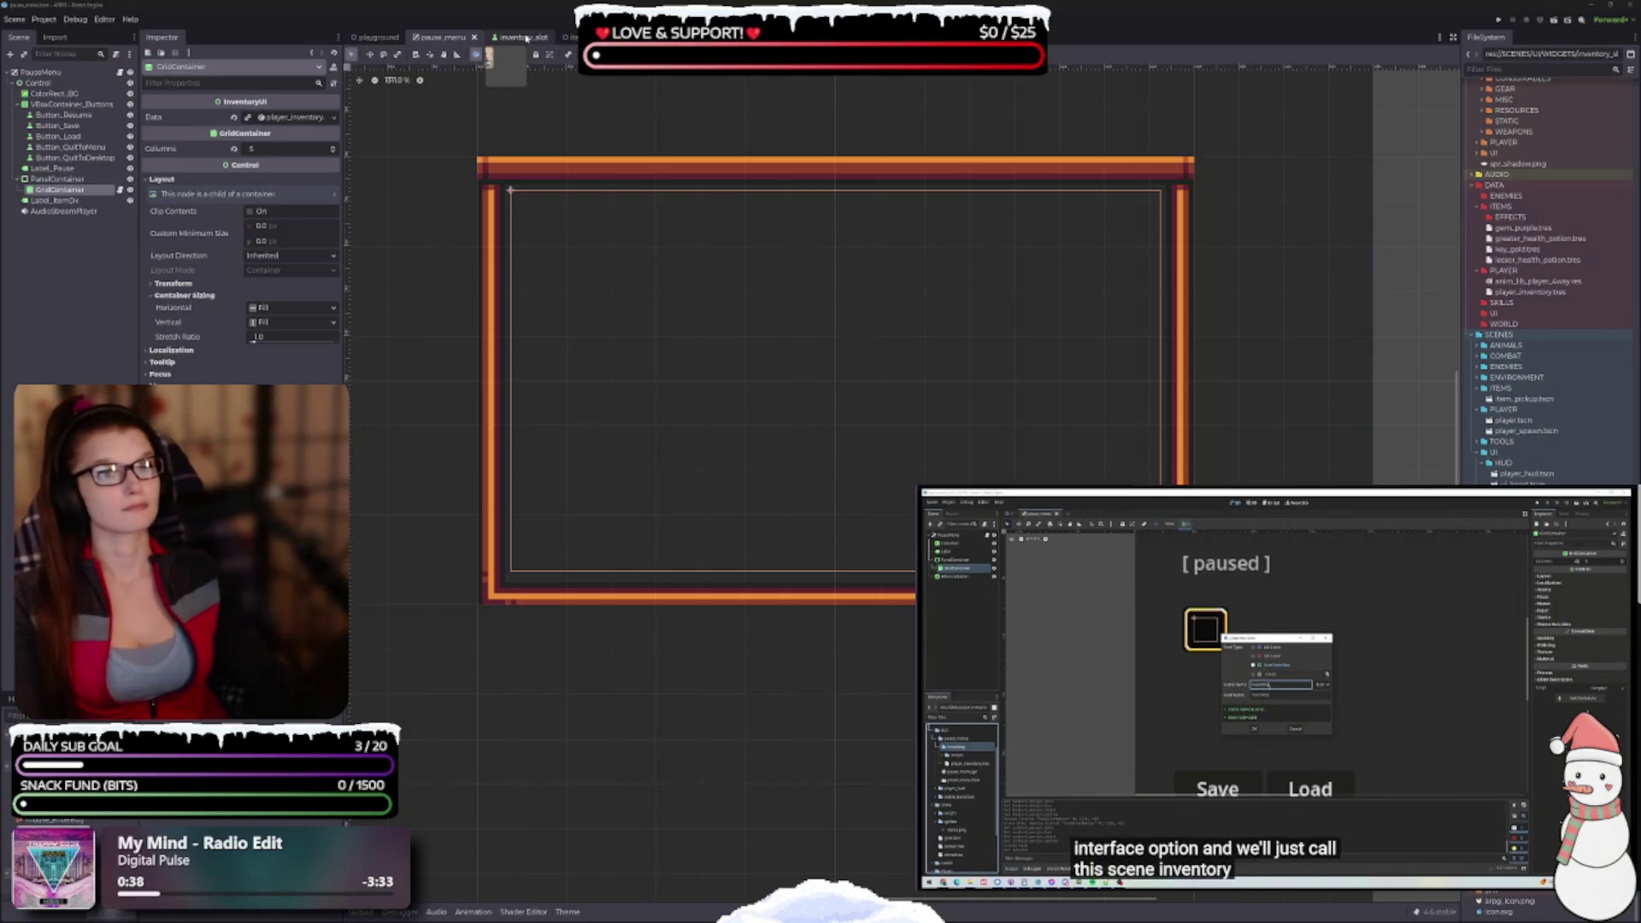
Switch to the inventory_slot scene and select its InventorySlot root button node
left_click(525, 38)
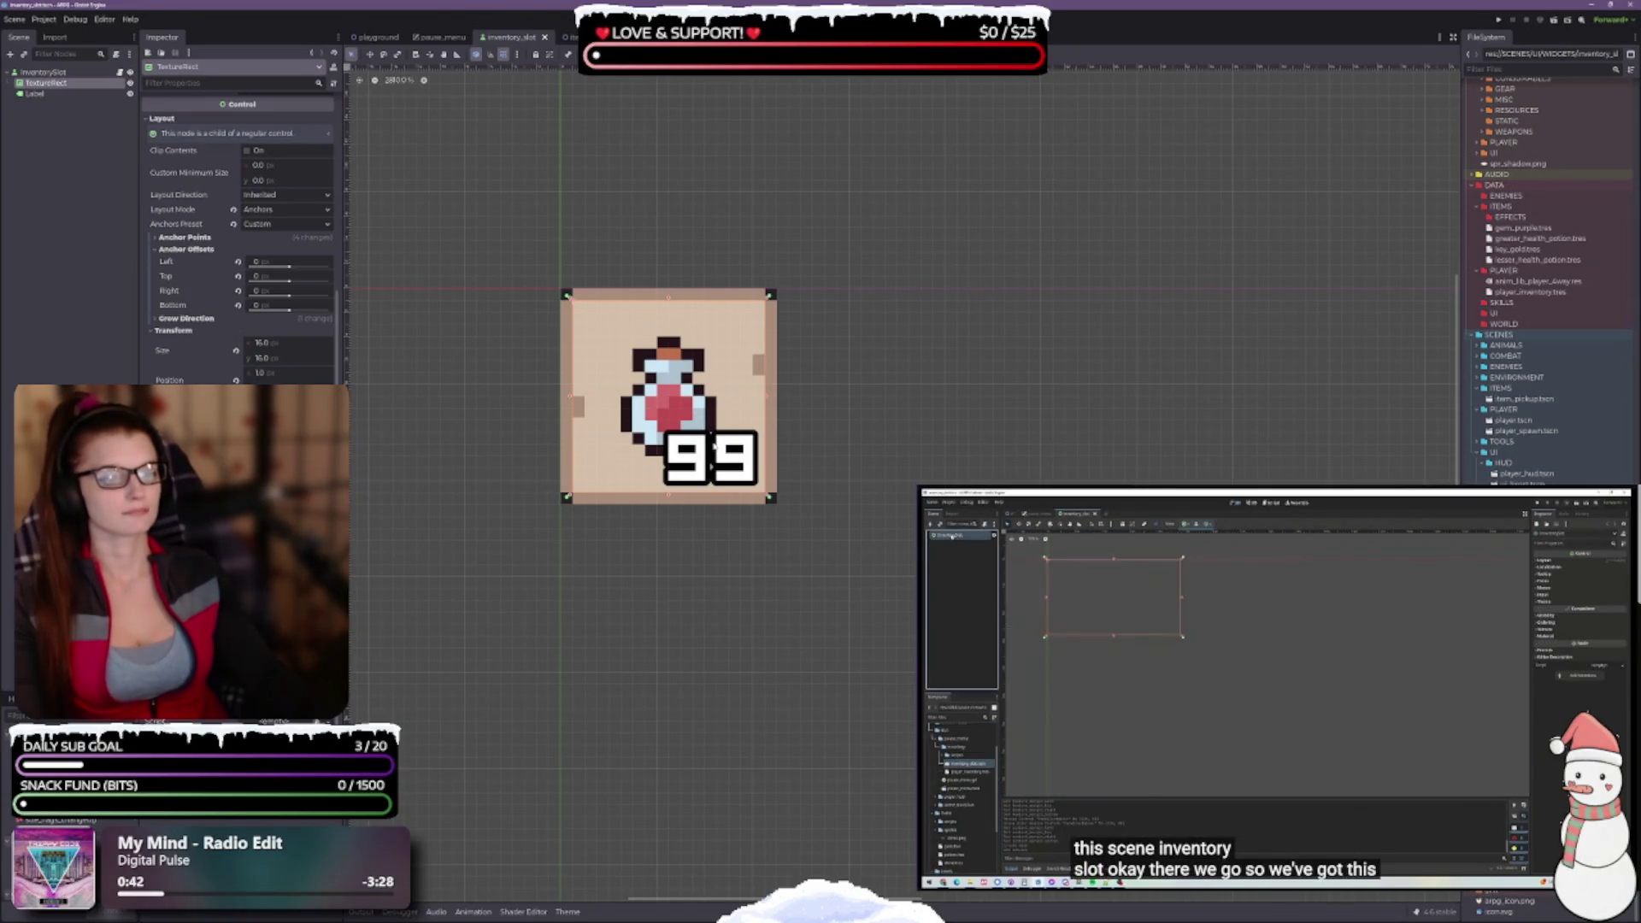
scroll(693, 412, "down", 1)
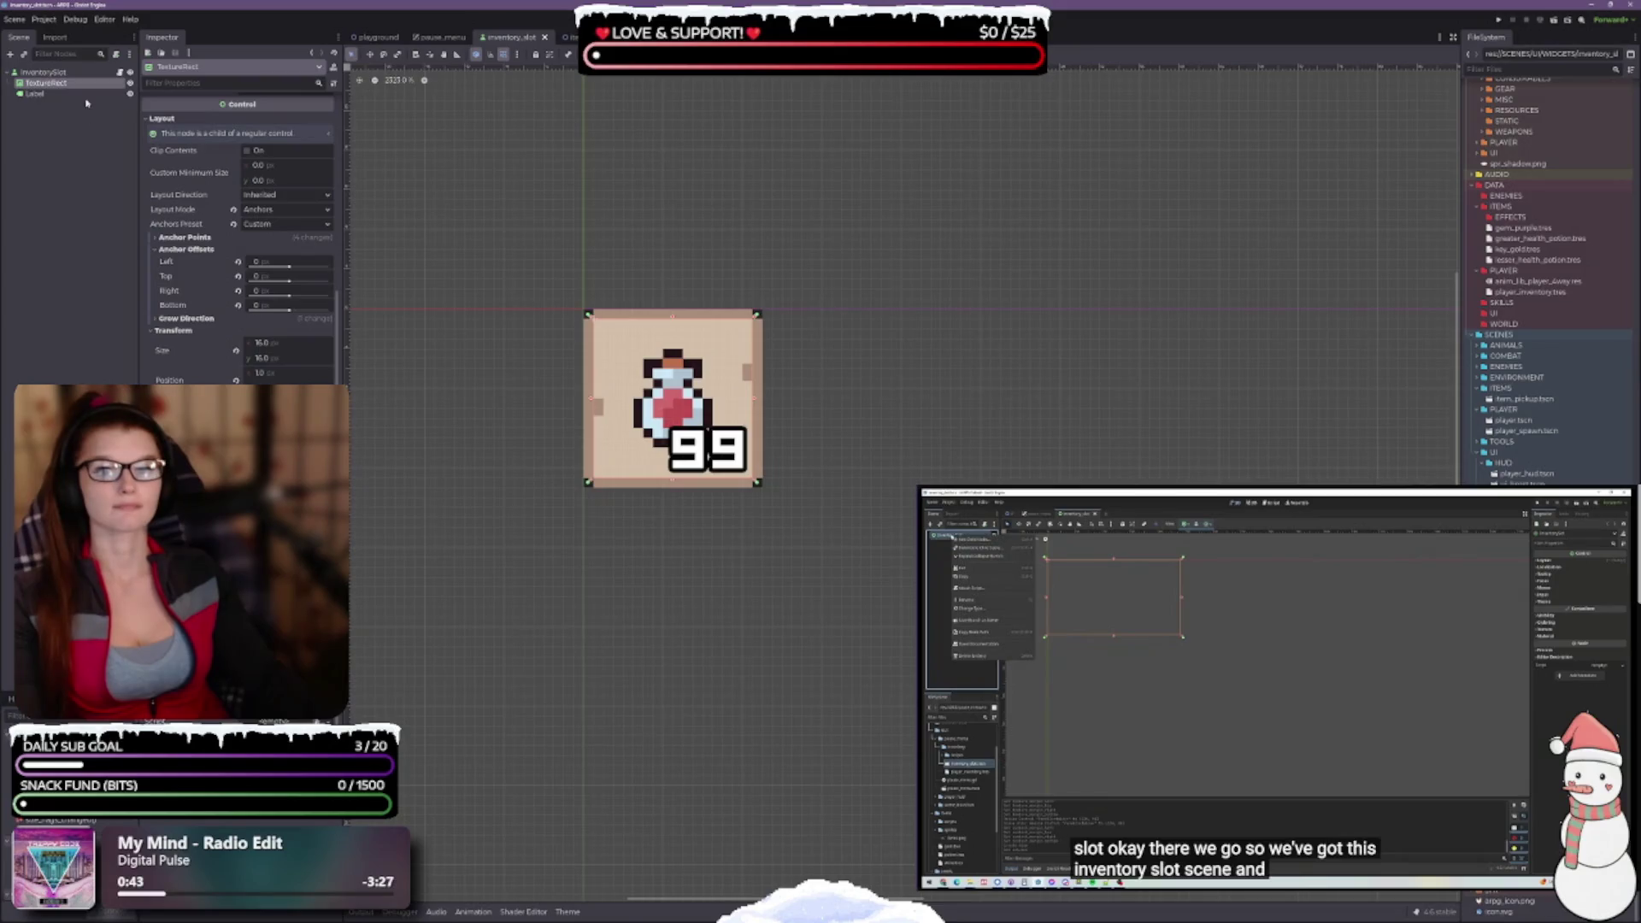
left_click(65, 71)
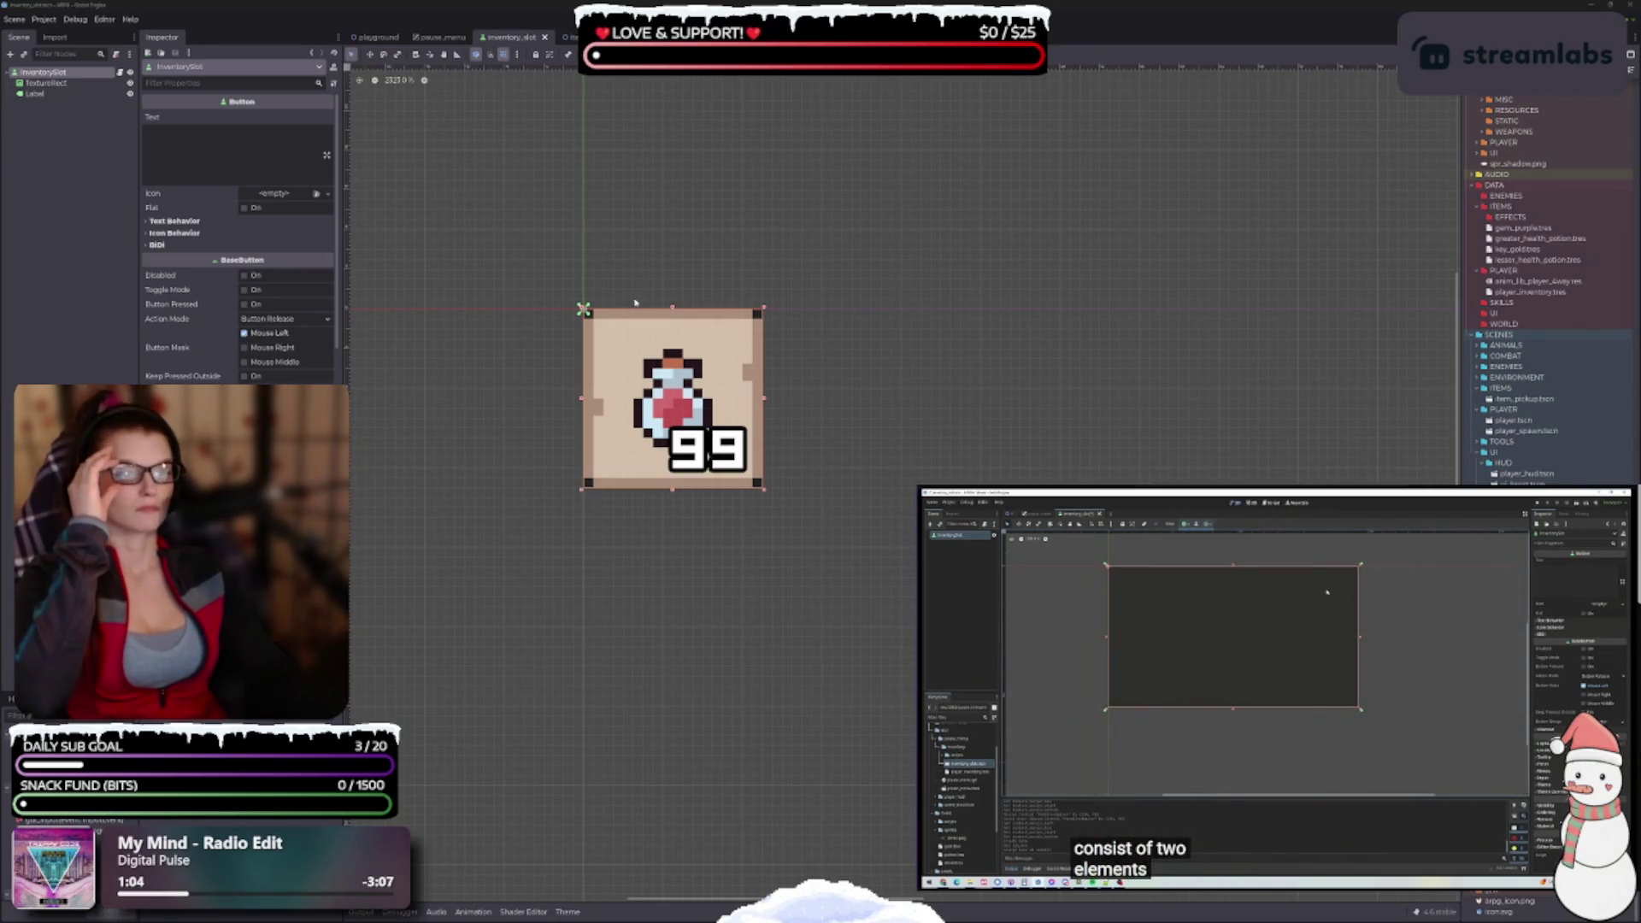
scroll(645, 342, "up", 3)
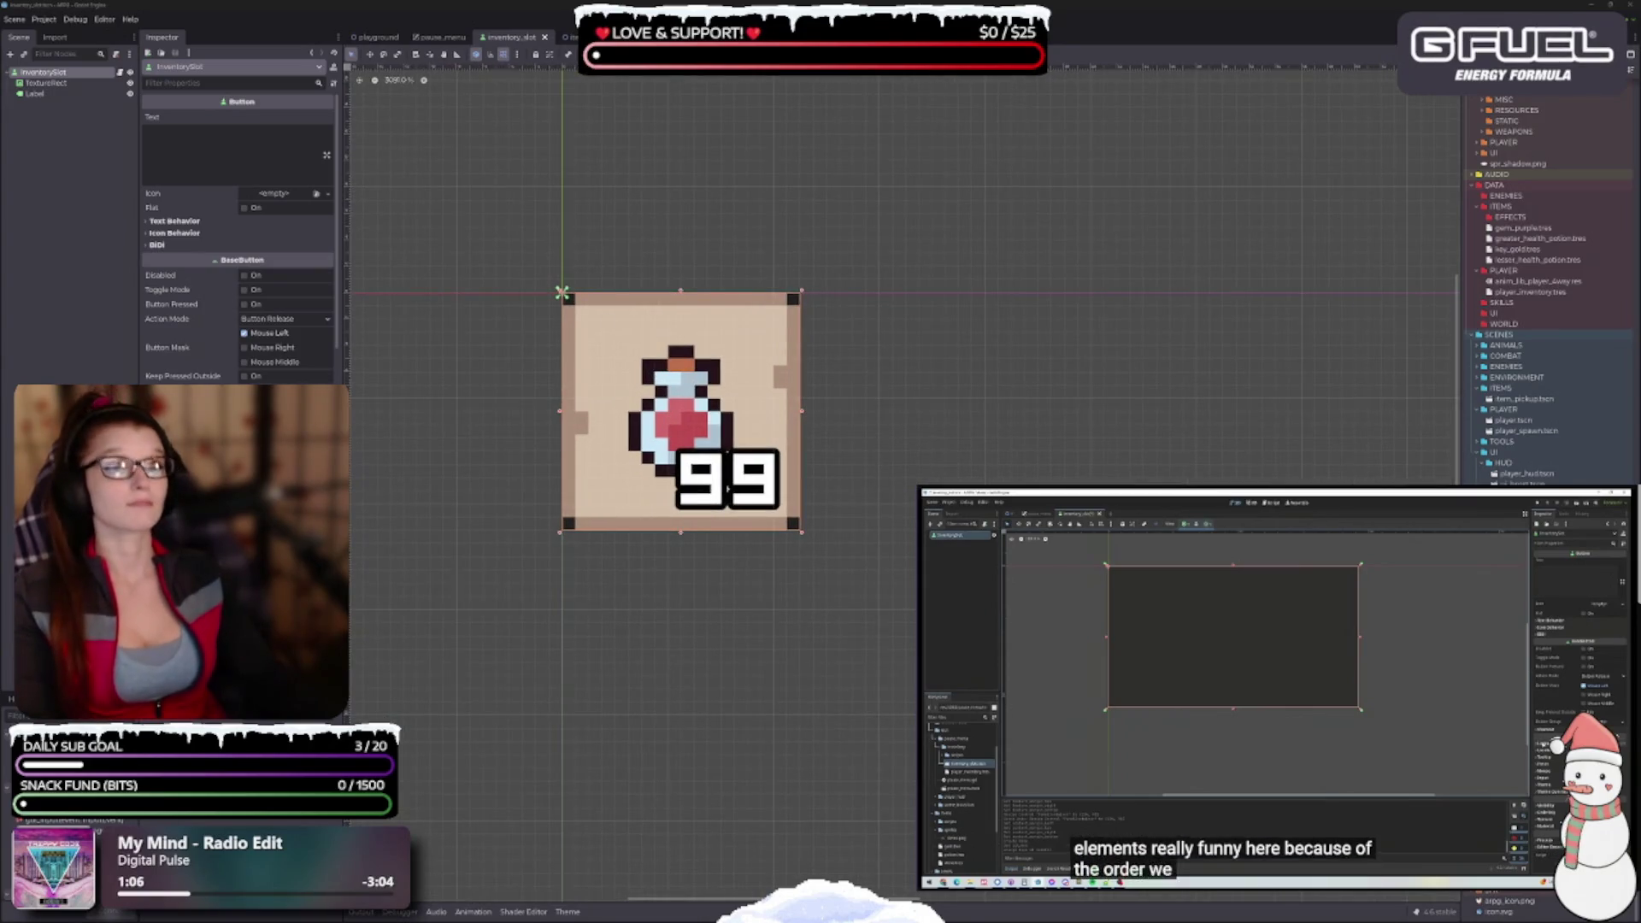
Narrow the InventorySlot from its right side and turn on grid snapping with Shift+G
left_click(1284, 660)
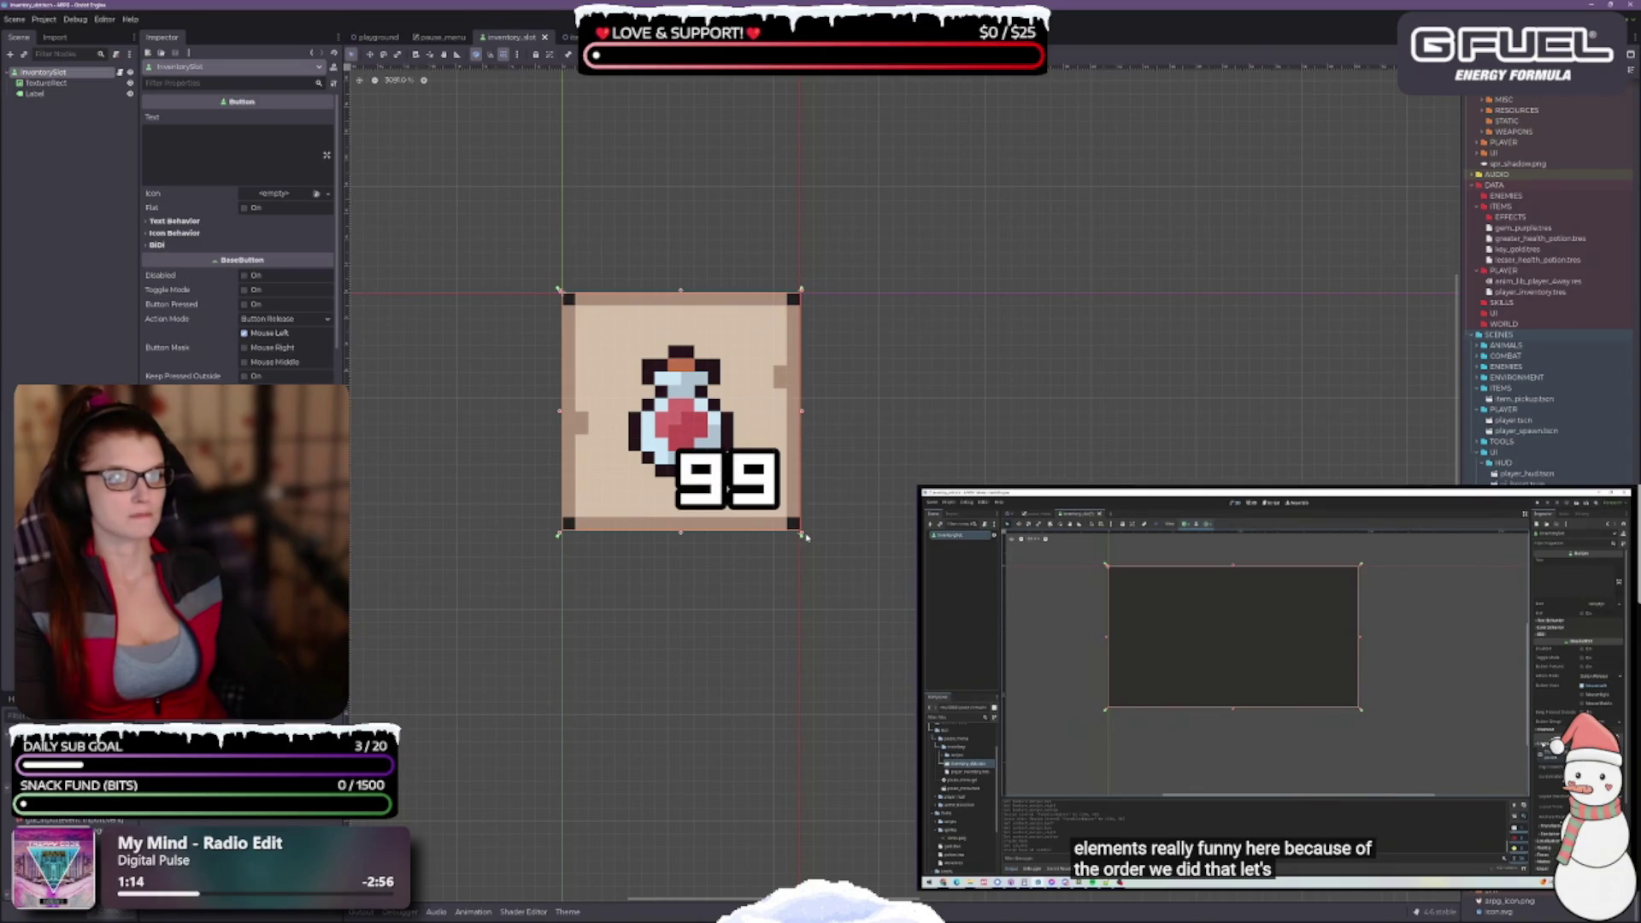
scroll(769, 530, "up", 4)
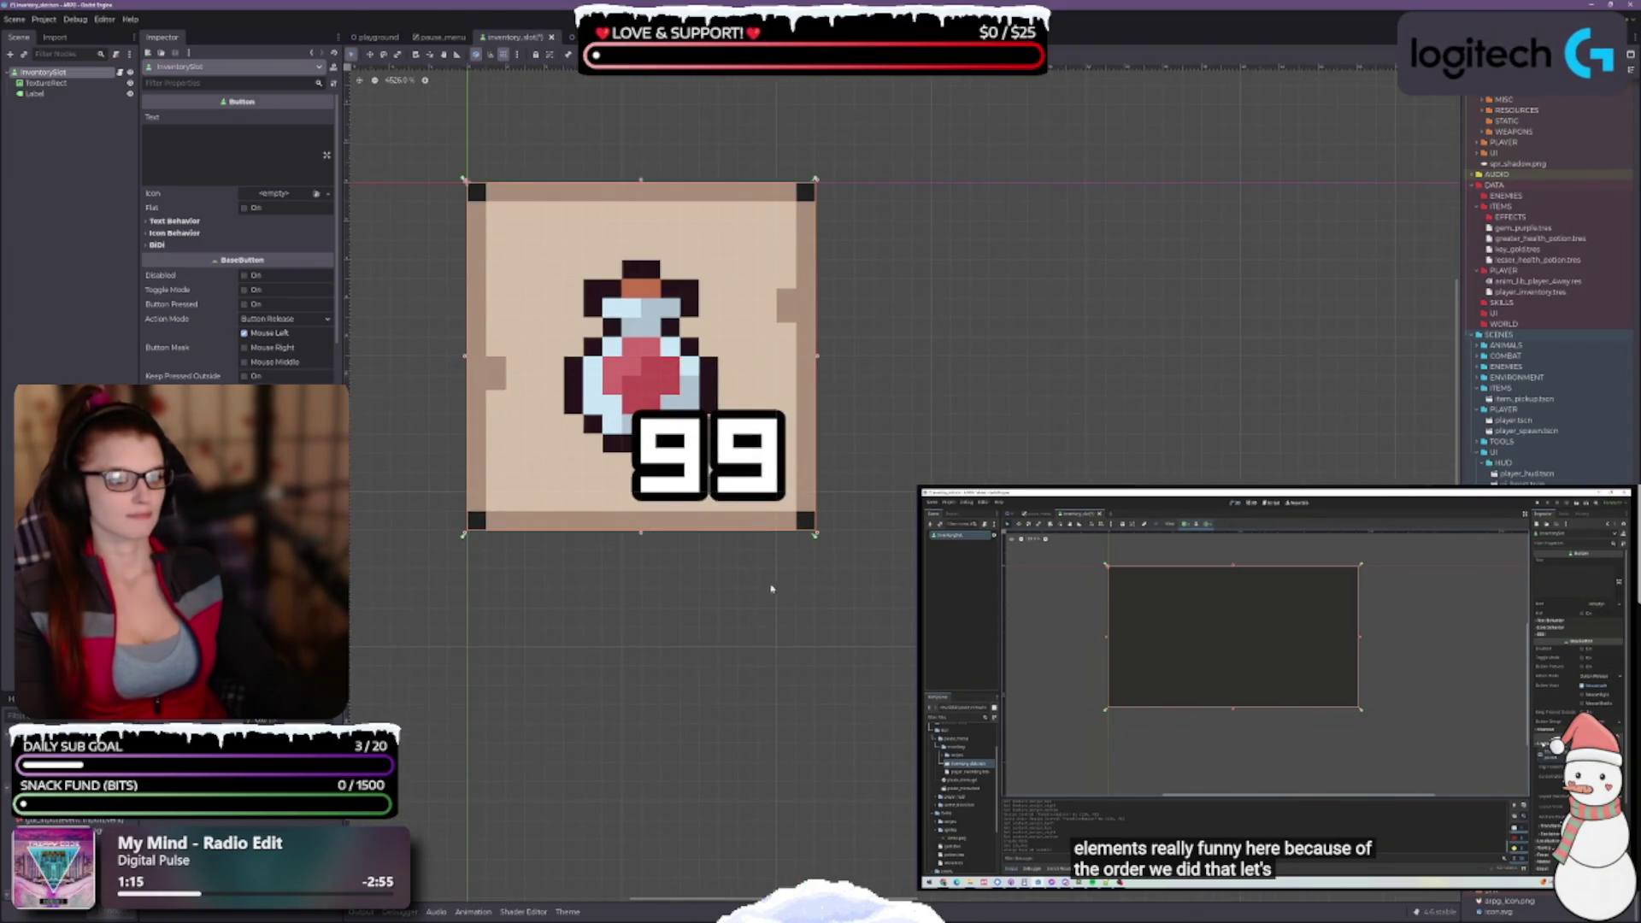
scroll(776, 584, "up", 2)
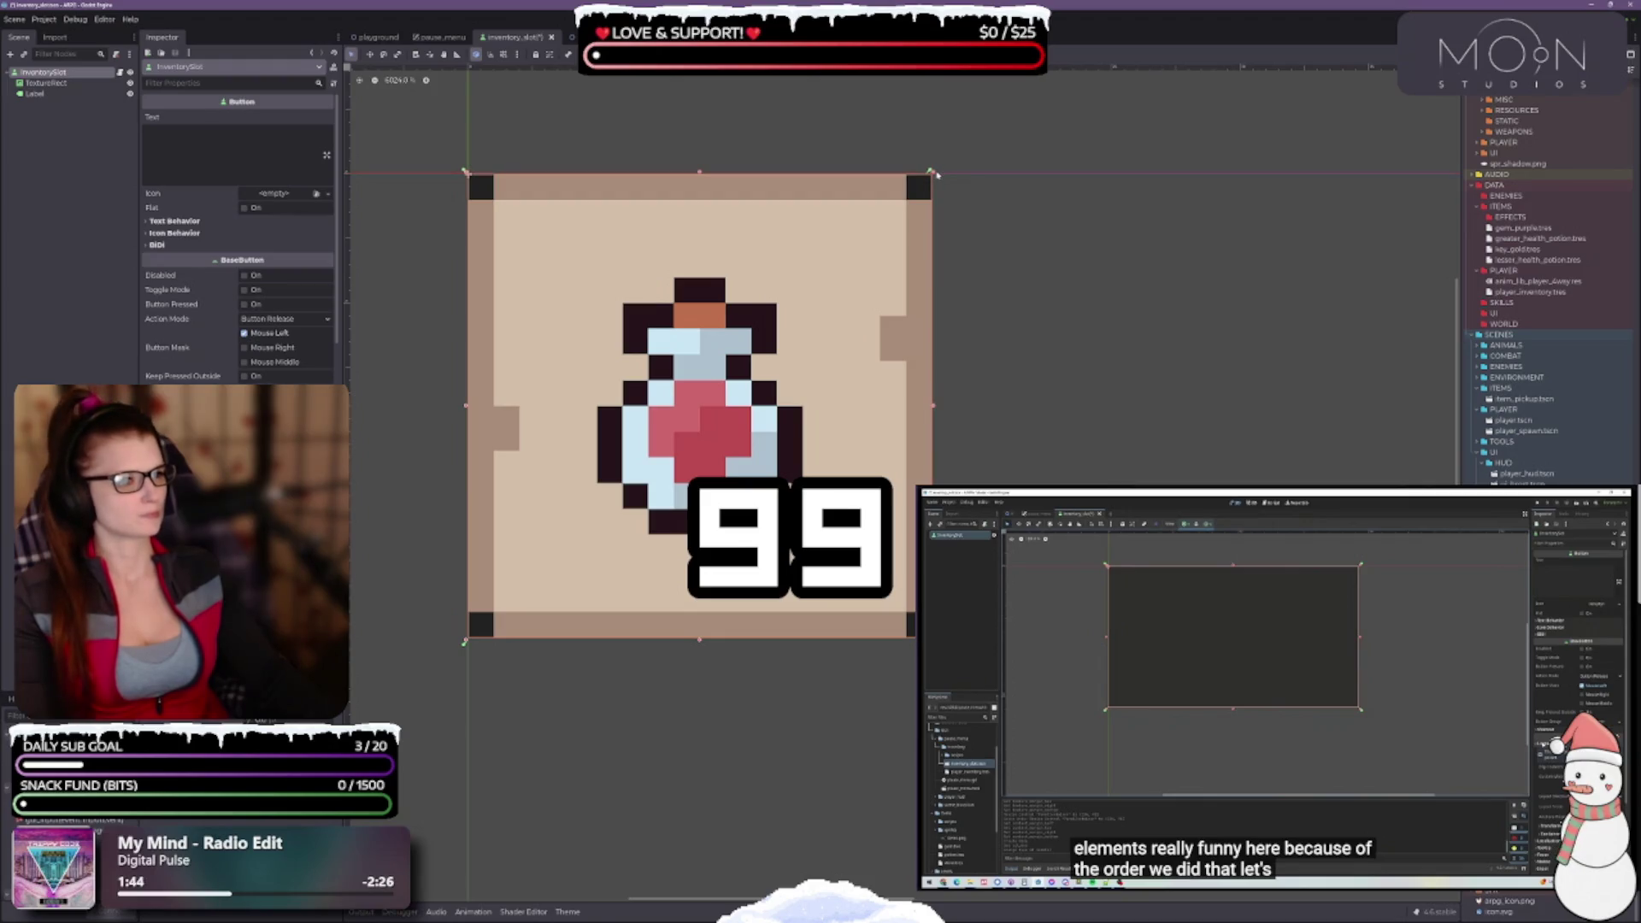
mouse_move(937, 174)
left_mouse_down()
mouse_move(916, 172)
mouse_move(930, 172)
left_mouse_up()
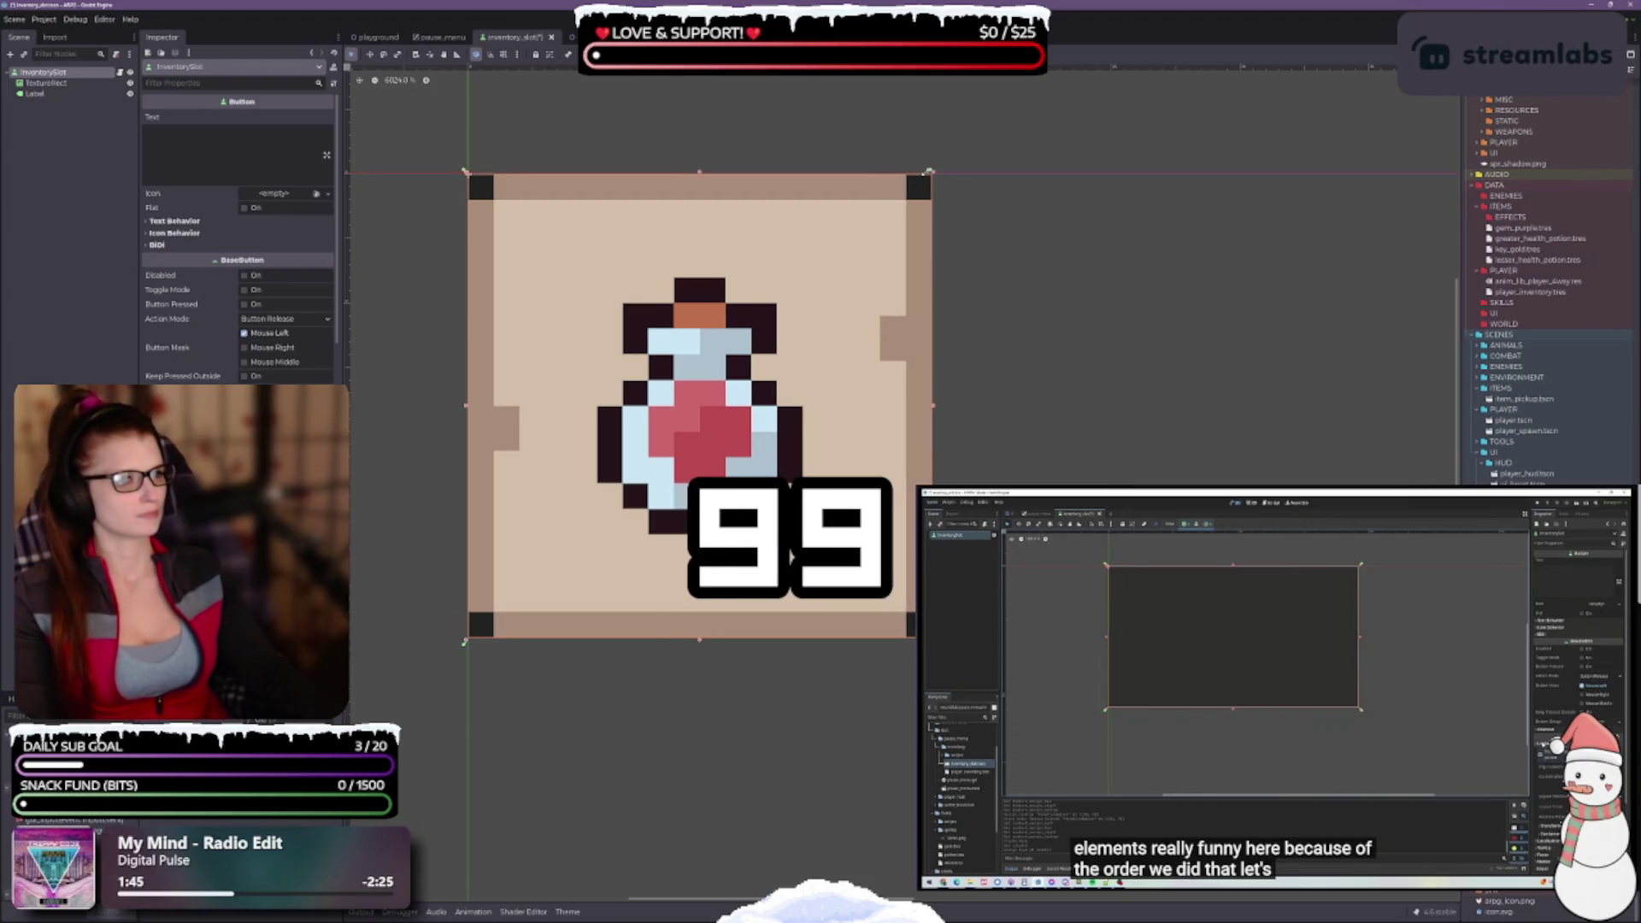
key("shift+g")
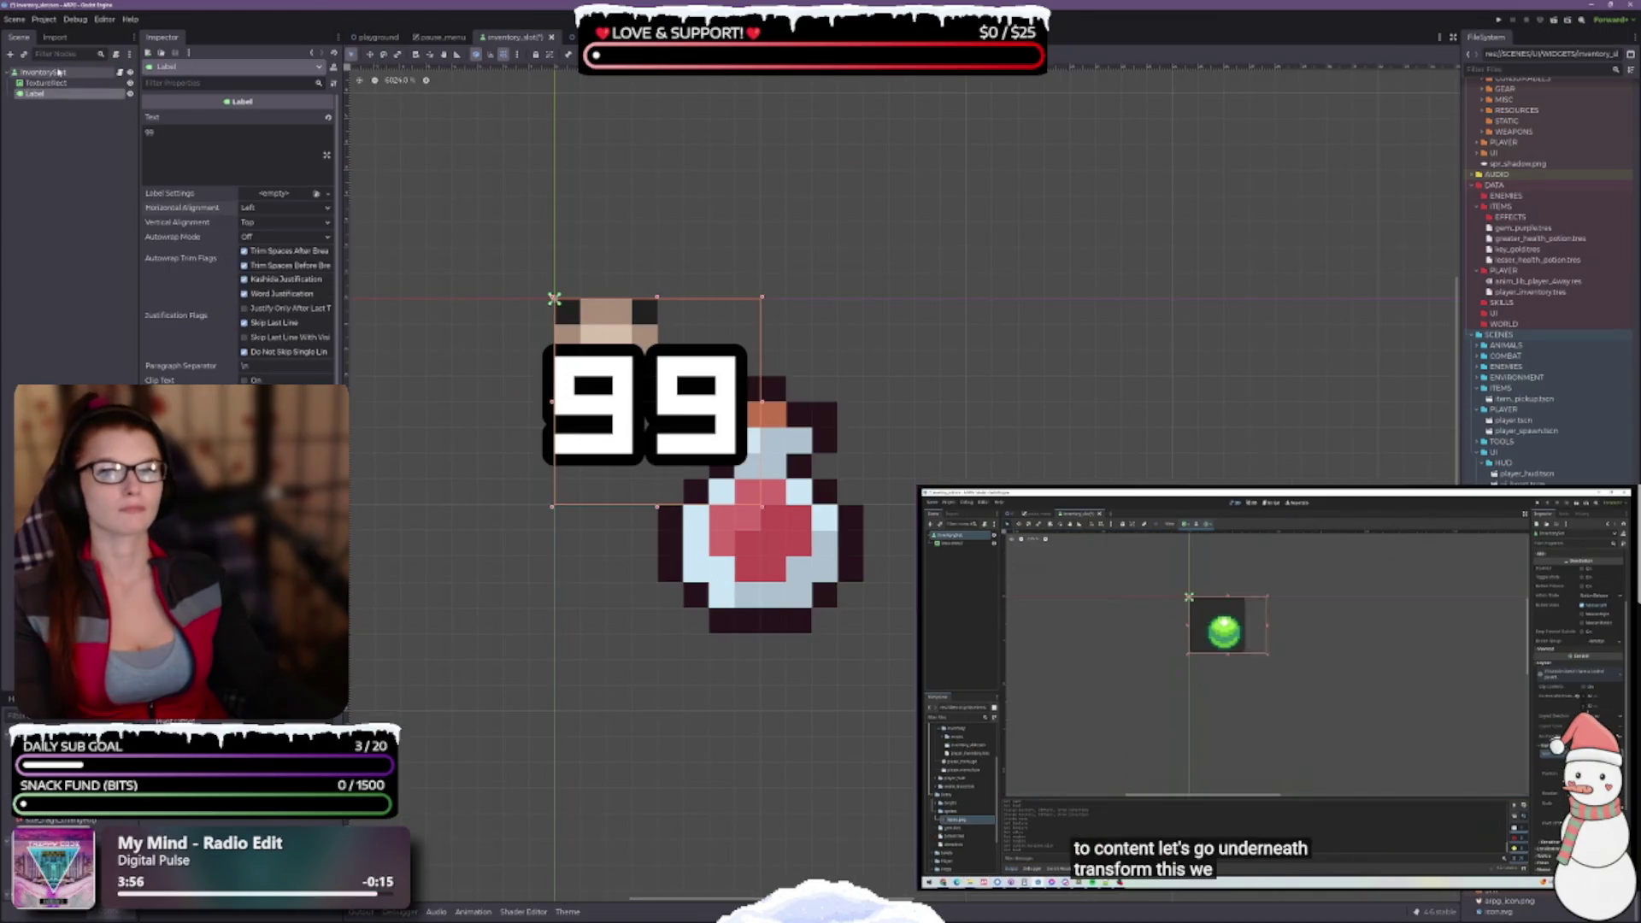
Drag the InventorySlot's corner out to 32×32 so it frames the potion, and save
left_click(58, 73)
key("ctrl+s")
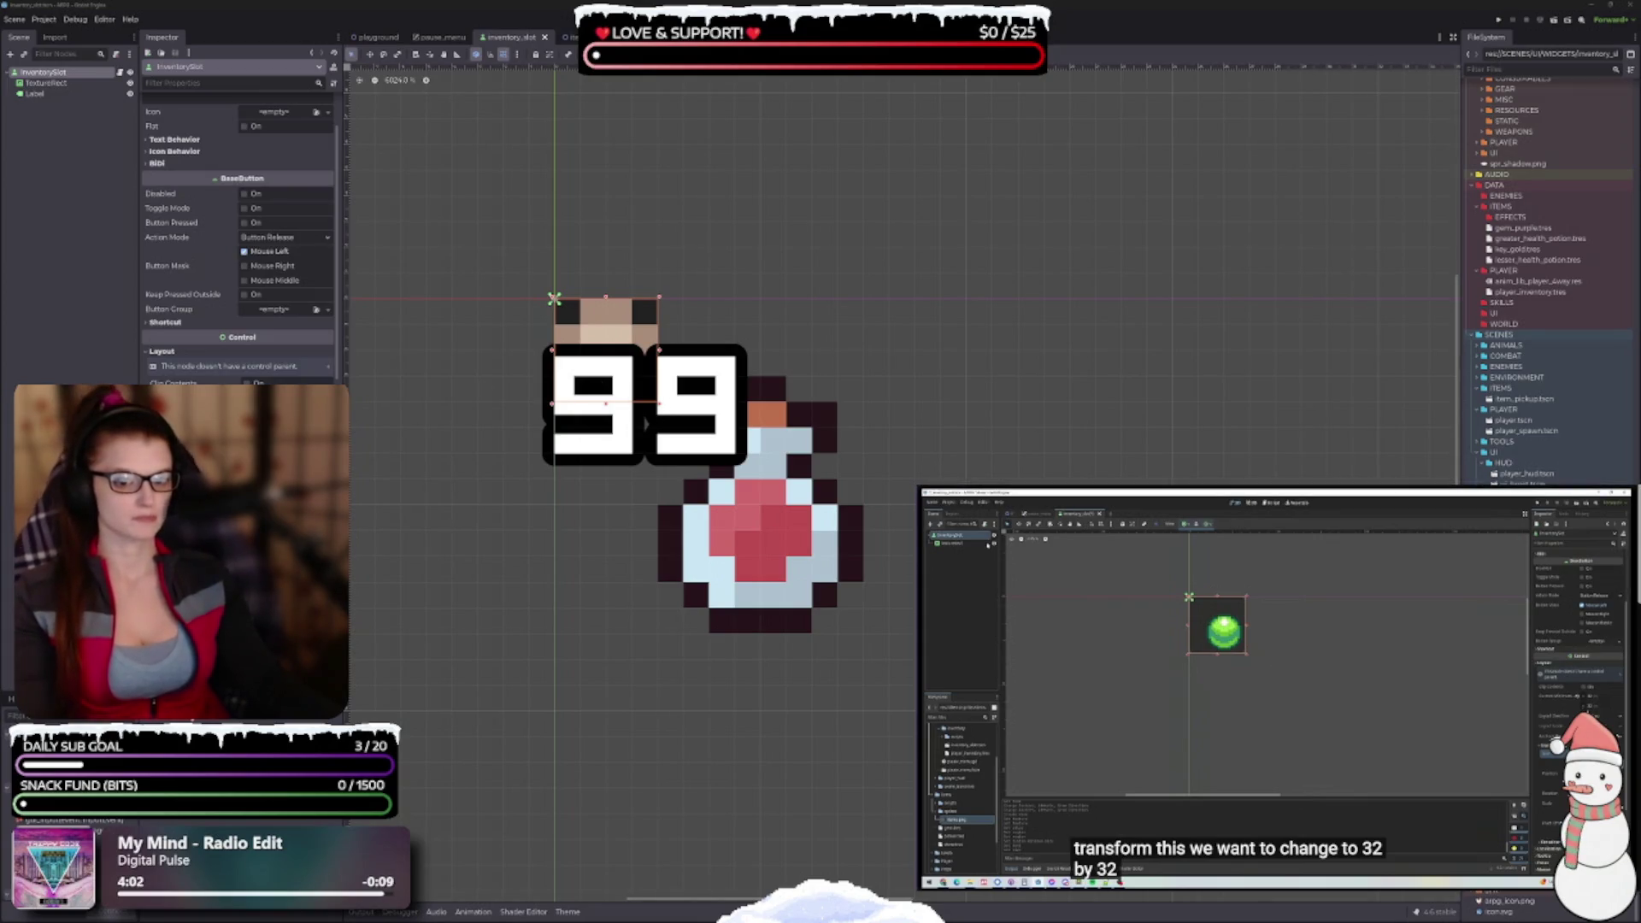
mouse_move(658, 402)
left_mouse_down()
mouse_move(970, 384)
mouse_move(967, 712)
left_mouse_up()
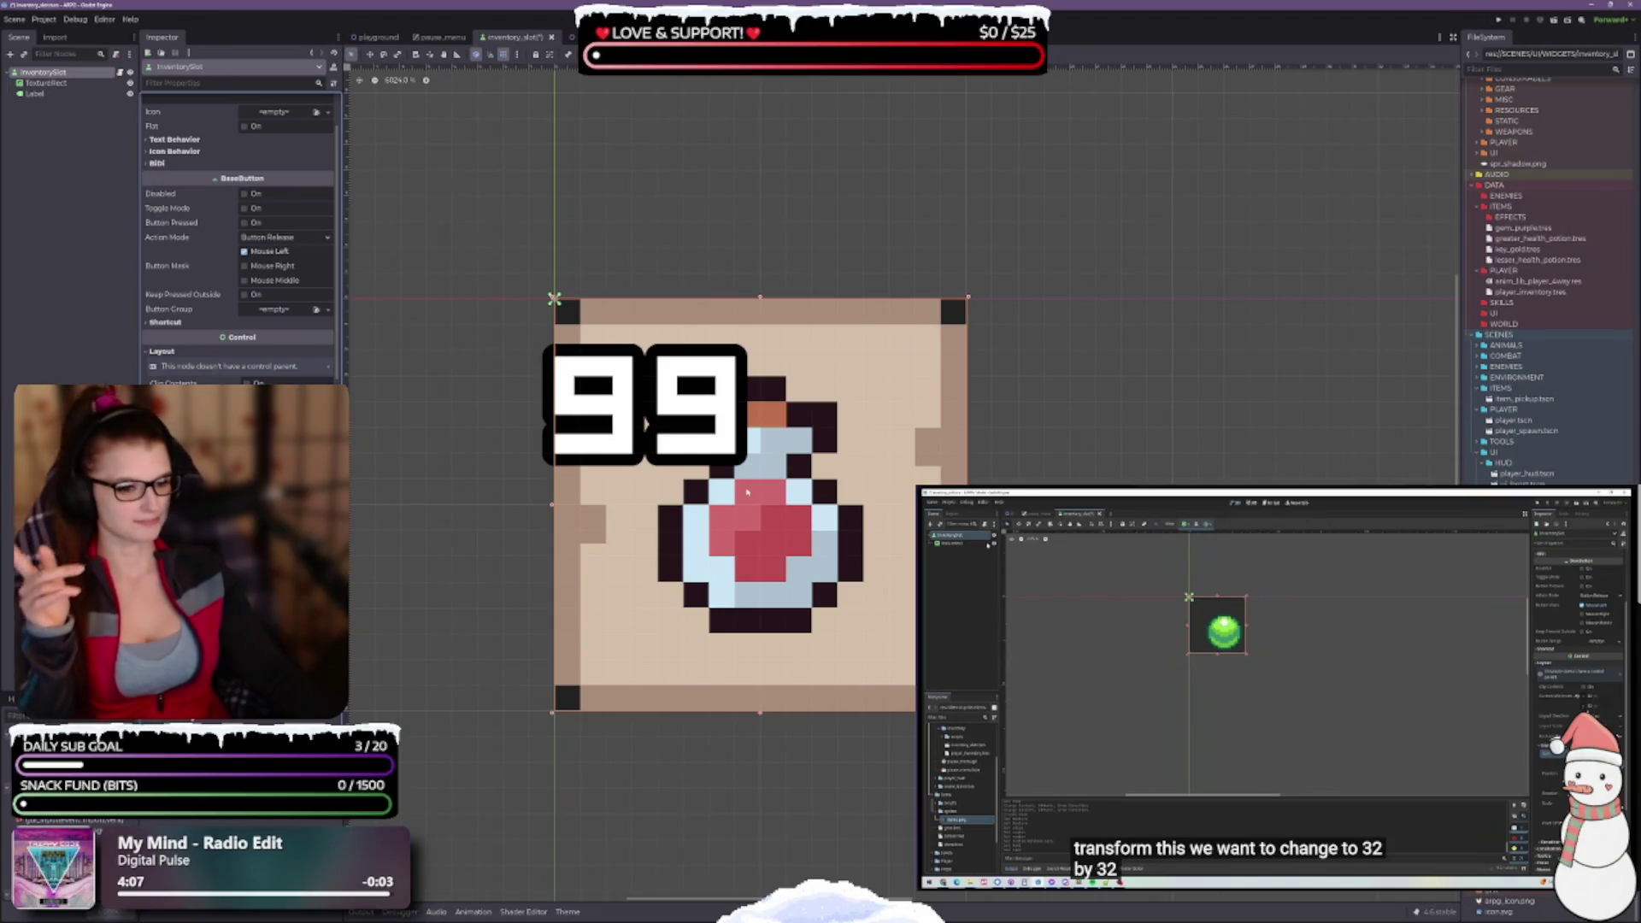
scroll(1181, 452, "down", 2)
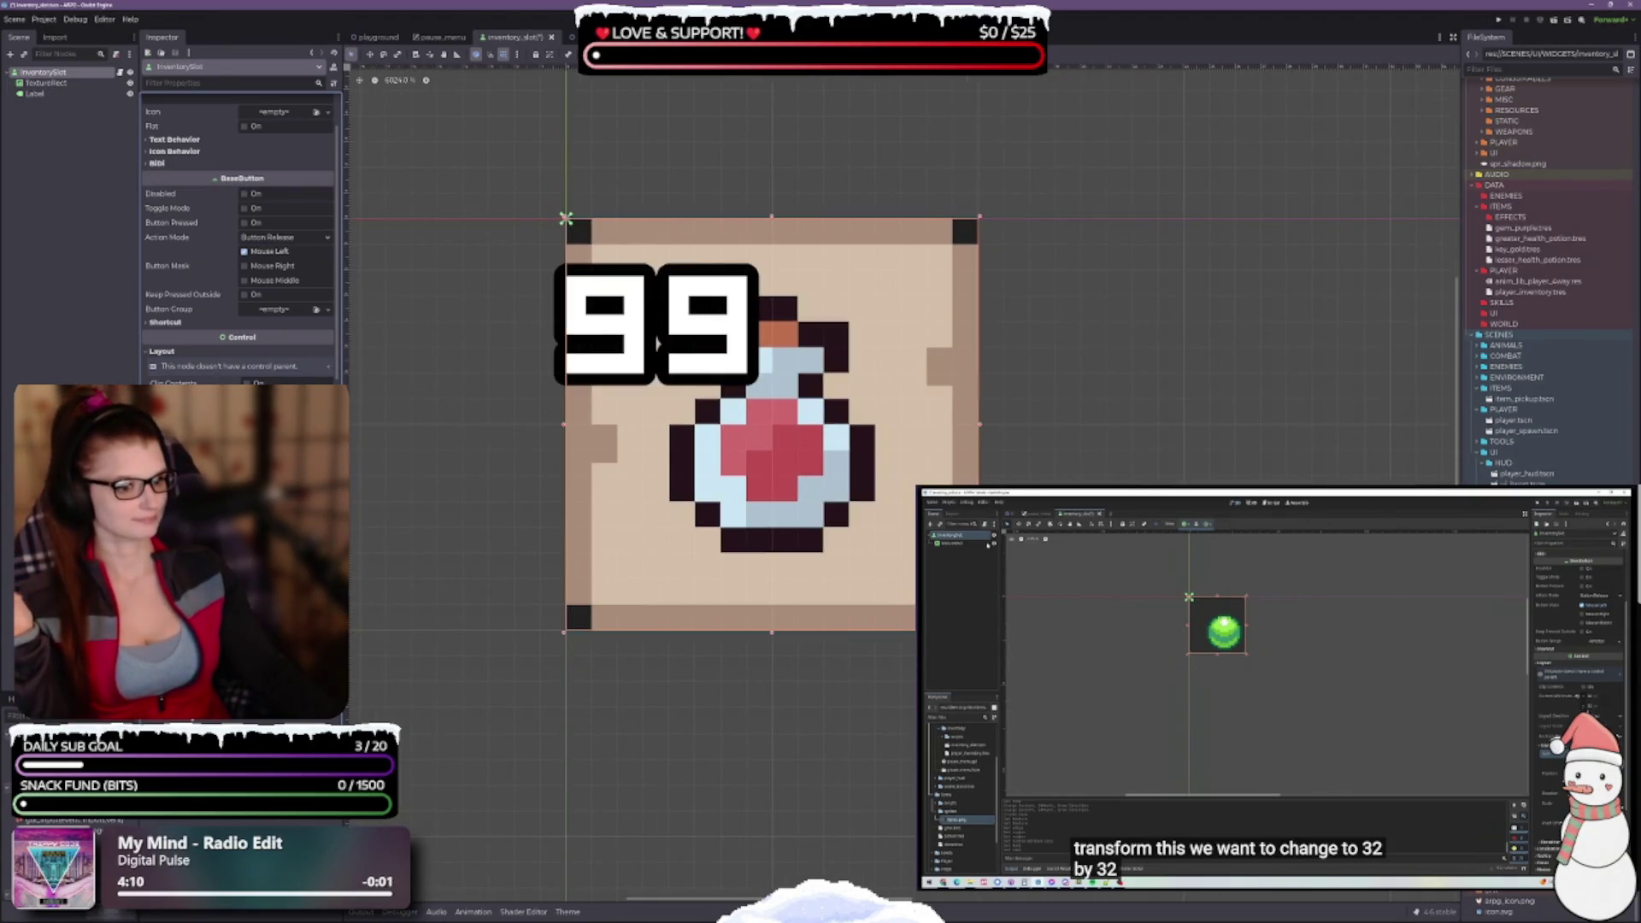
key("ctrl+s")
left_click(1248, 634)
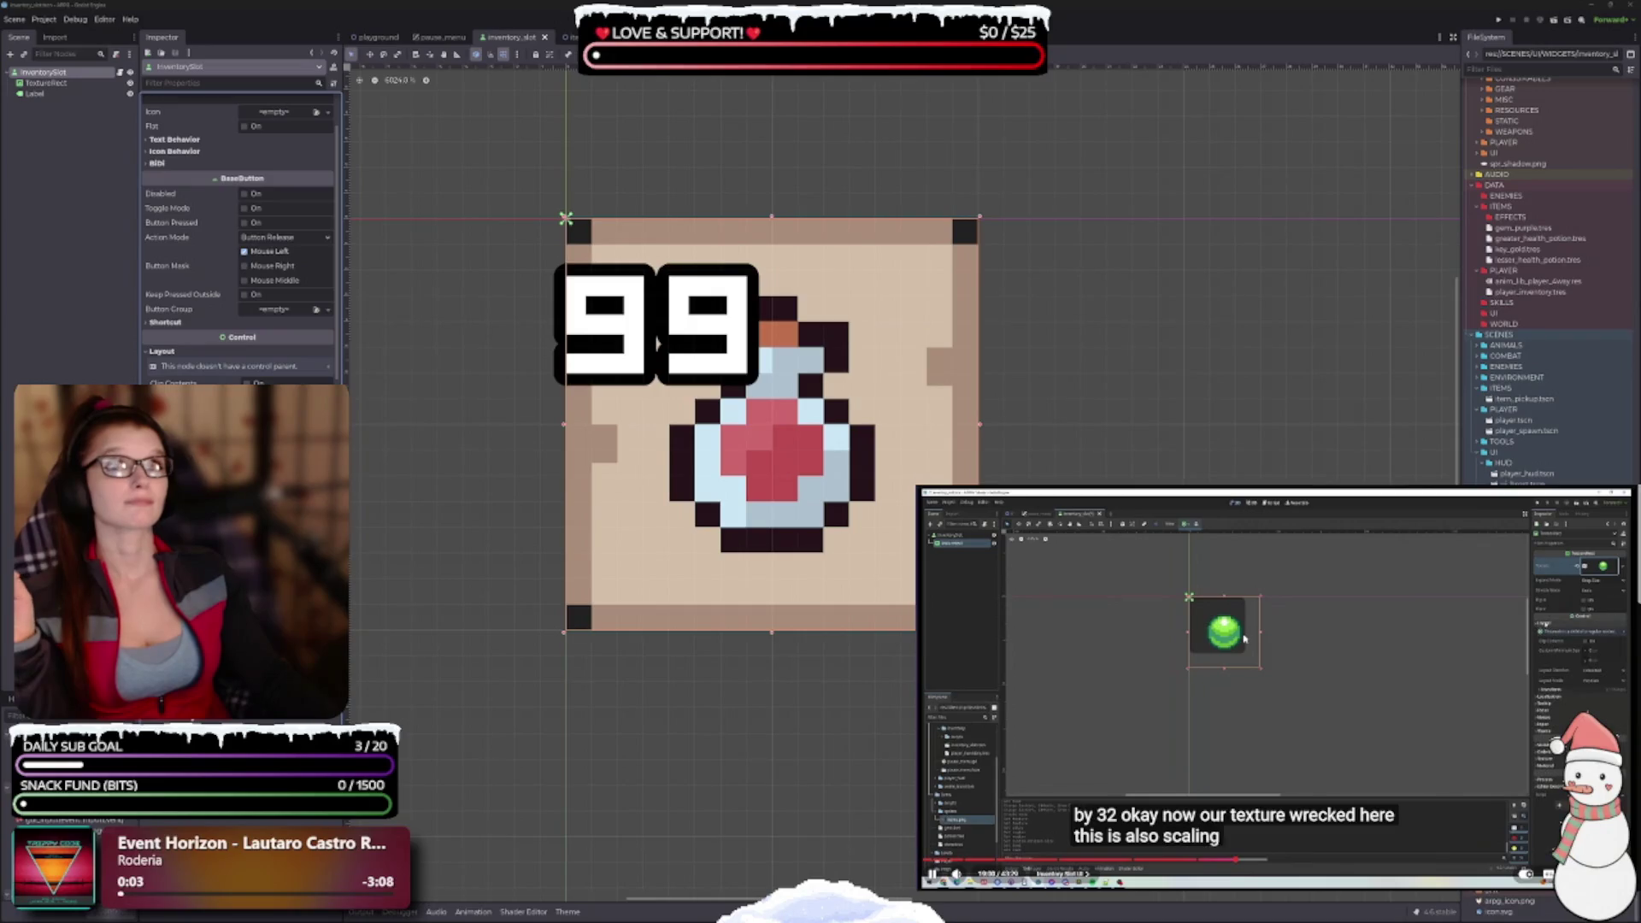
left_click(58, 84)
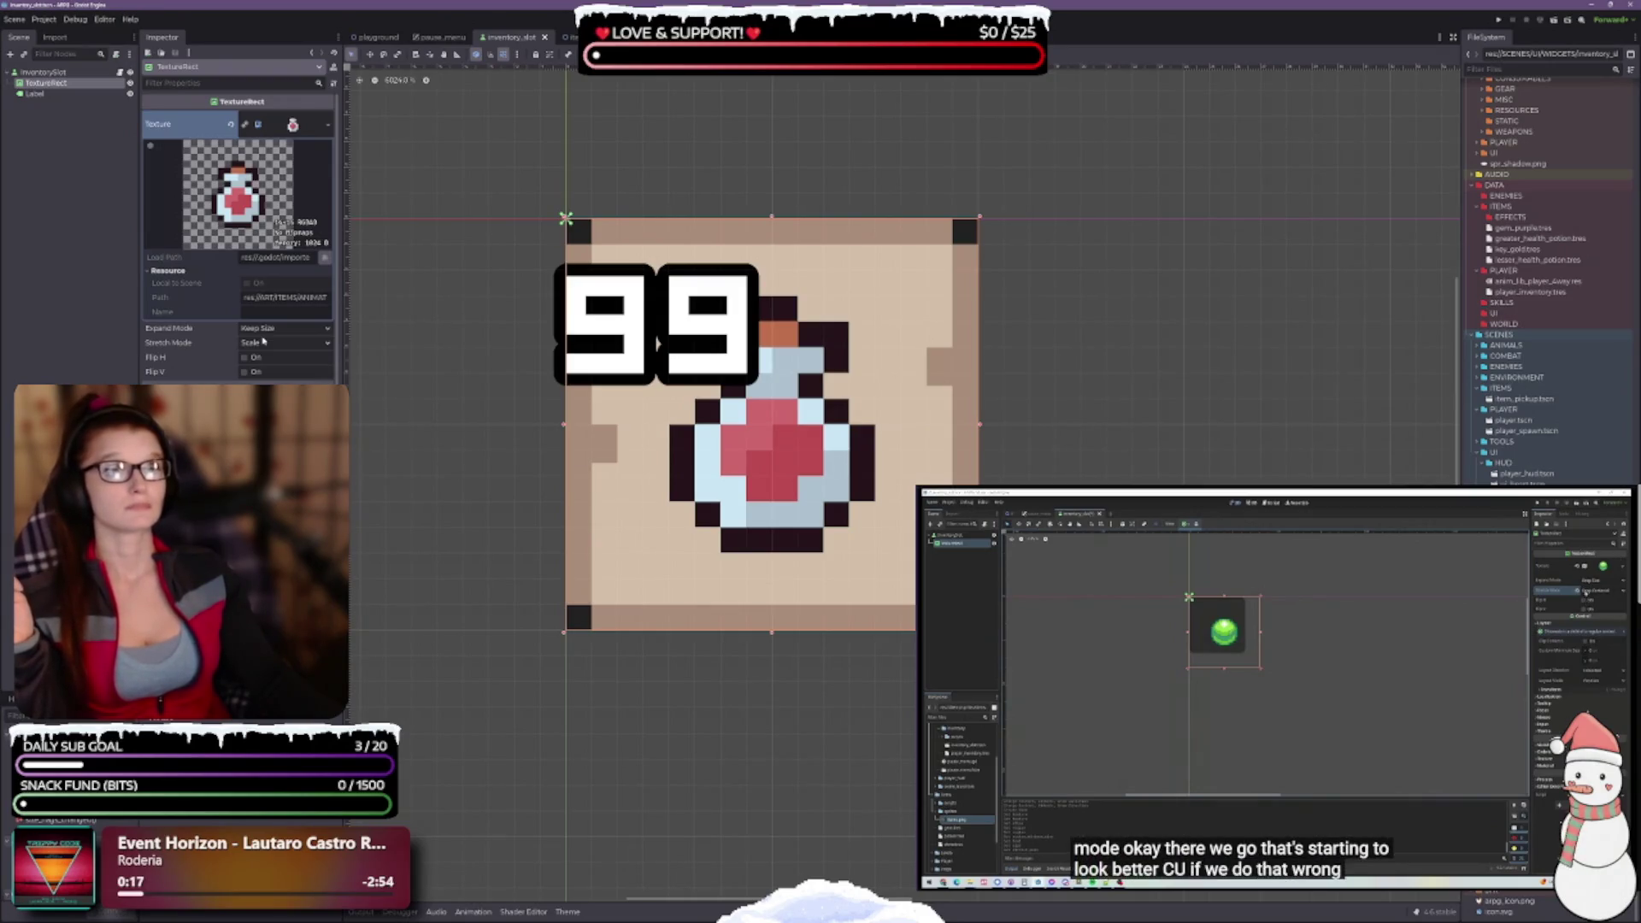
Set the potion TextureRect's Stretch Mode to Keep Centered and save the scene
left_click(36, 93)
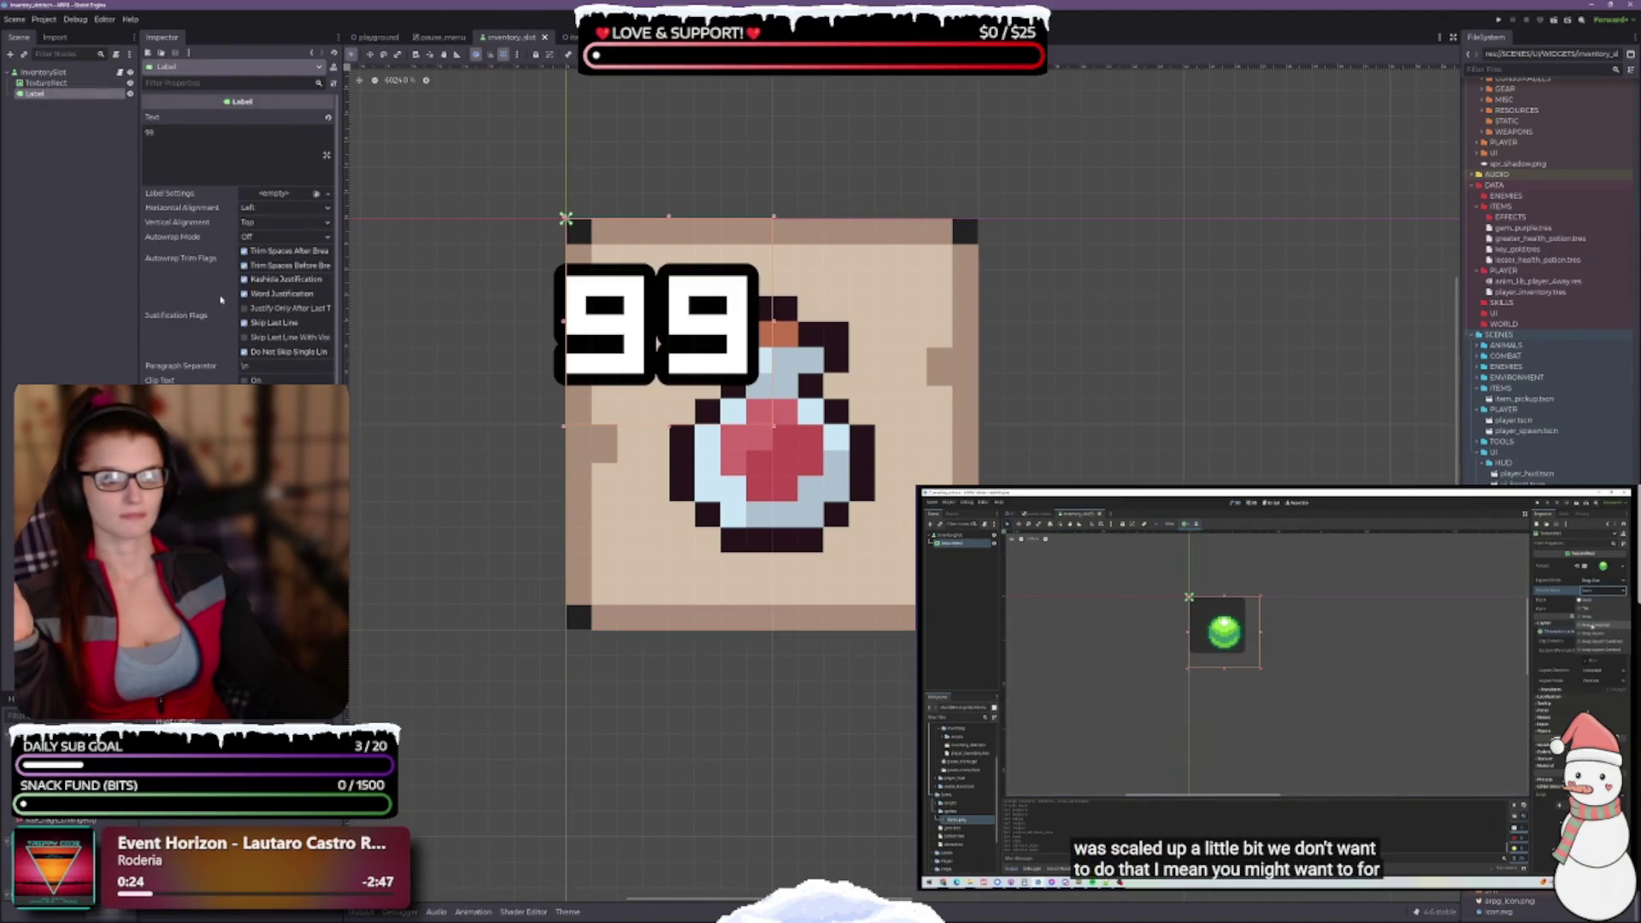
scroll(221, 299, "down", 10)
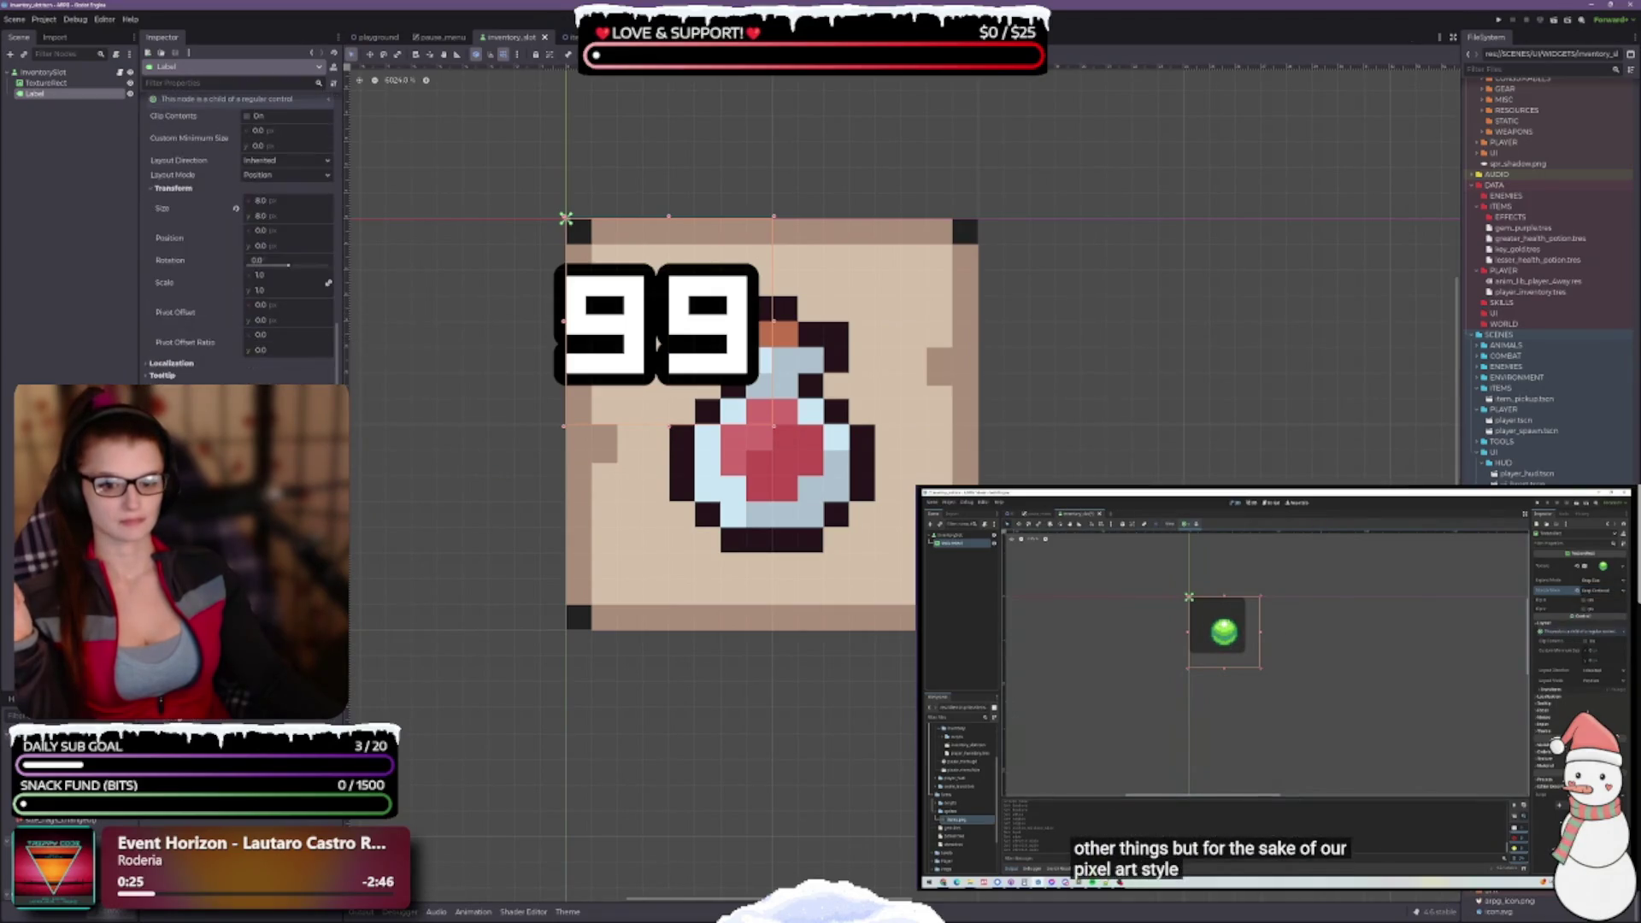
scroll(239, 239, "up", 3)
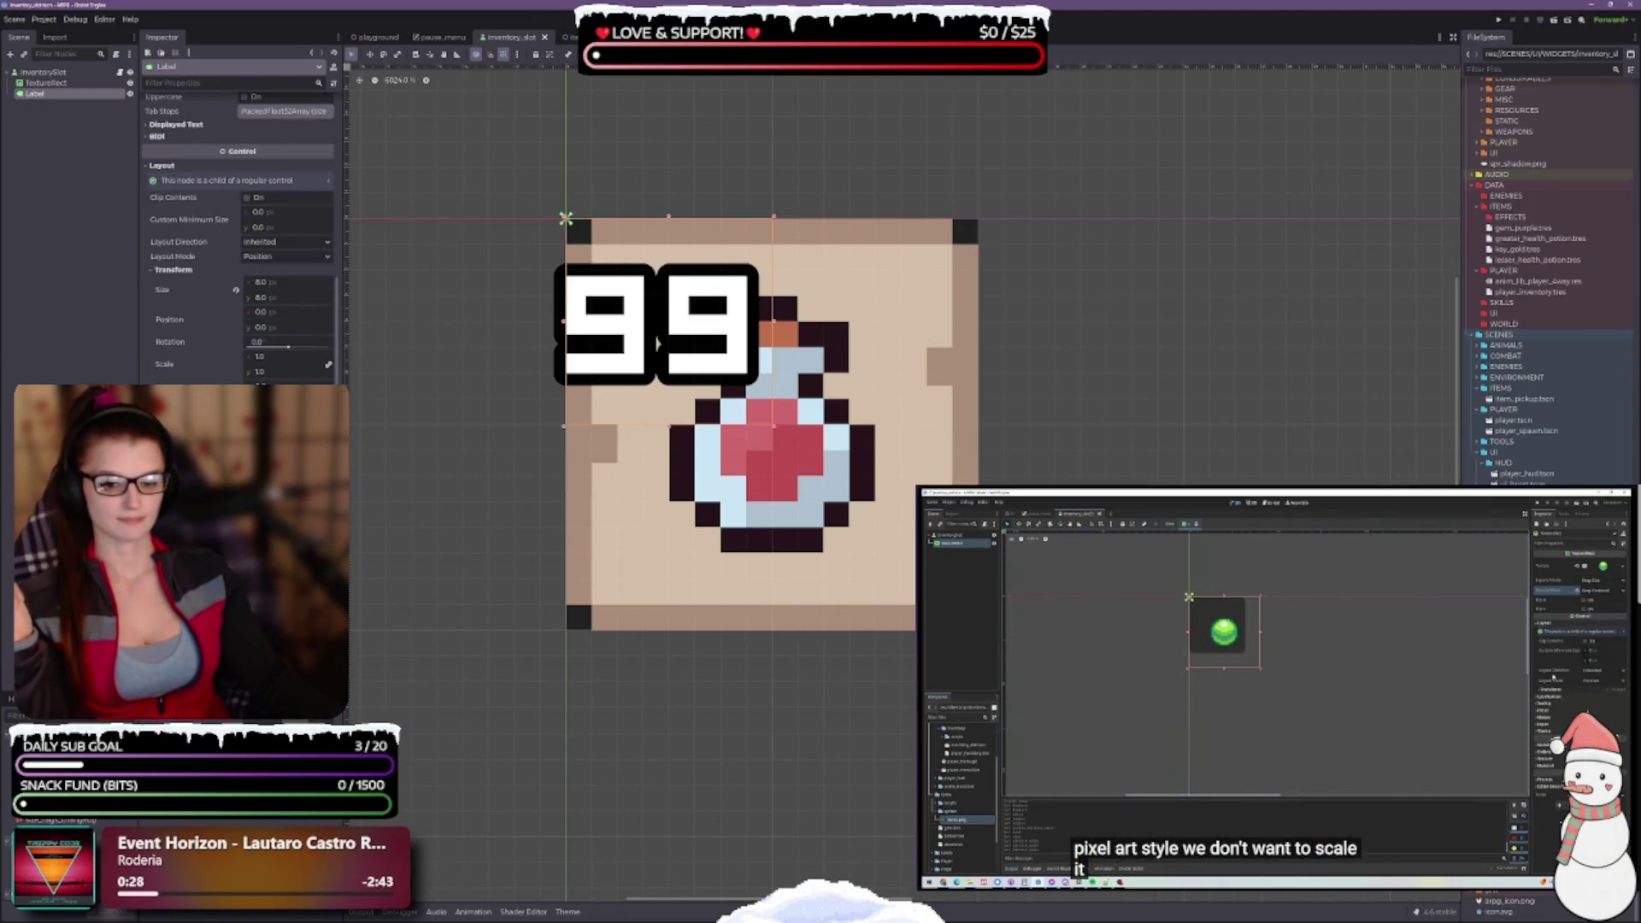
scroll(240, 240, "down", 3)
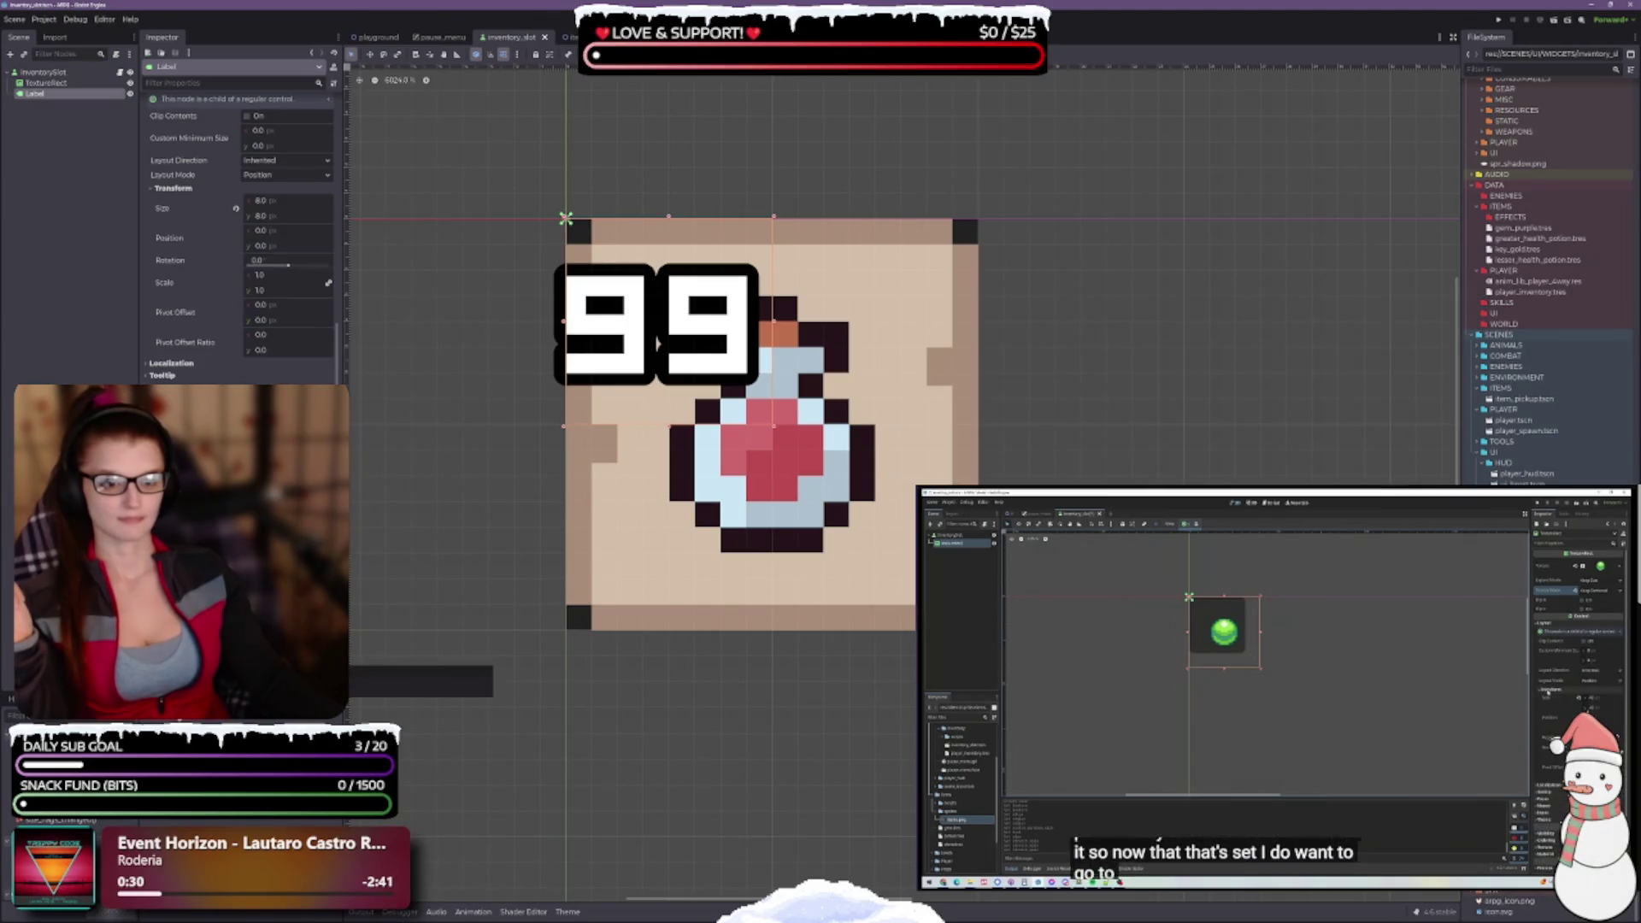
left_click(81, 82)
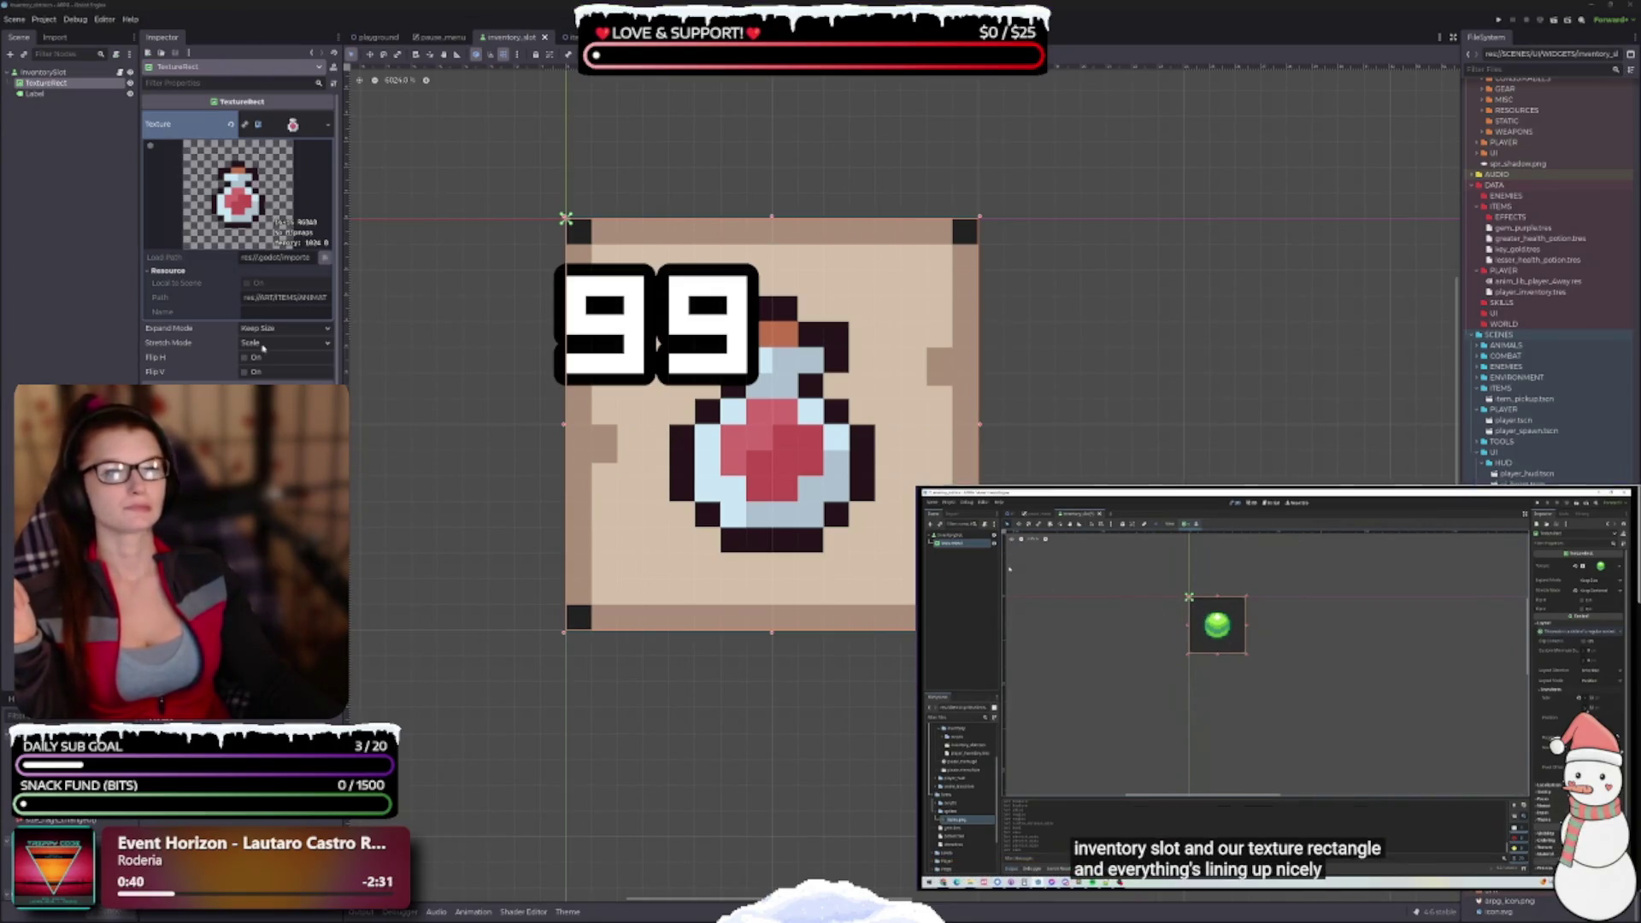
left_click(267, 342)
left_click(273, 403)
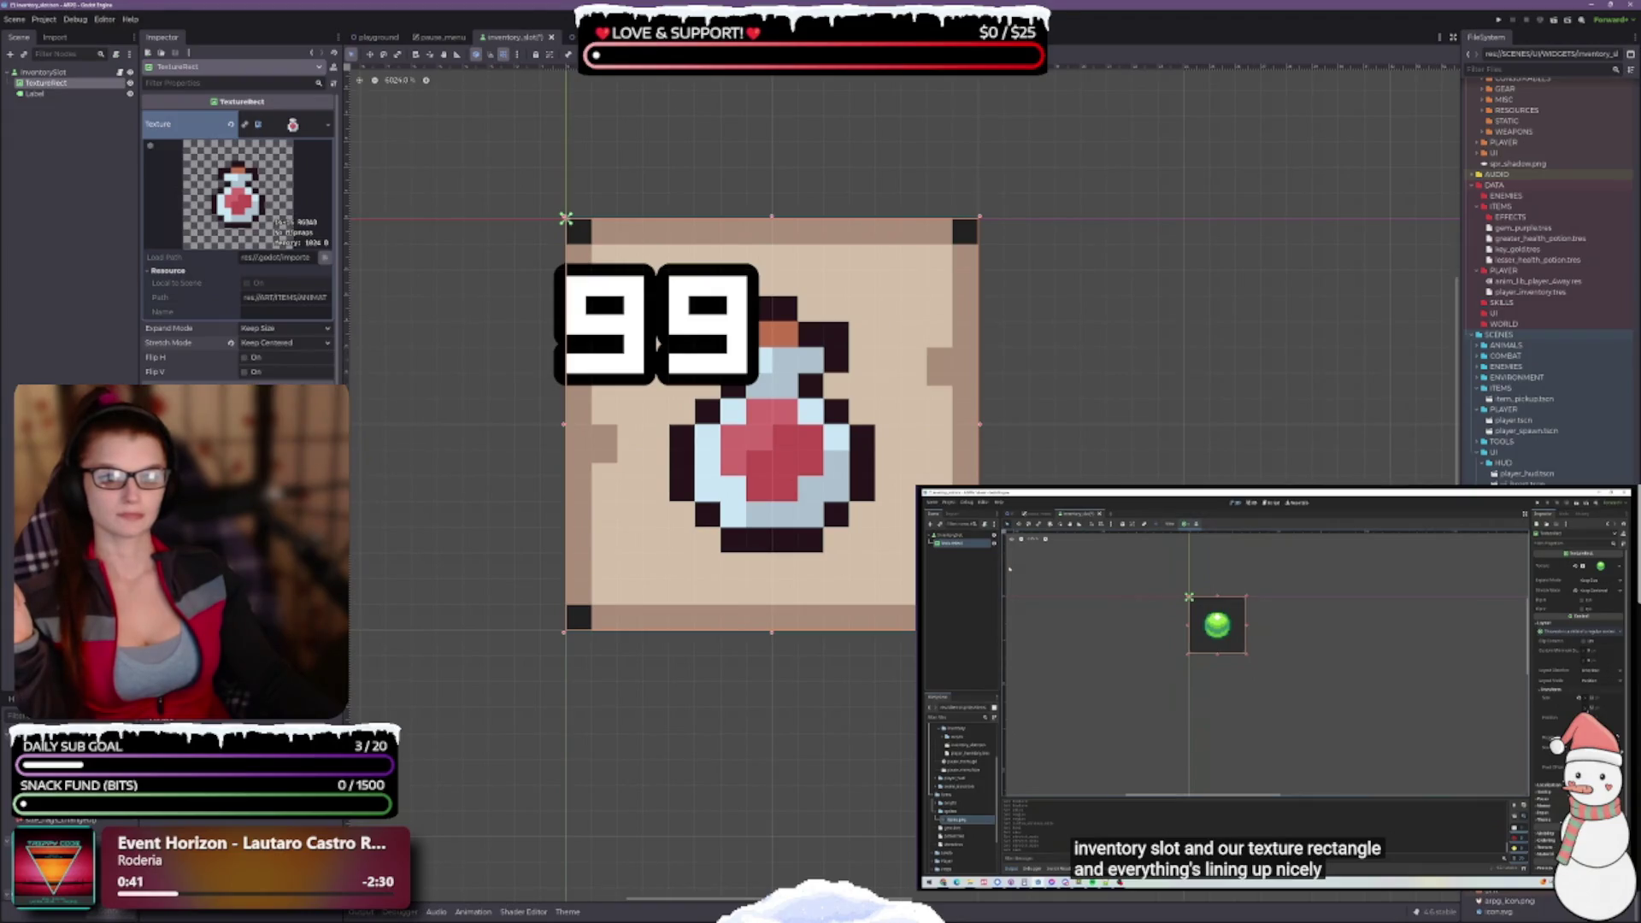
key("ctrl+s")
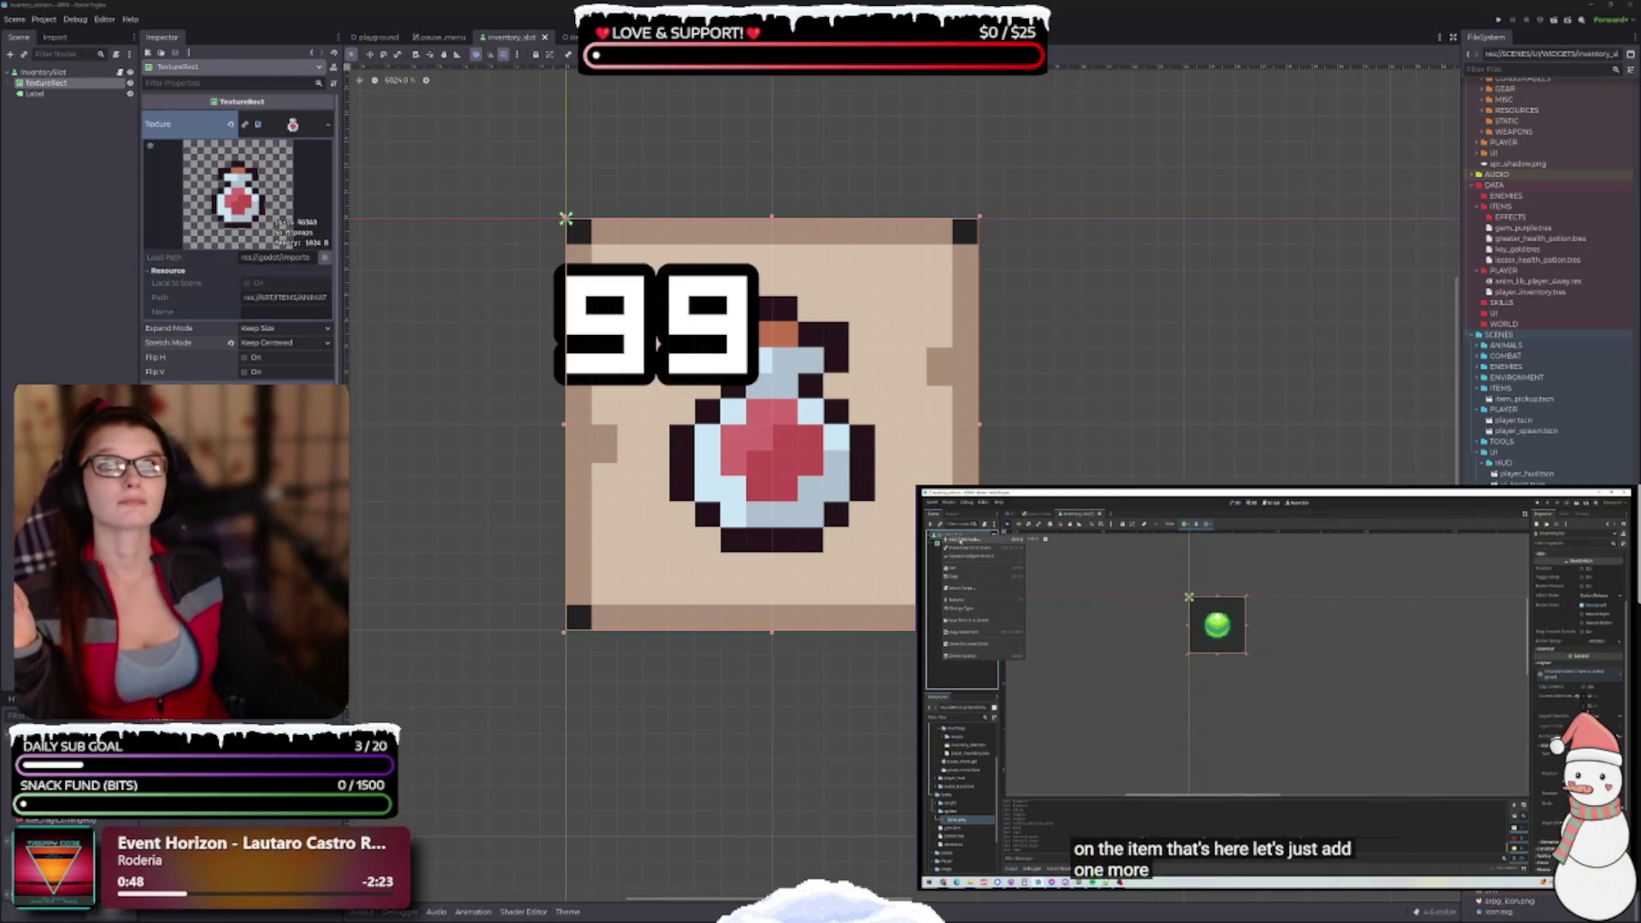
left_click(36, 93)
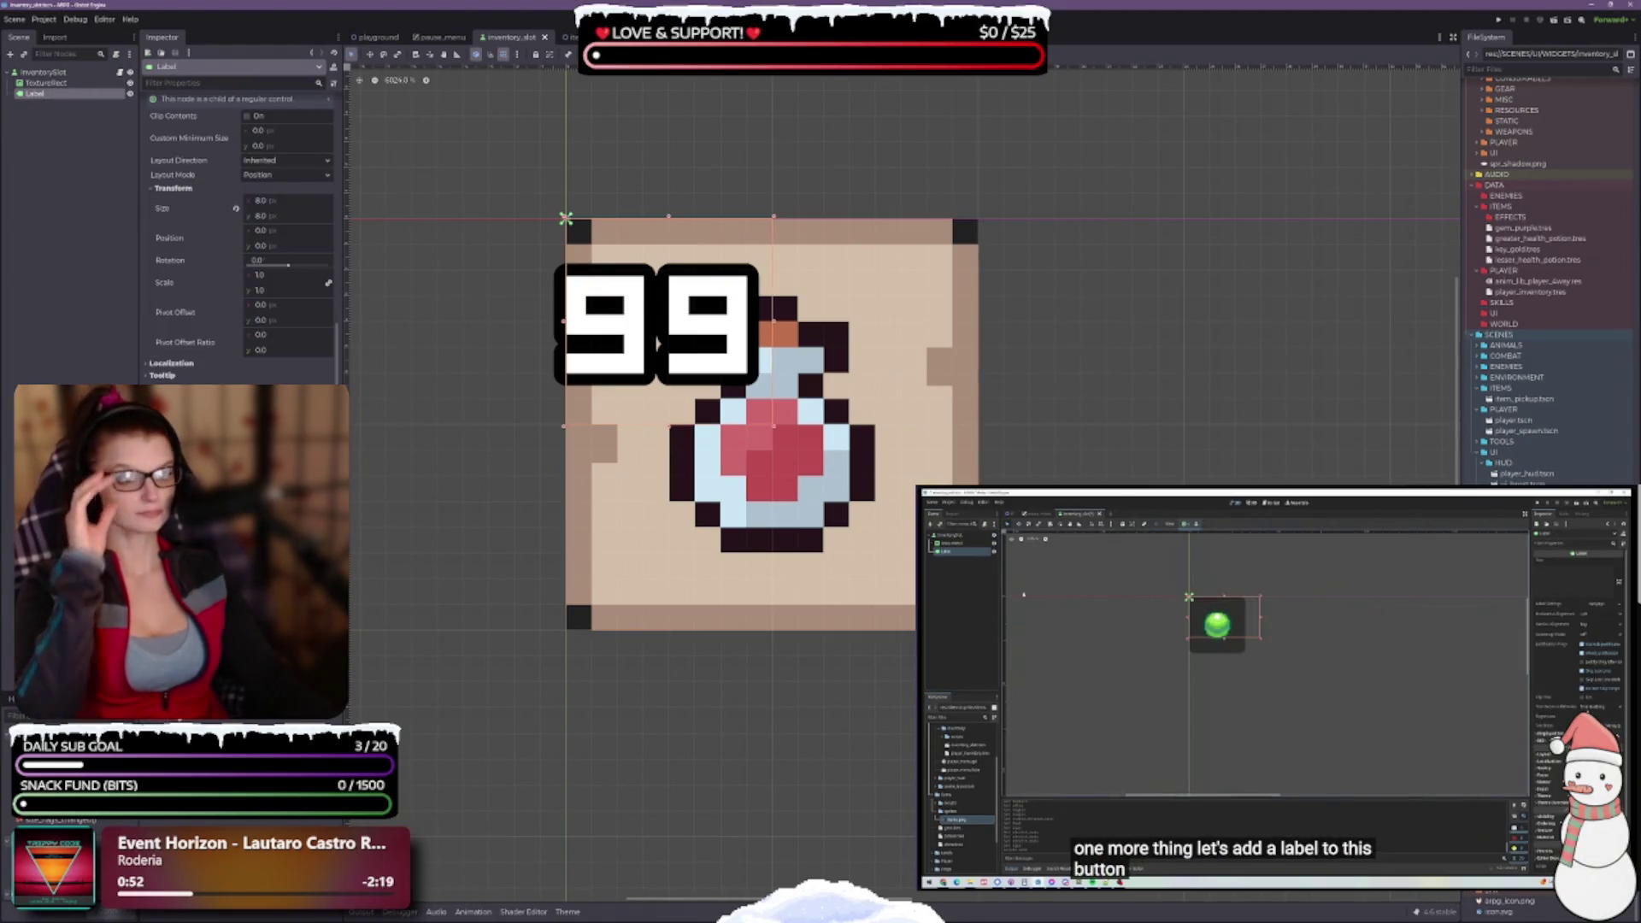
scroll(841, 455, "down", 4)
scroll(981, 414, "down", 3)
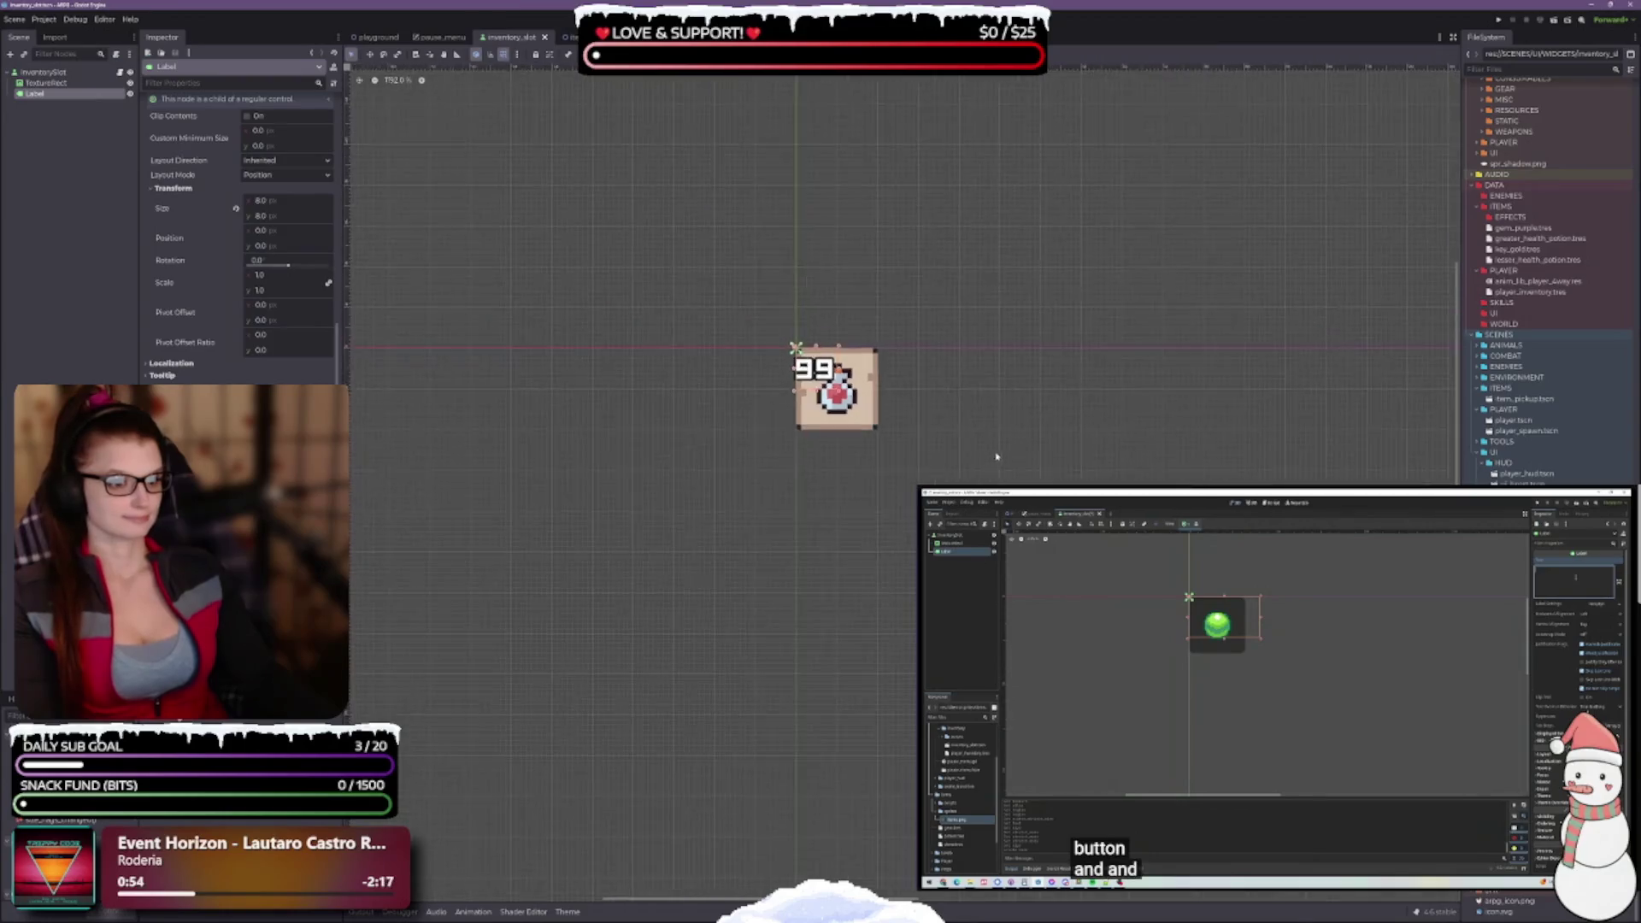
scroll(590, 272, "up", 2)
scroll(675, 342, "up", 5)
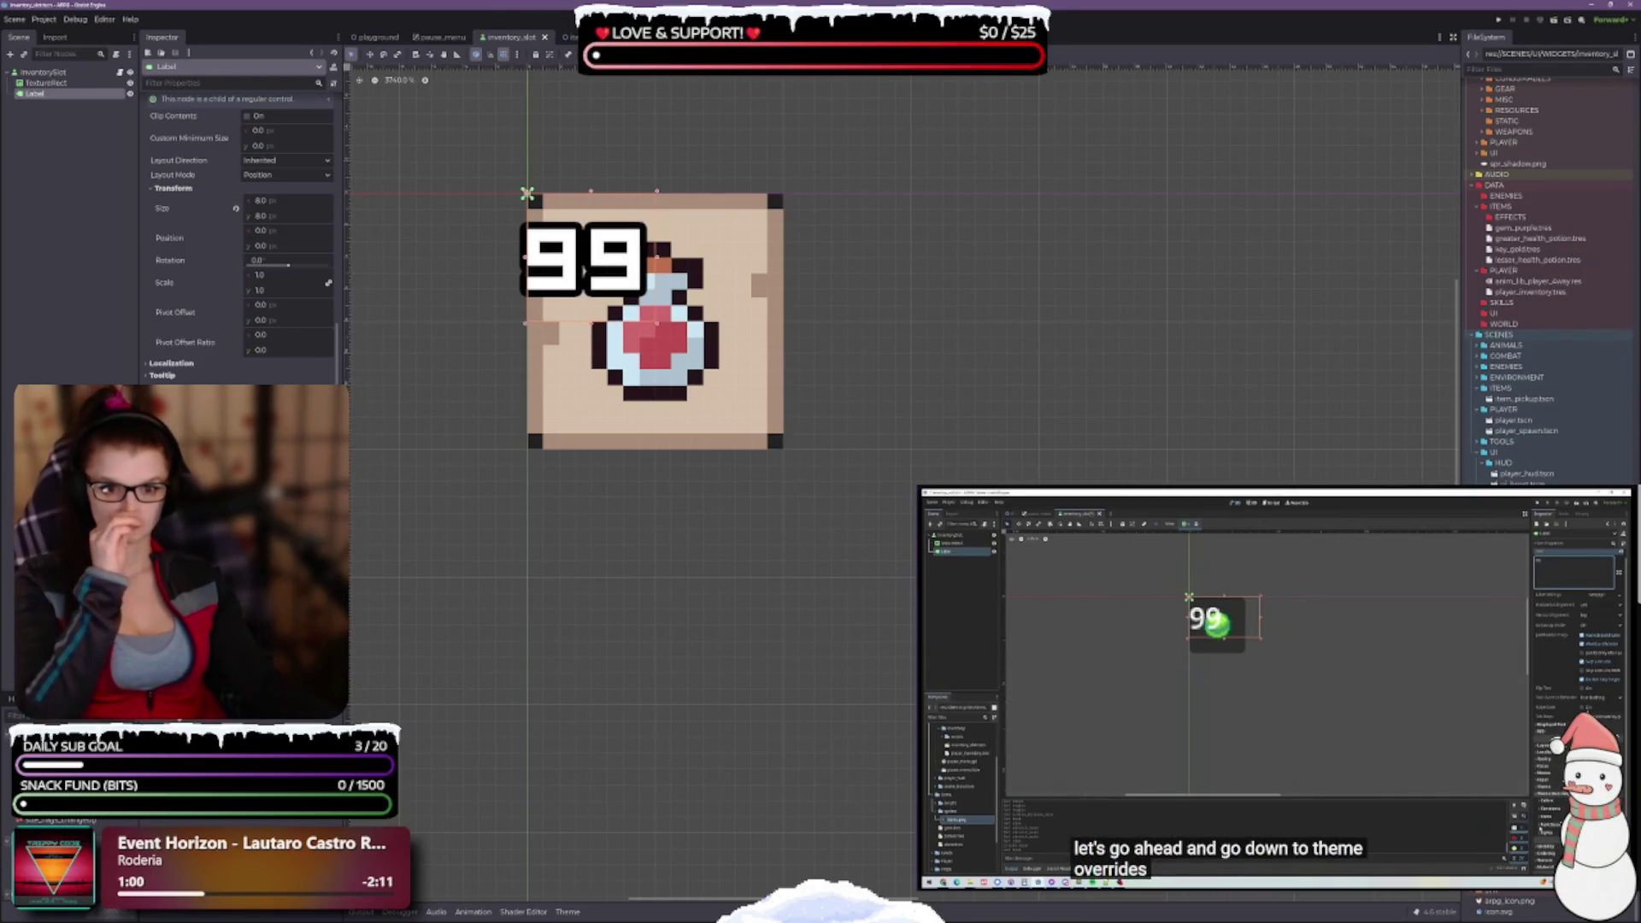
scroll(240, 256, "down", 2)
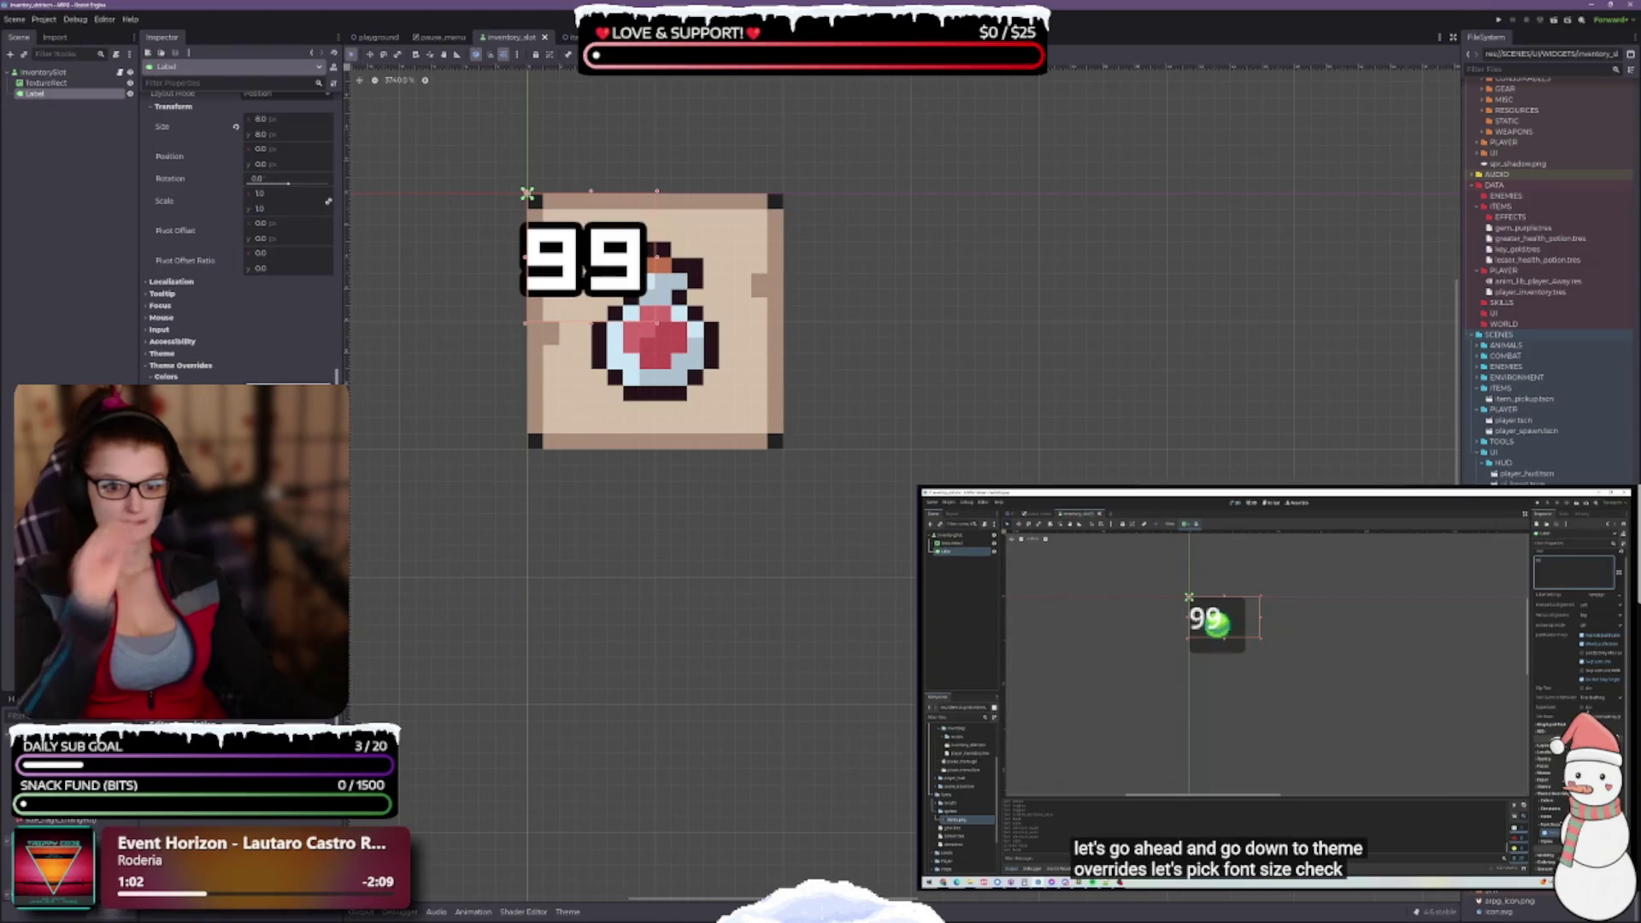
scroll(628, 500, "down", 2)
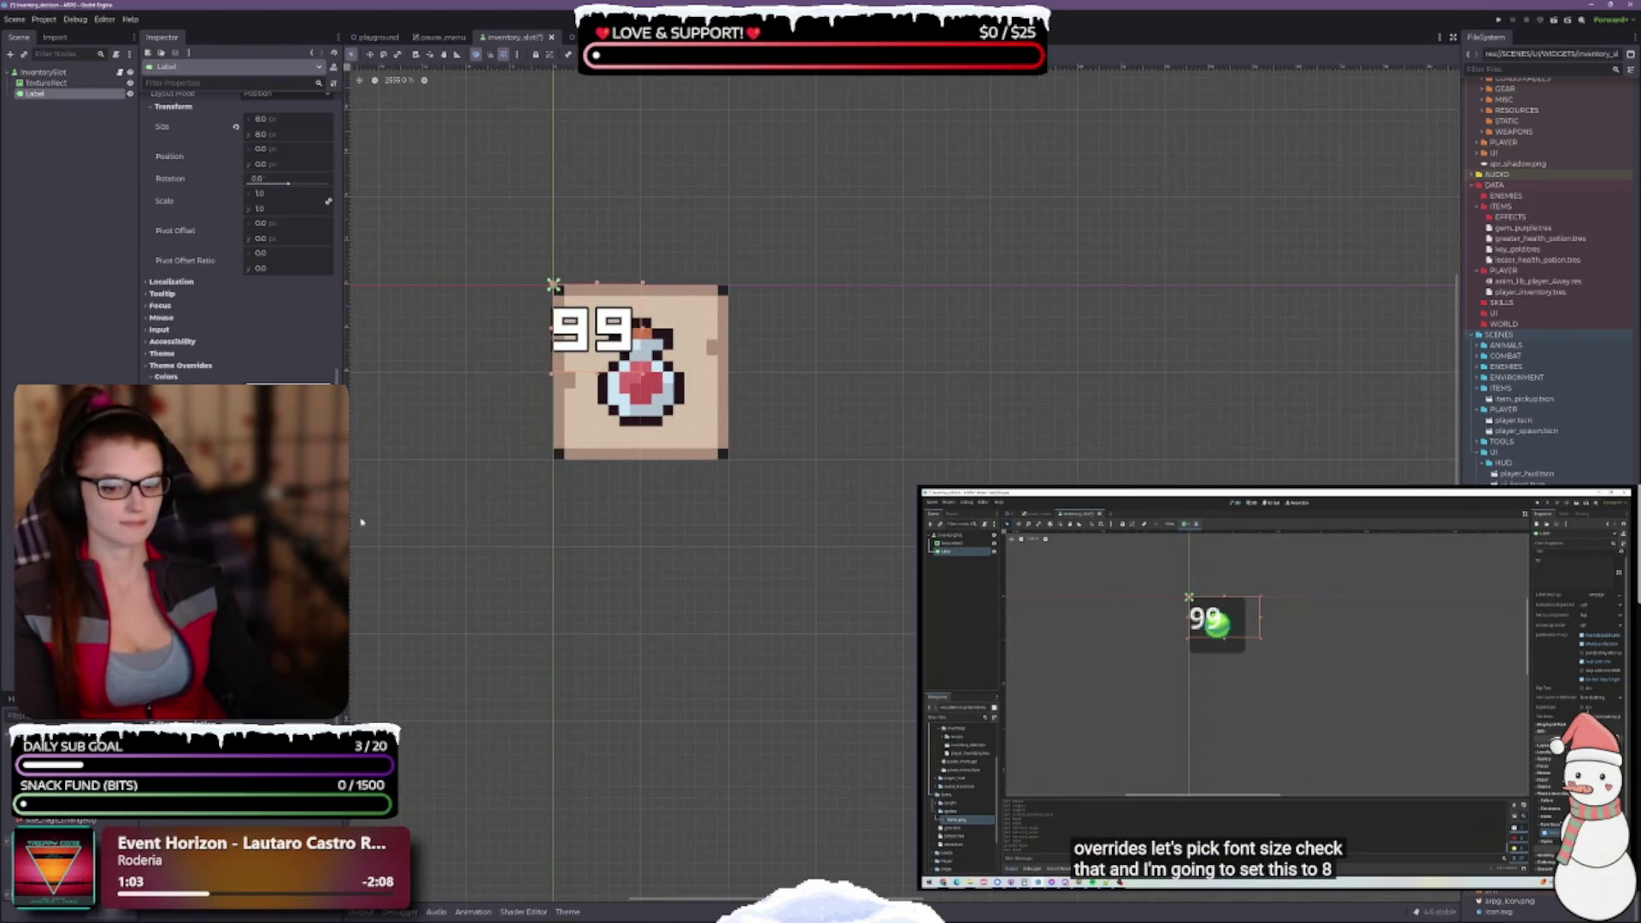
key("Return")
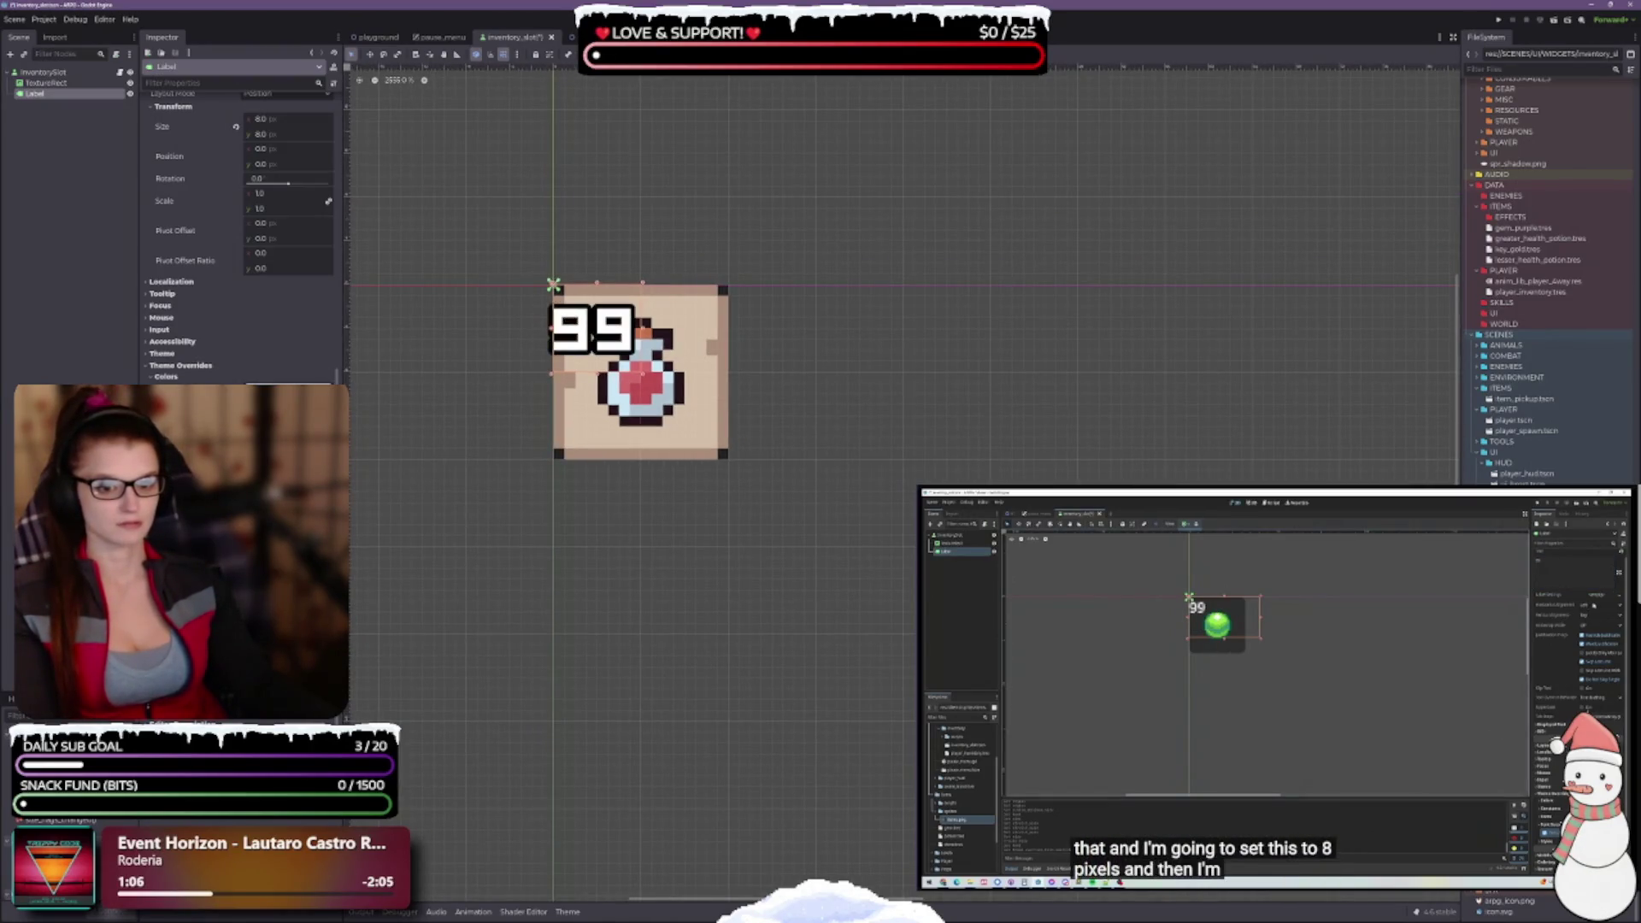
left_click_drag(634, 352, 604, 354)
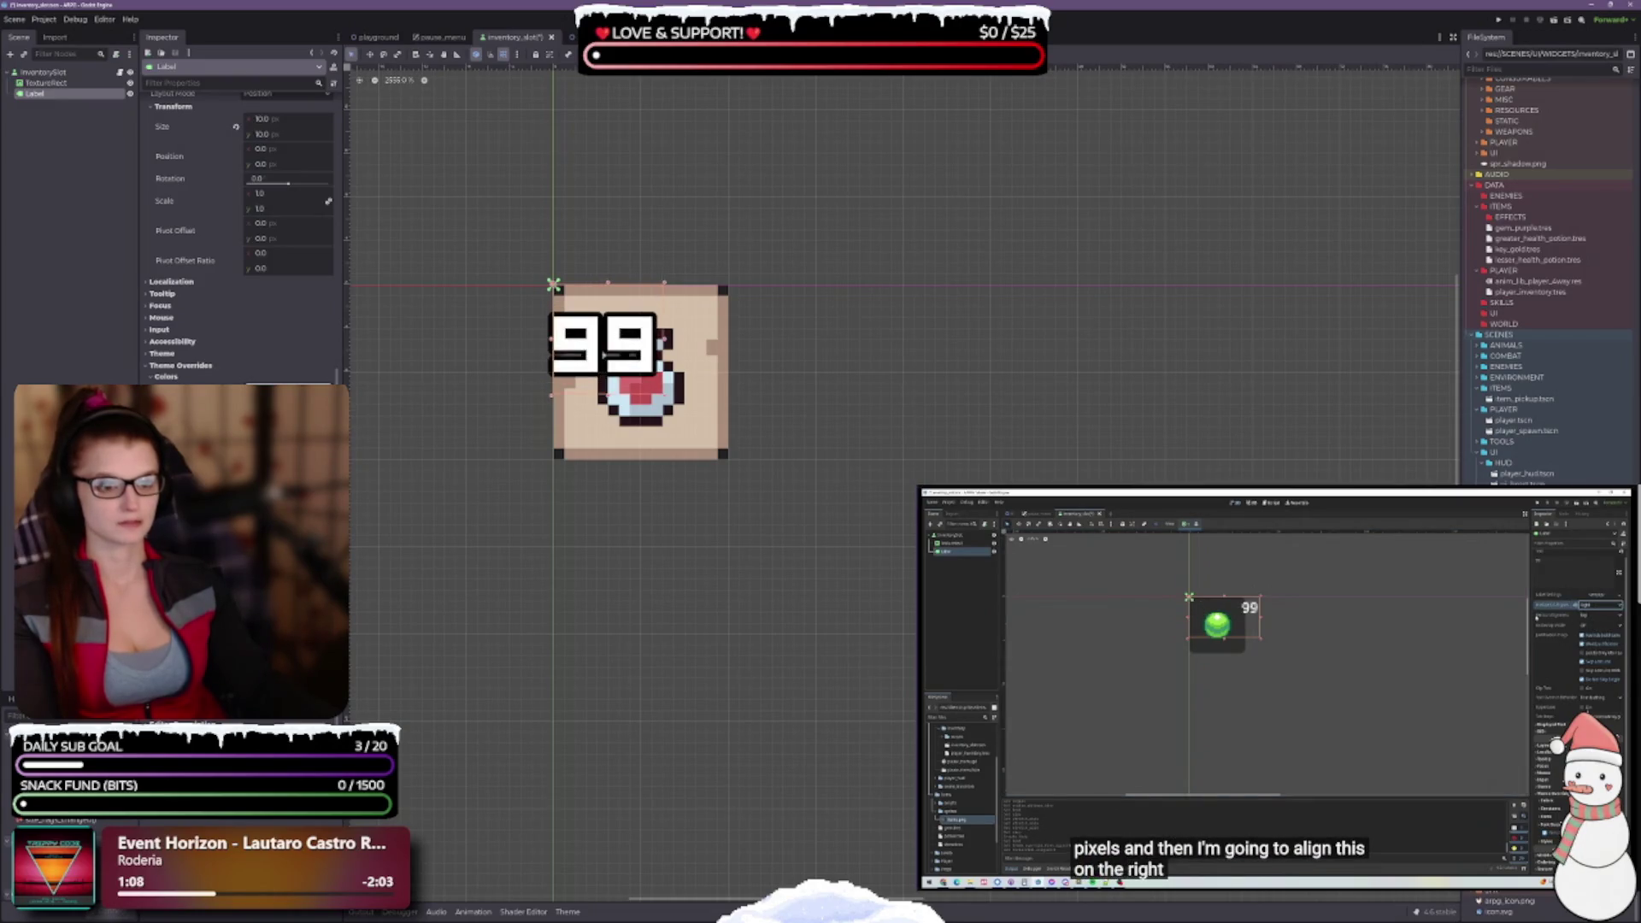
key("ctrl+z")
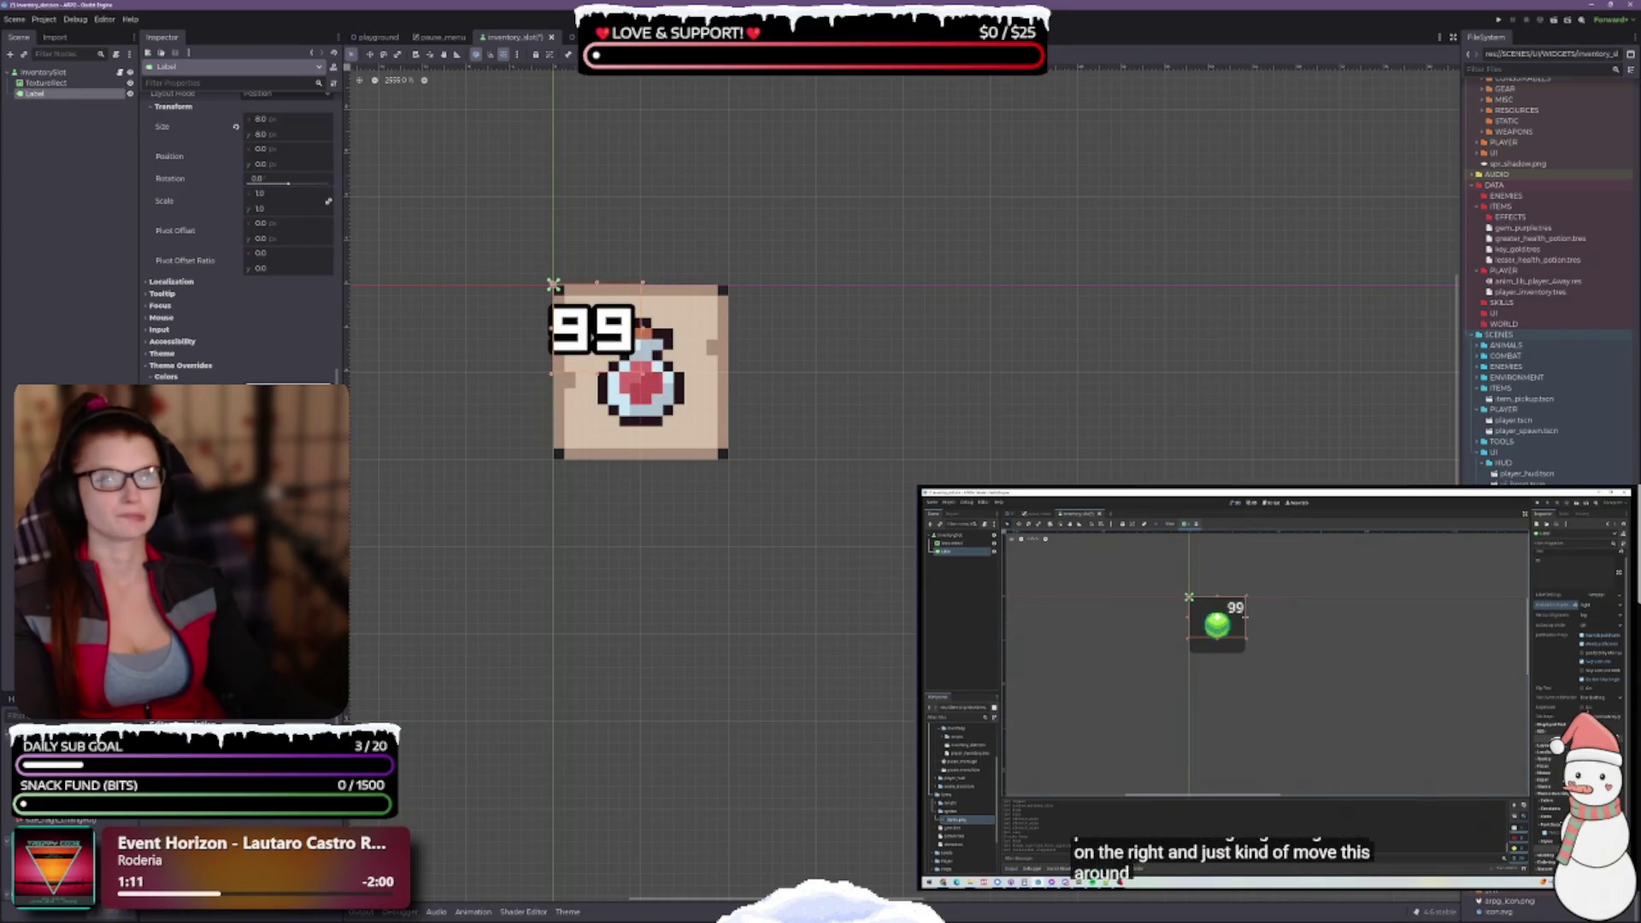
scroll(209, 368, "up", 10)
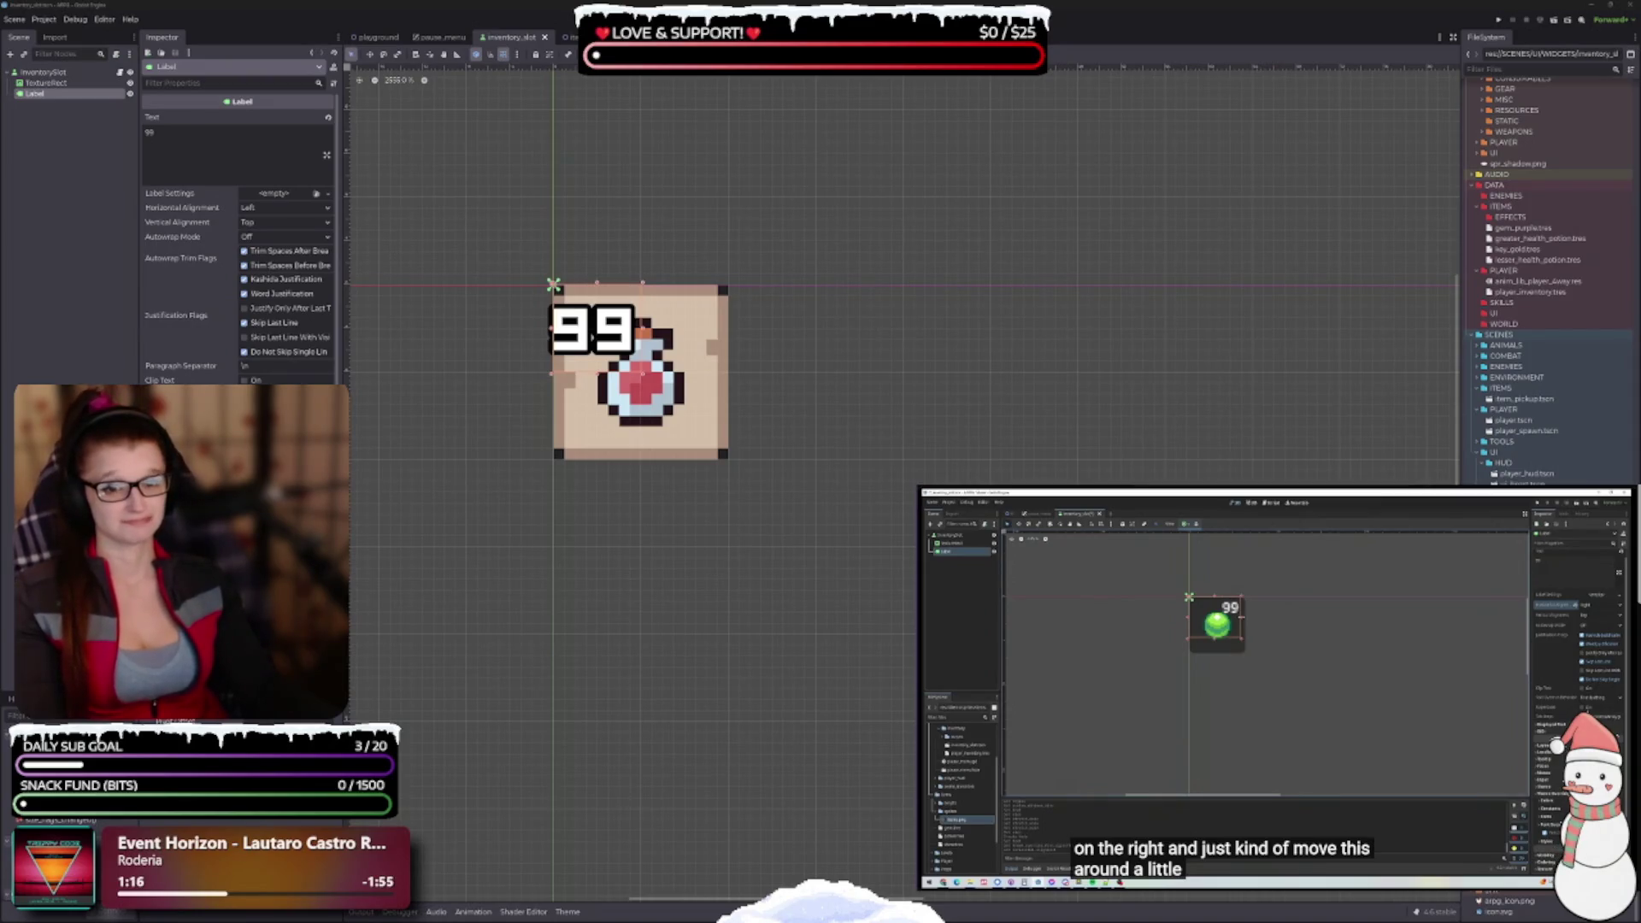
Try right-aligning the 99 label's text, then undo the change
left_click(250, 209)
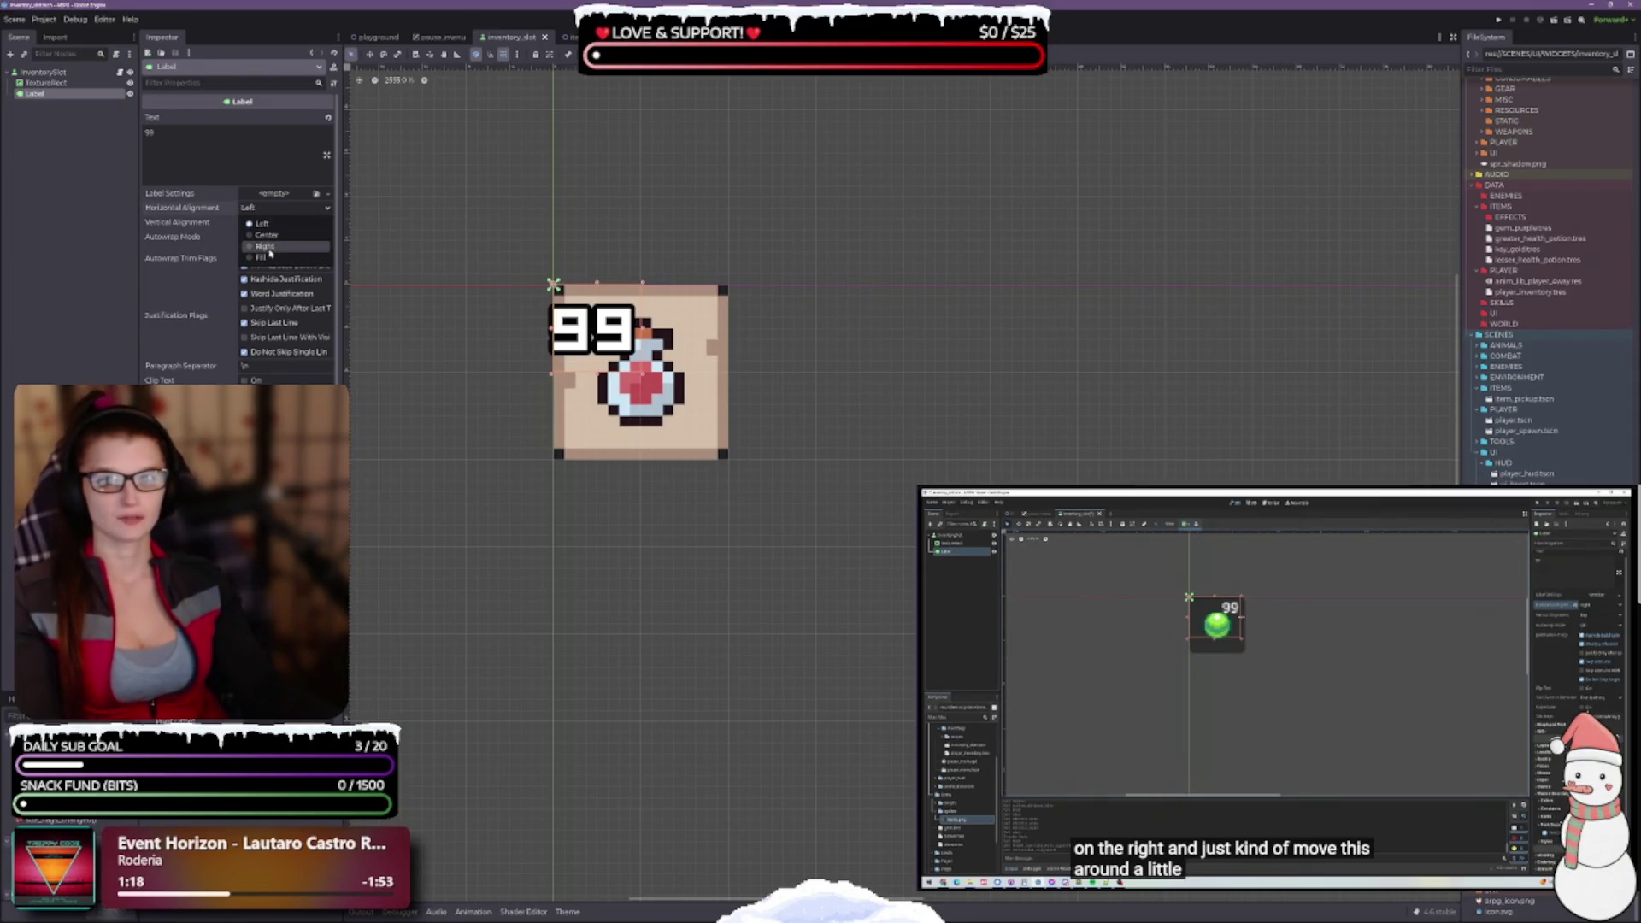
left_click(267, 246)
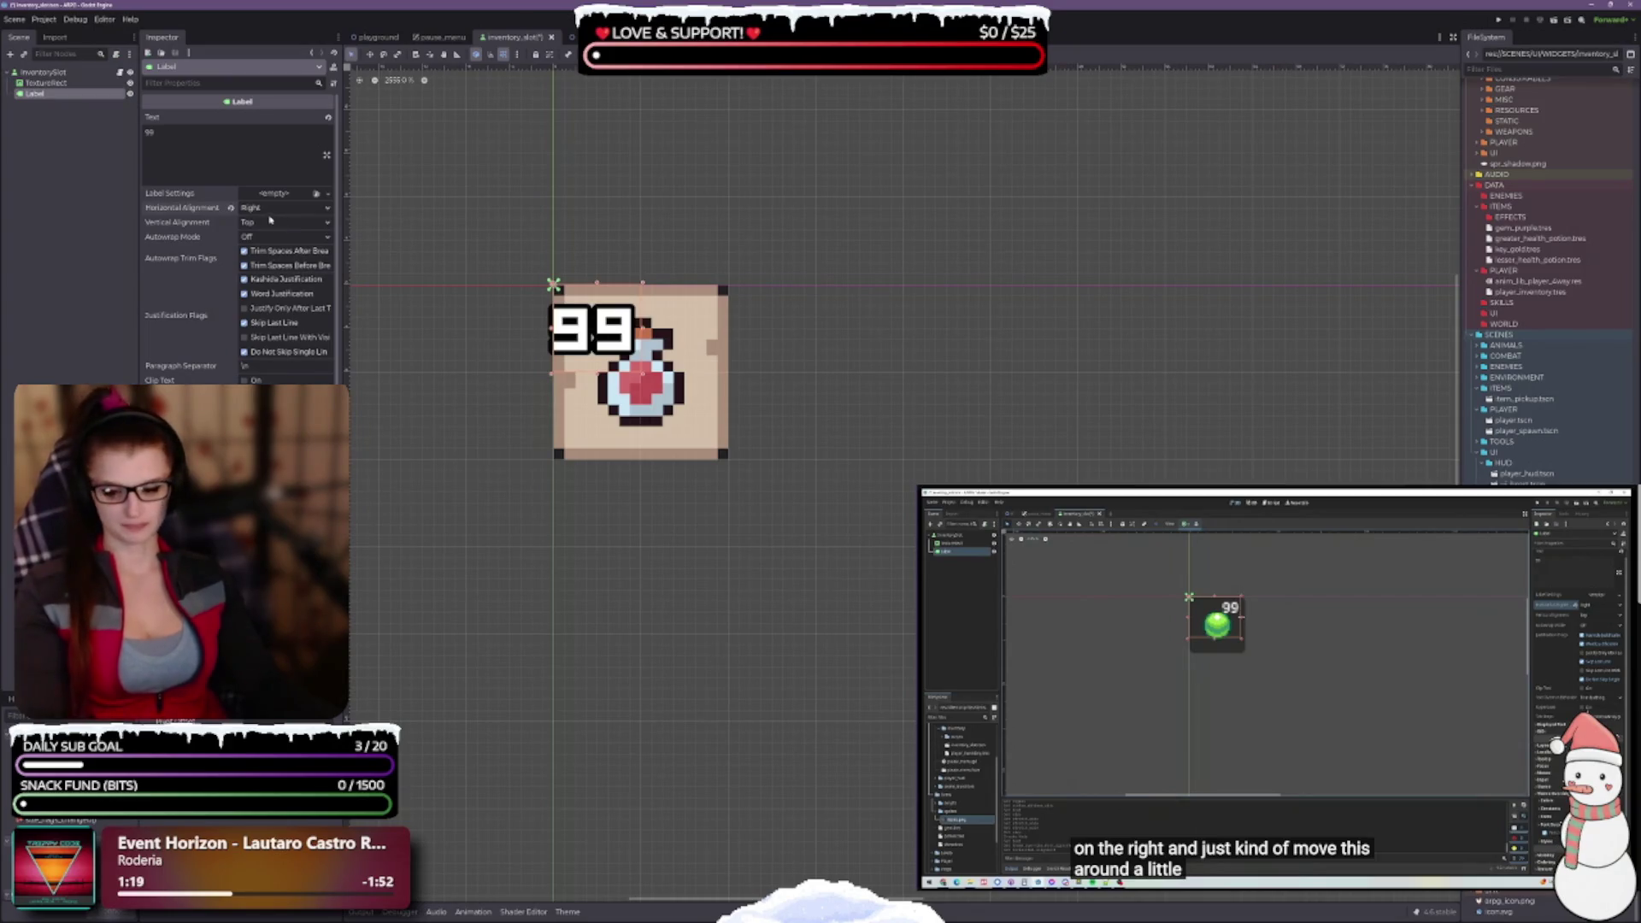
key("ctrl+z")
scroll(194, 309, "down", 5)
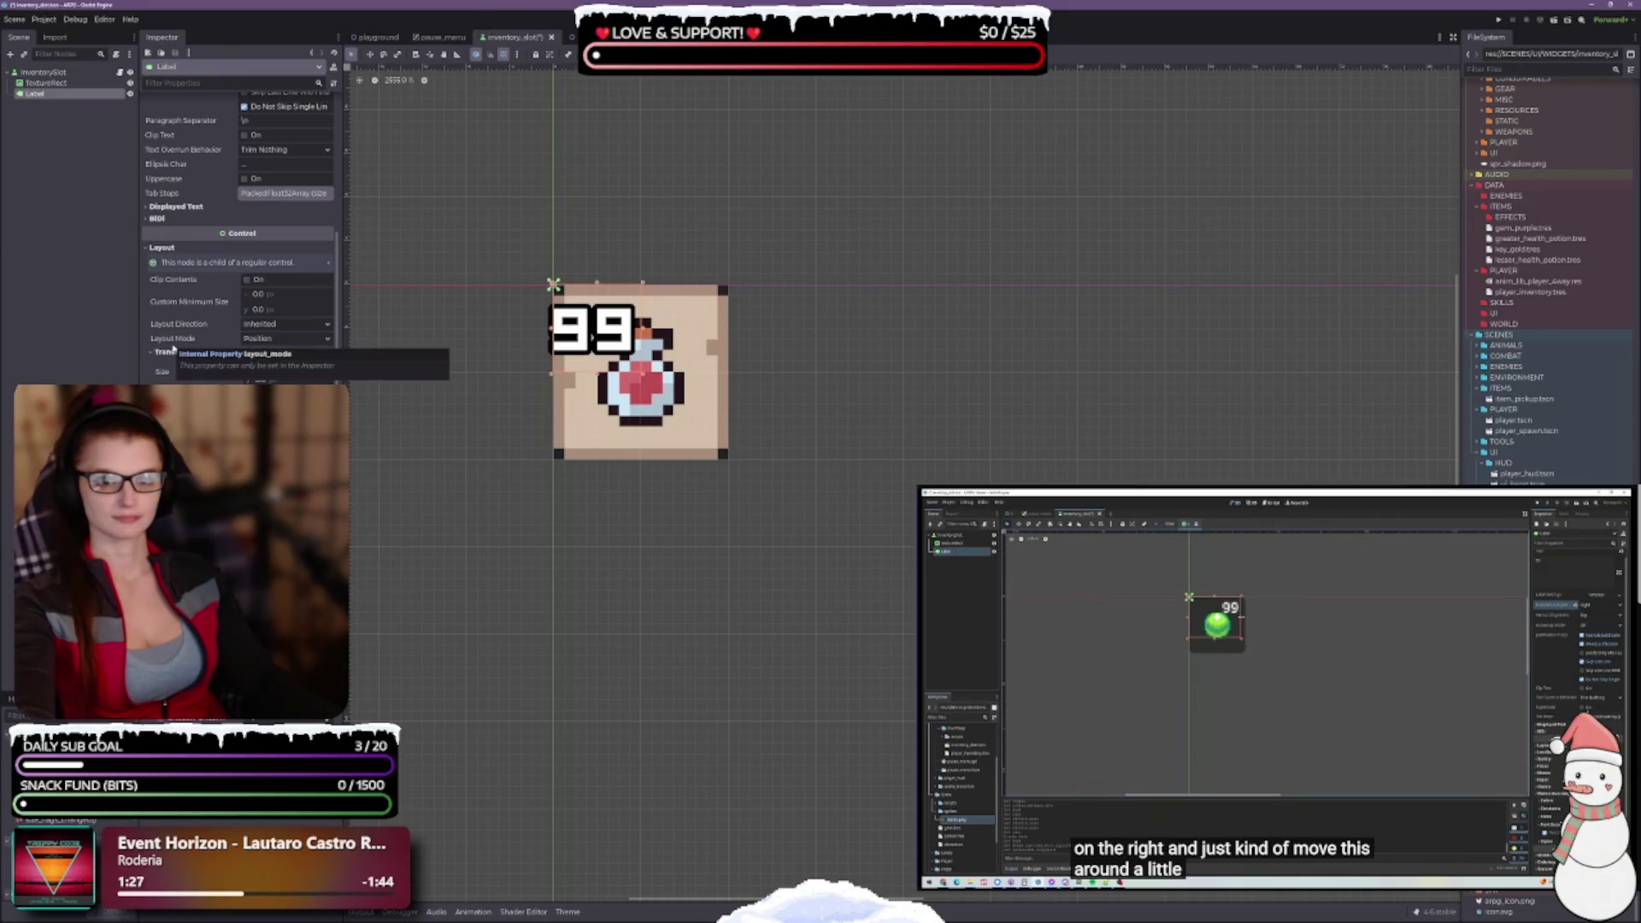
scroll(638, 444, "down", 1)
left_click_drag(638, 444, 640, 637)
scroll(239, 256, "up", 5)
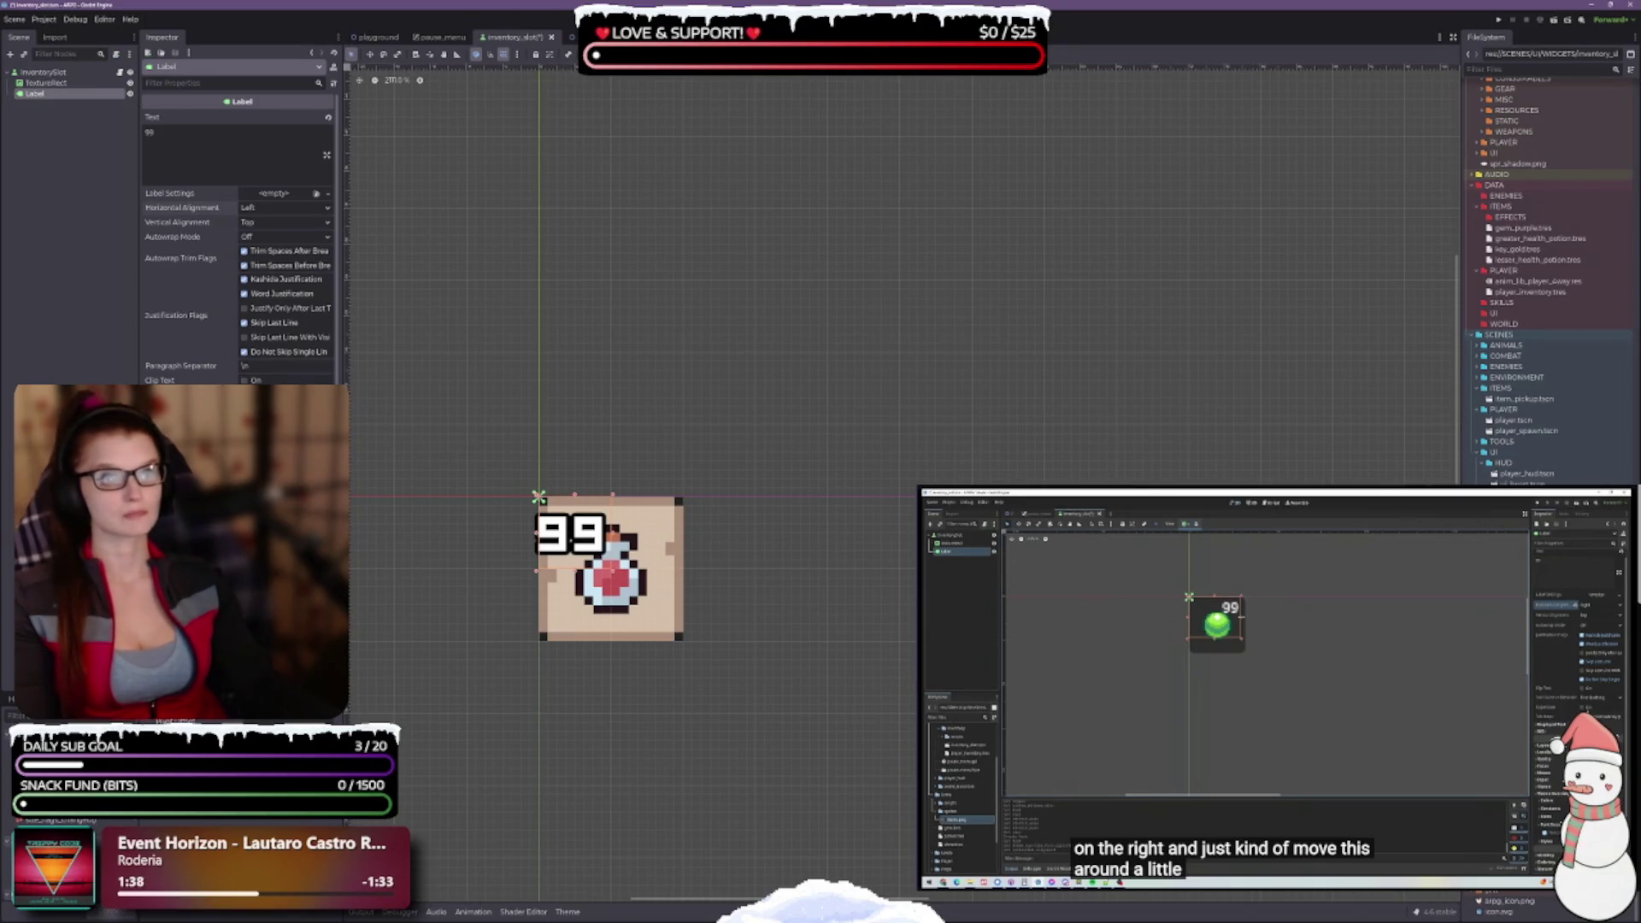
Anchor the 99 label to the slot's top-right corner
left_click(656, 54)
left_click(661, 85)
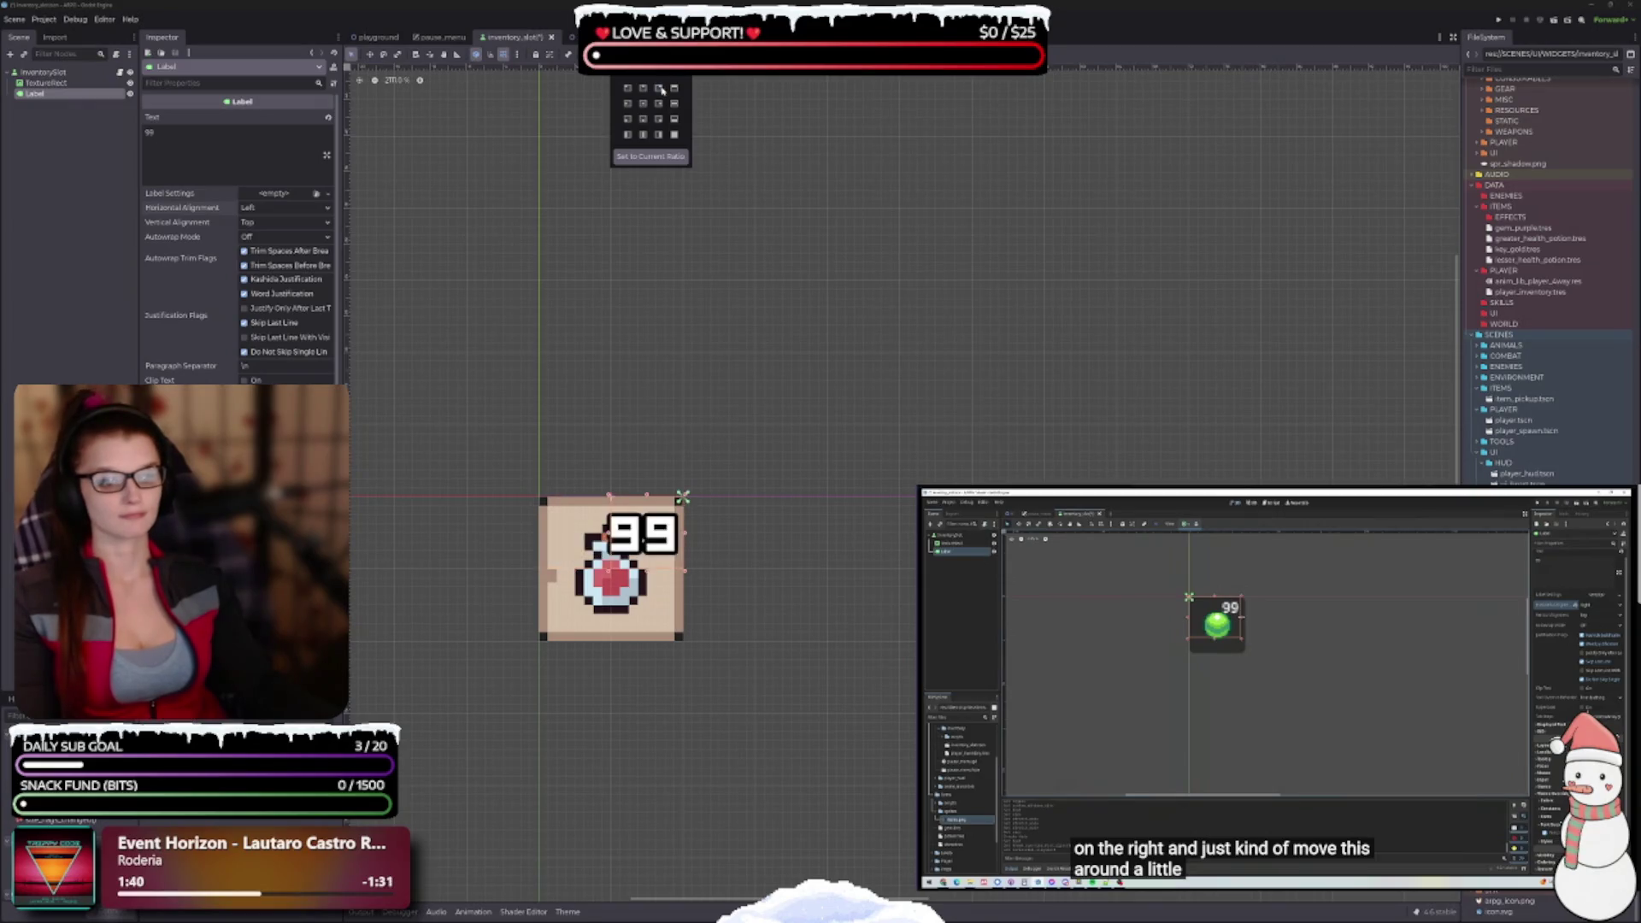
scroll(653, 689, "up", 1)
scroll(654, 688, "up", 1)
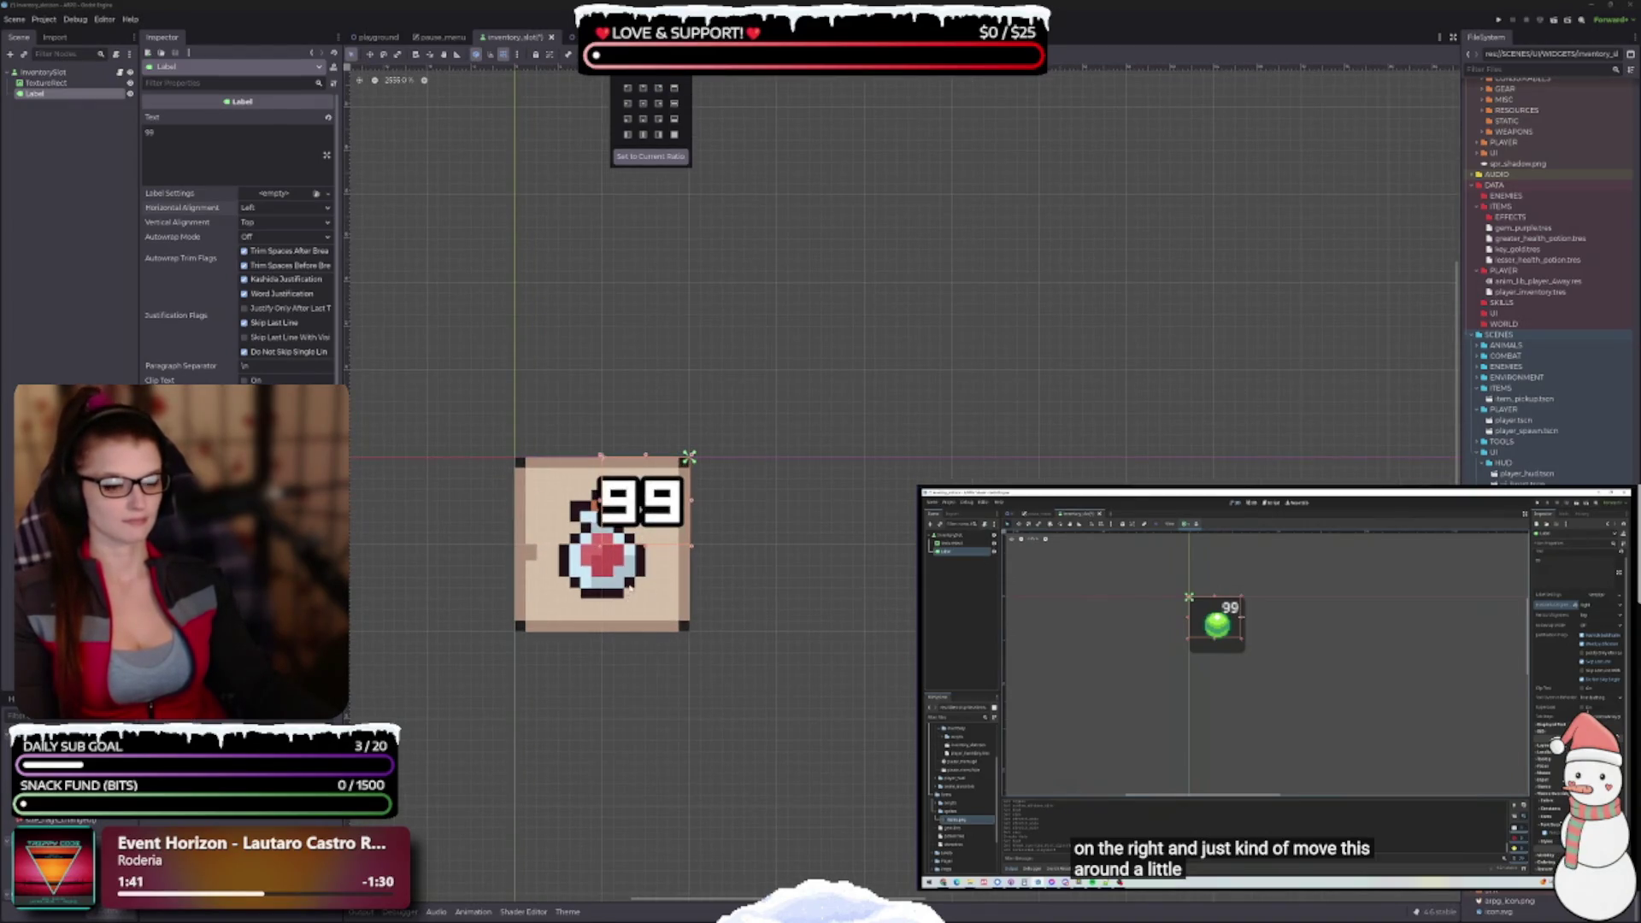
scroll(629, 588, "up", 3)
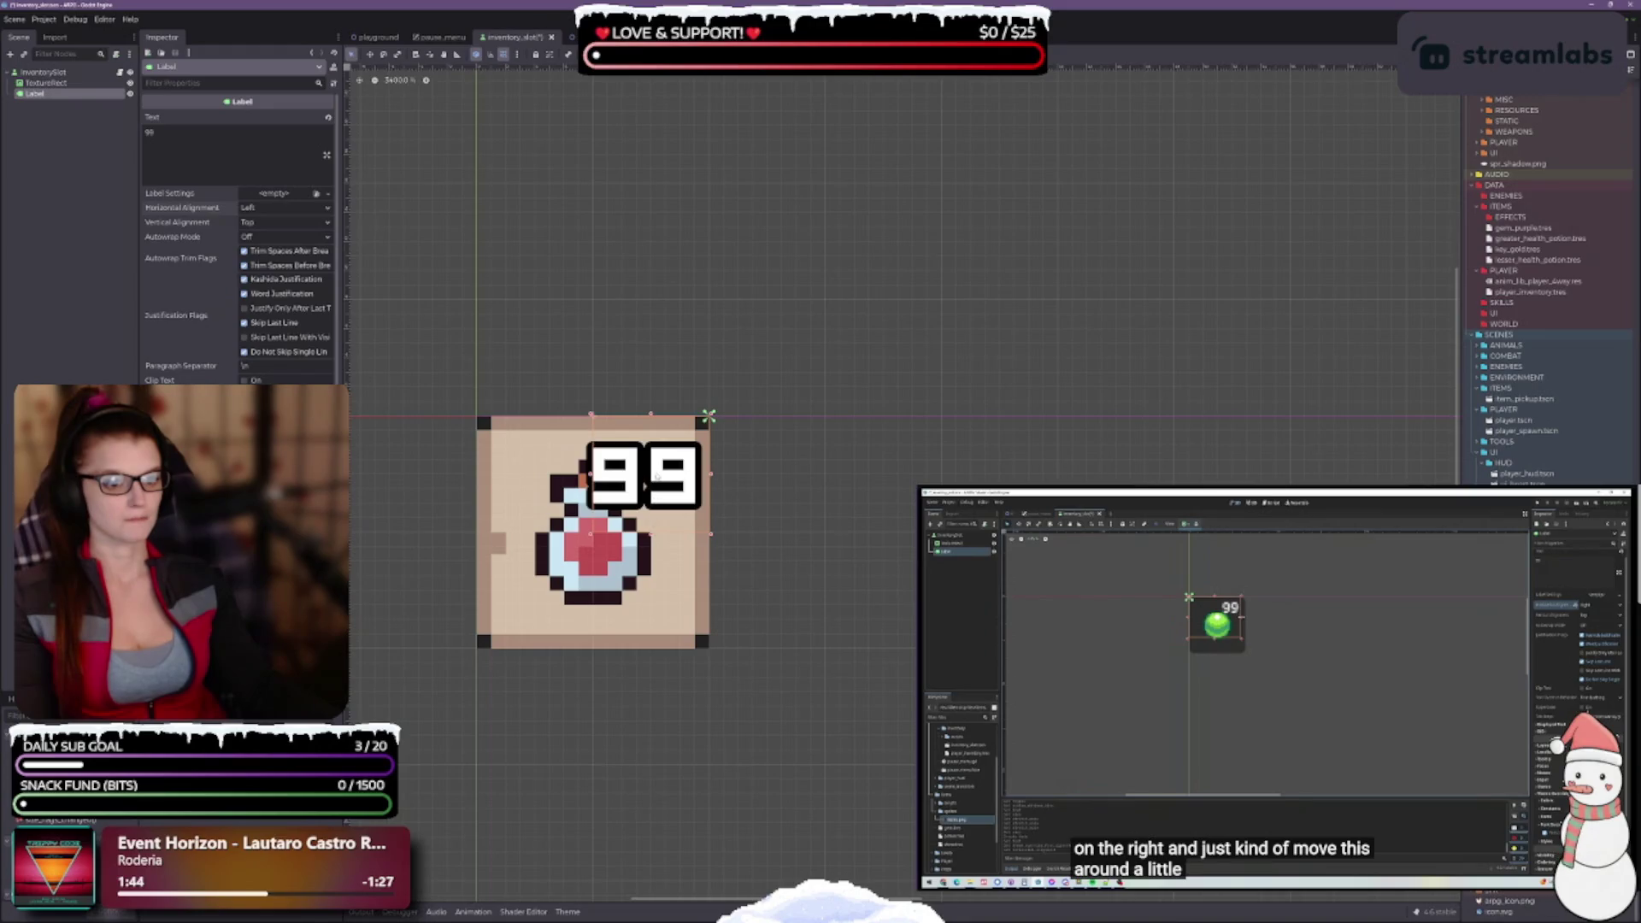
scroll(648, 520, "up", 1)
left_click_drag(641, 555, 653, 489)
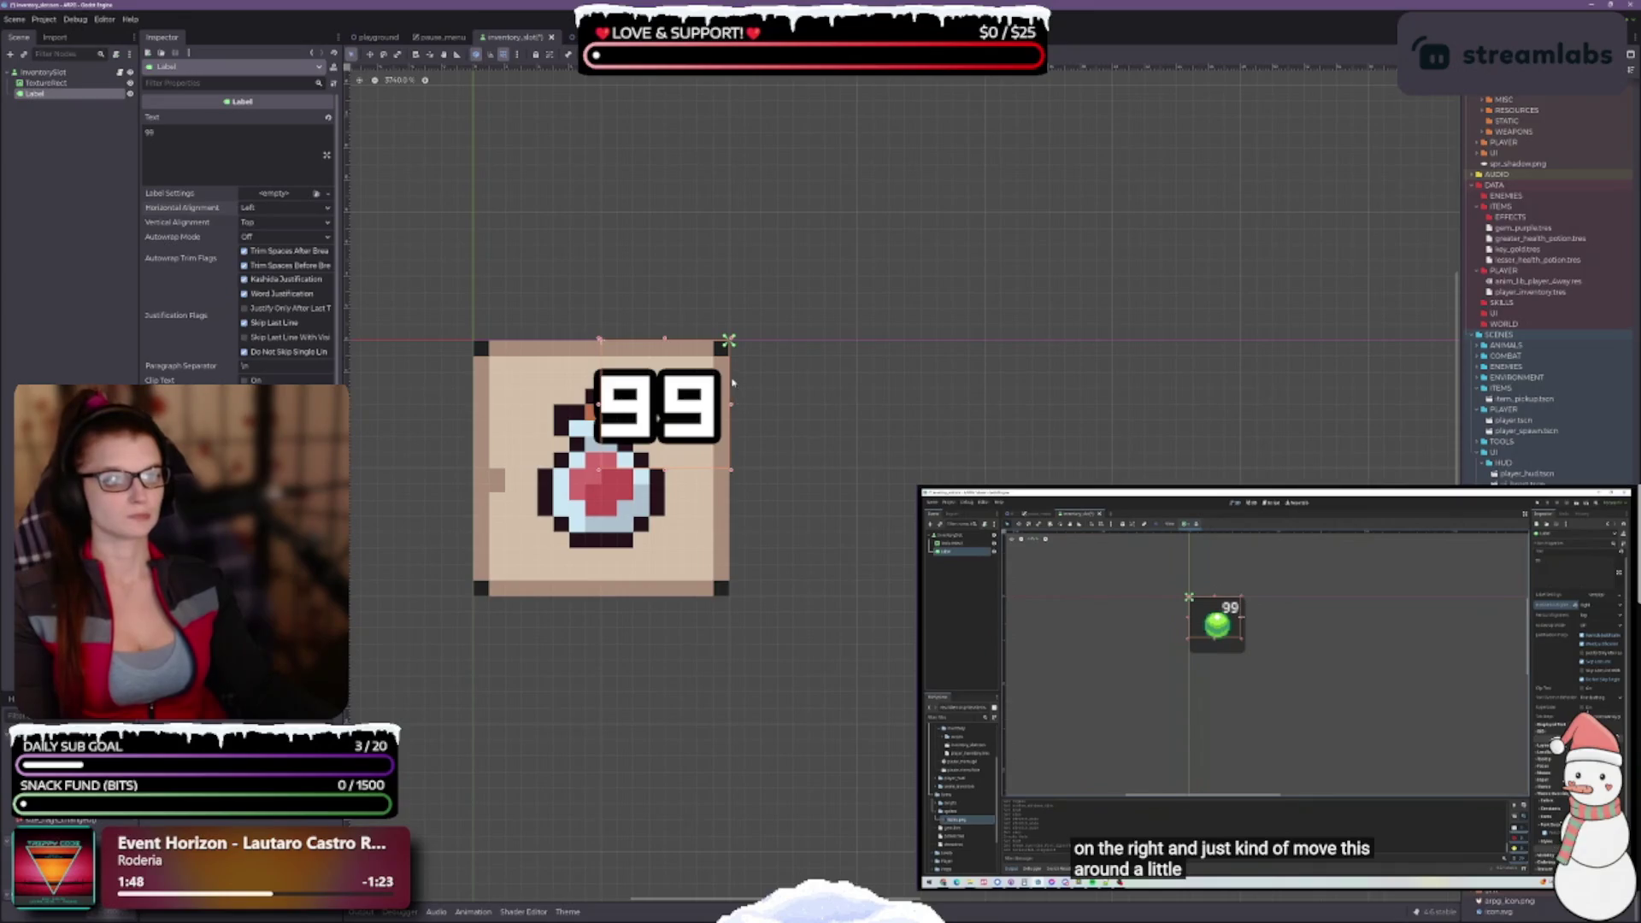
Re-anchor the label top-left, set Right horizontal and Top vertical alignment, and raise its top edge
left_click(622, 54)
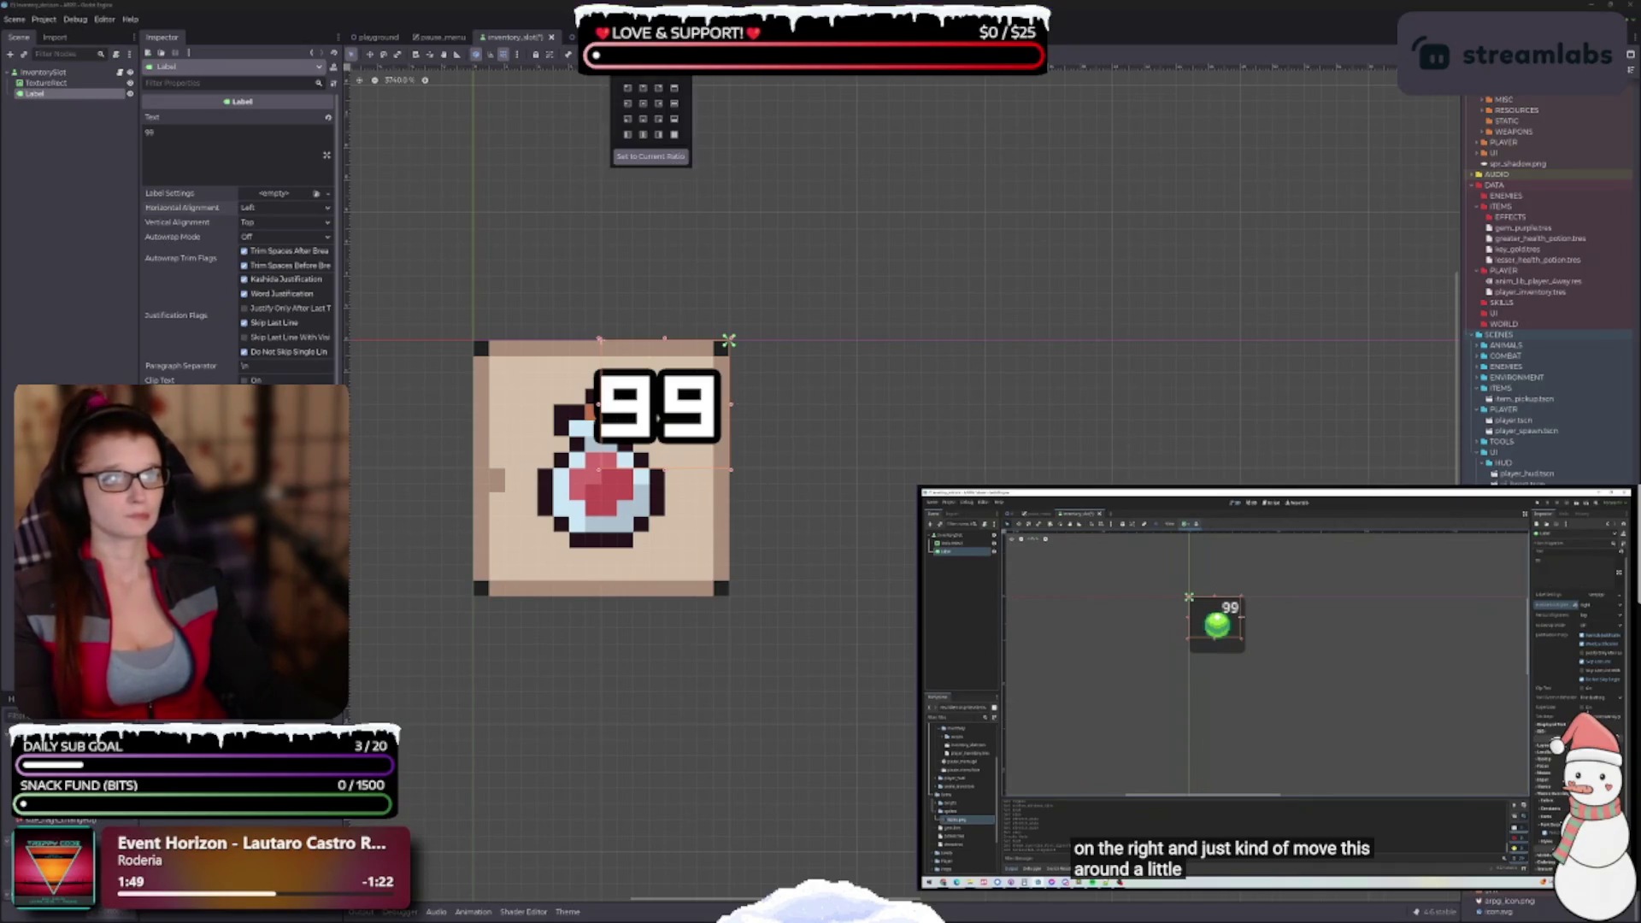
left_click(674, 89)
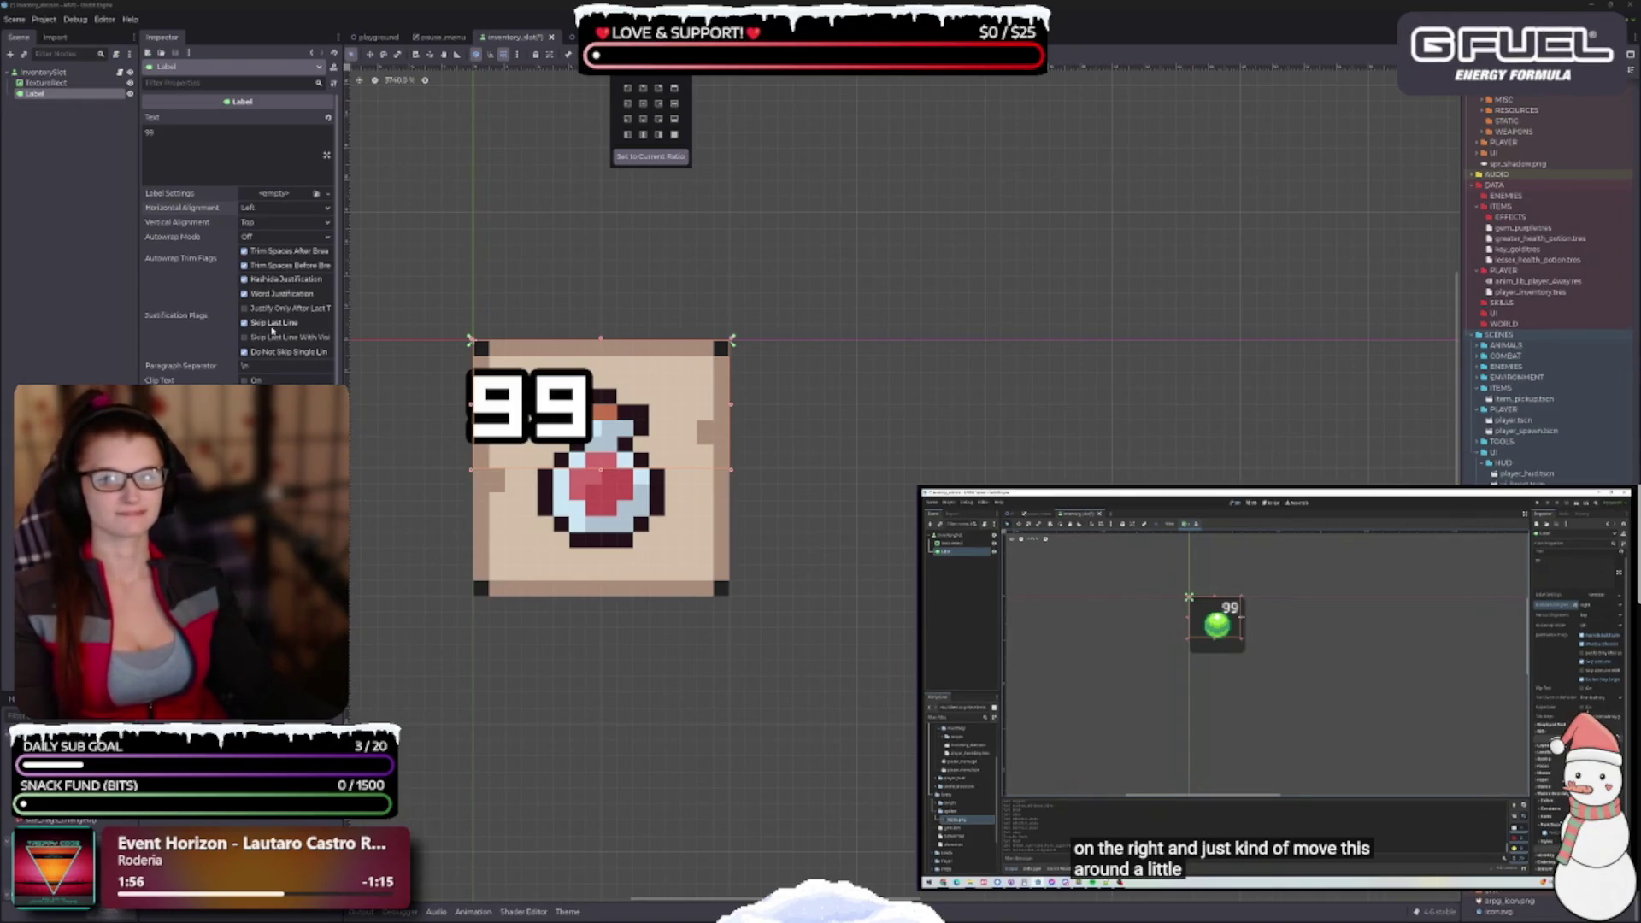
left_click(250, 209)
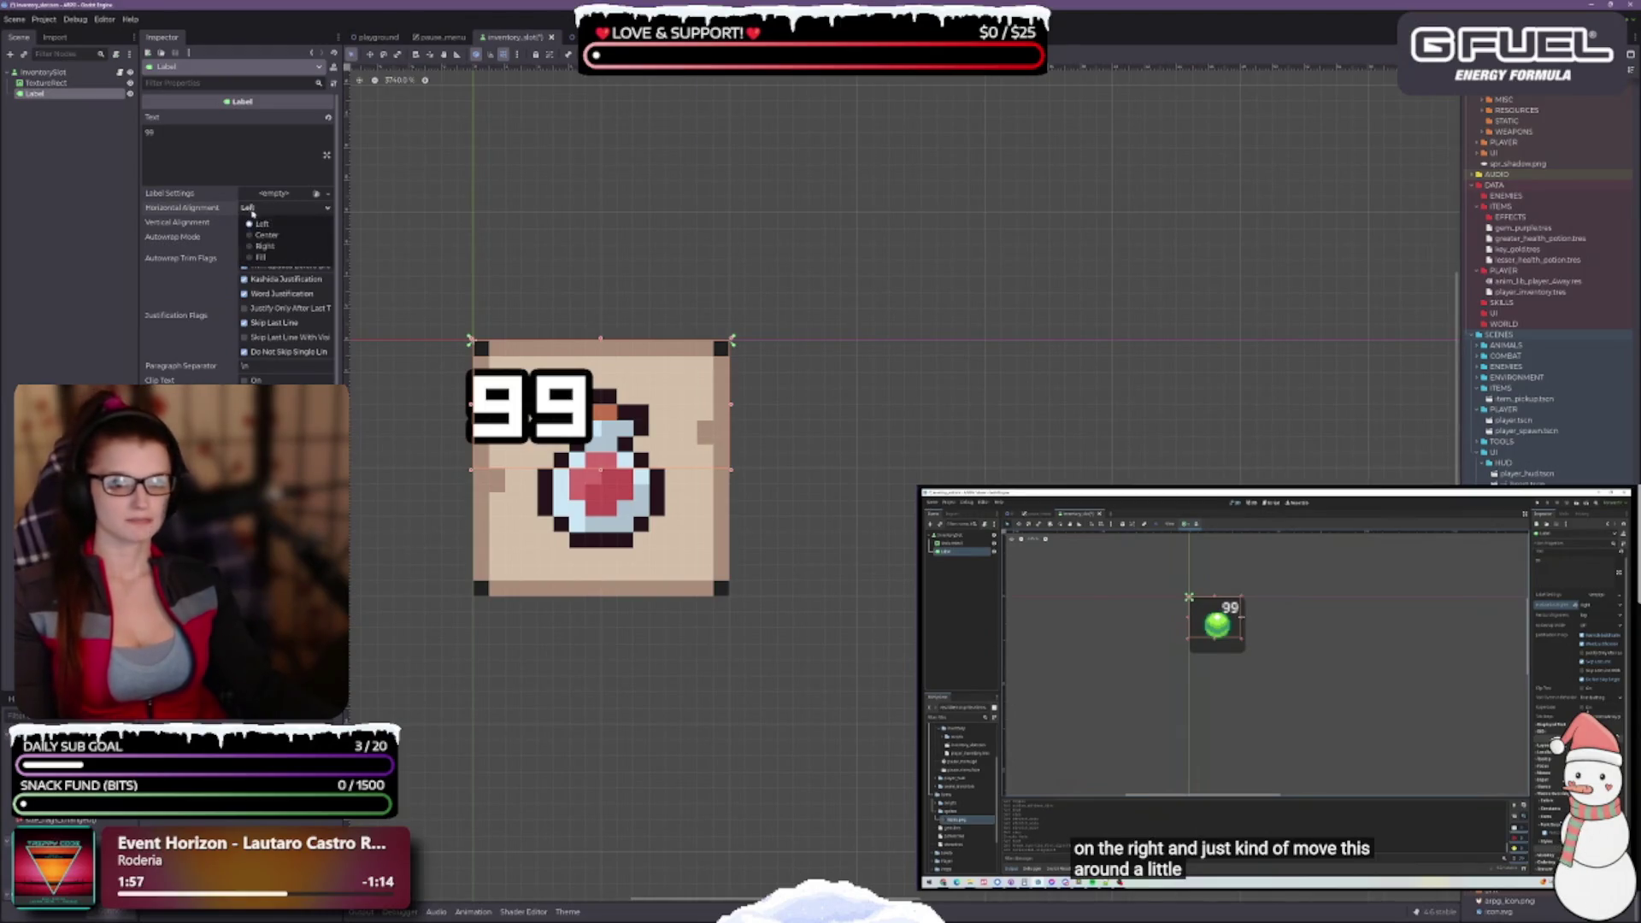
left_click(264, 245)
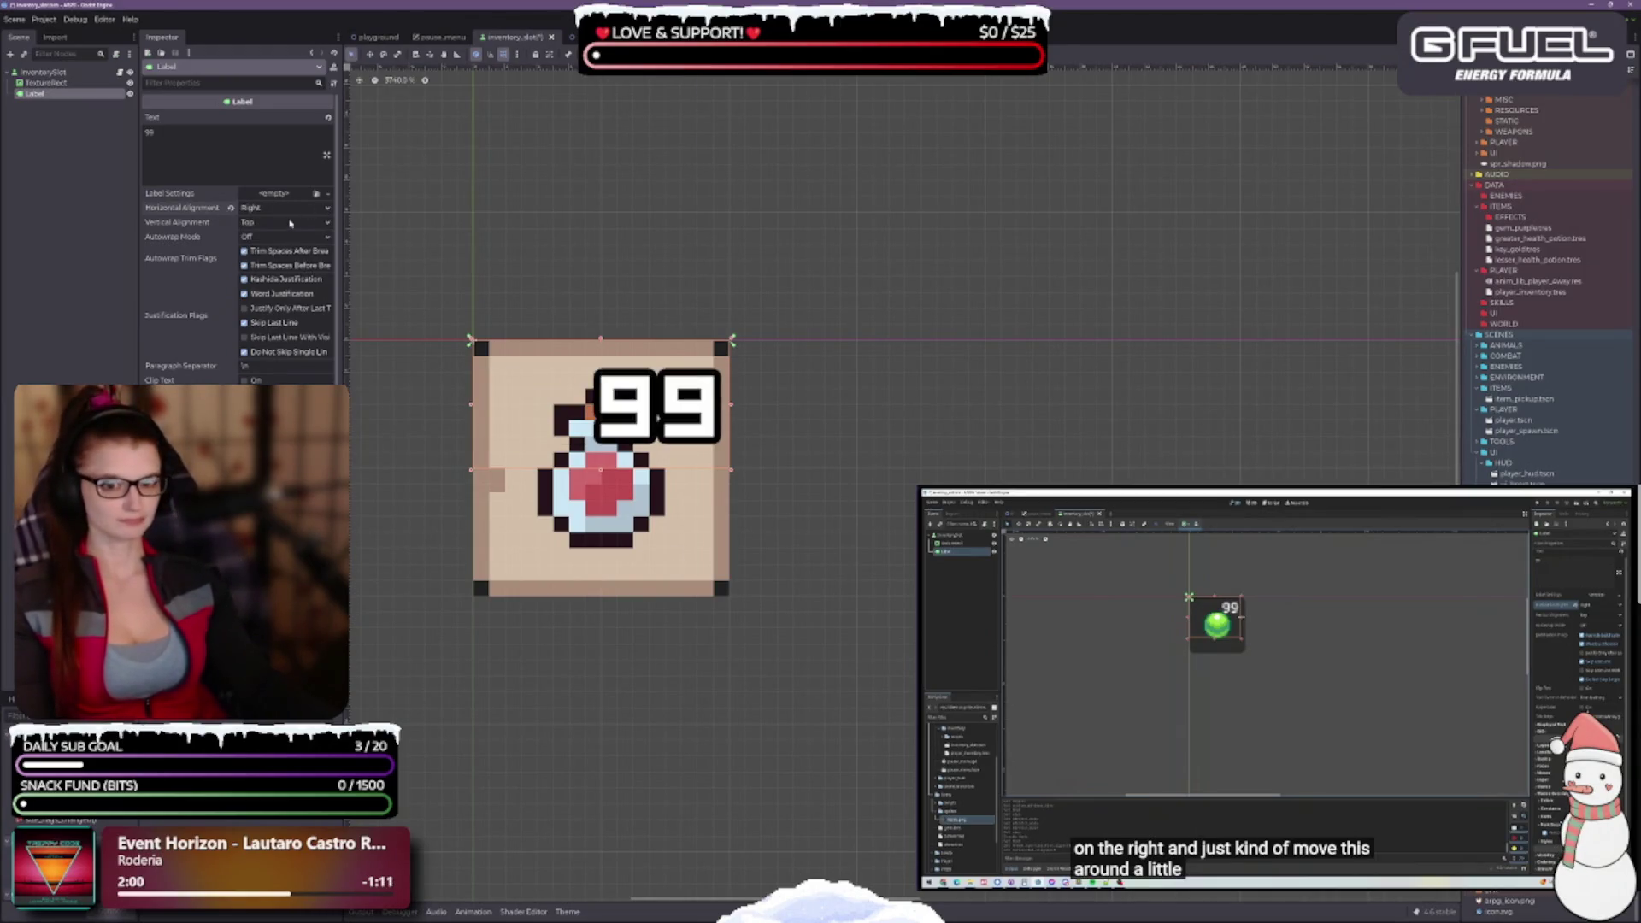
left_click(276, 223)
left_click(276, 223)
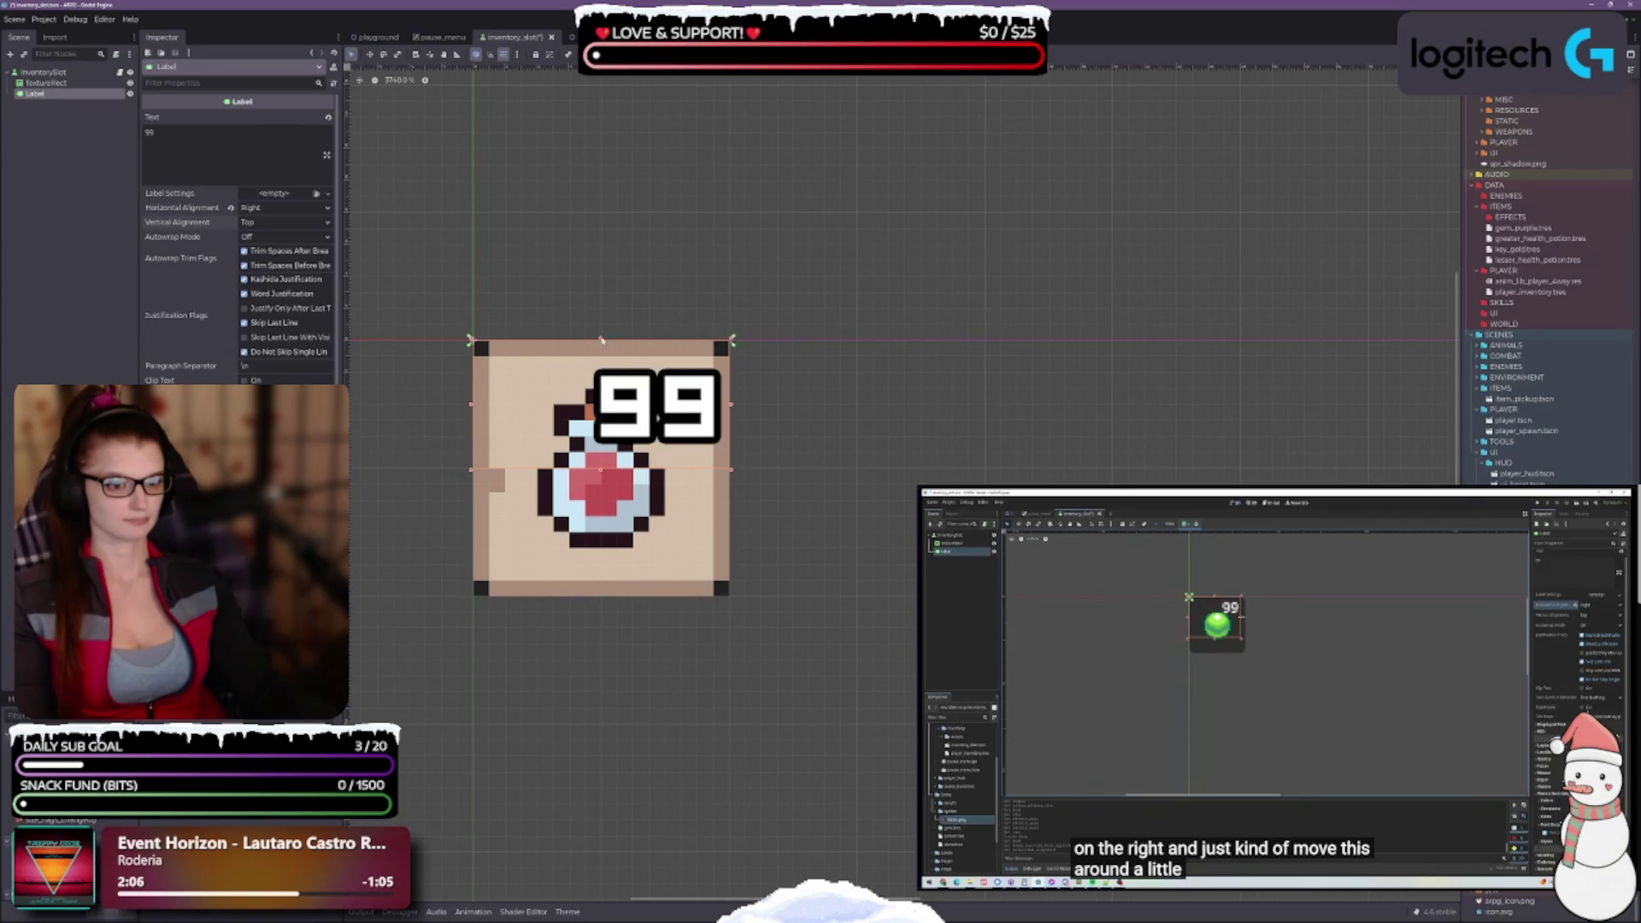
left_click_drag(601, 341, 601, 325)
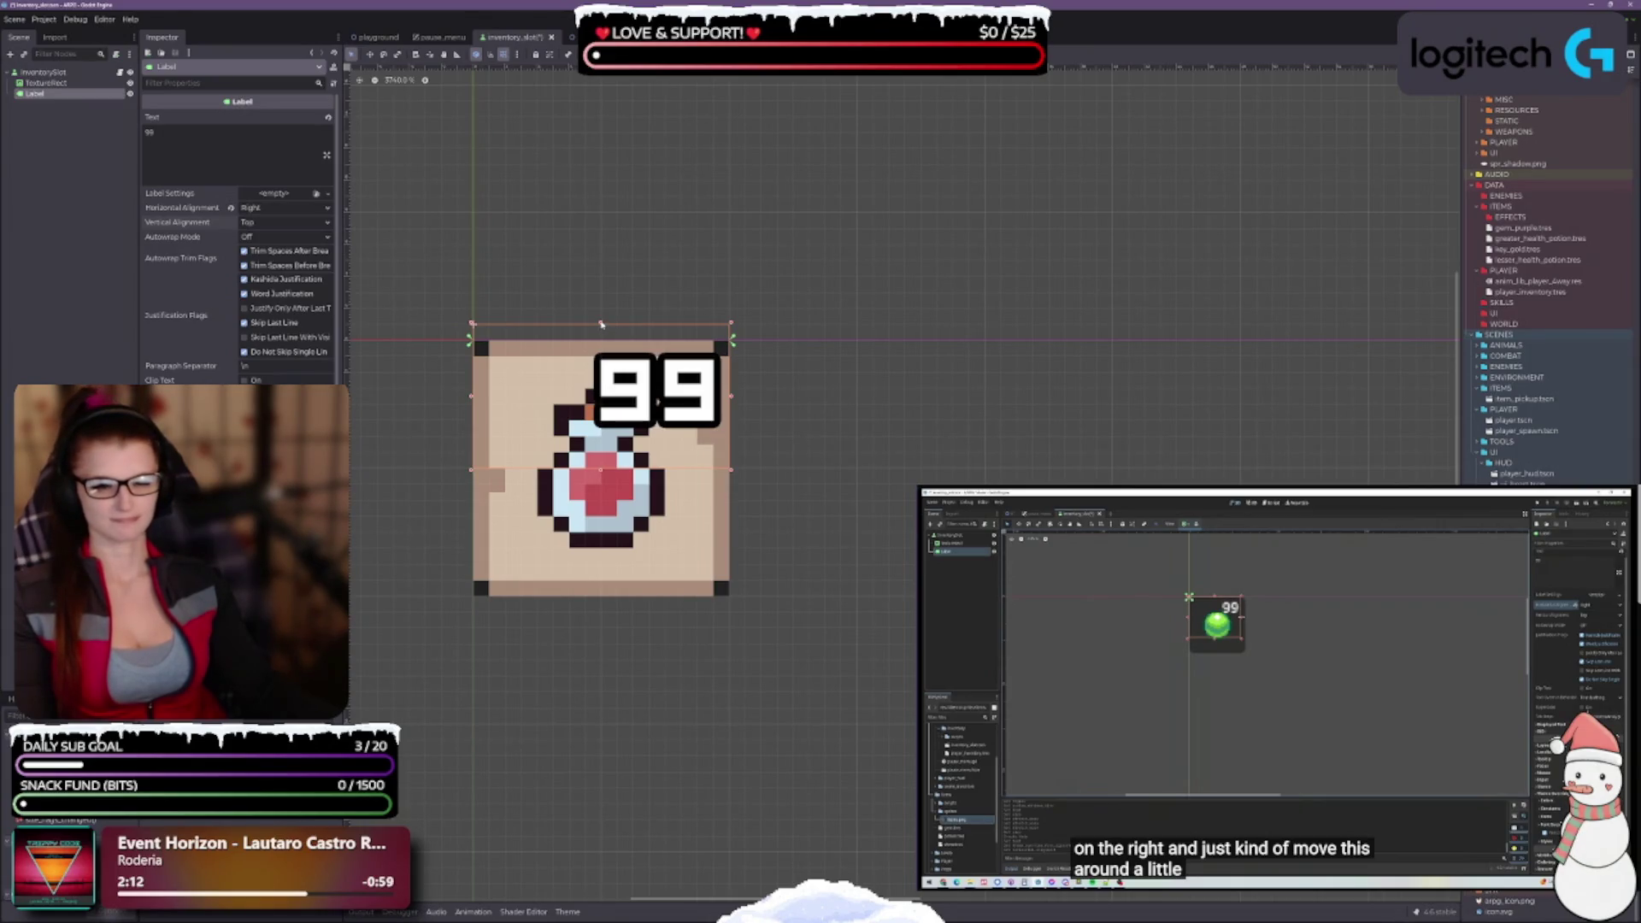
scroll(748, 457, "down", 6)
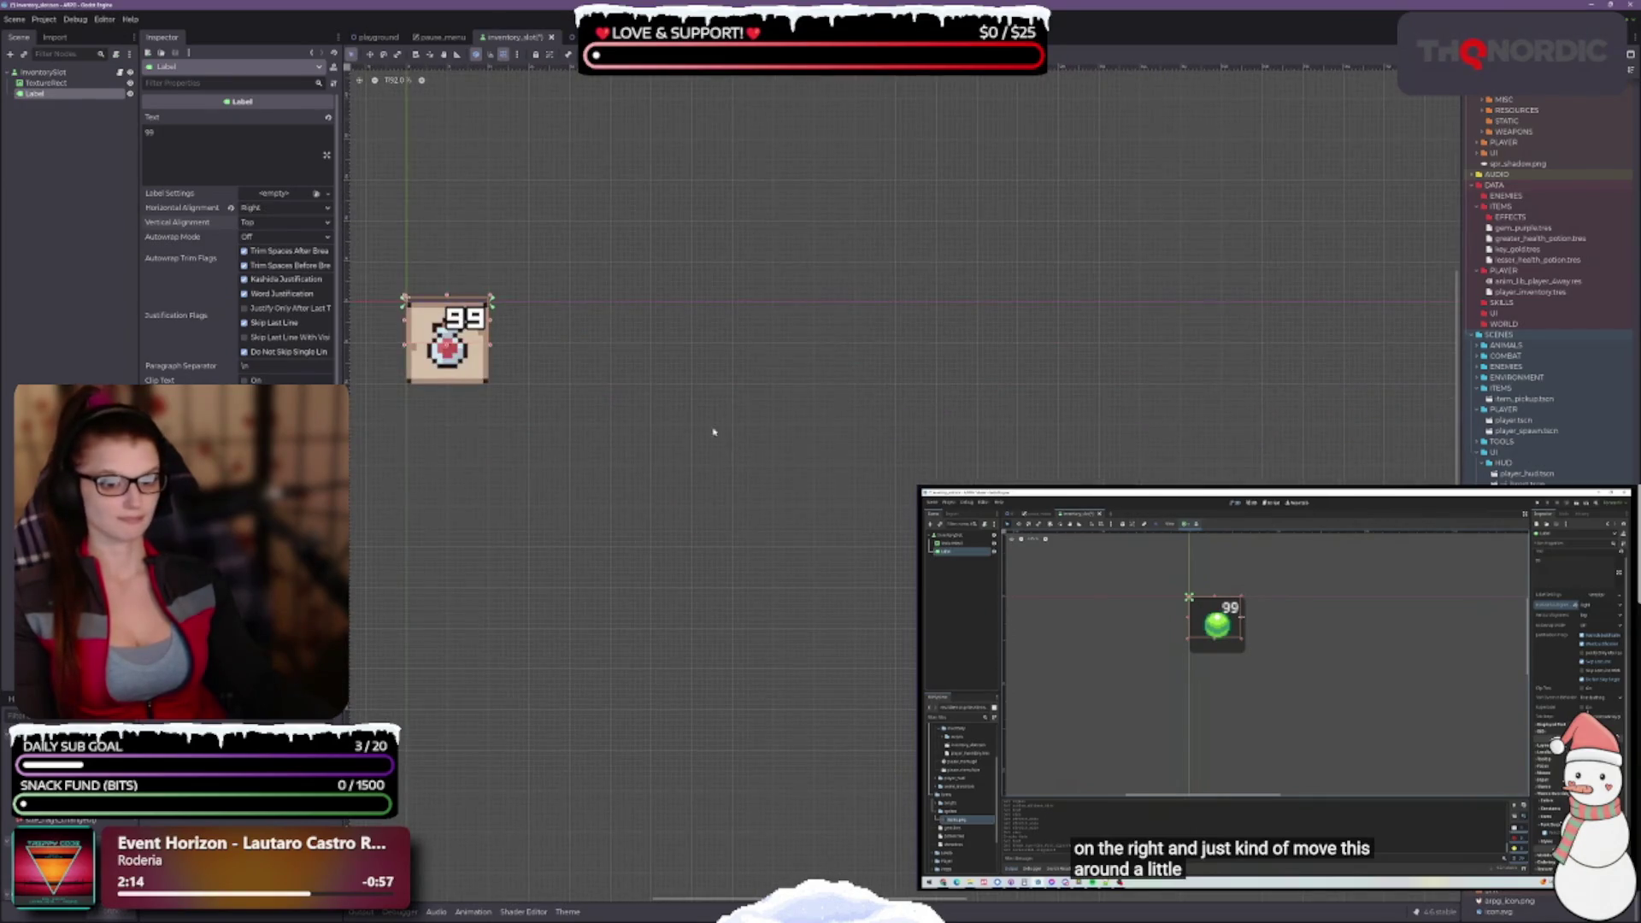
scroll(718, 445, "down", 2)
scroll(580, 444, "up", 1)
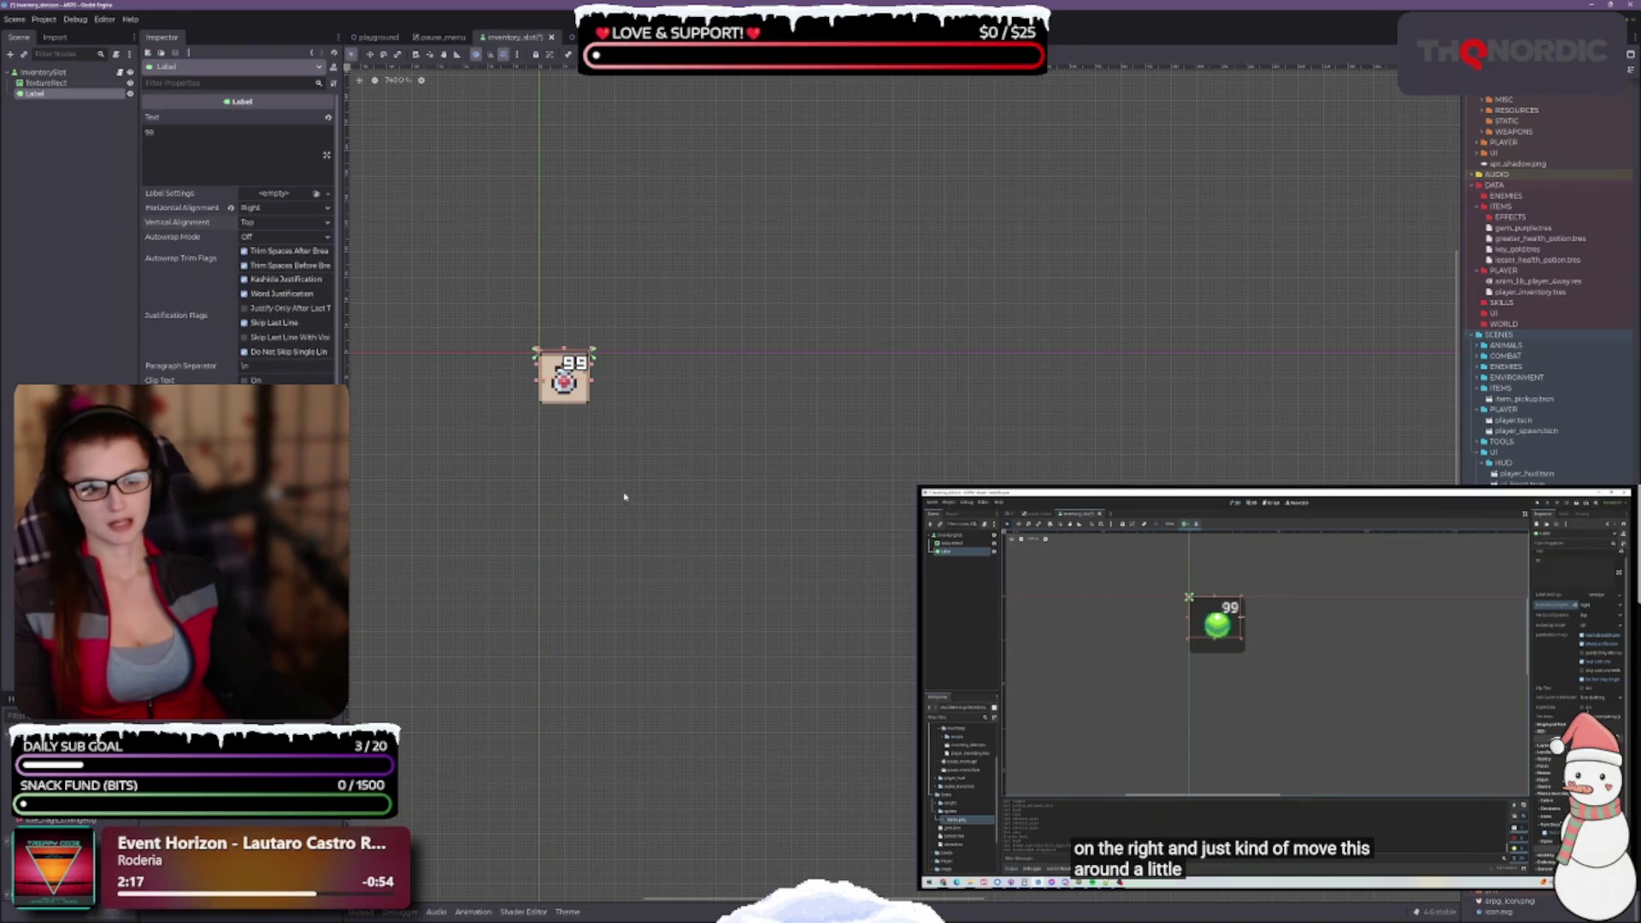
scroll(530, 366, "up", 10)
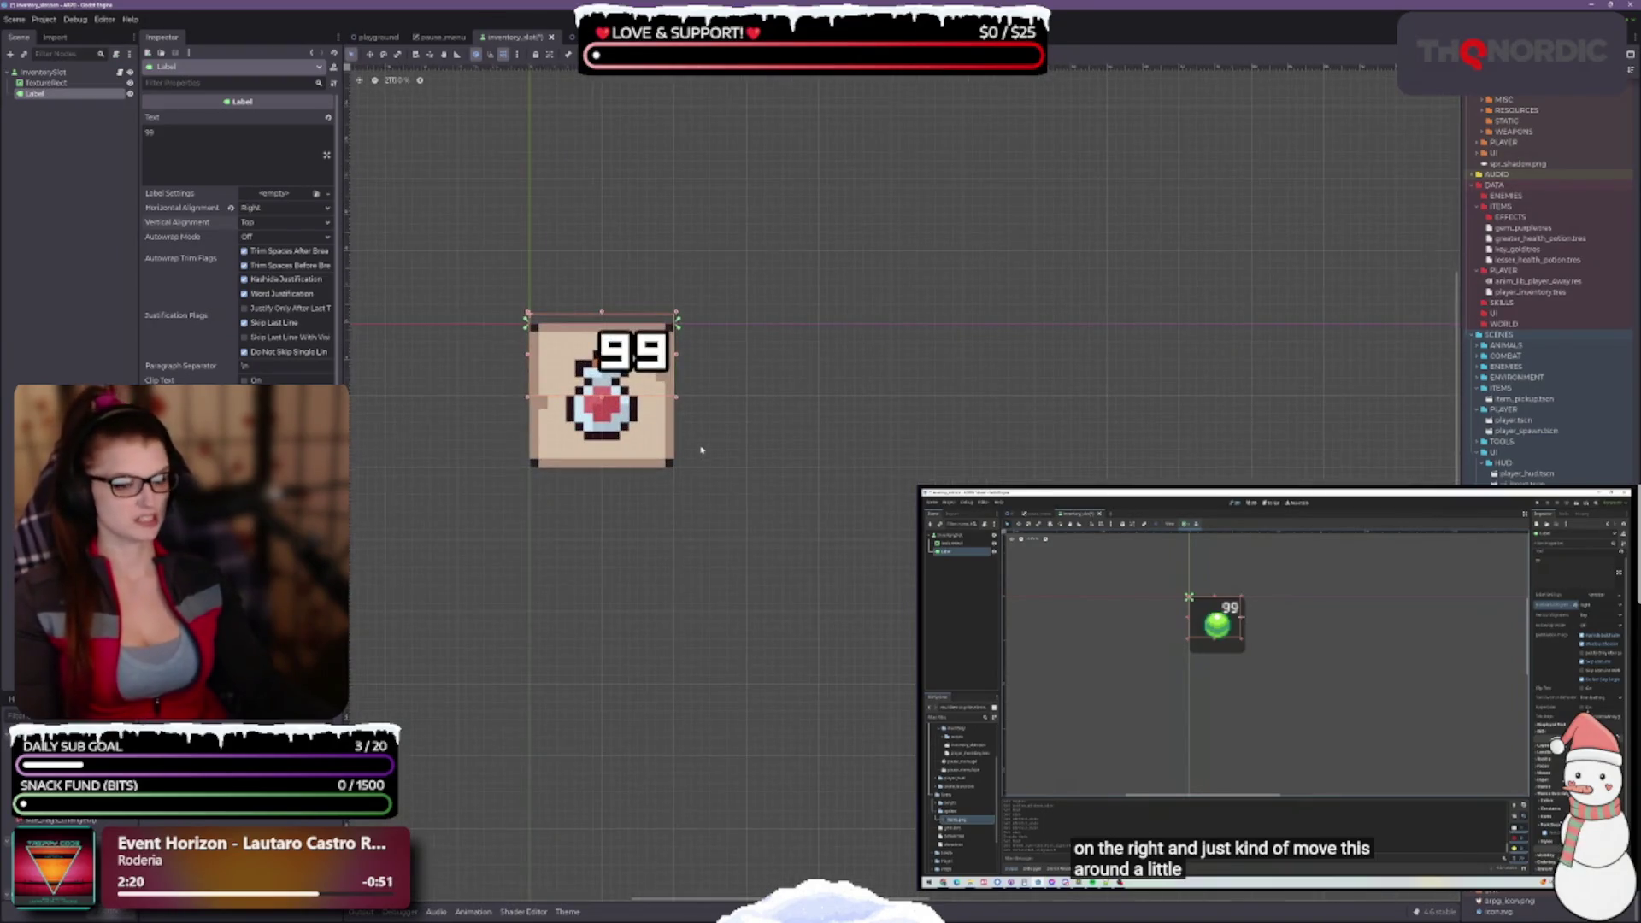
scroll(701, 450, "up", 3)
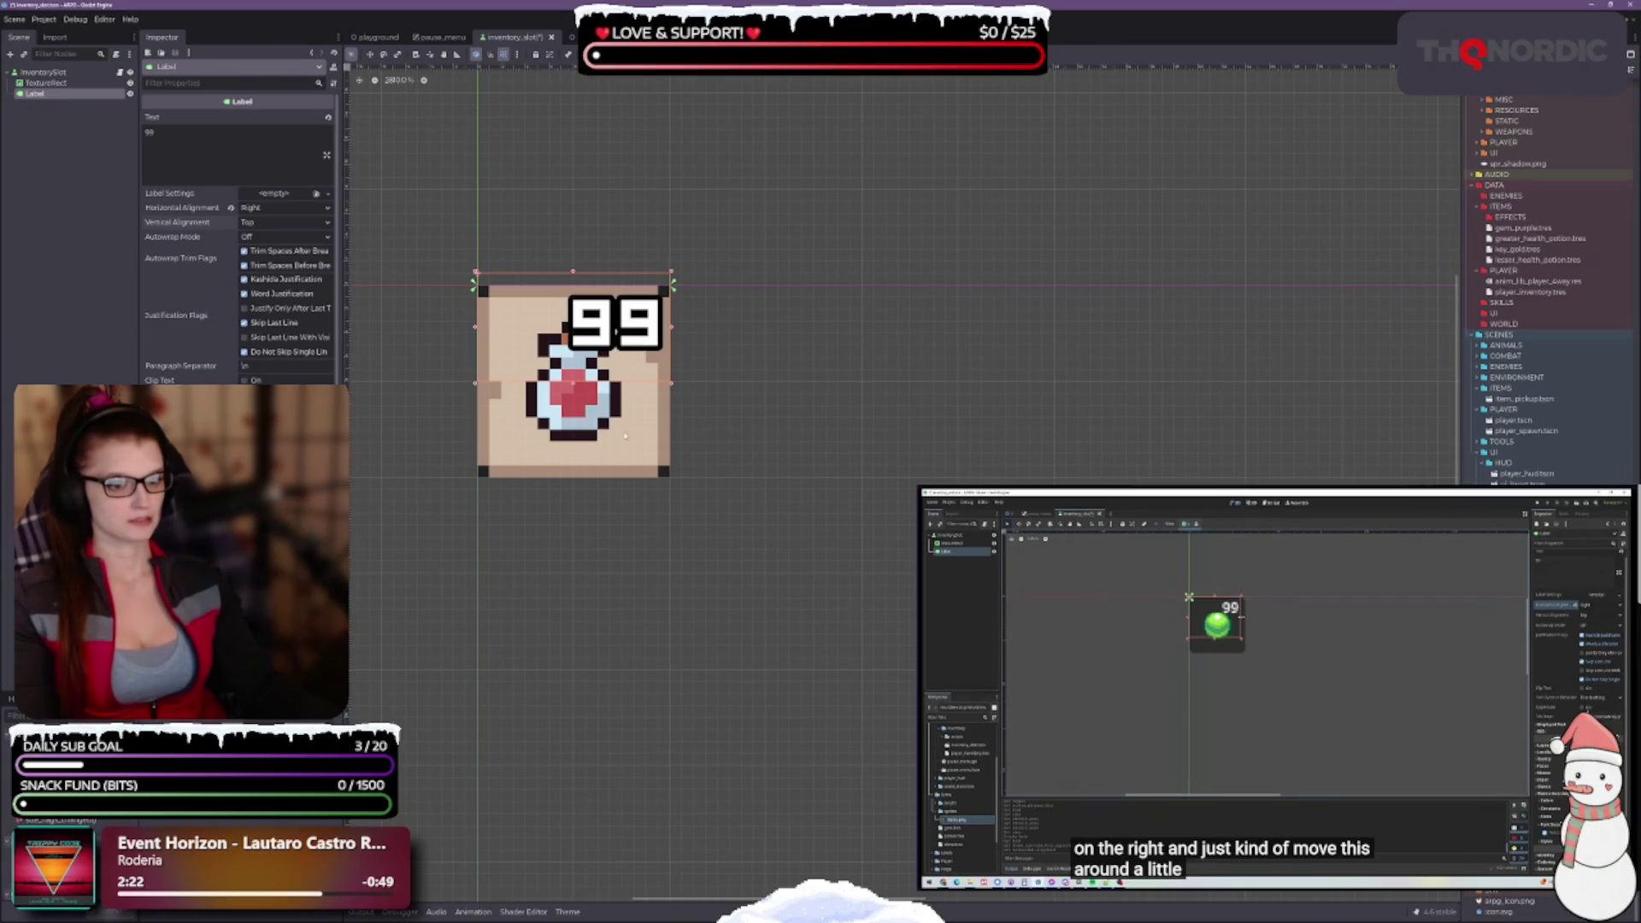
Select the potion TextureRect, widen its box slightly to the right, and save
left_click(547, 432)
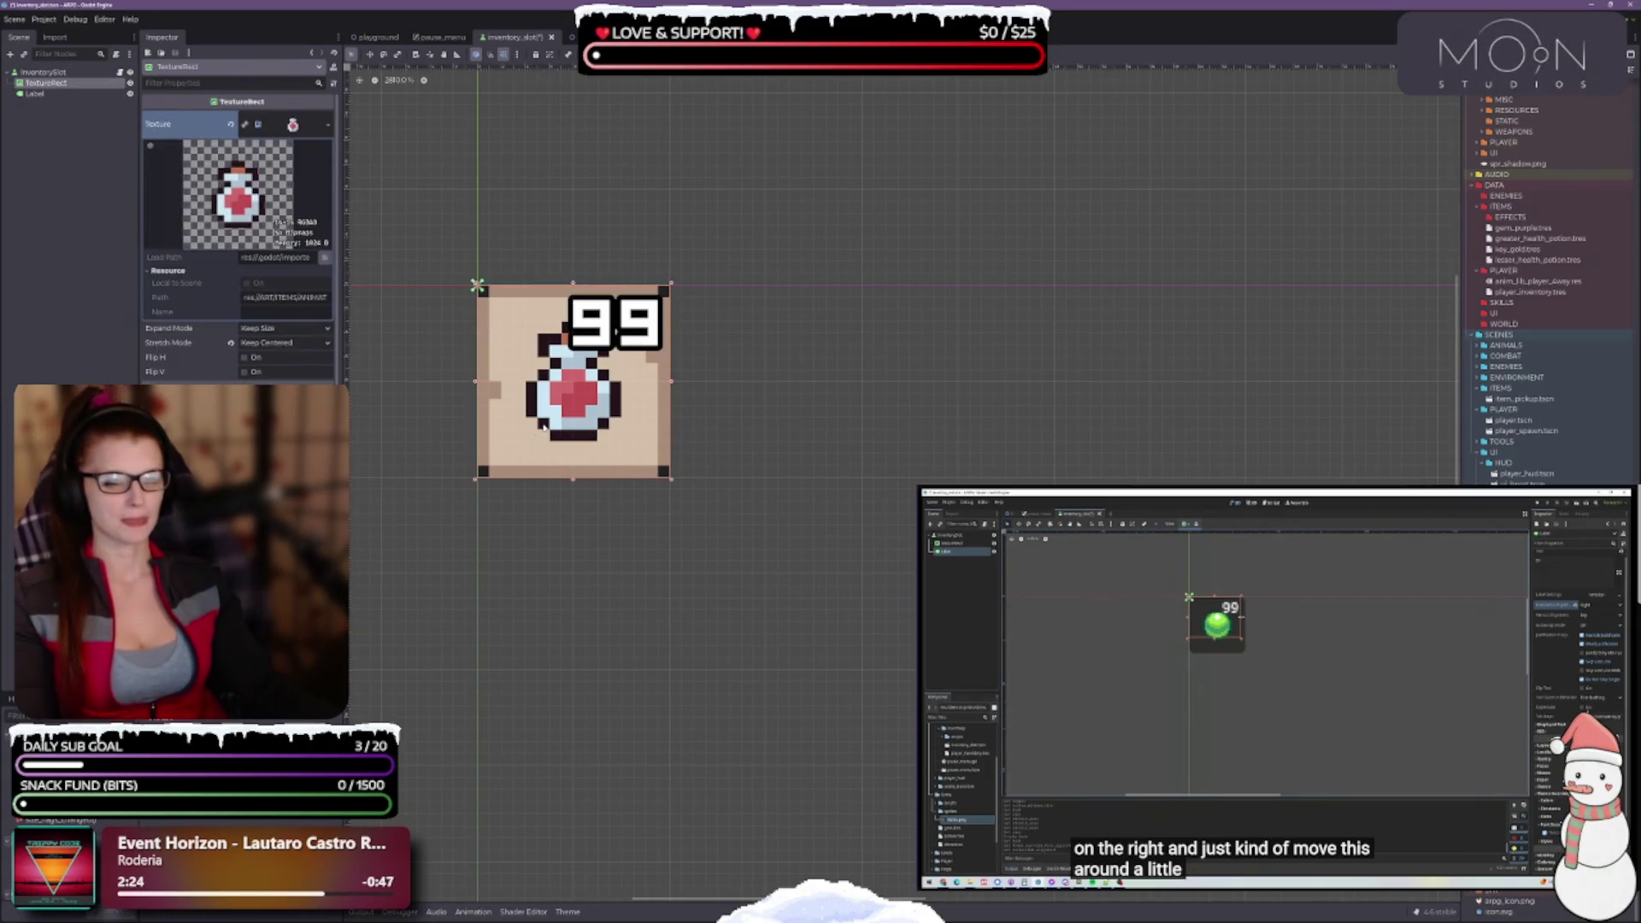
key("ctrl+s")
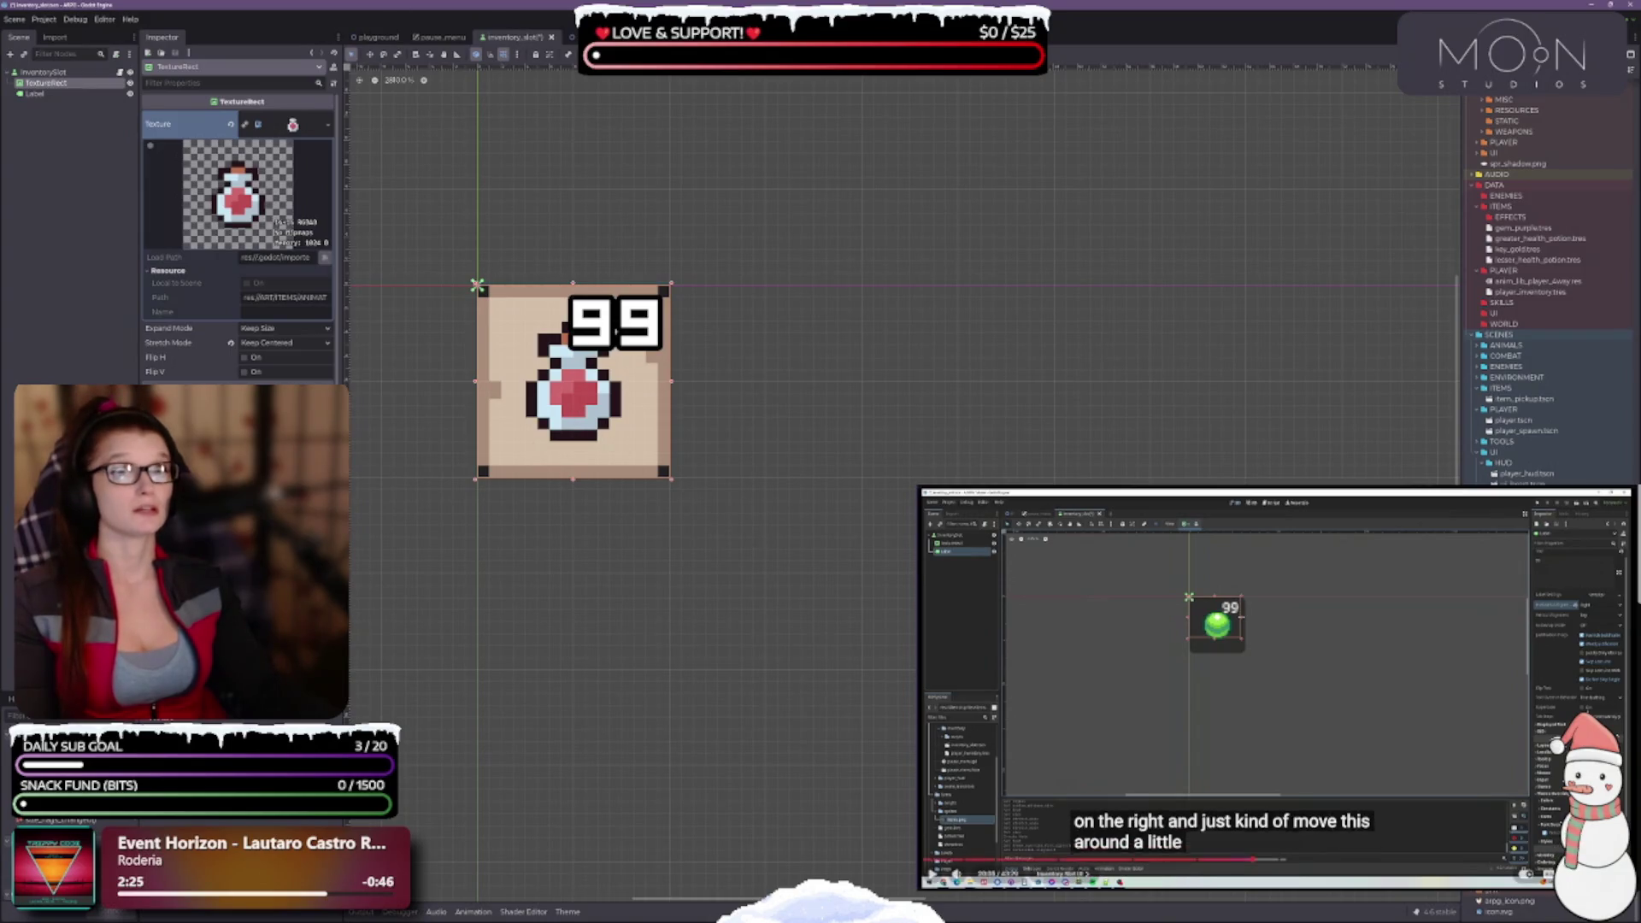
left_click(1199, 566)
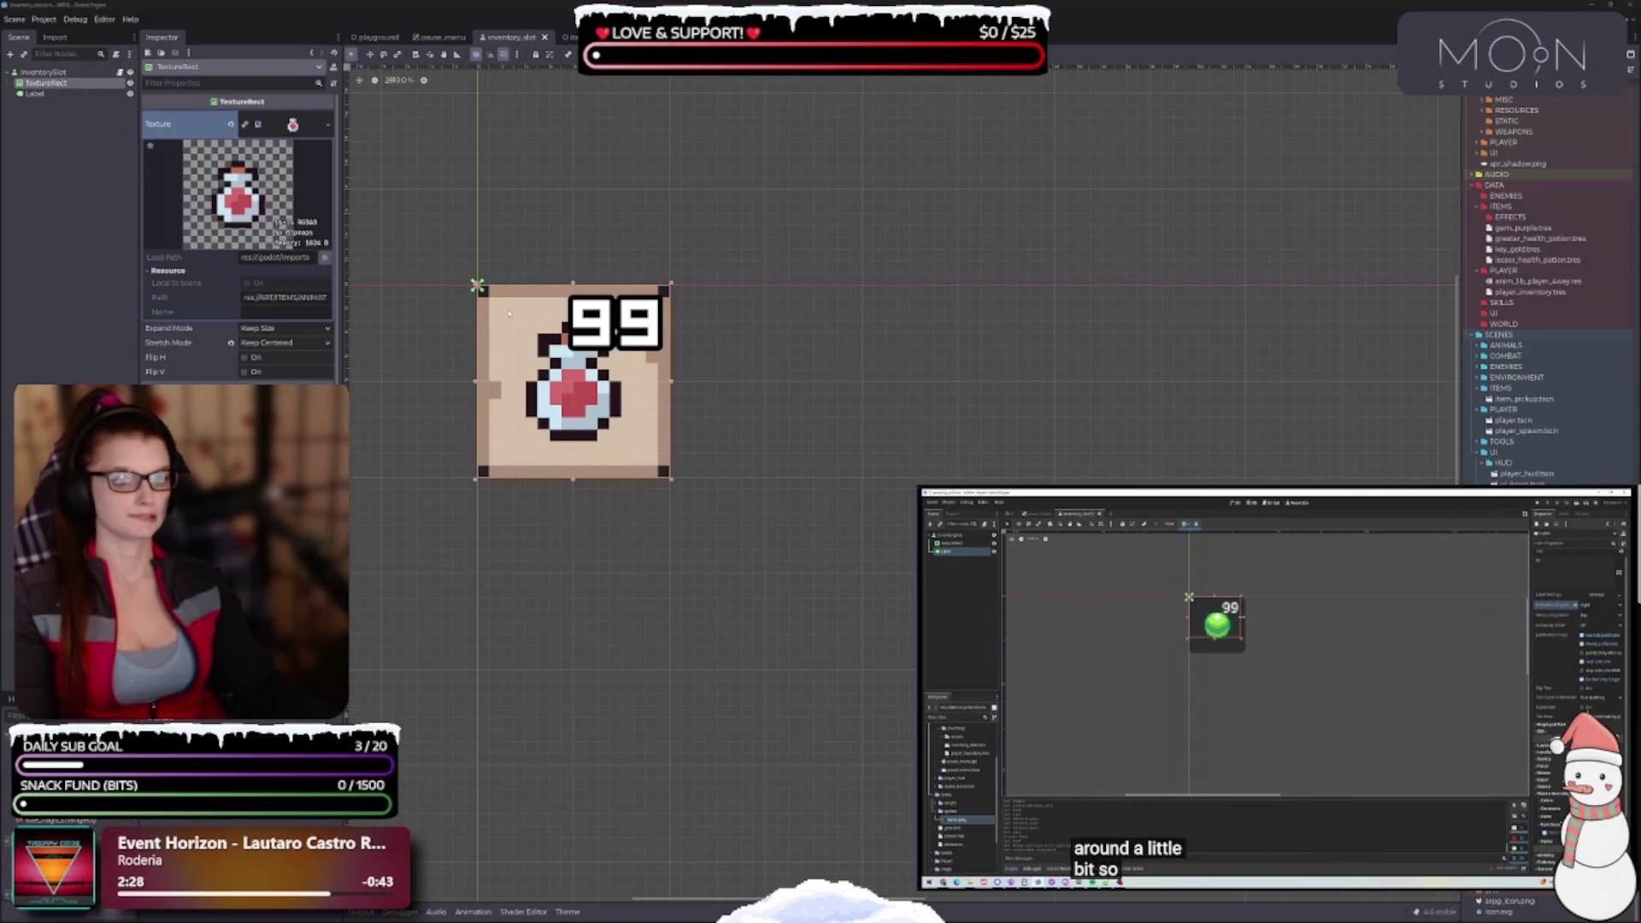
left_click(478, 286)
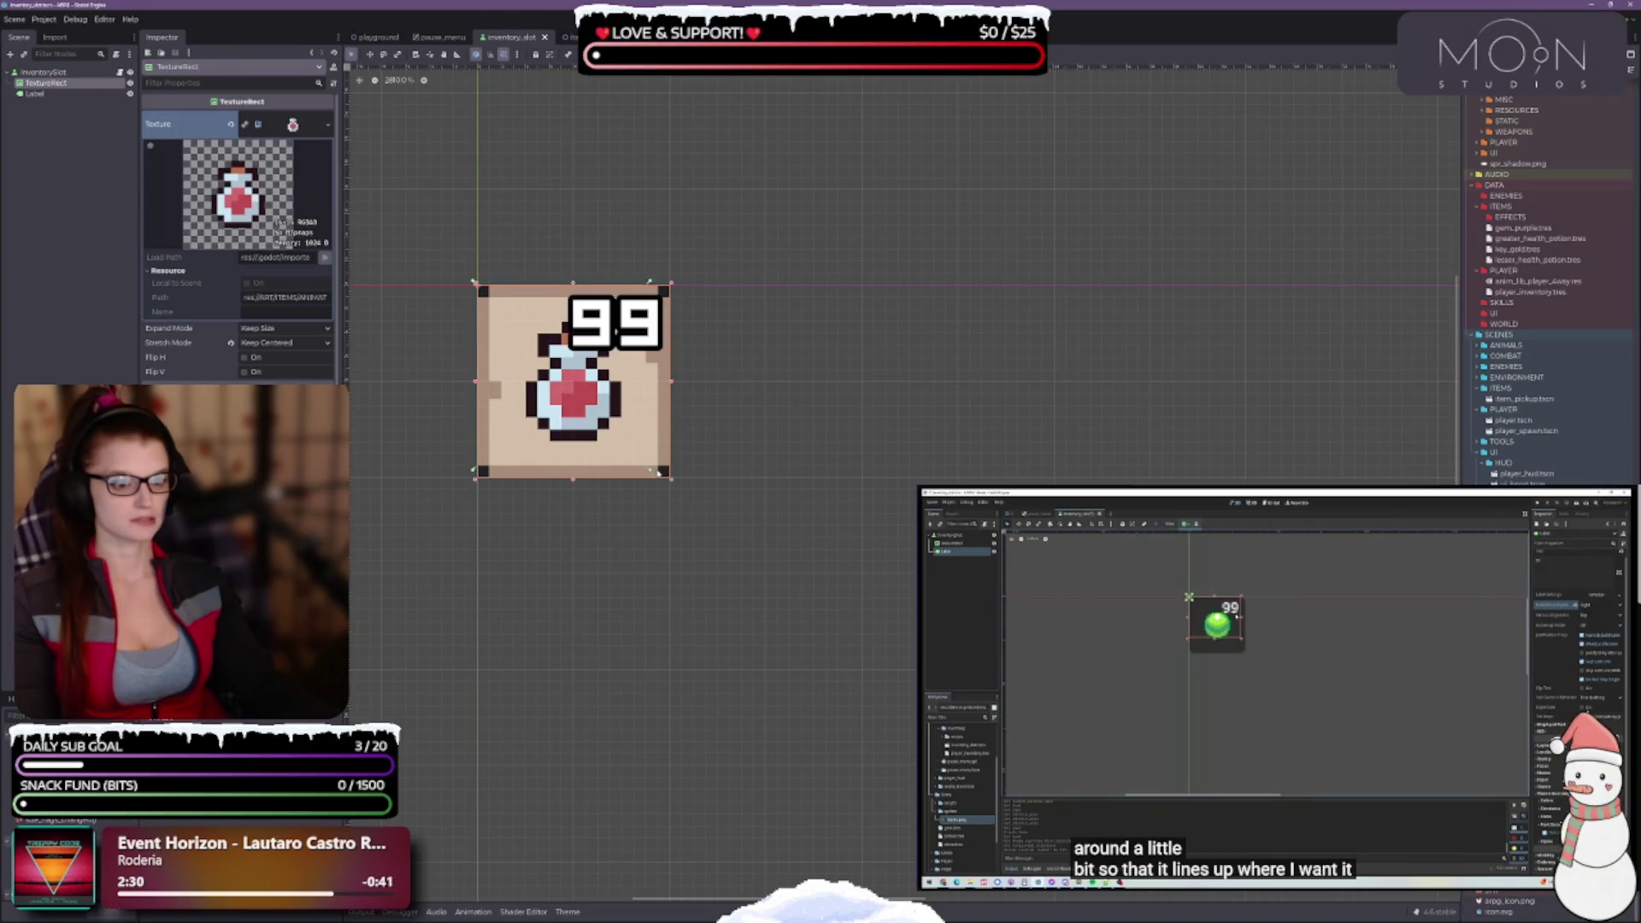
left_click_drag(669, 483, 673, 481)
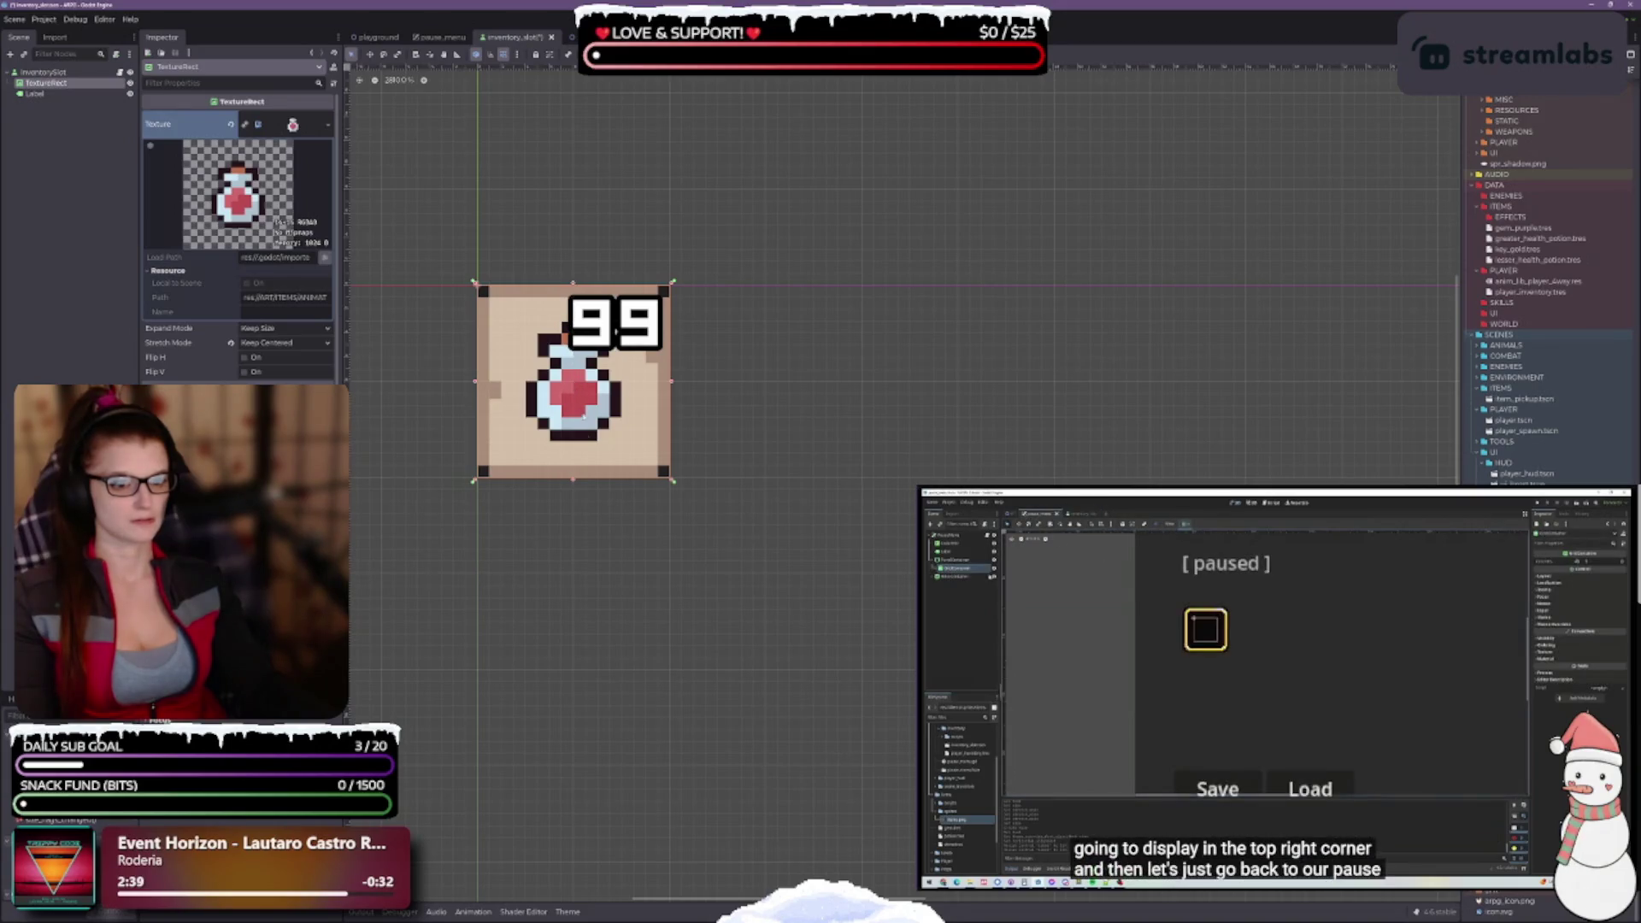
key("ctrl+s")
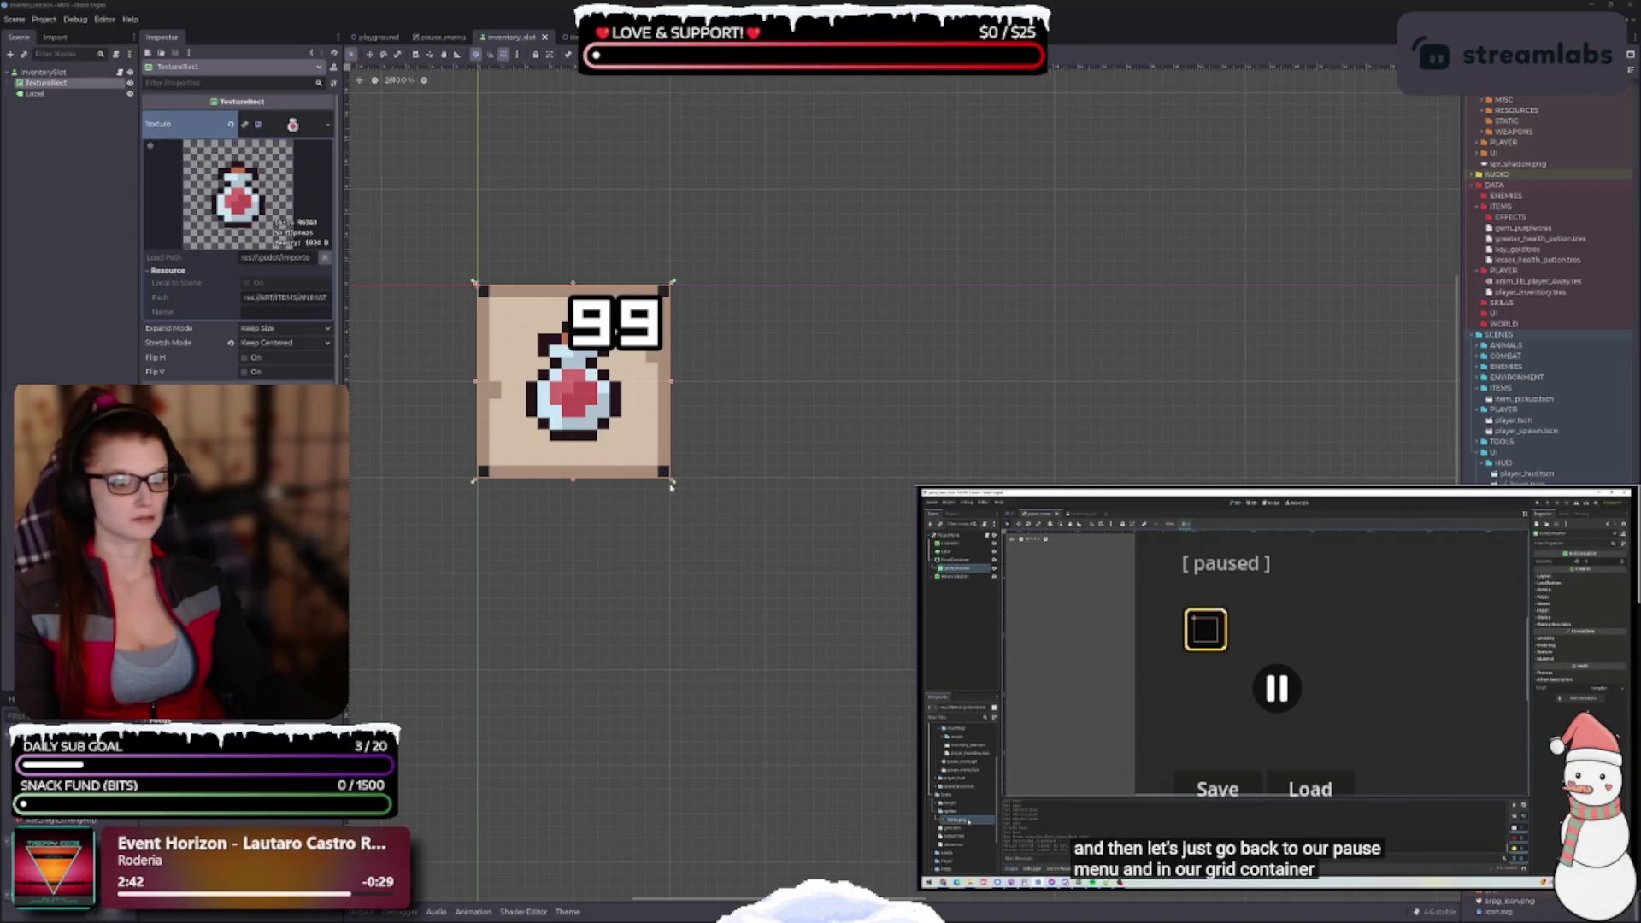
Adjust the potion box's top and bottom edges to centre it vertically
left_click_drag(573, 483, 572, 504)
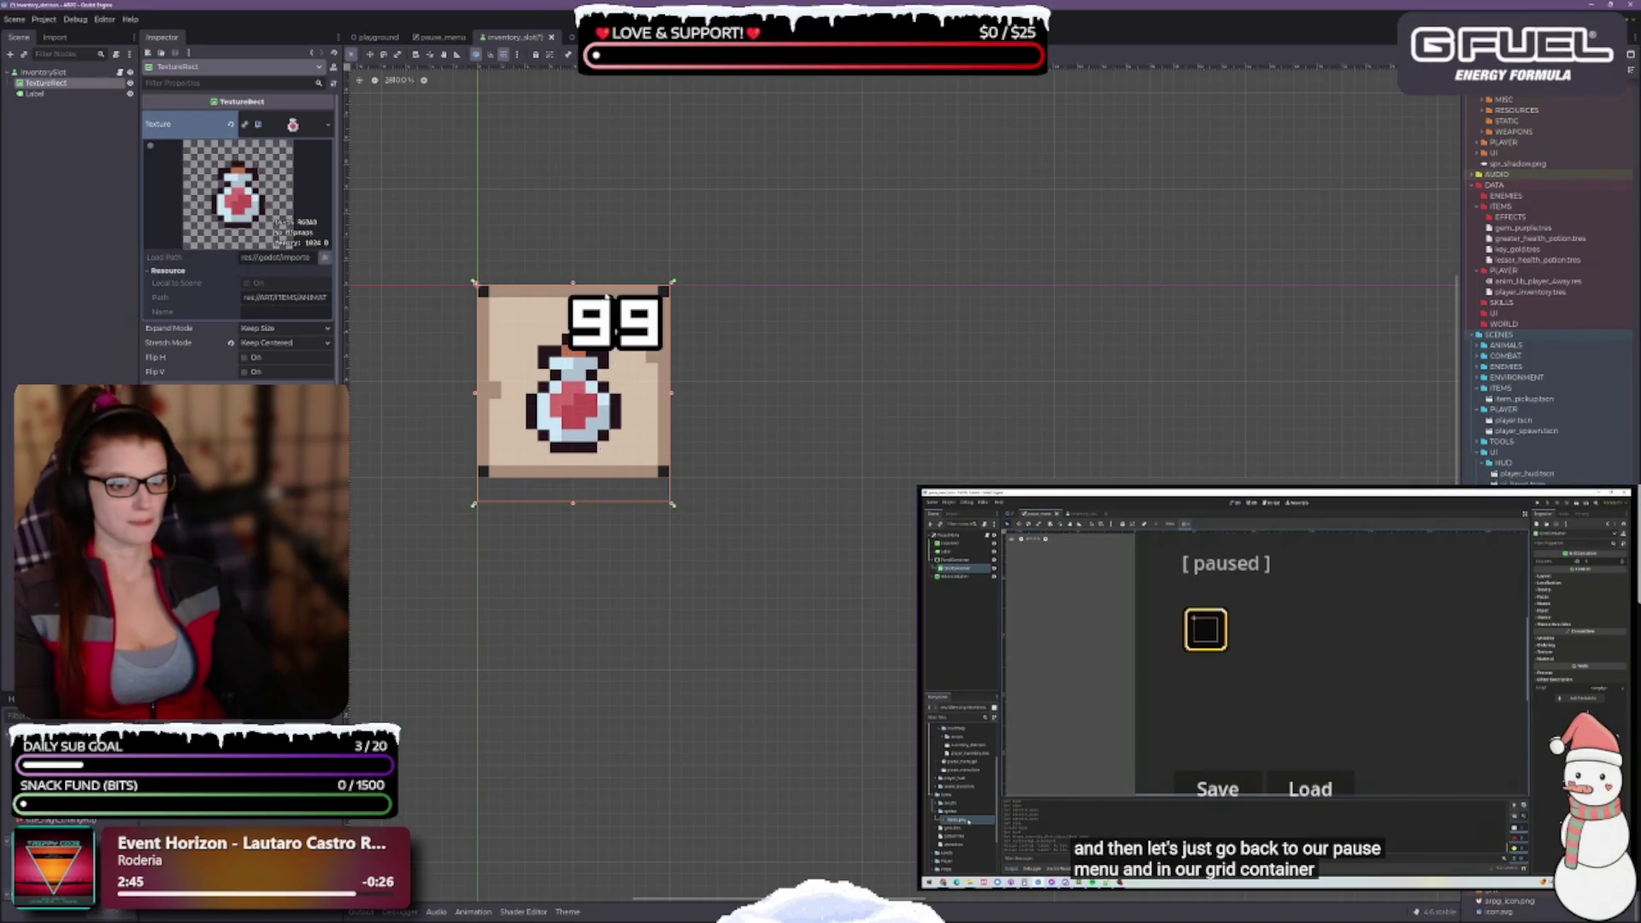
left_click_drag(573, 284, 573, 293)
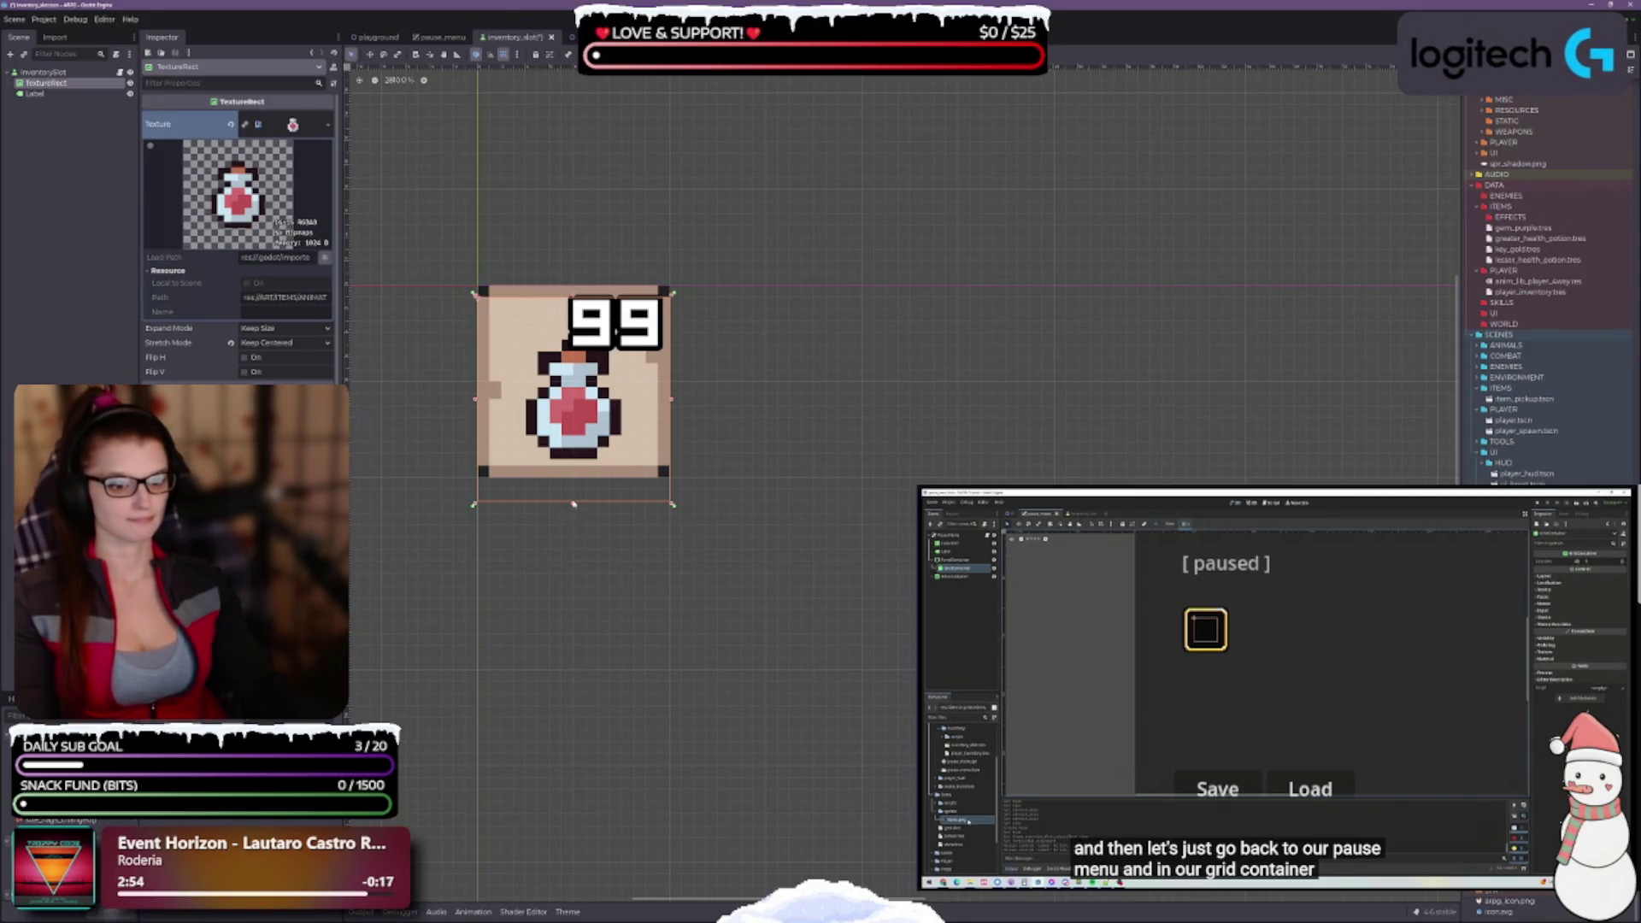
left_click_drag(573, 498, 573, 488)
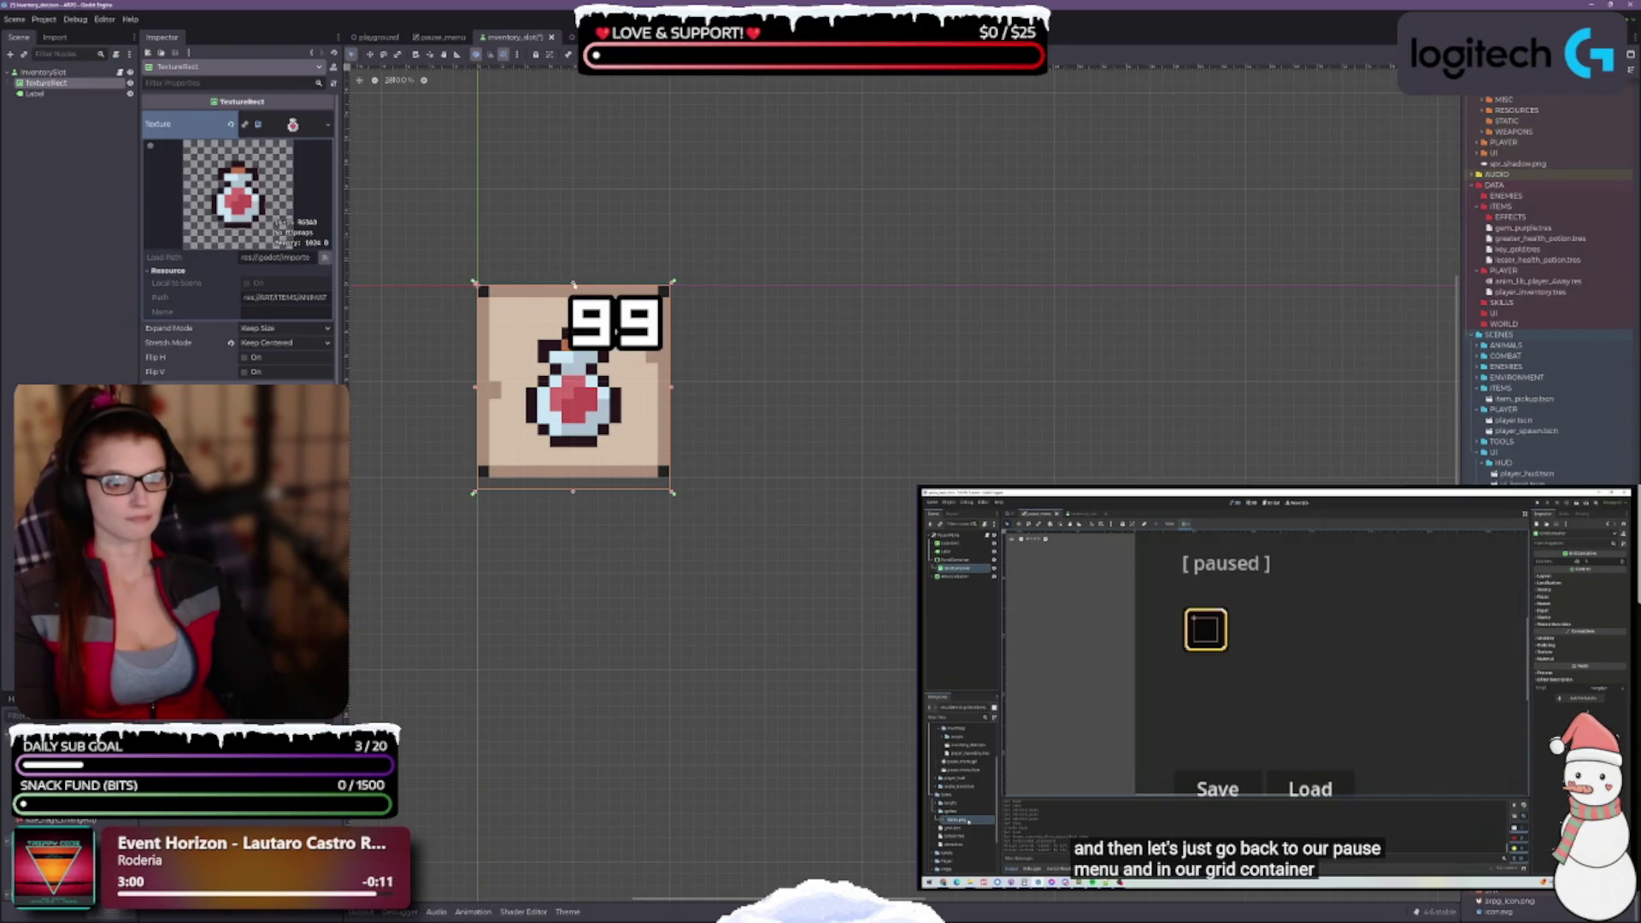
left_click_drag(573, 283, 574, 292)
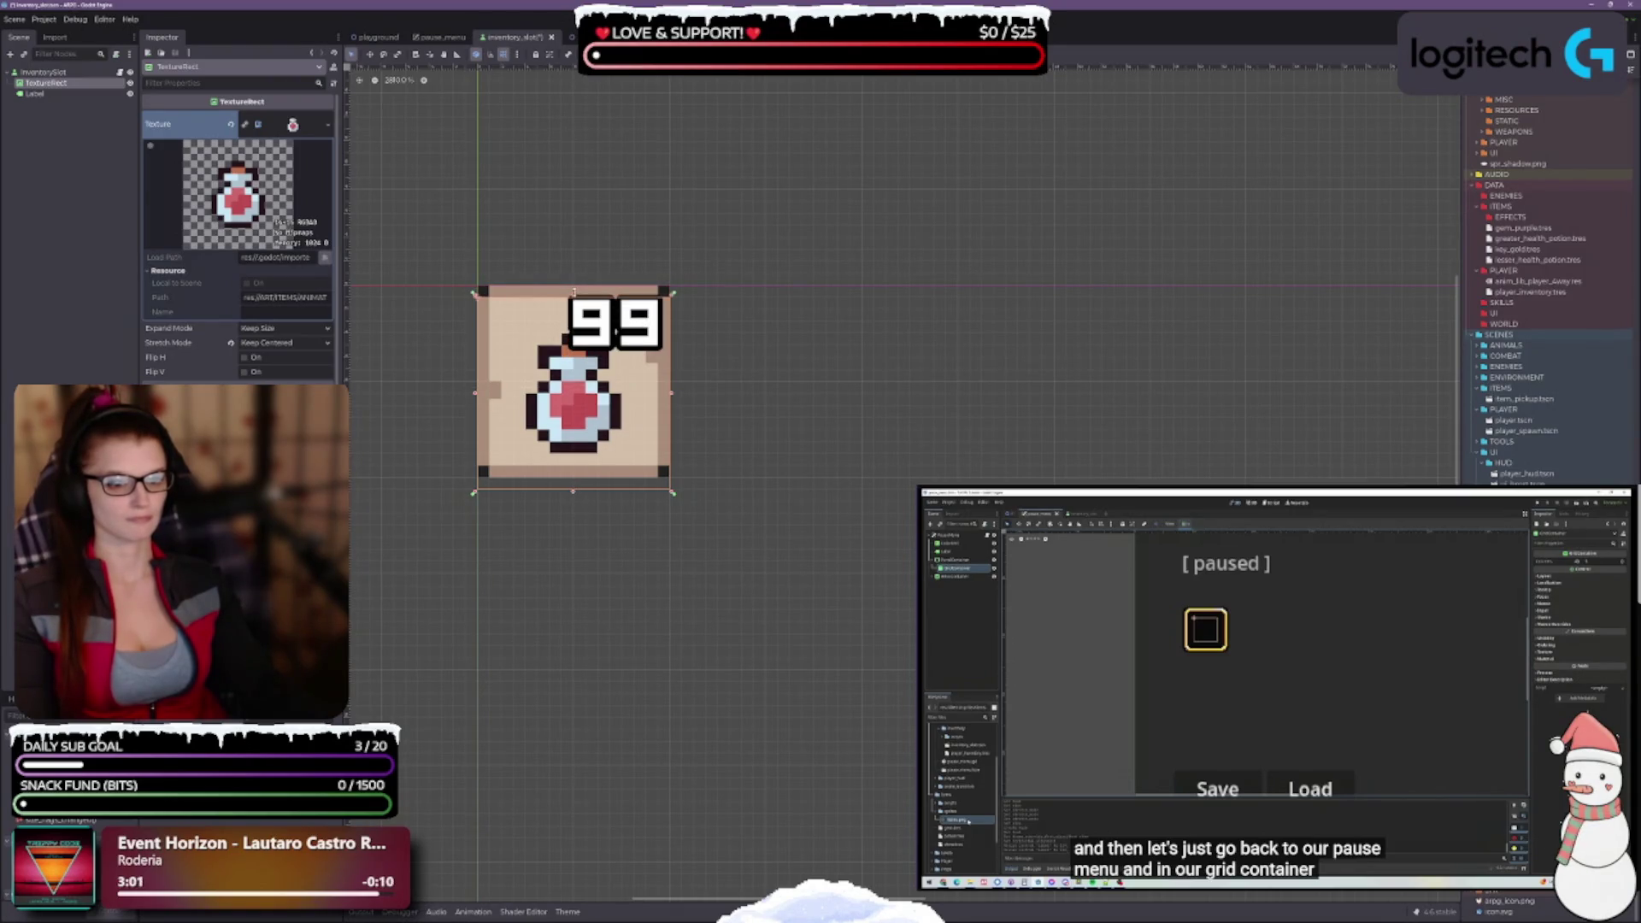
Trim the potion box's left and right edges to centre it horizontally
scroll(633, 454, "down", 2)
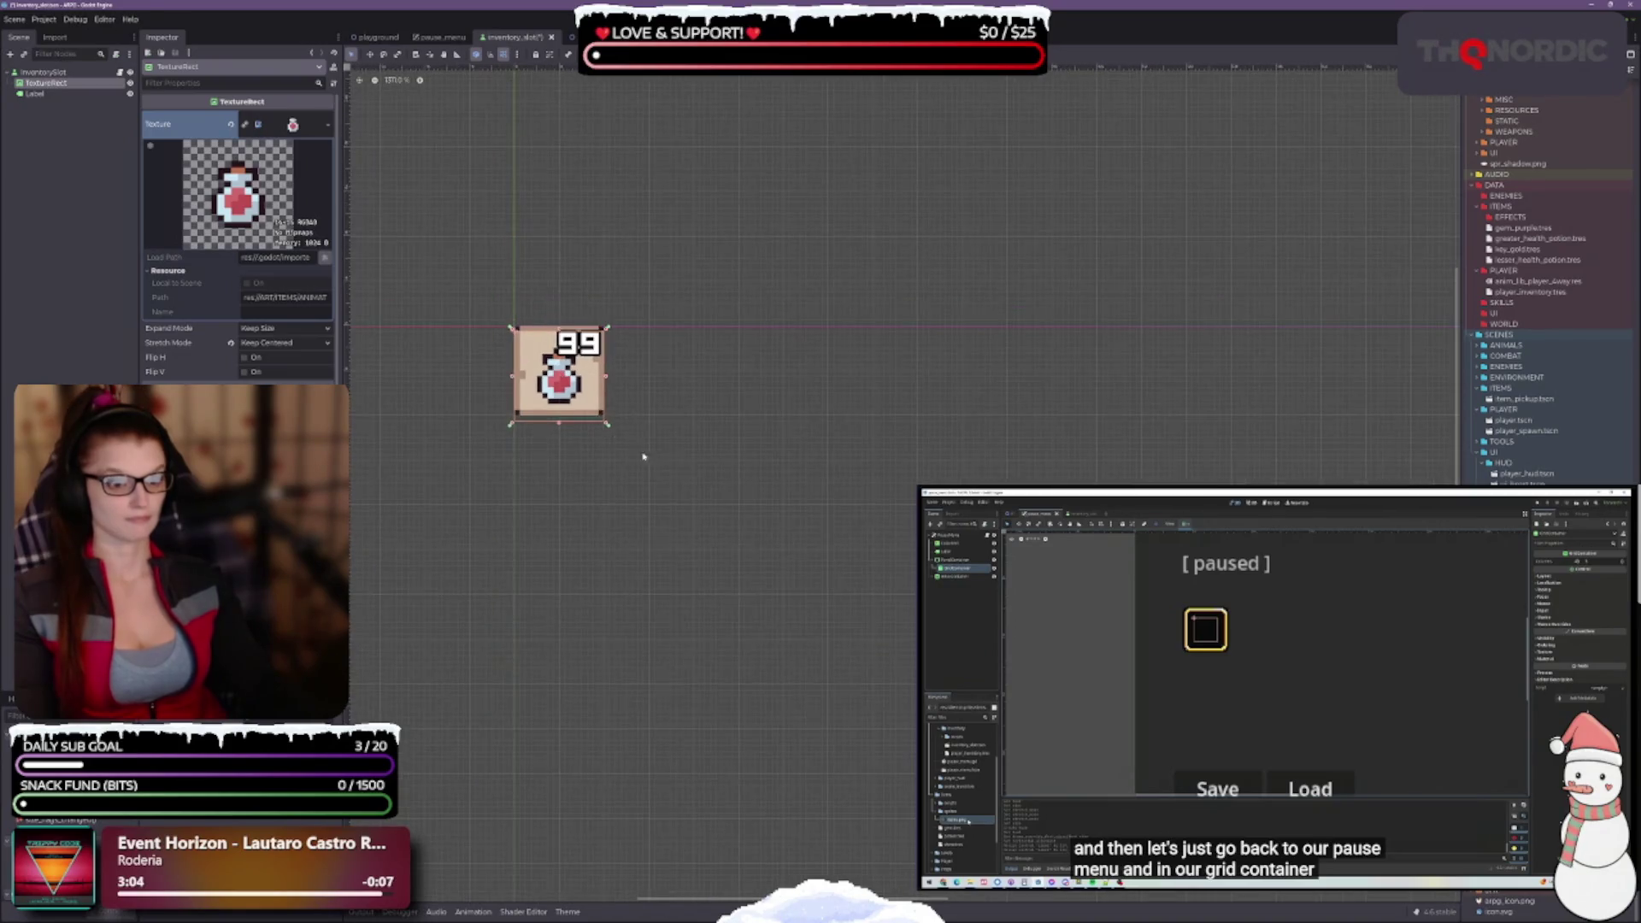
left_click_drag(695, 461, 776, 490)
scroll(628, 417, "up", 2)
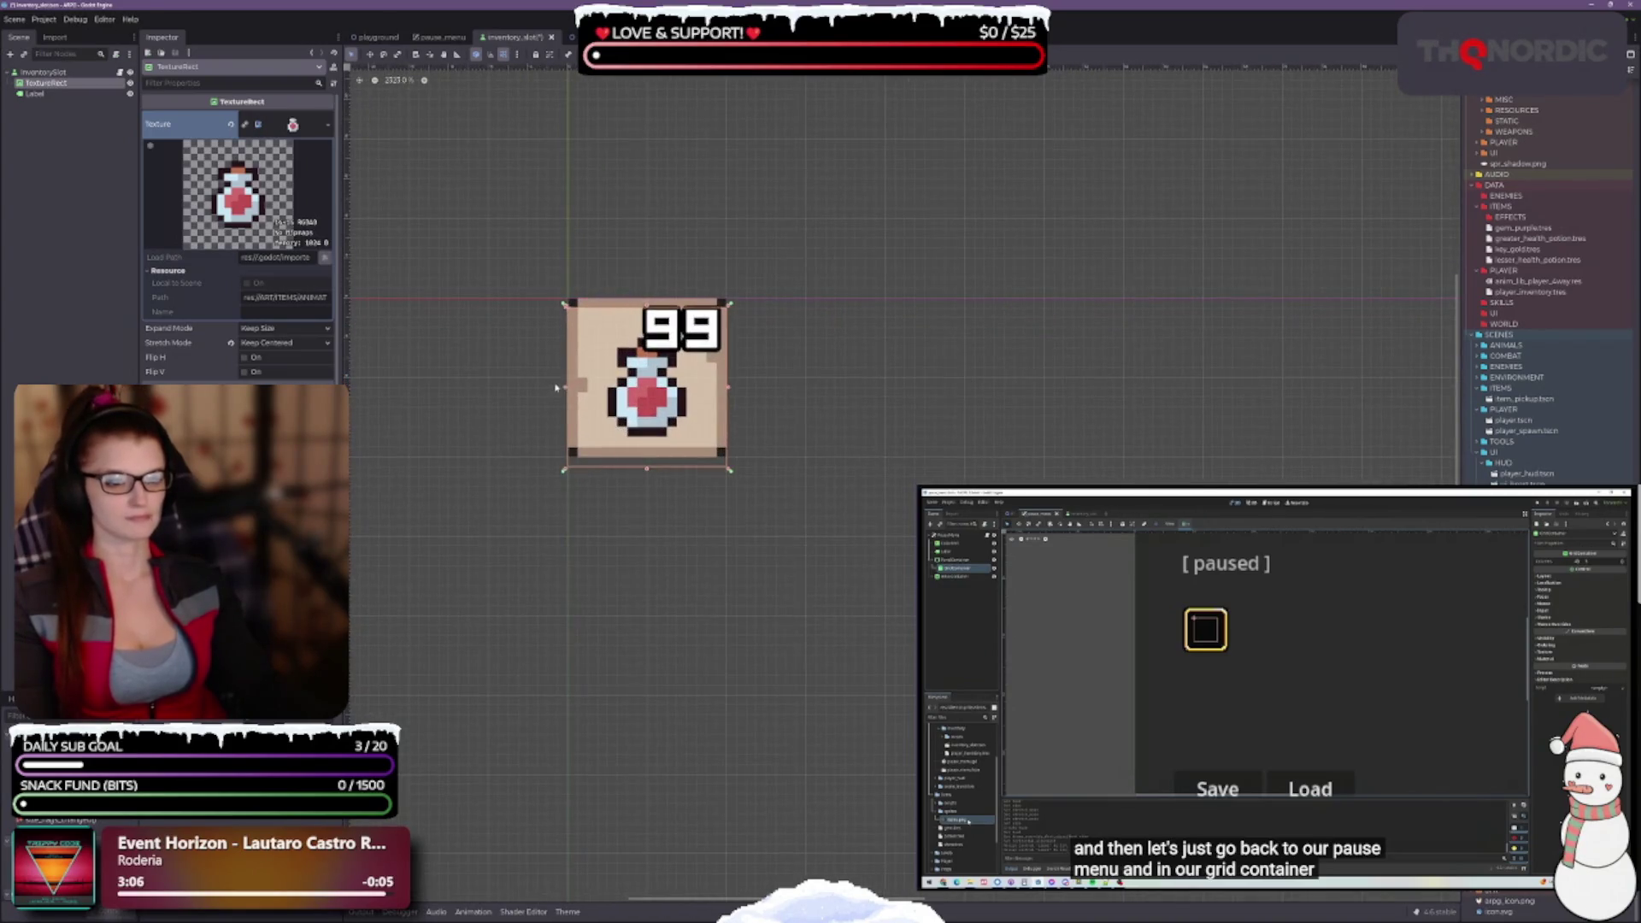
left_click_drag(564, 387, 544, 388)
mouse_move(729, 390)
left_mouse_down()
mouse_move(707, 386)
mouse_move(721, 387)
left_mouse_up()
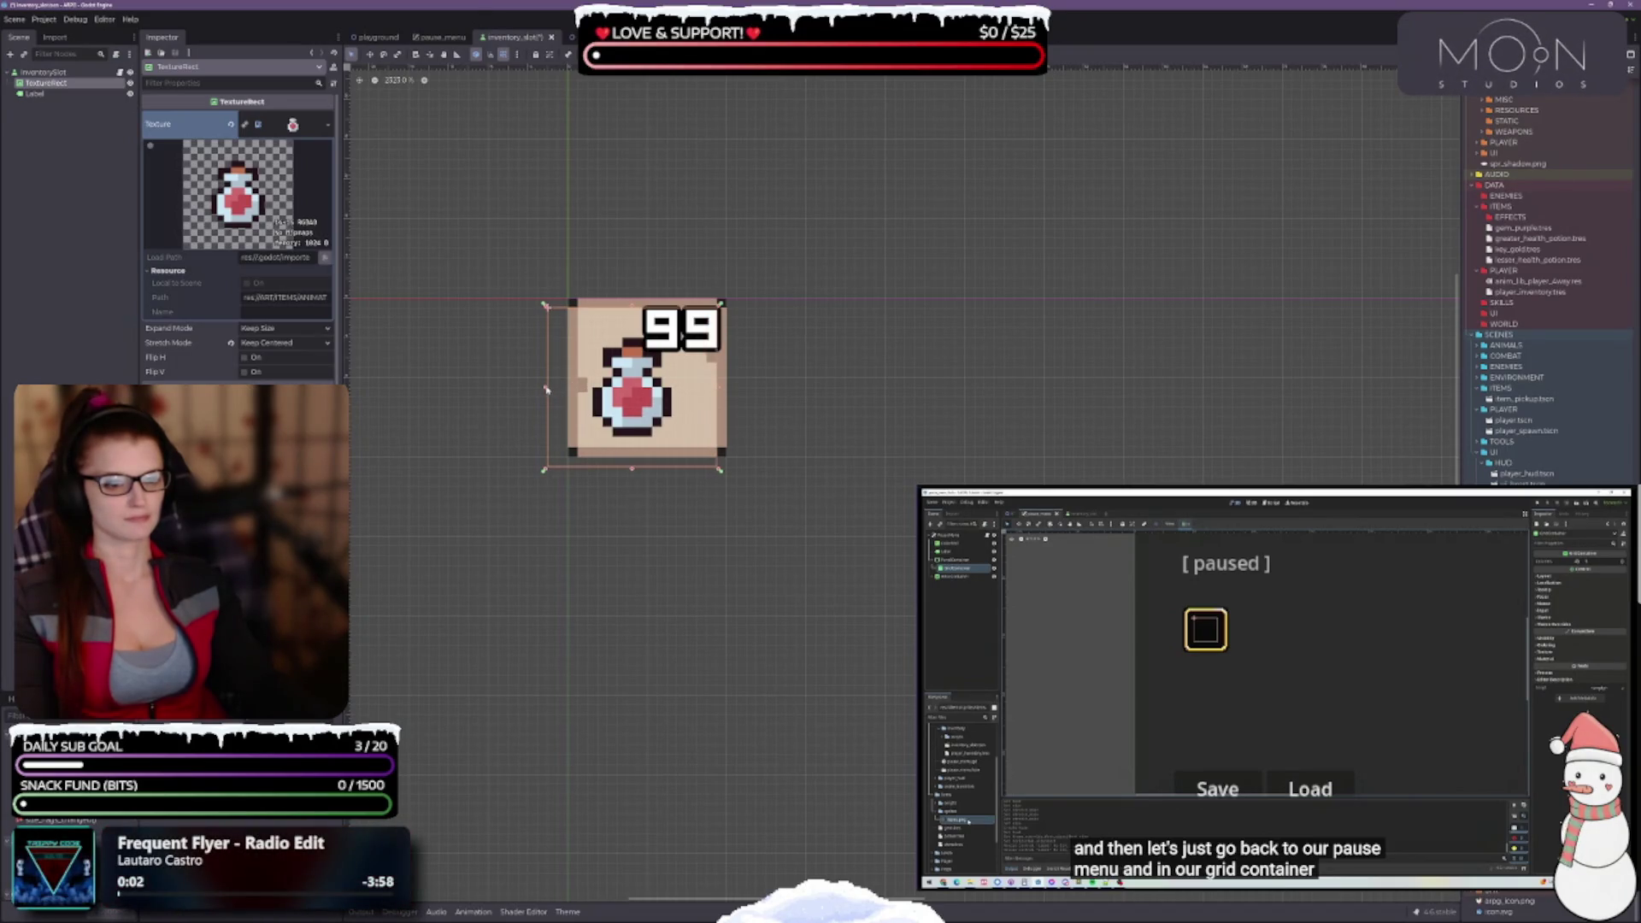
left_click_drag(549, 387, 556, 387)
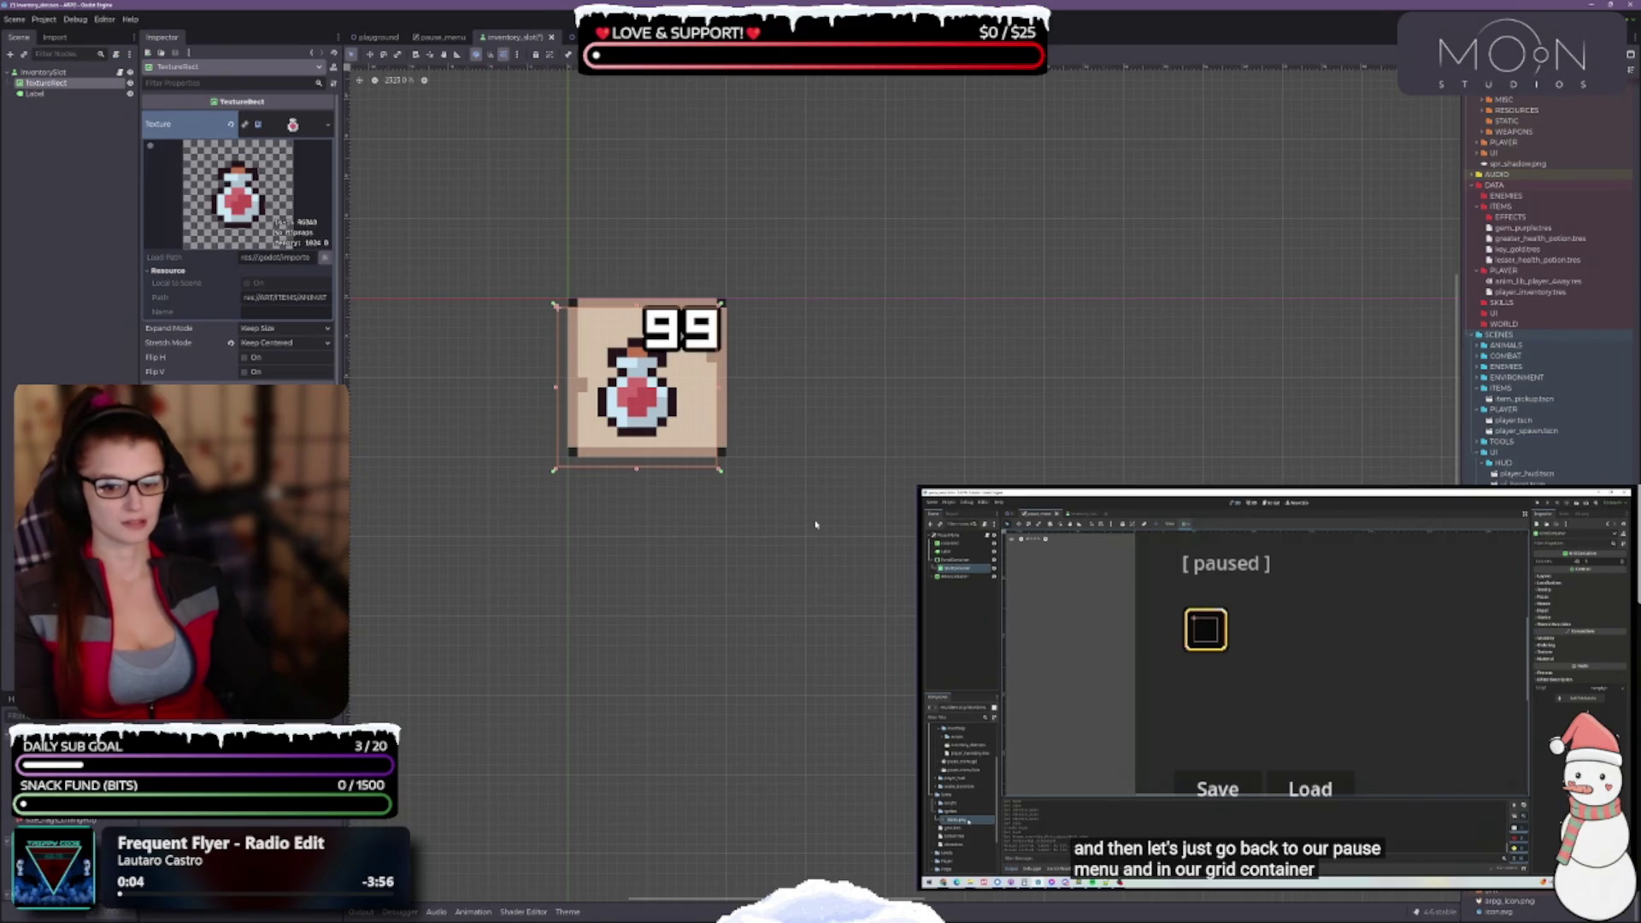
scroll(239, 239, "down", 4)
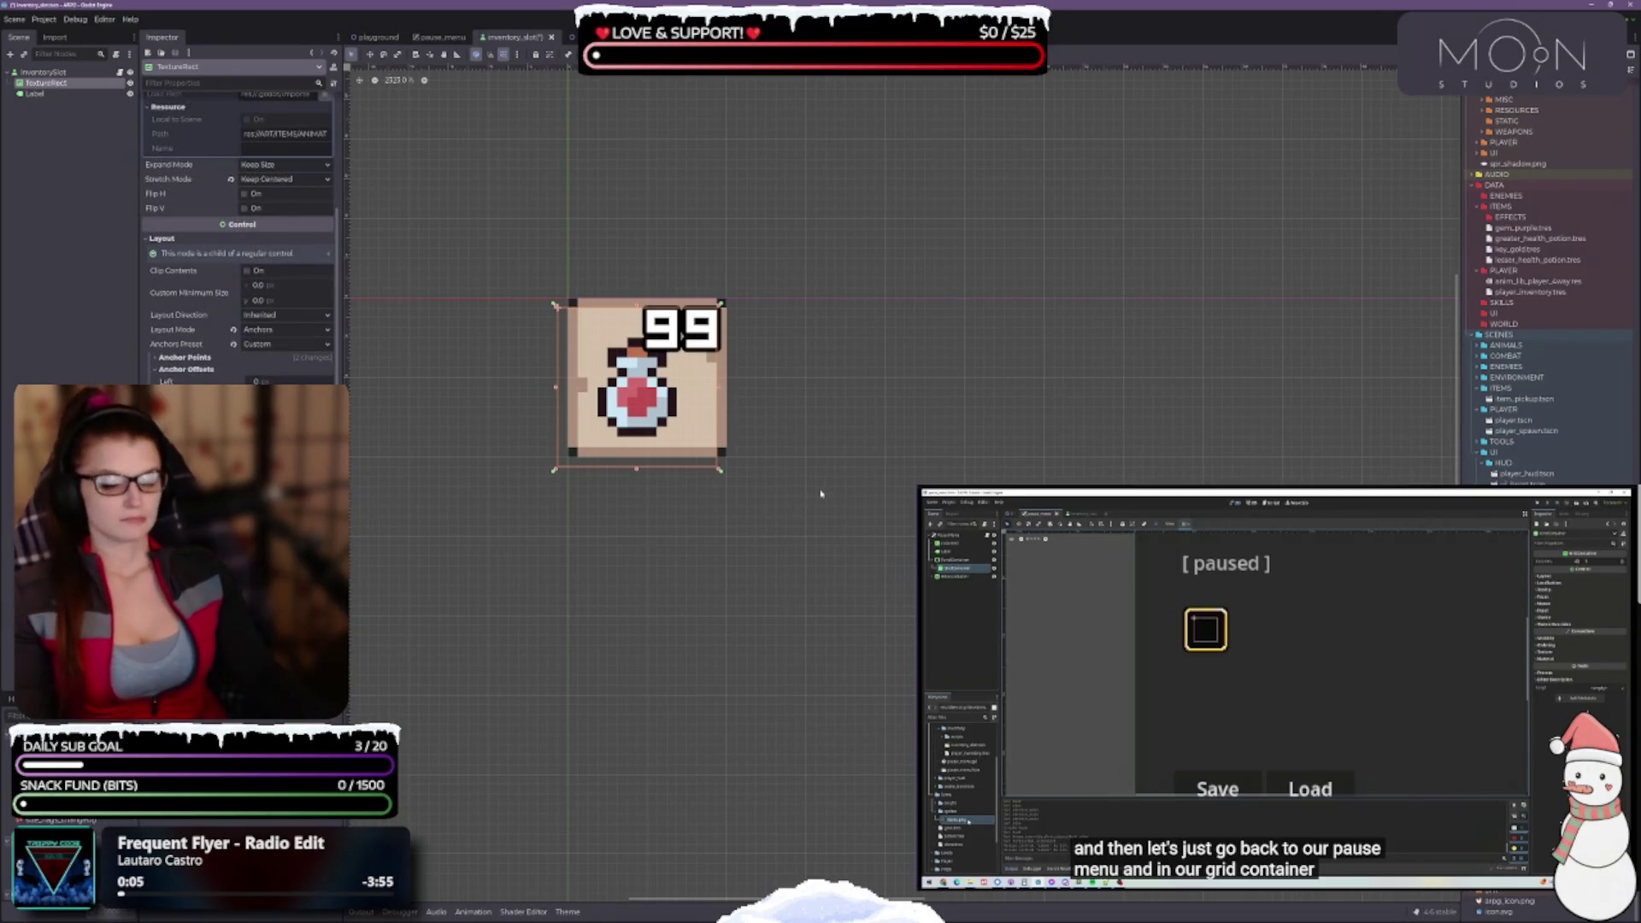
Make the potion TextureRect fill the whole slot and nudge its top-left anchor handle
scroll(785, 523, "down", 2)
scroll(812, 526, "down", 3)
left_click(869, 529)
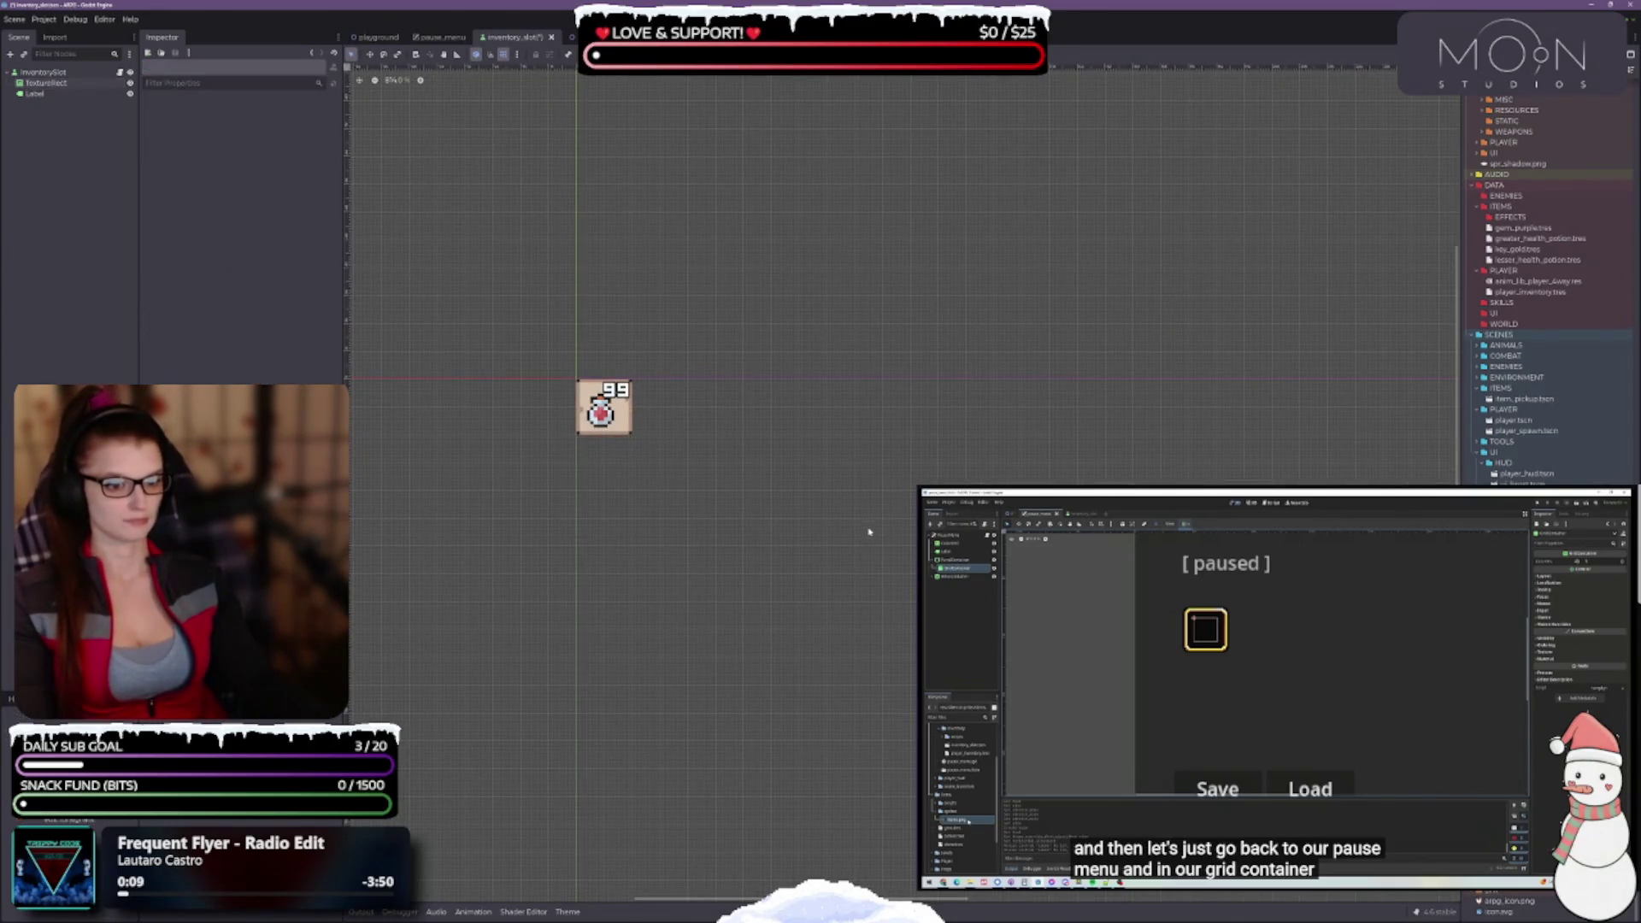
scroll(559, 410, "up", 2)
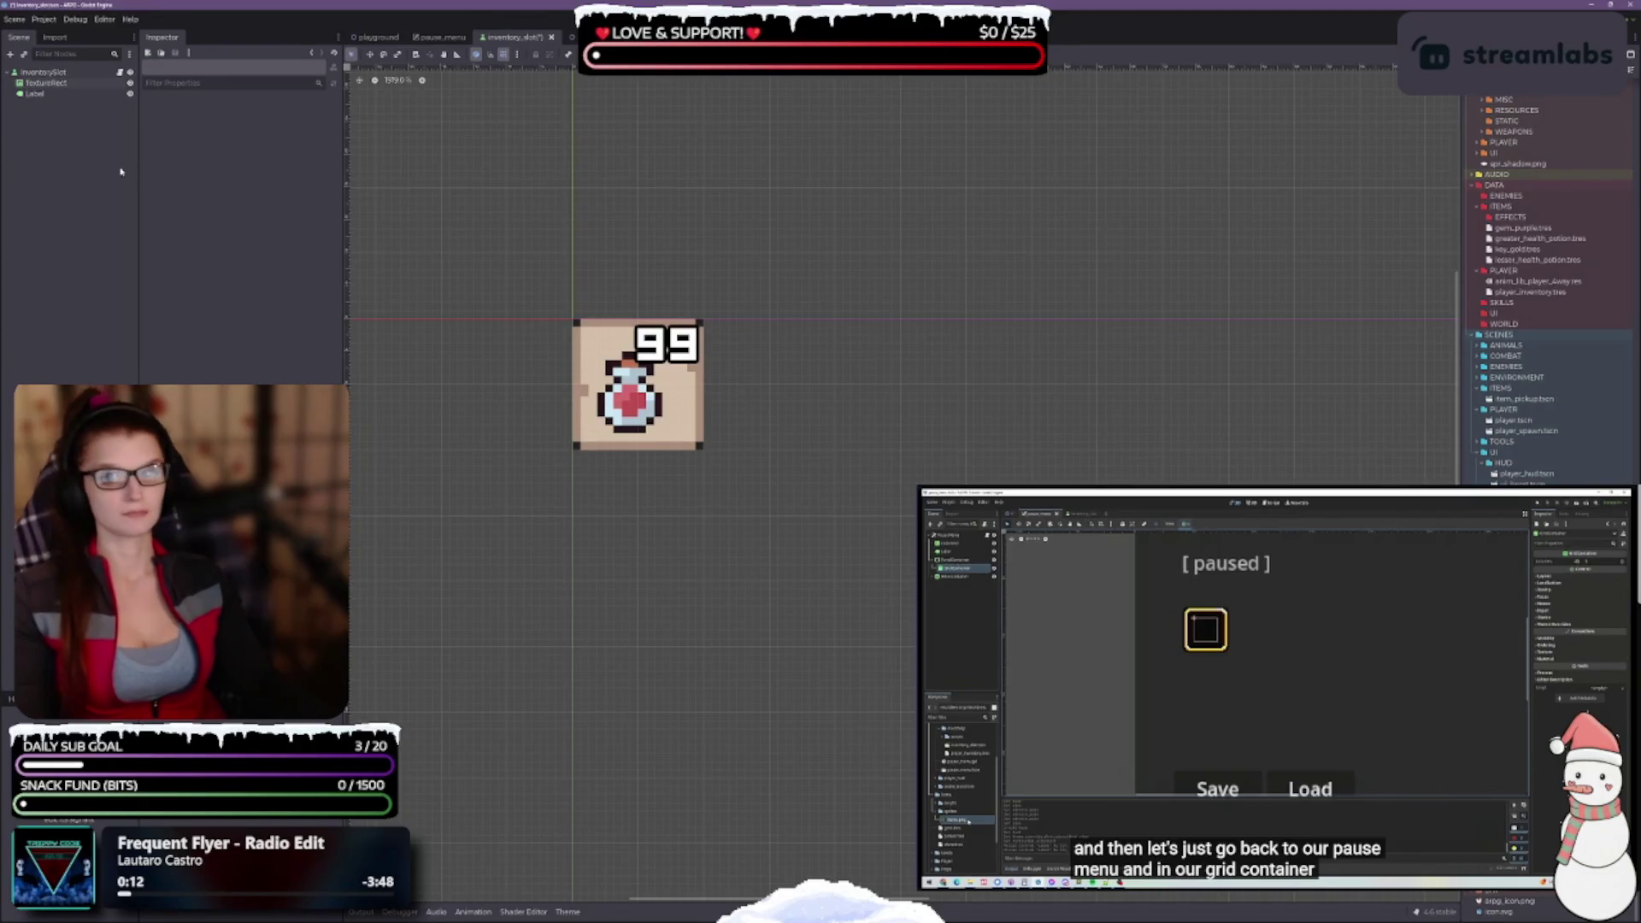
left_click(45, 83)
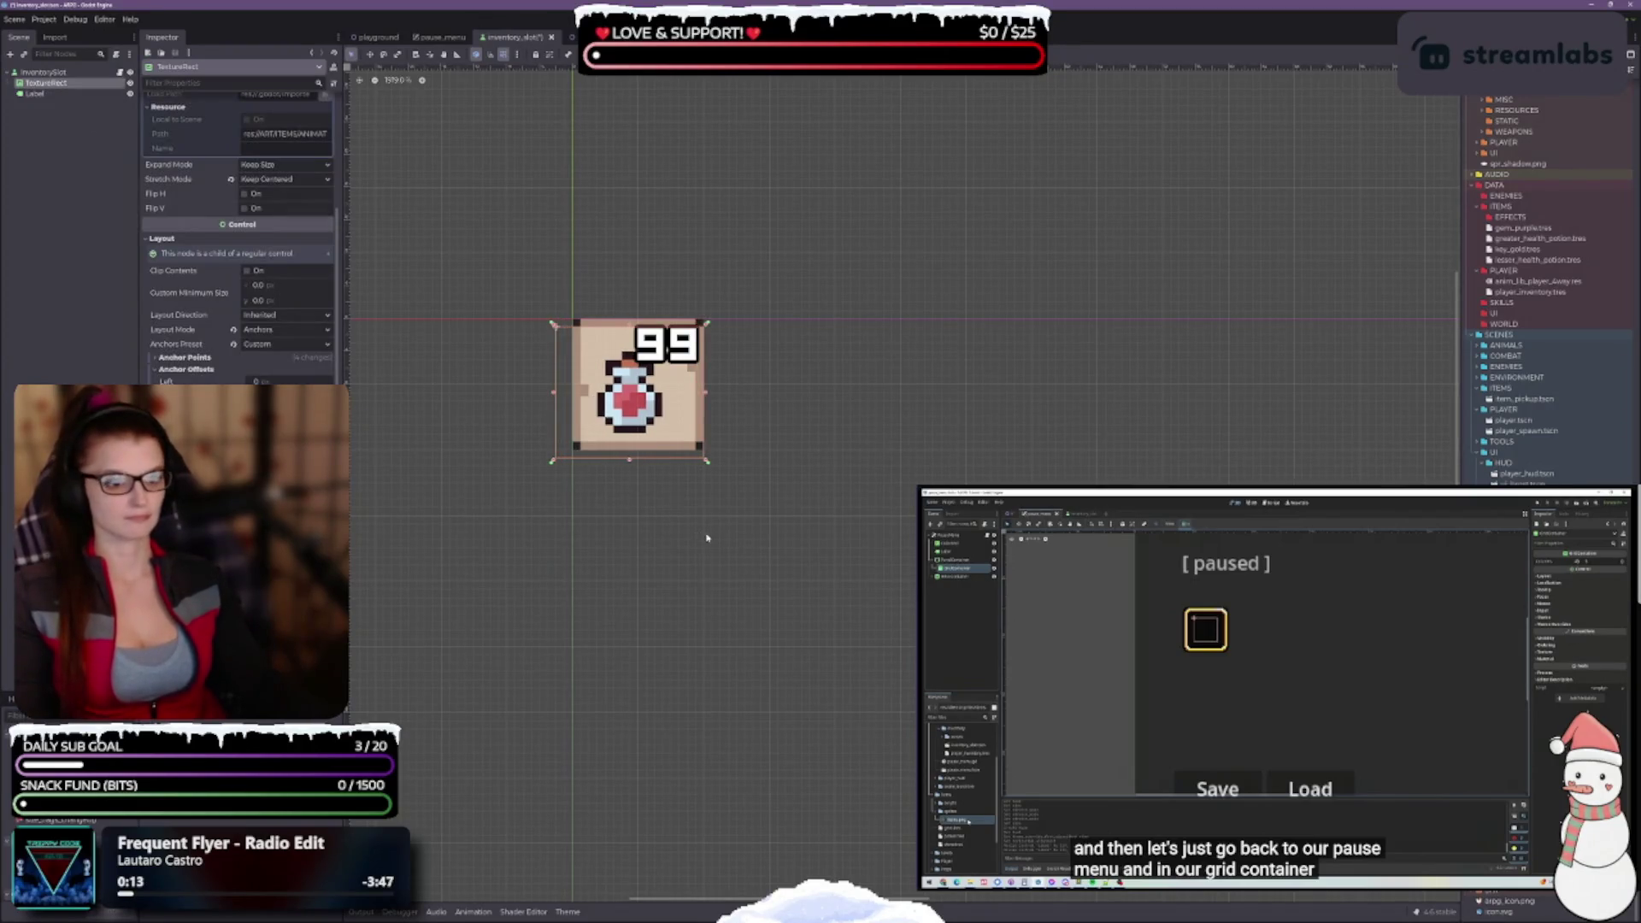
scroll(694, 329, "up", 3)
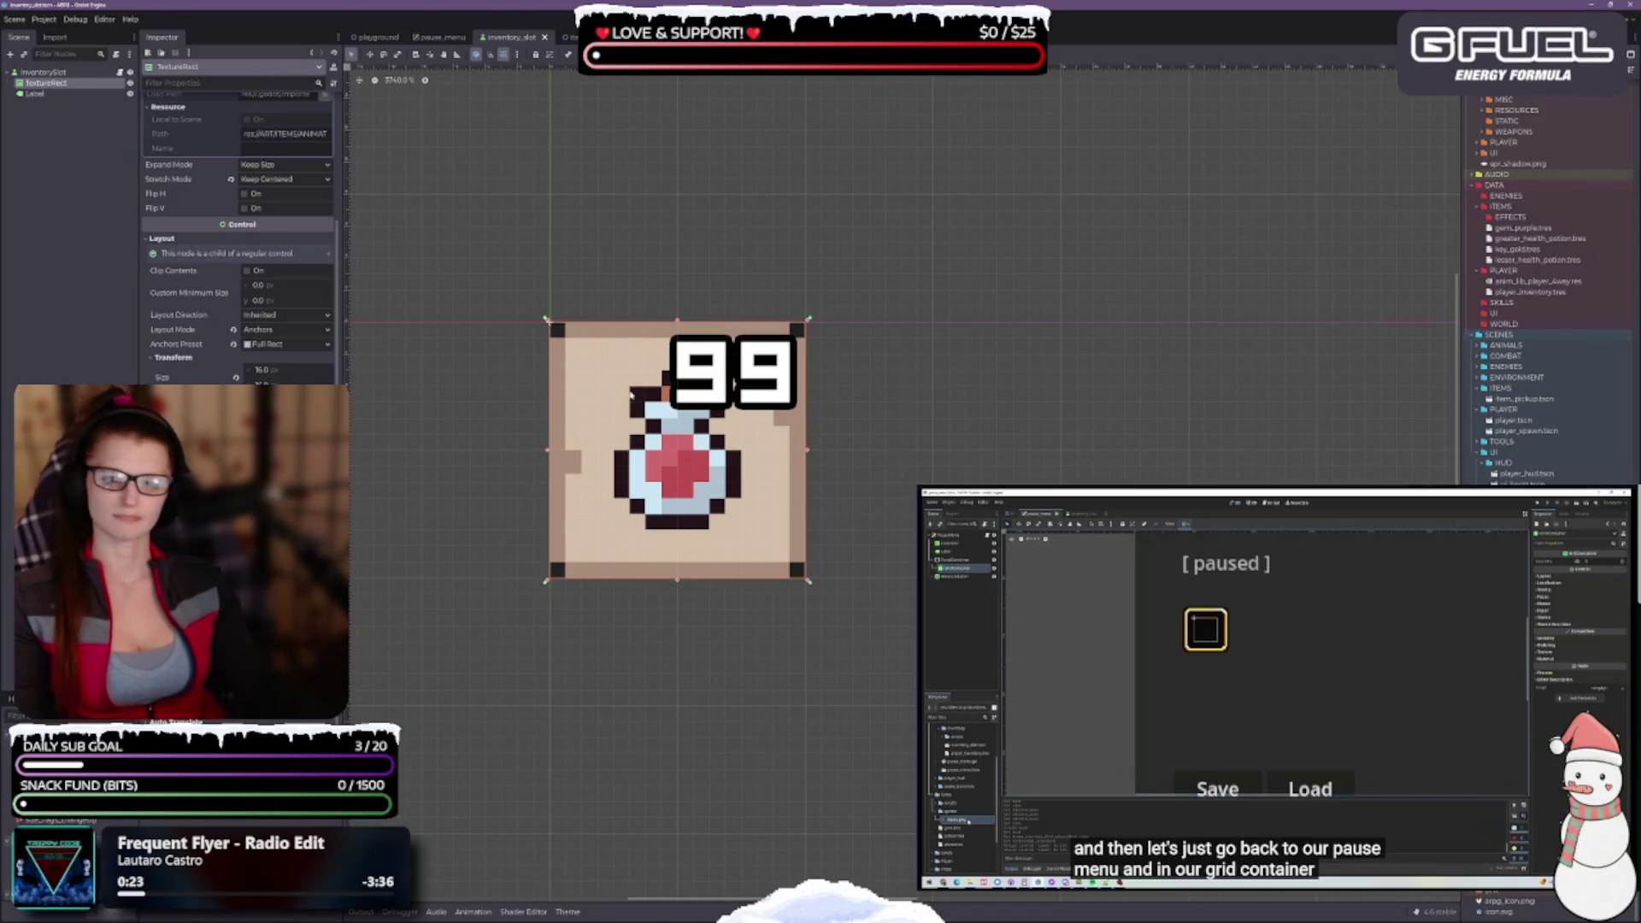
left_click_drag(556, 331, 562, 336)
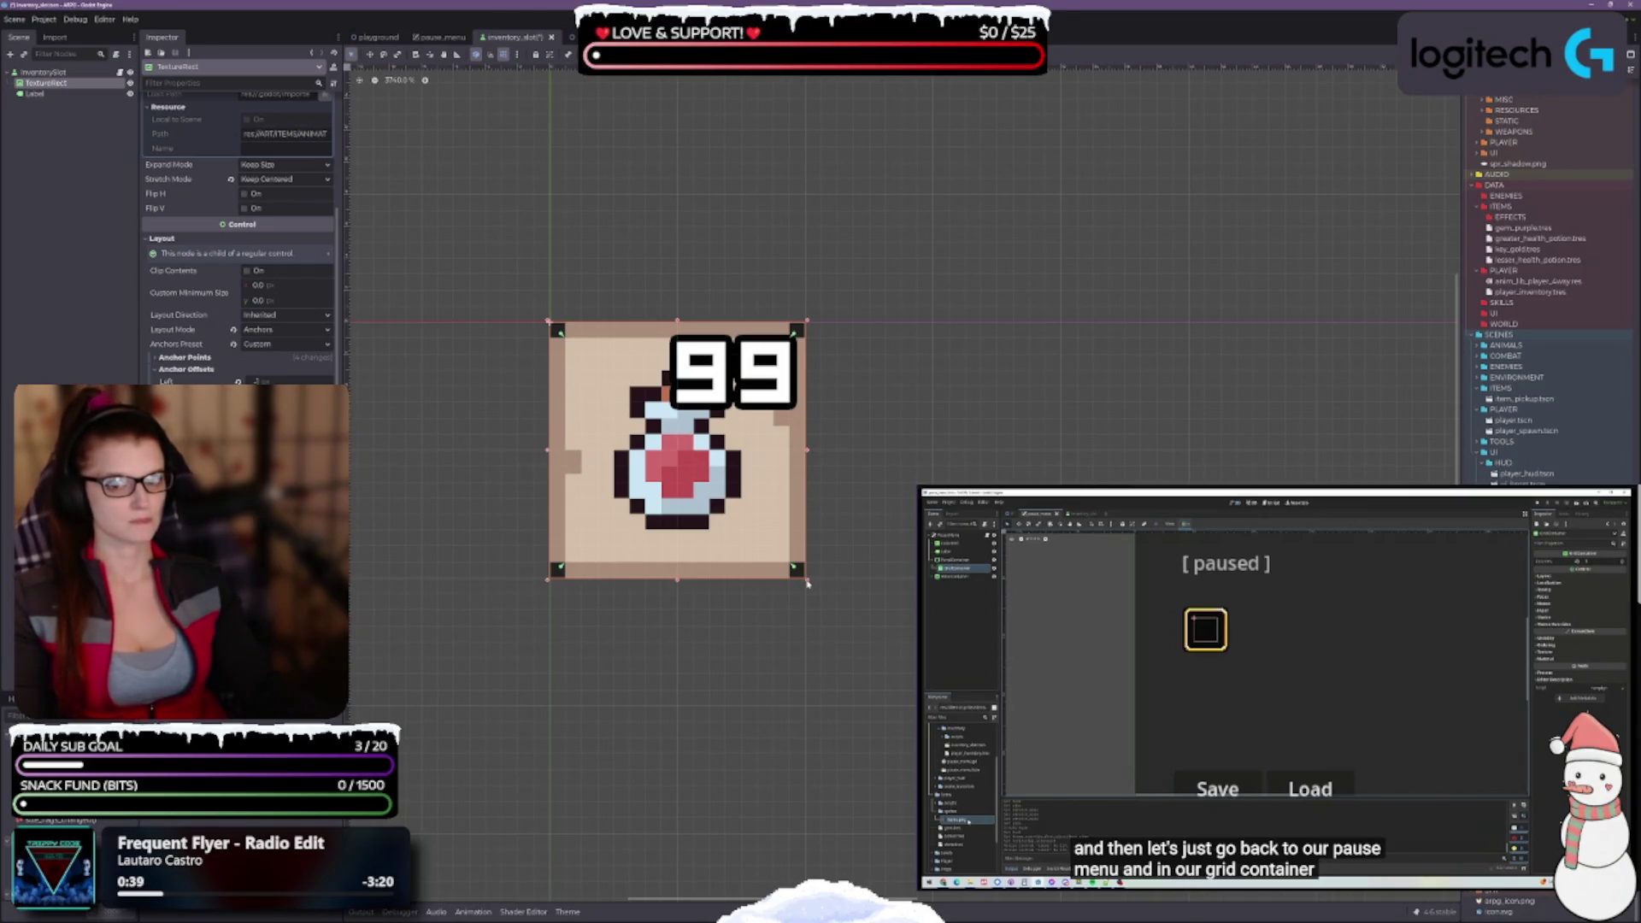
left_click(799, 592)
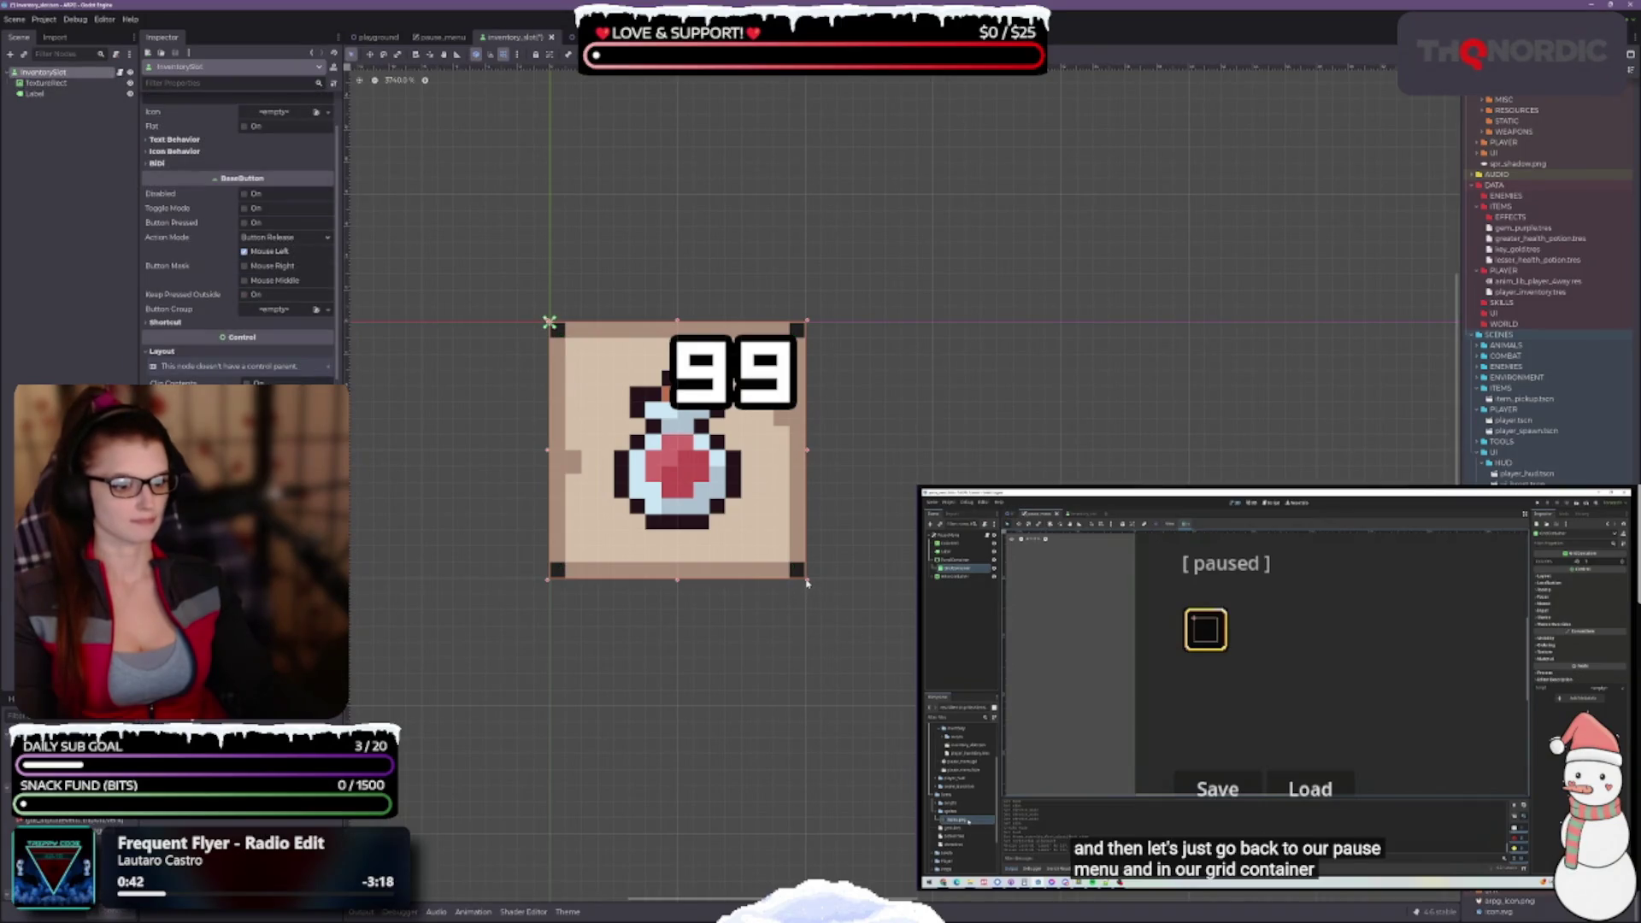
Enlarge the slot square, inset the potion image's corners with left offset 0, and save
left_click_drag(809, 583, 869, 641)
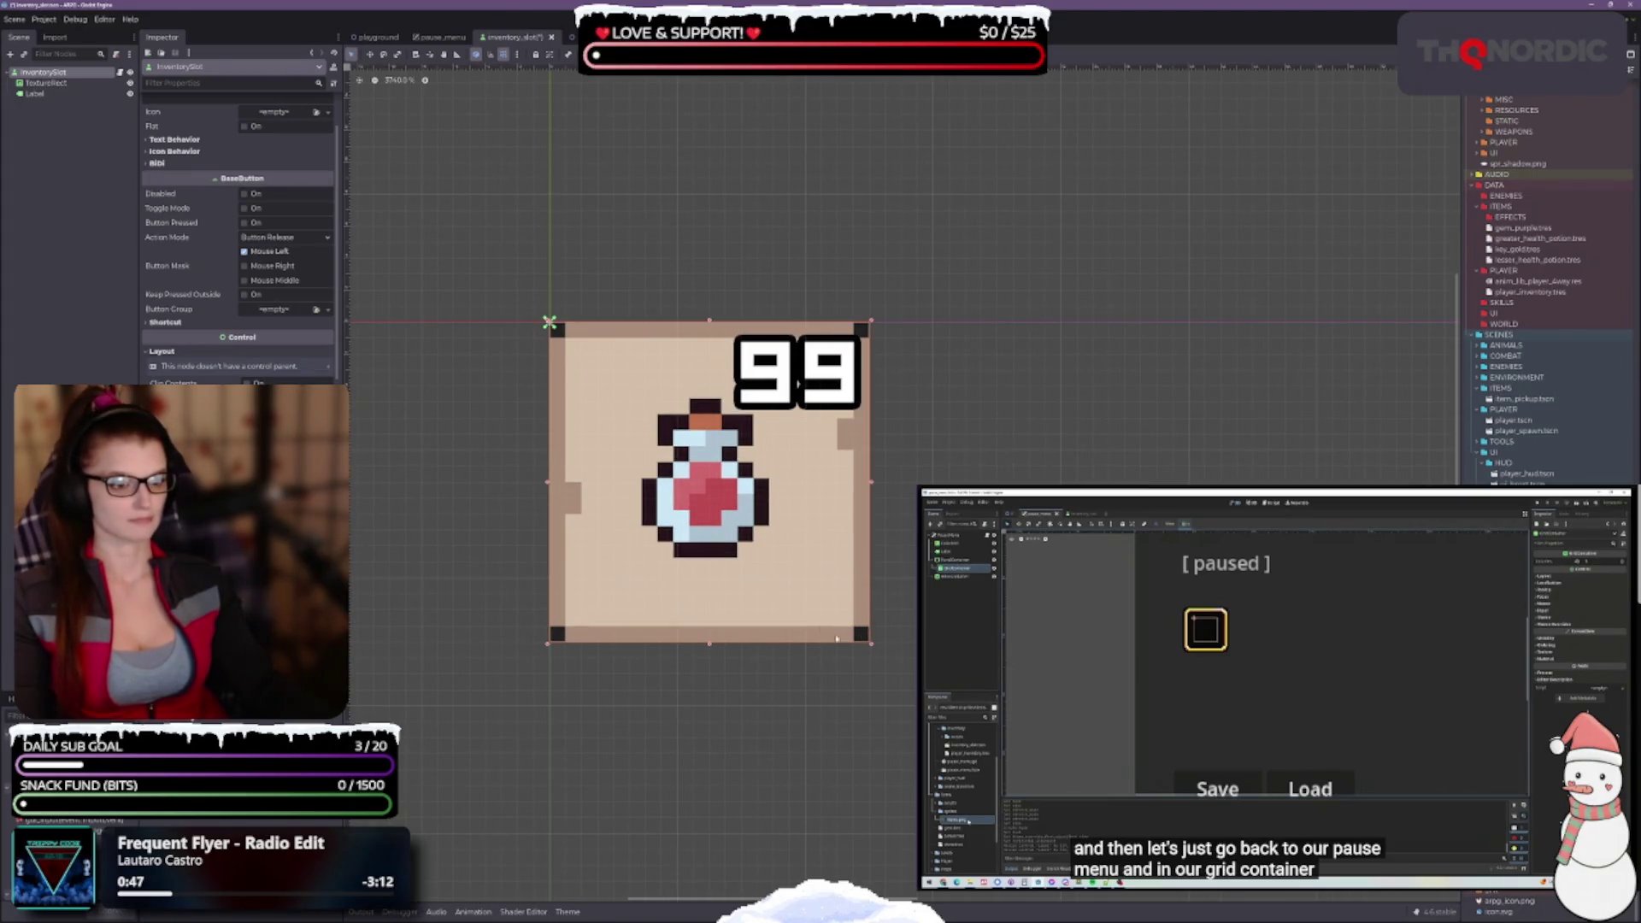
left_click(768, 542)
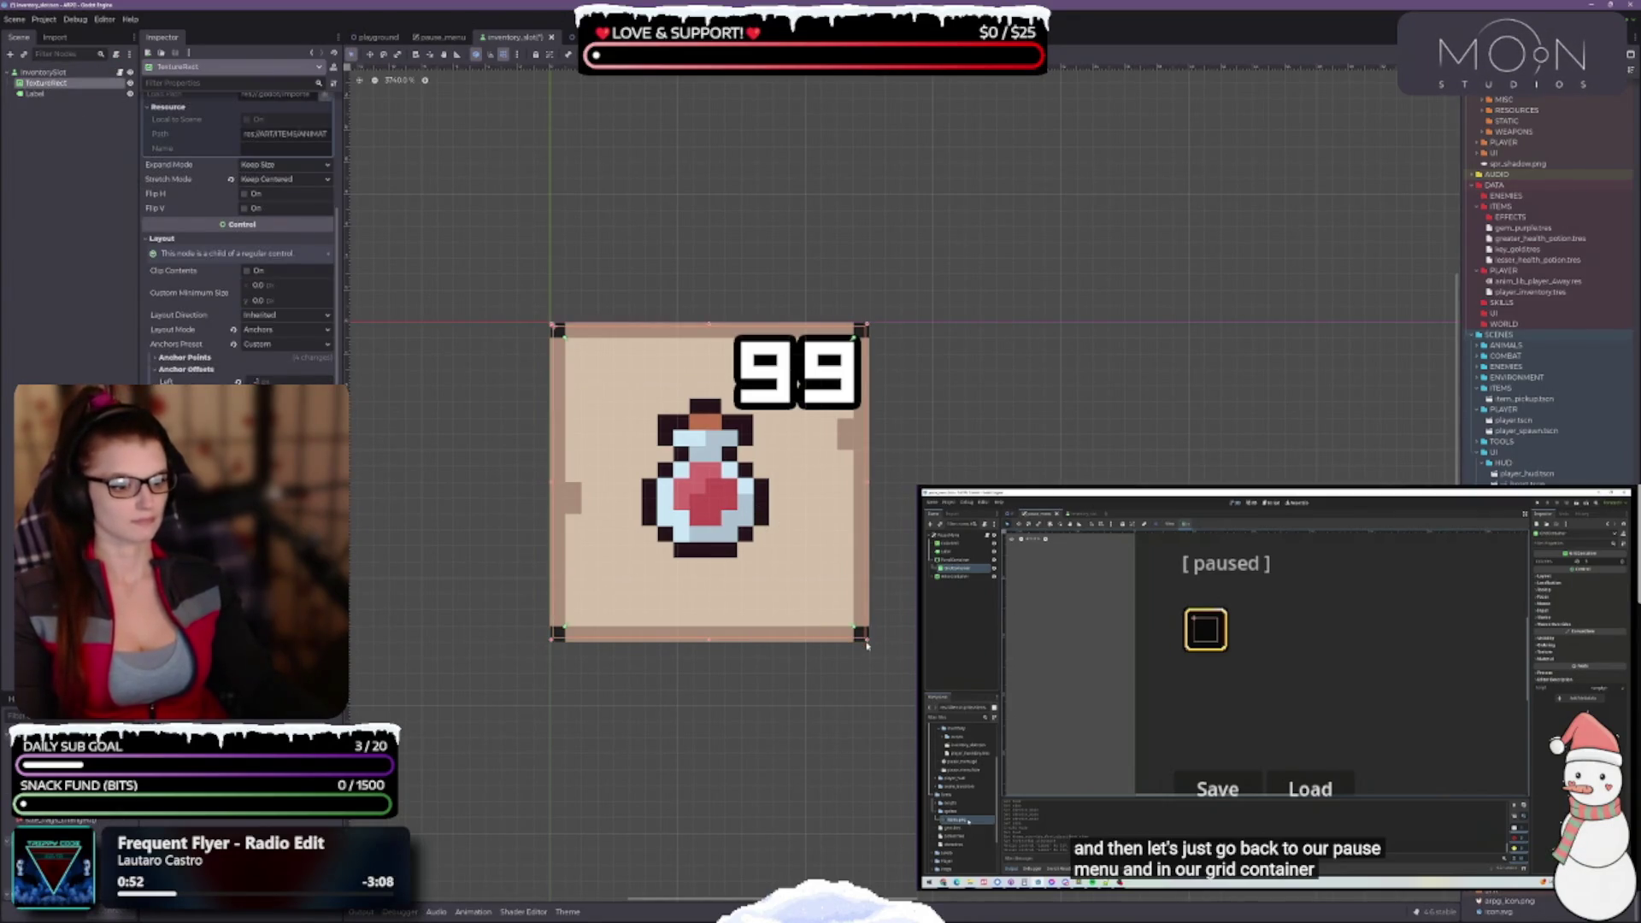
left_click_drag(868, 643, 836, 608)
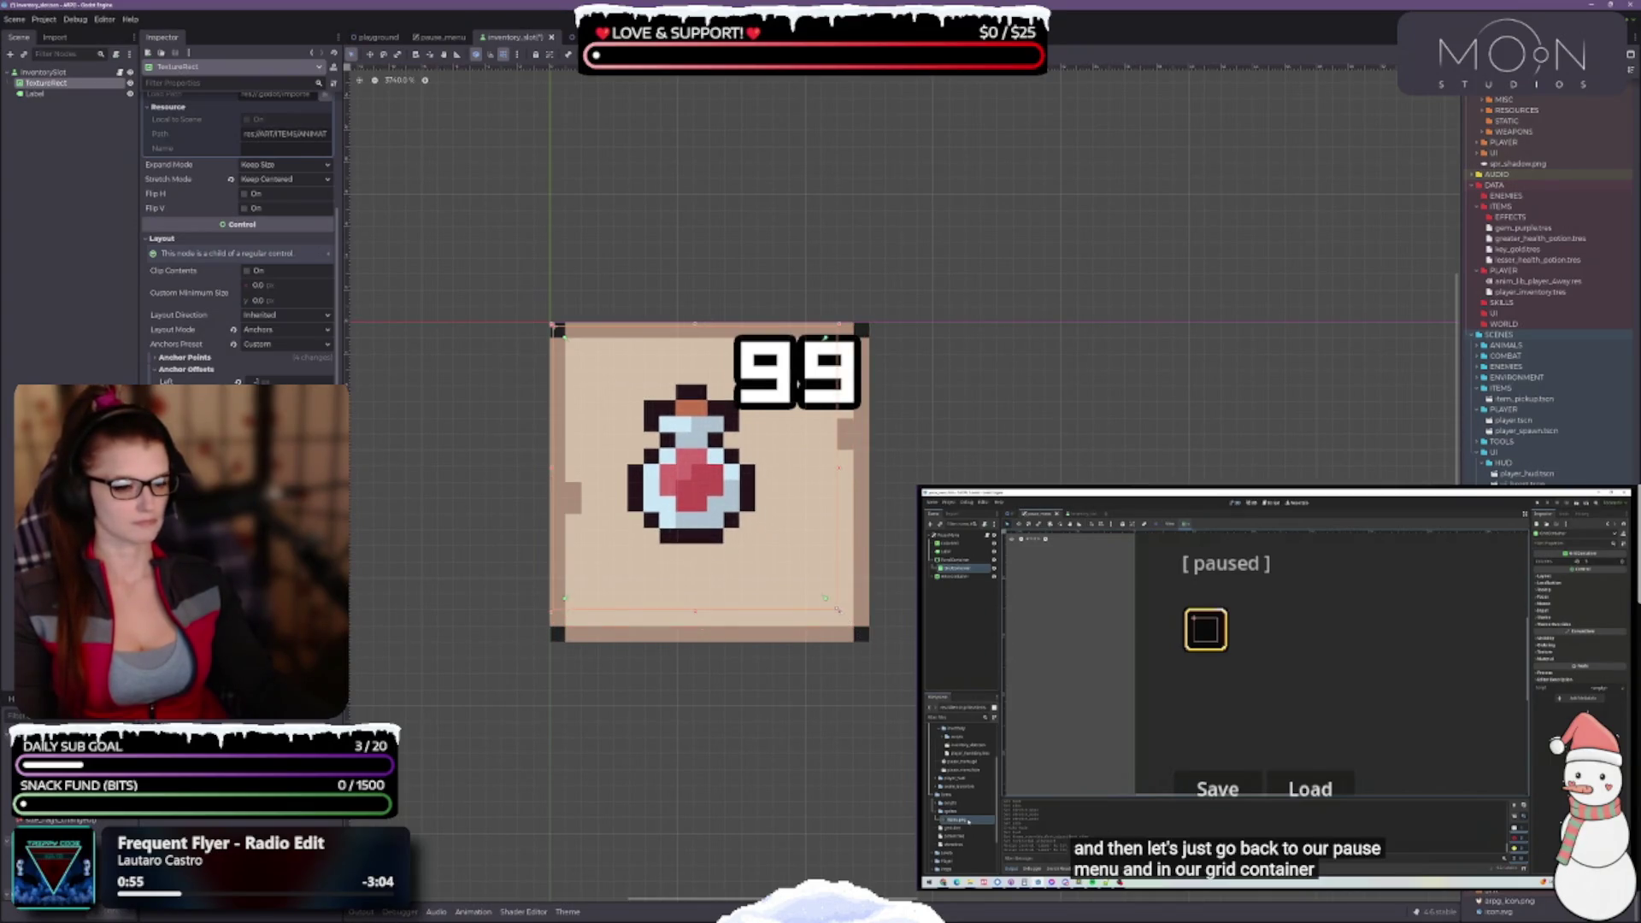
left_click_drag(553, 327, 590, 348)
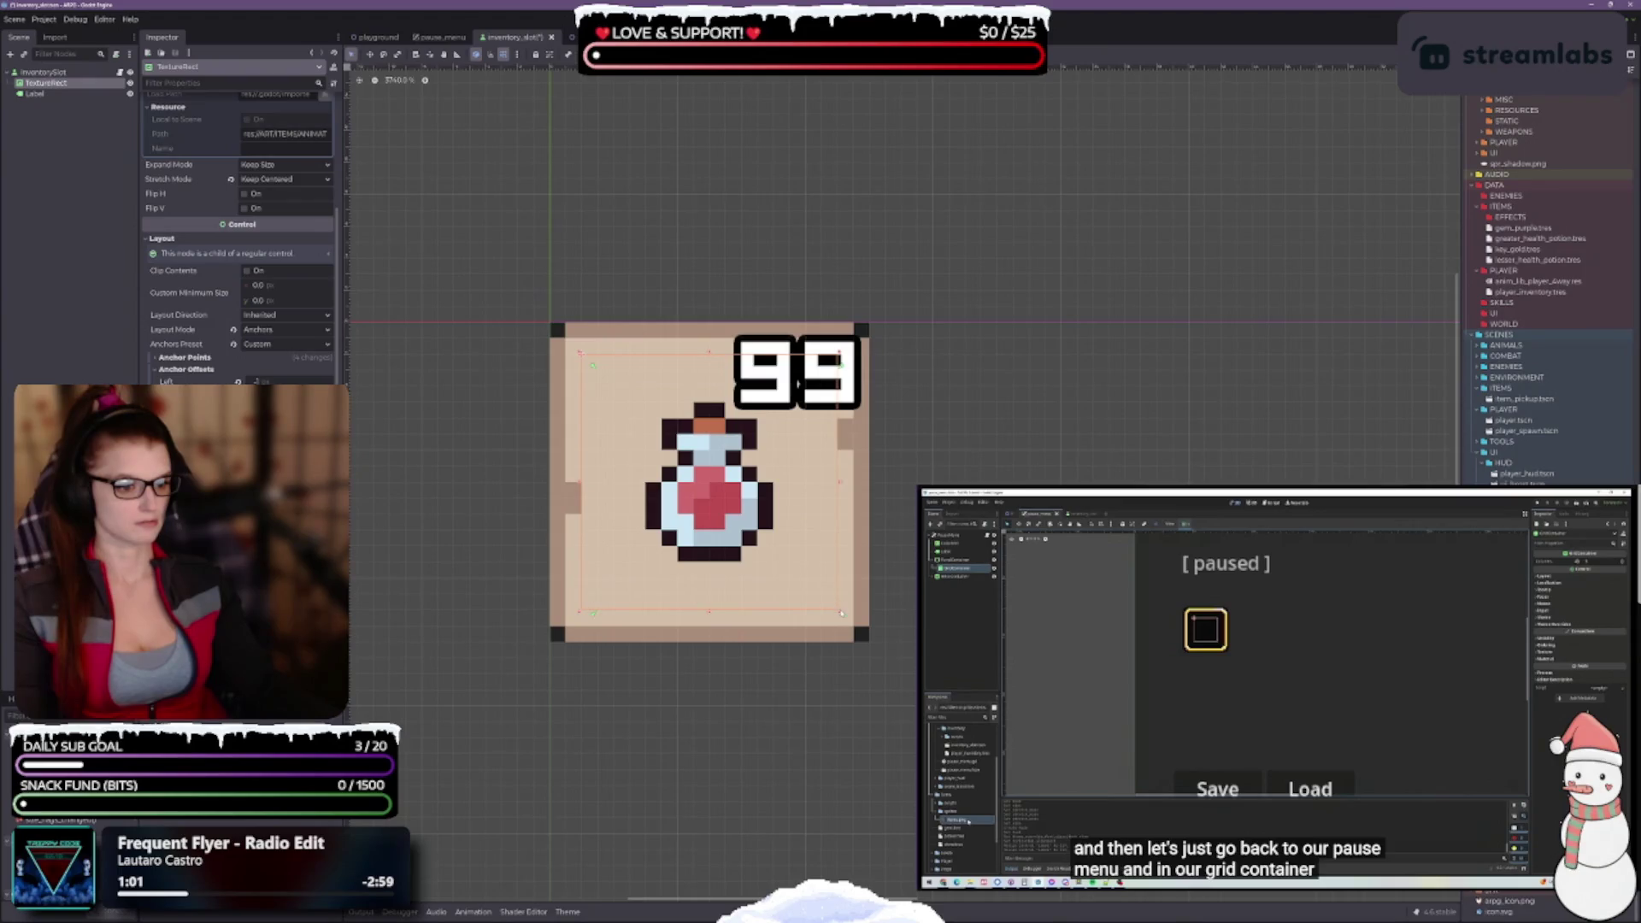
left_click_drag(590, 615, 578, 612)
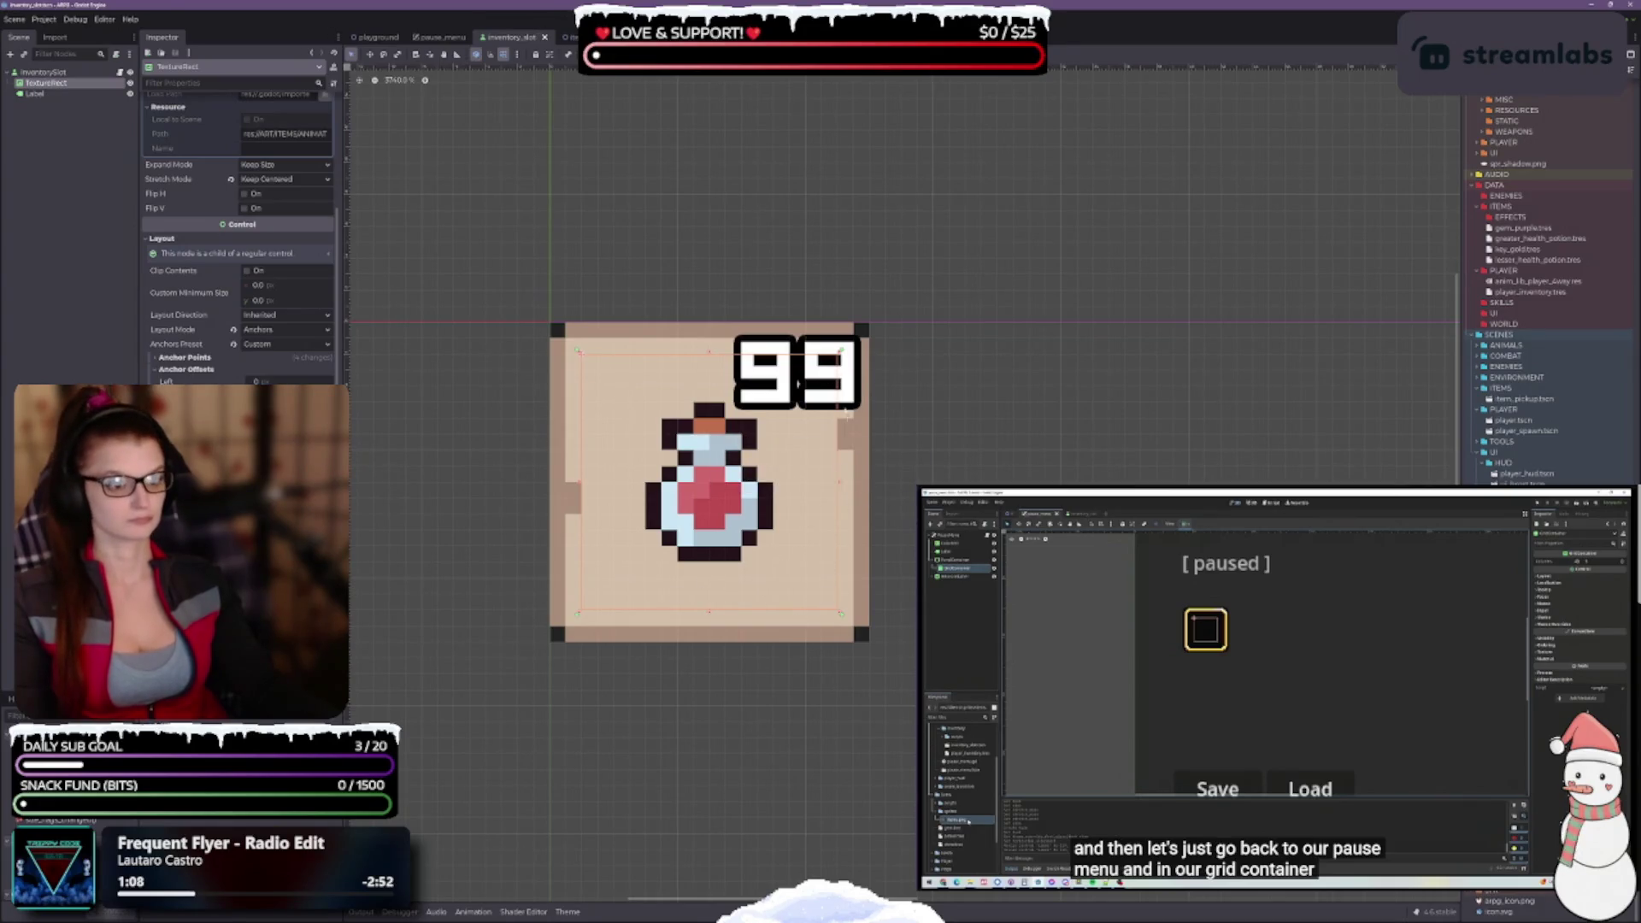
key("ctrl+s")
left_click(813, 383)
scroll(691, 501, "down", 4)
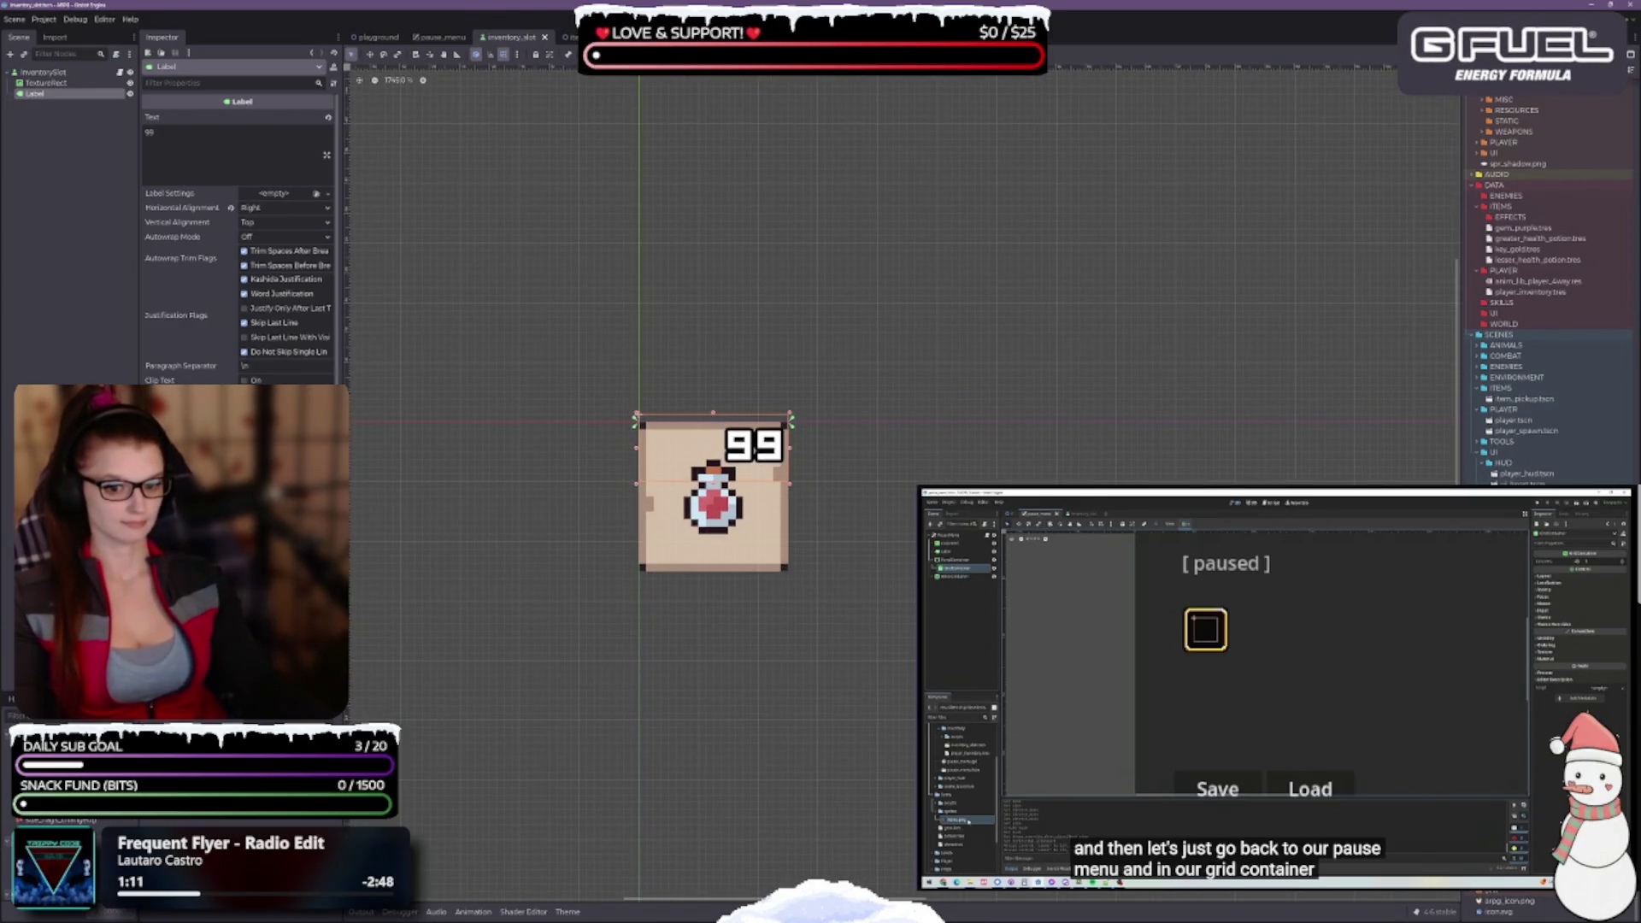
Anchor the 99 label with the Bottom Right preset and inset its right edge slightly
left_click_drag(713, 413, 712, 421)
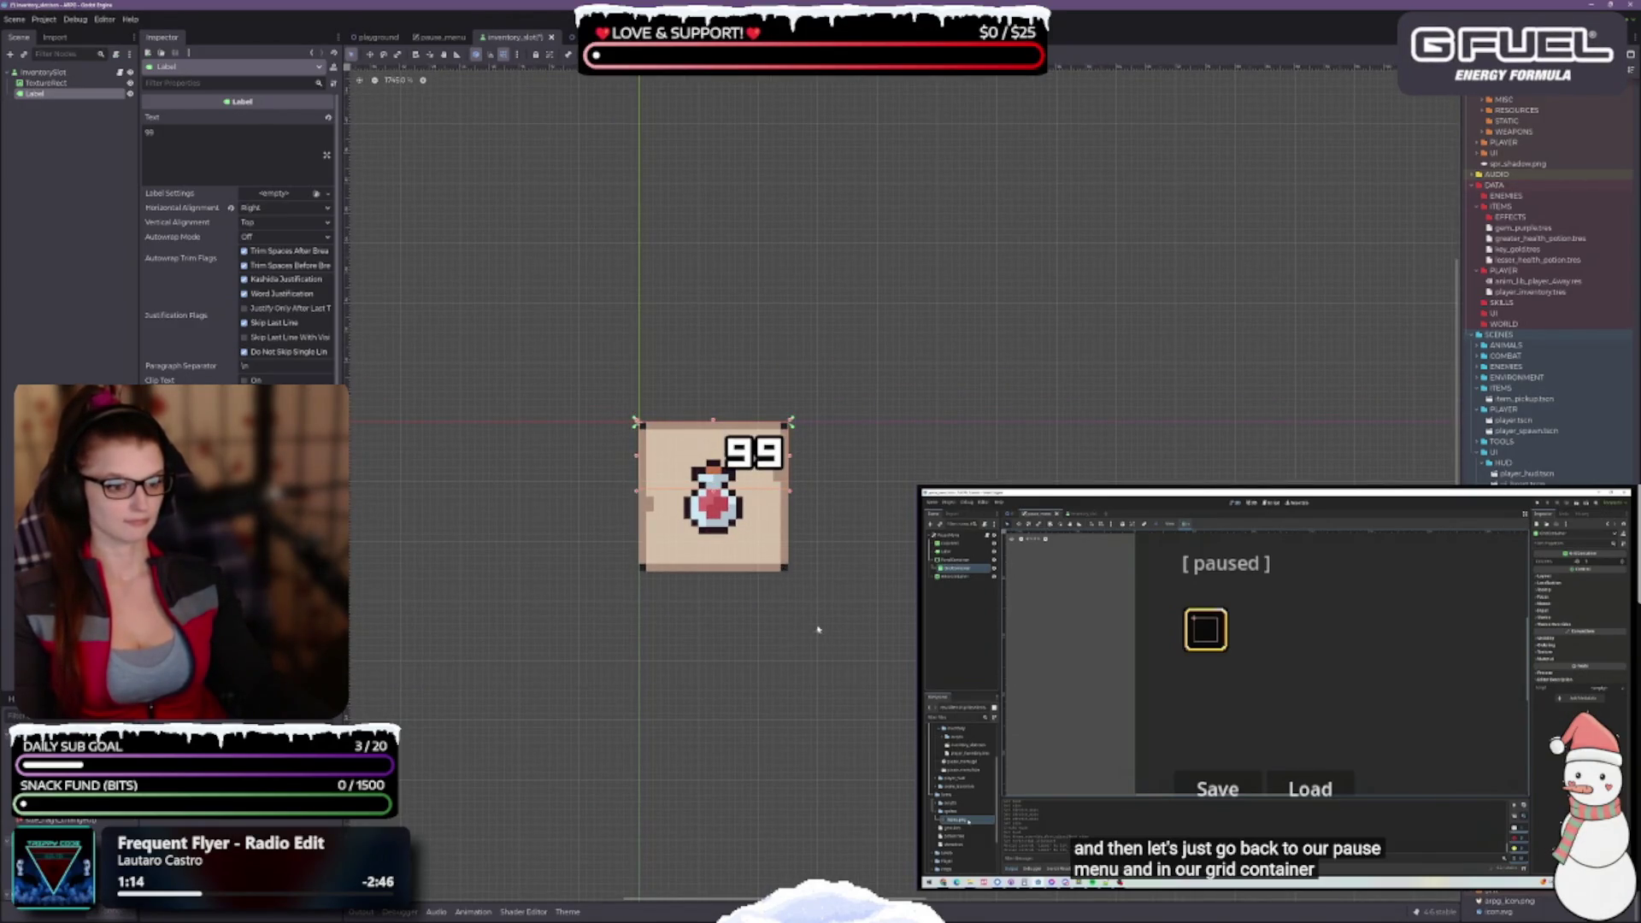
scroll(752, 454, "up", 3)
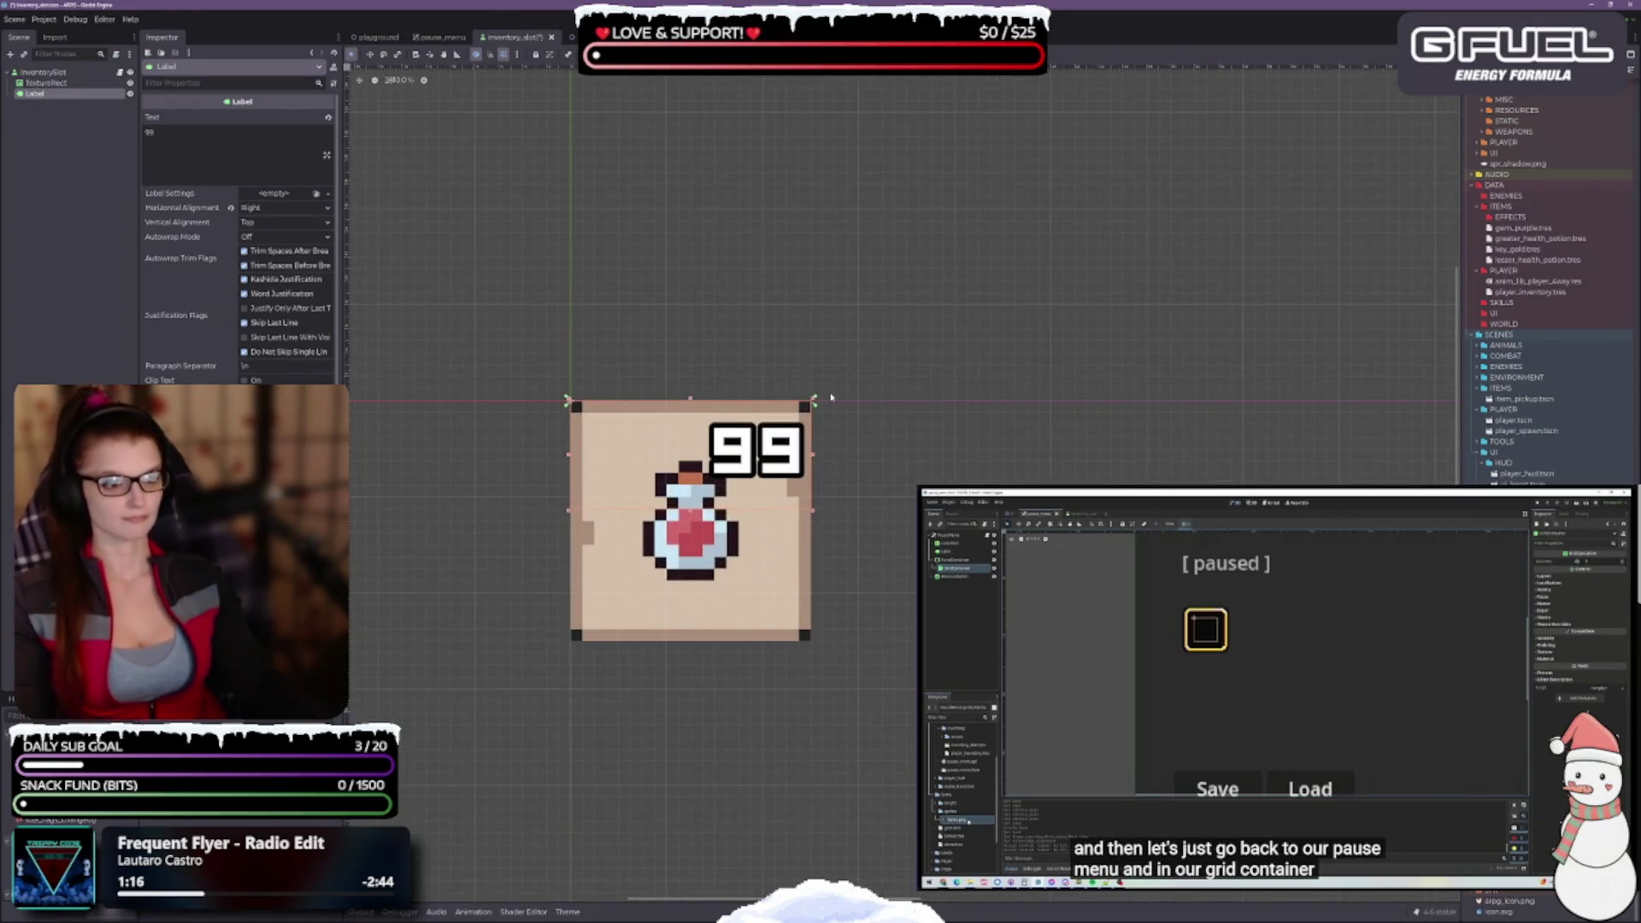
left_click_drag(812, 454, 800, 454)
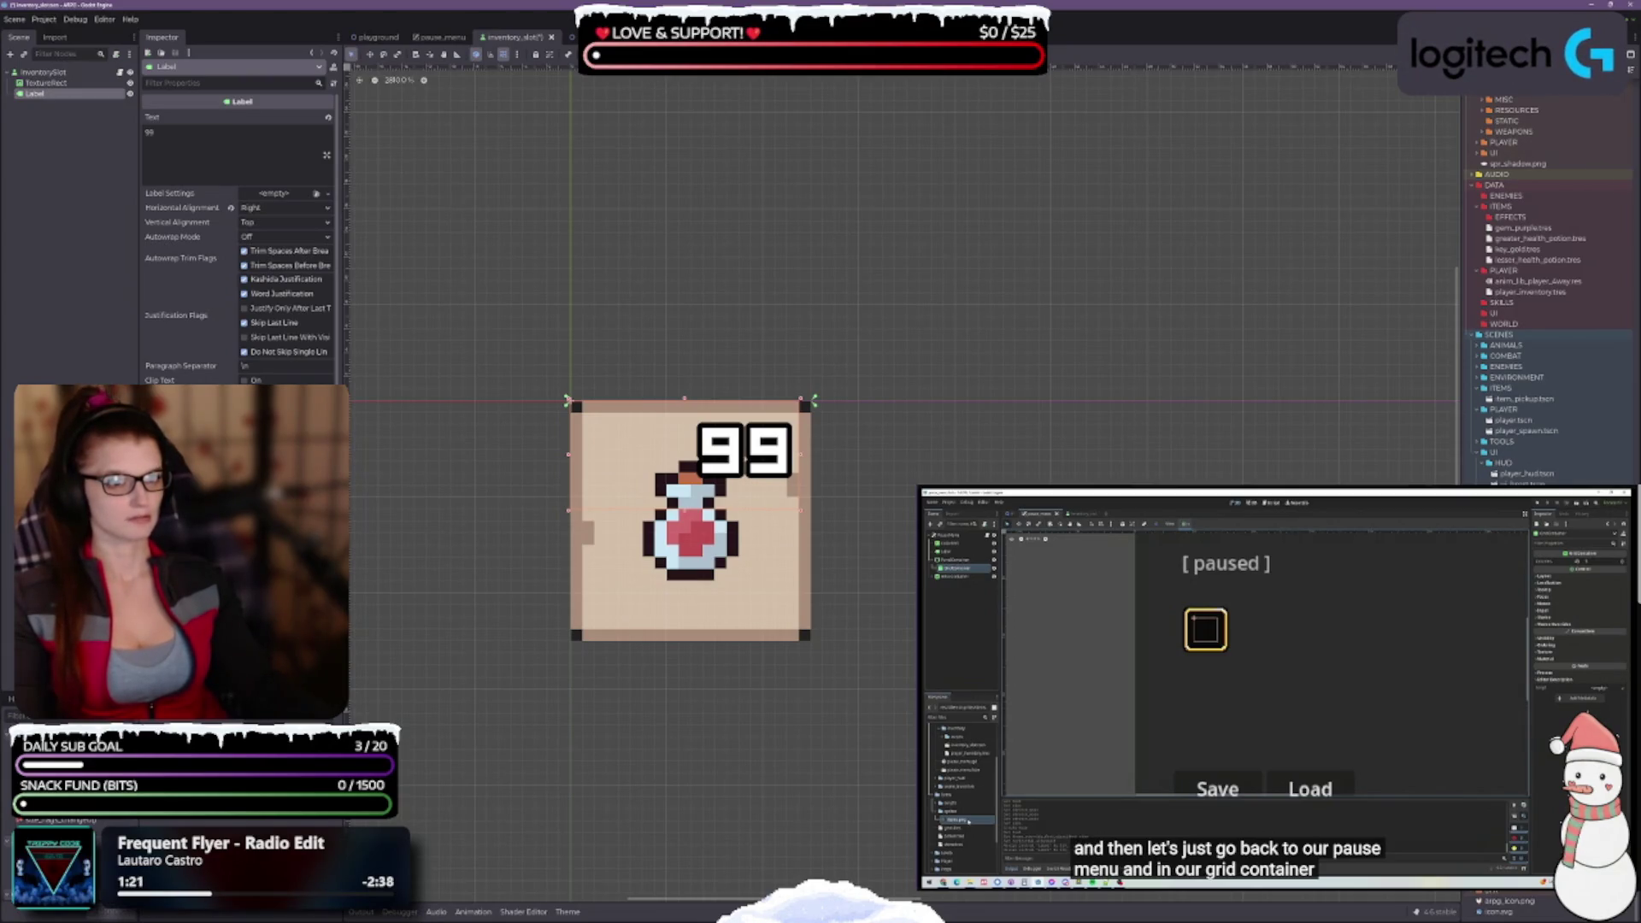
left_click(617, 54)
left_click(676, 121)
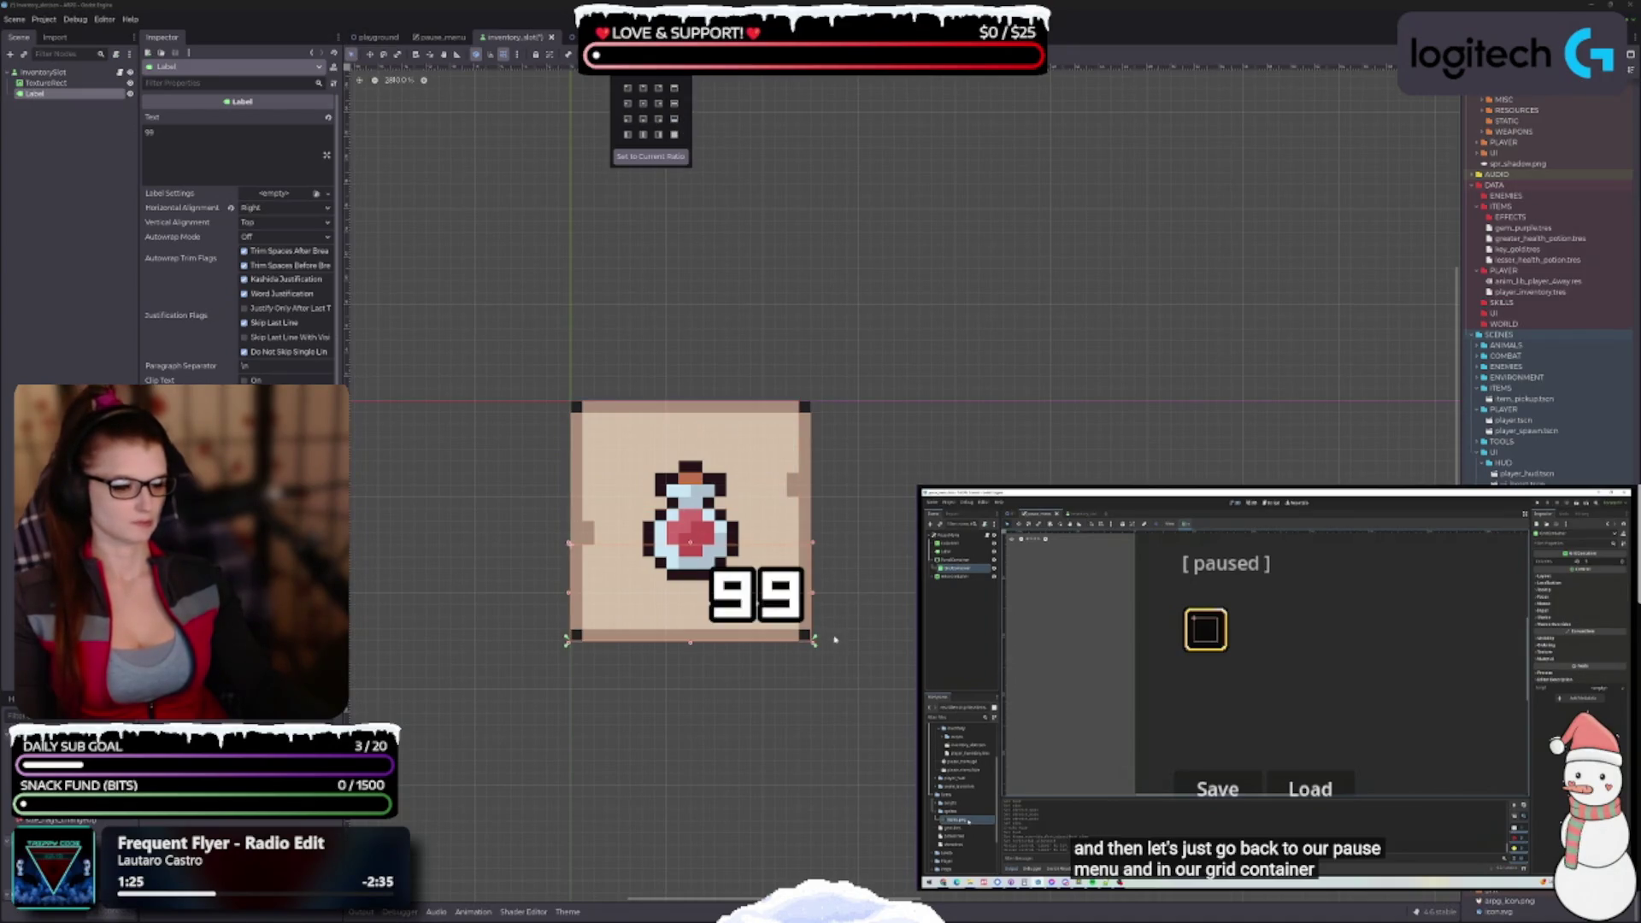
left_click(812, 593)
left_click_drag(812, 593, 800, 593)
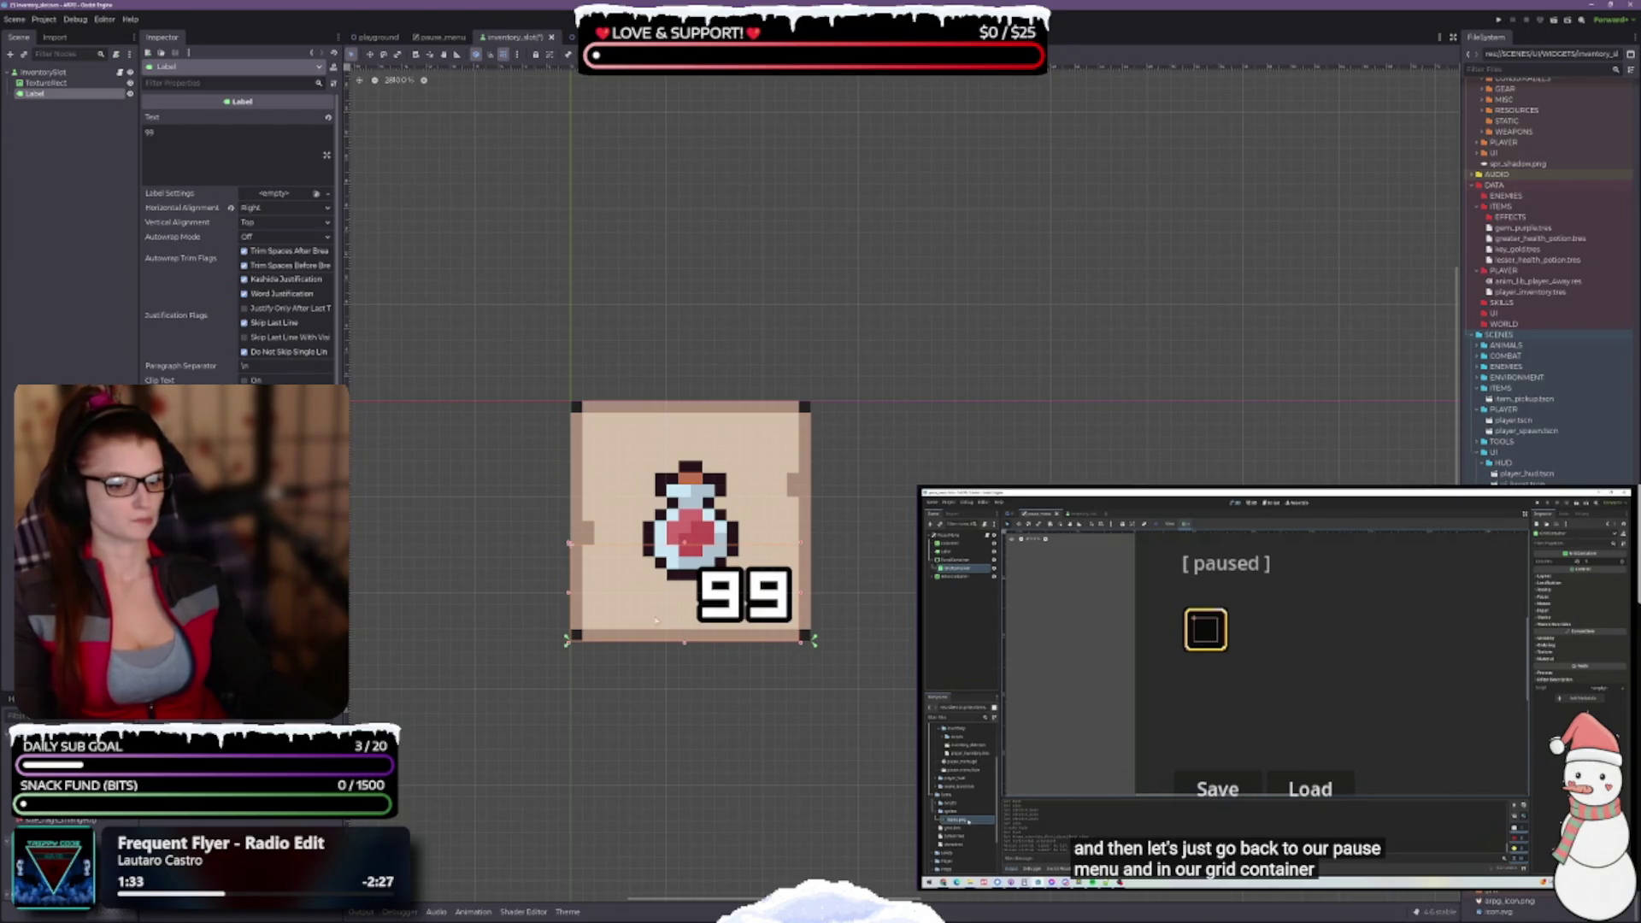
left_click(617, 54)
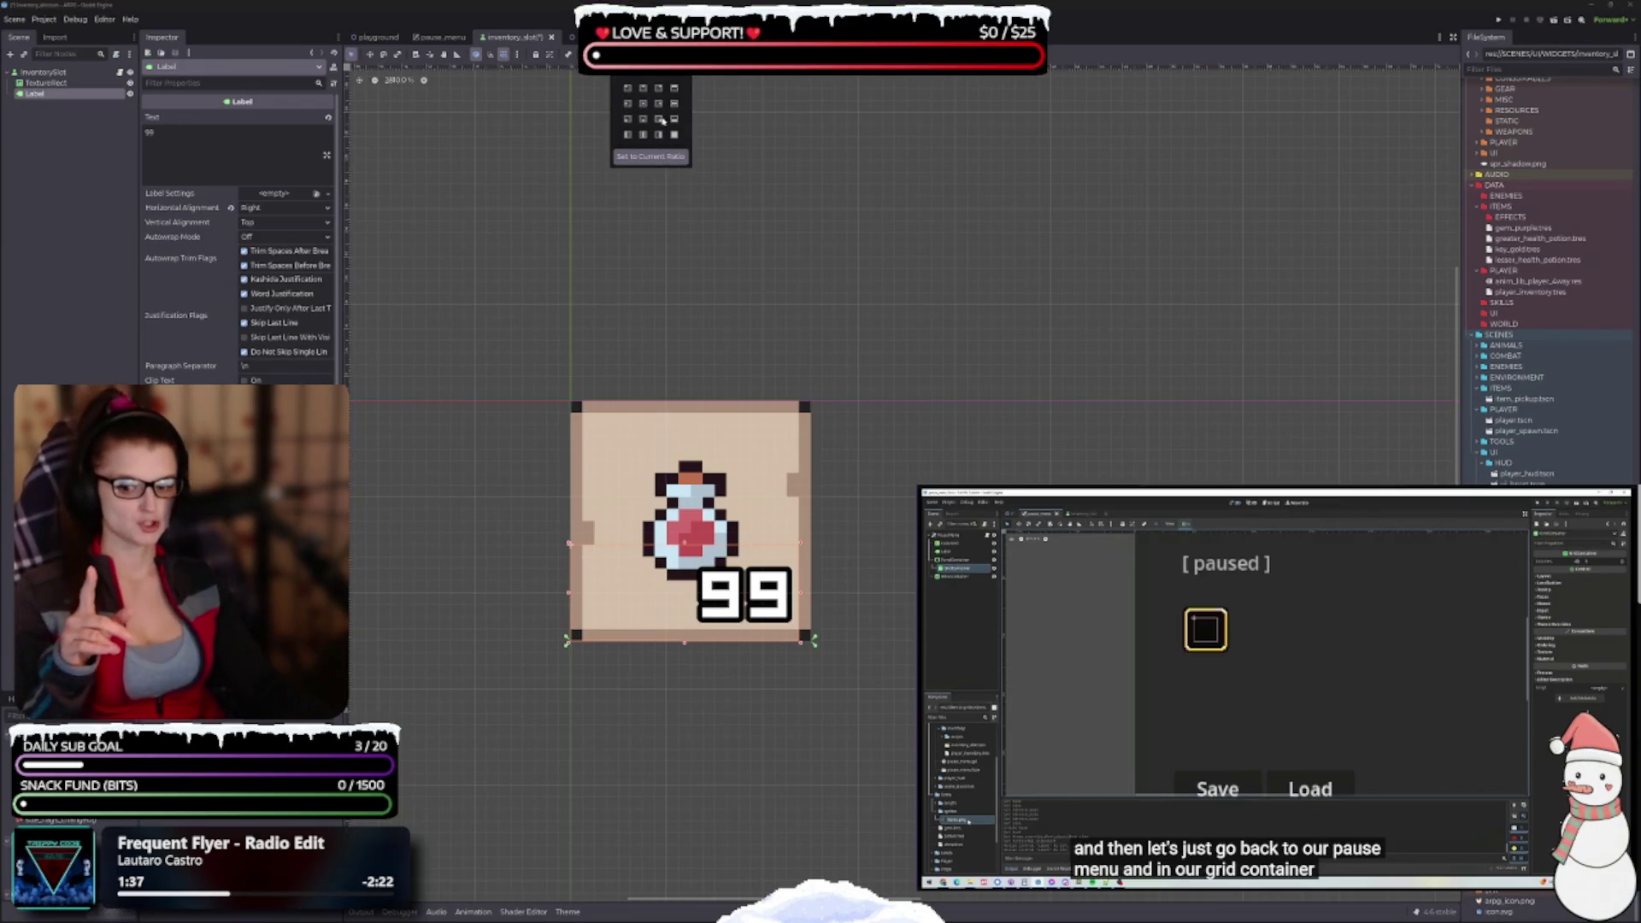
left_click(675, 135)
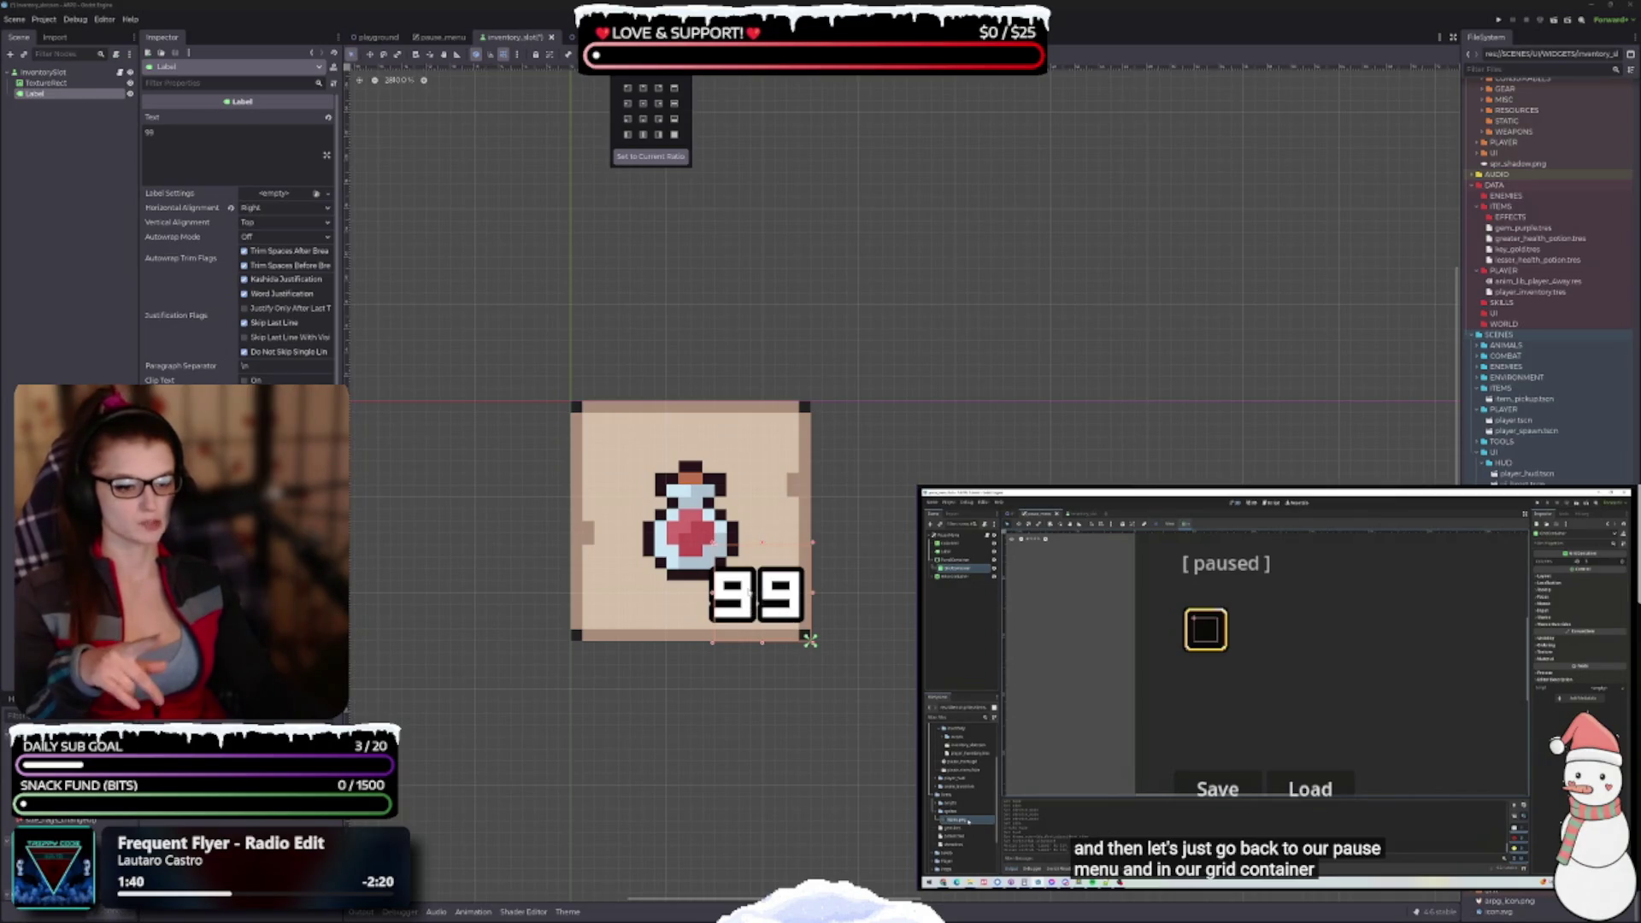
left_click(709, 597)
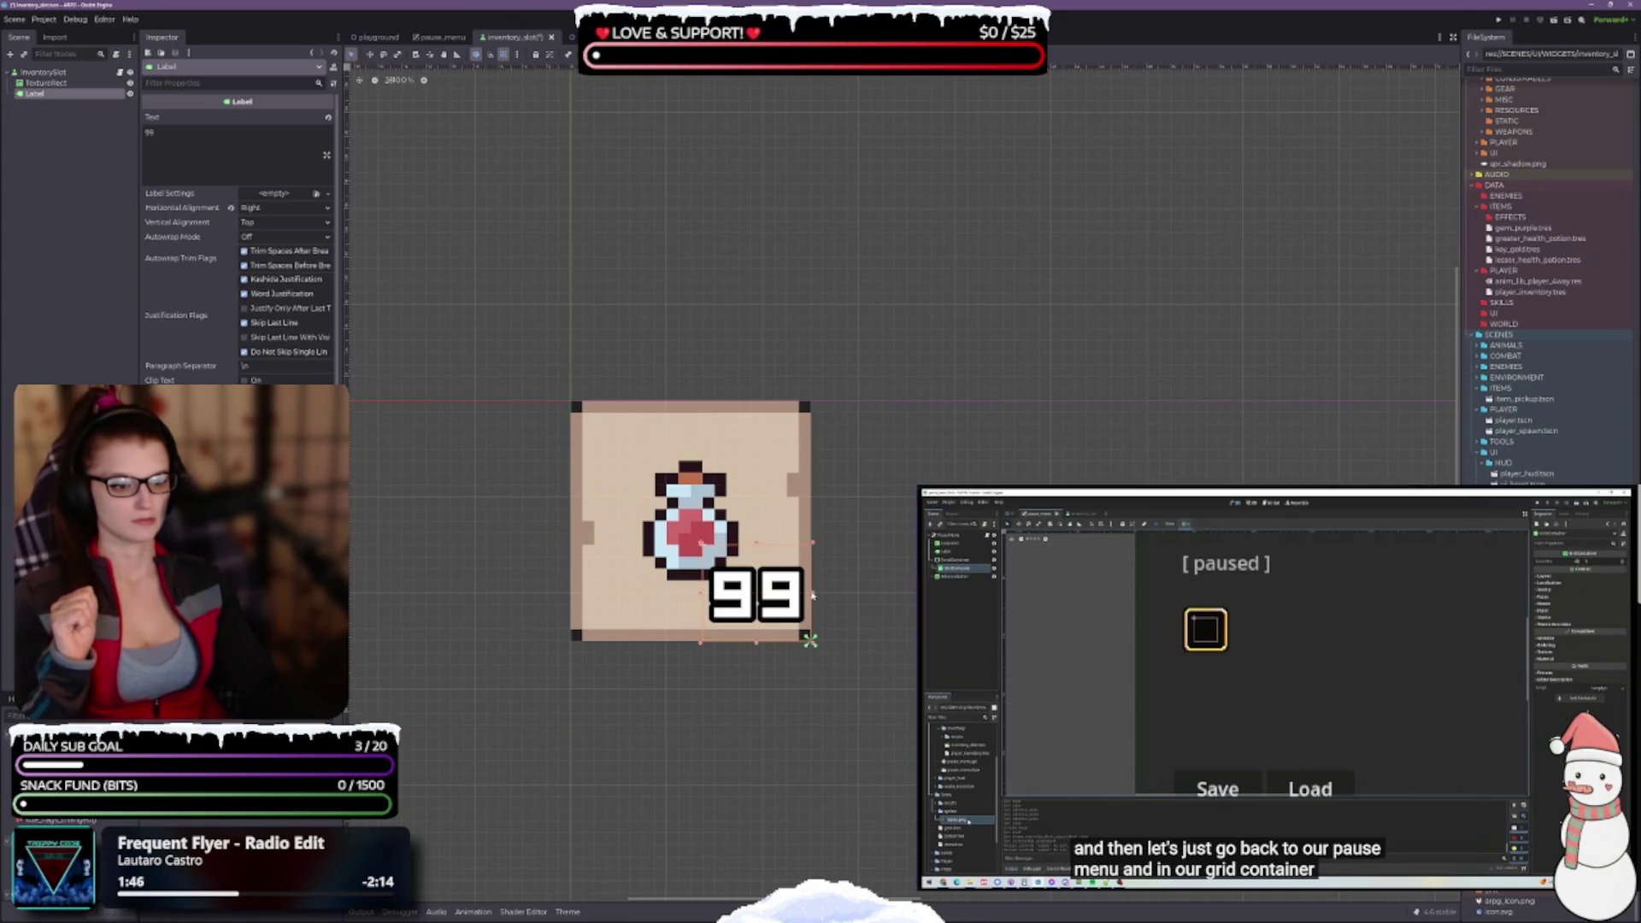
left_click_drag(812, 592, 800, 593)
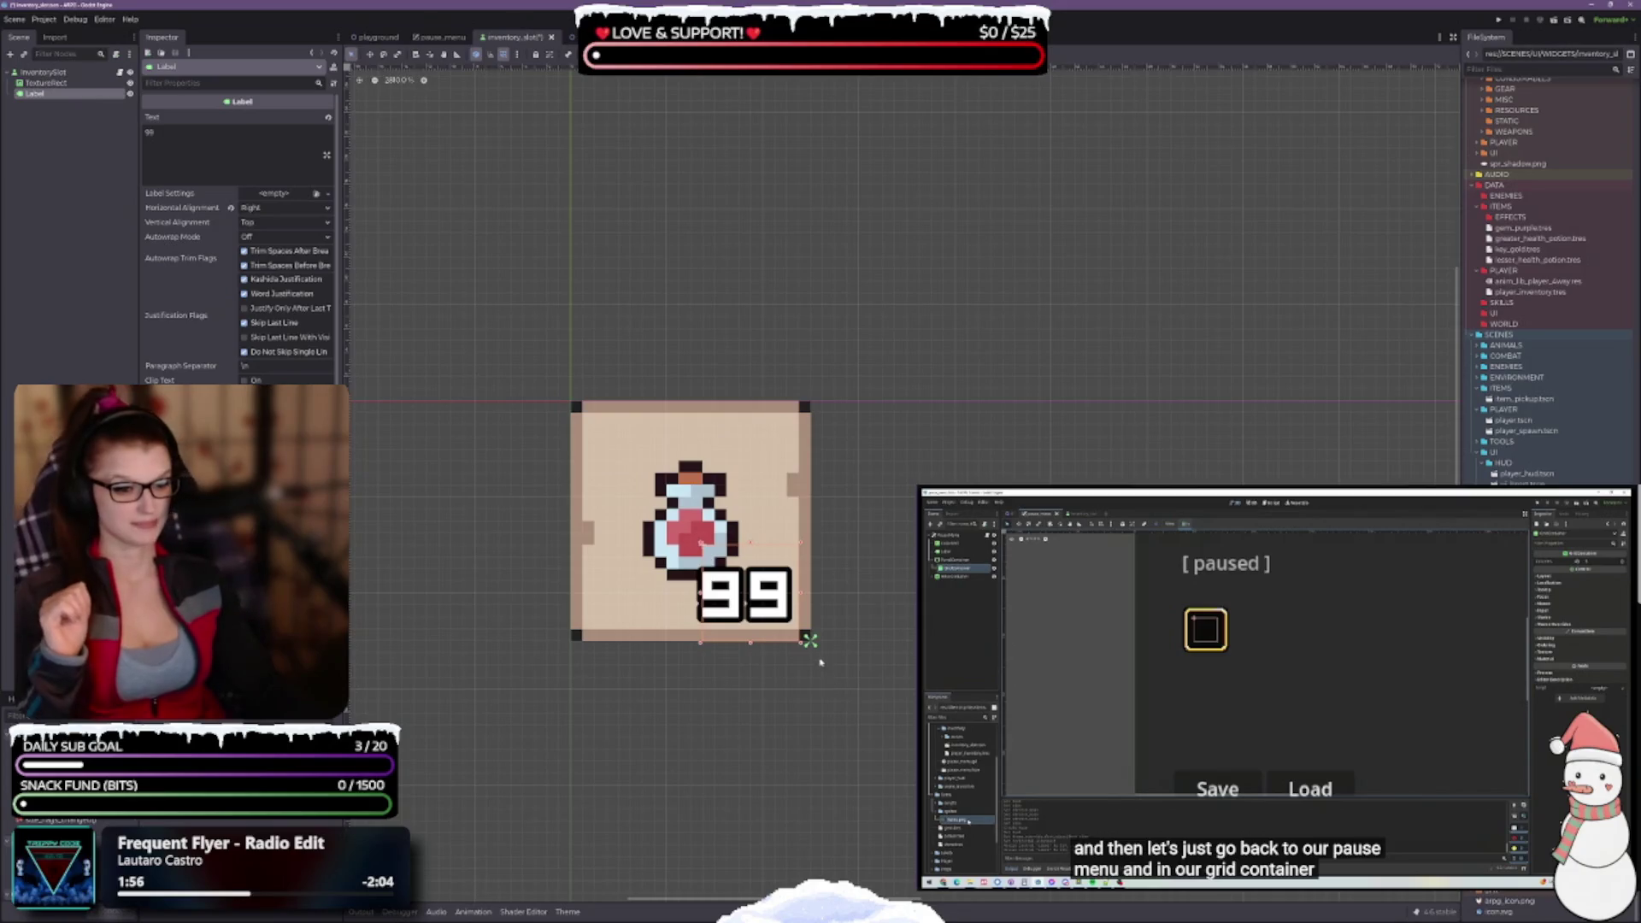
Reshape the 99 label's box, widening it left and raising its edges, then move it lower
scroll(774, 630, "up", 3)
scroll(833, 650, "up", 1)
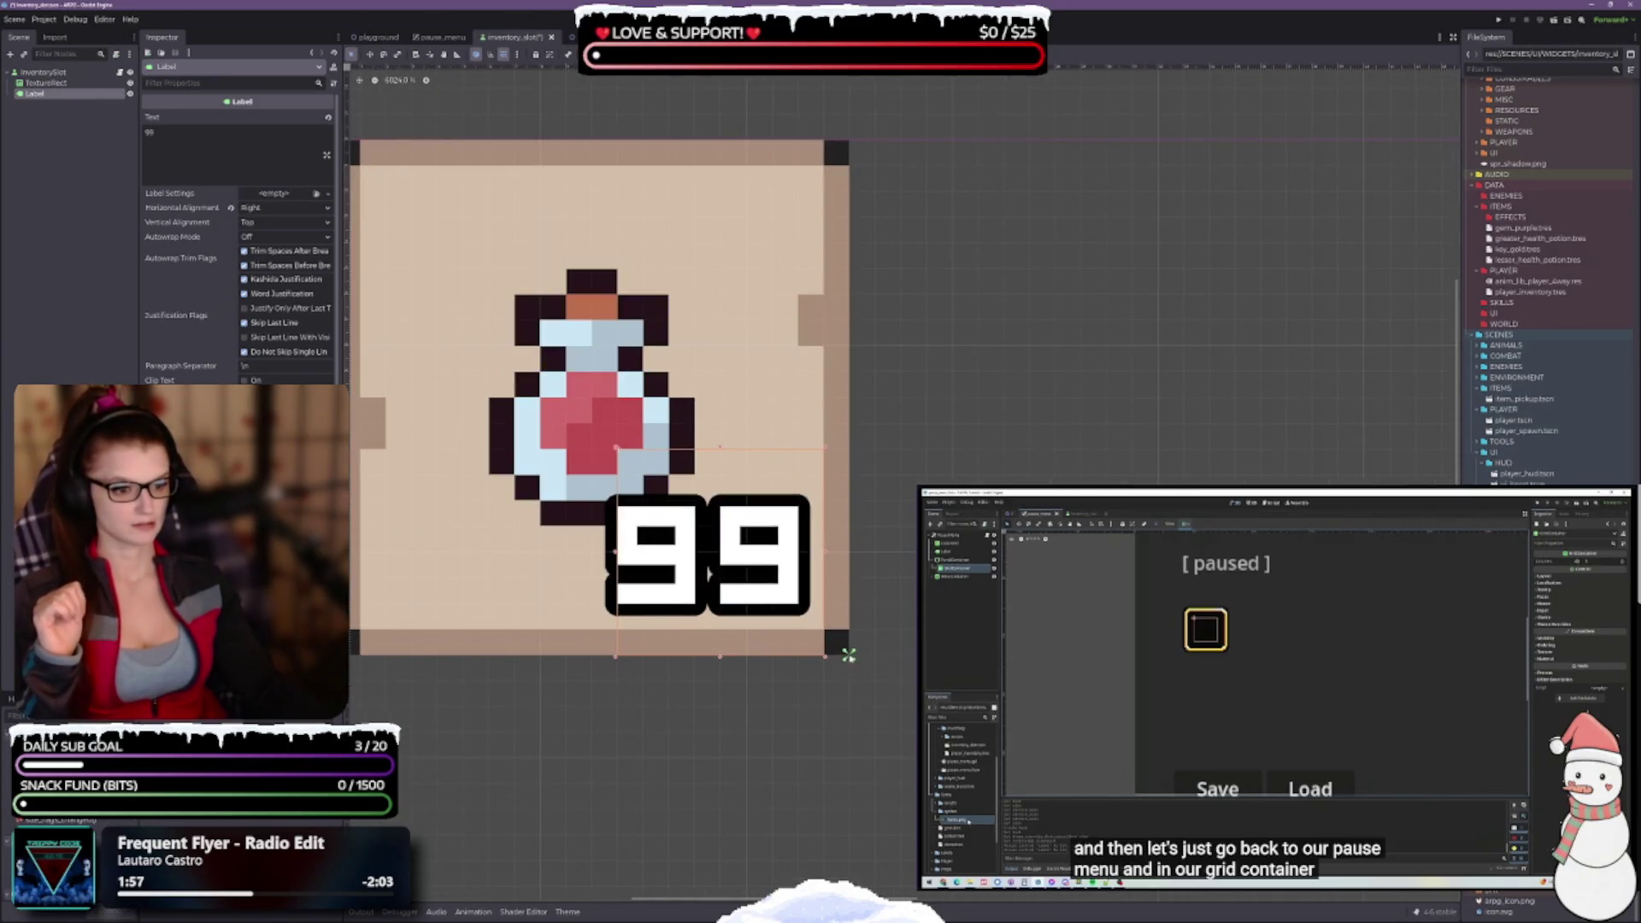
left_click_drag(822, 656, 823, 631)
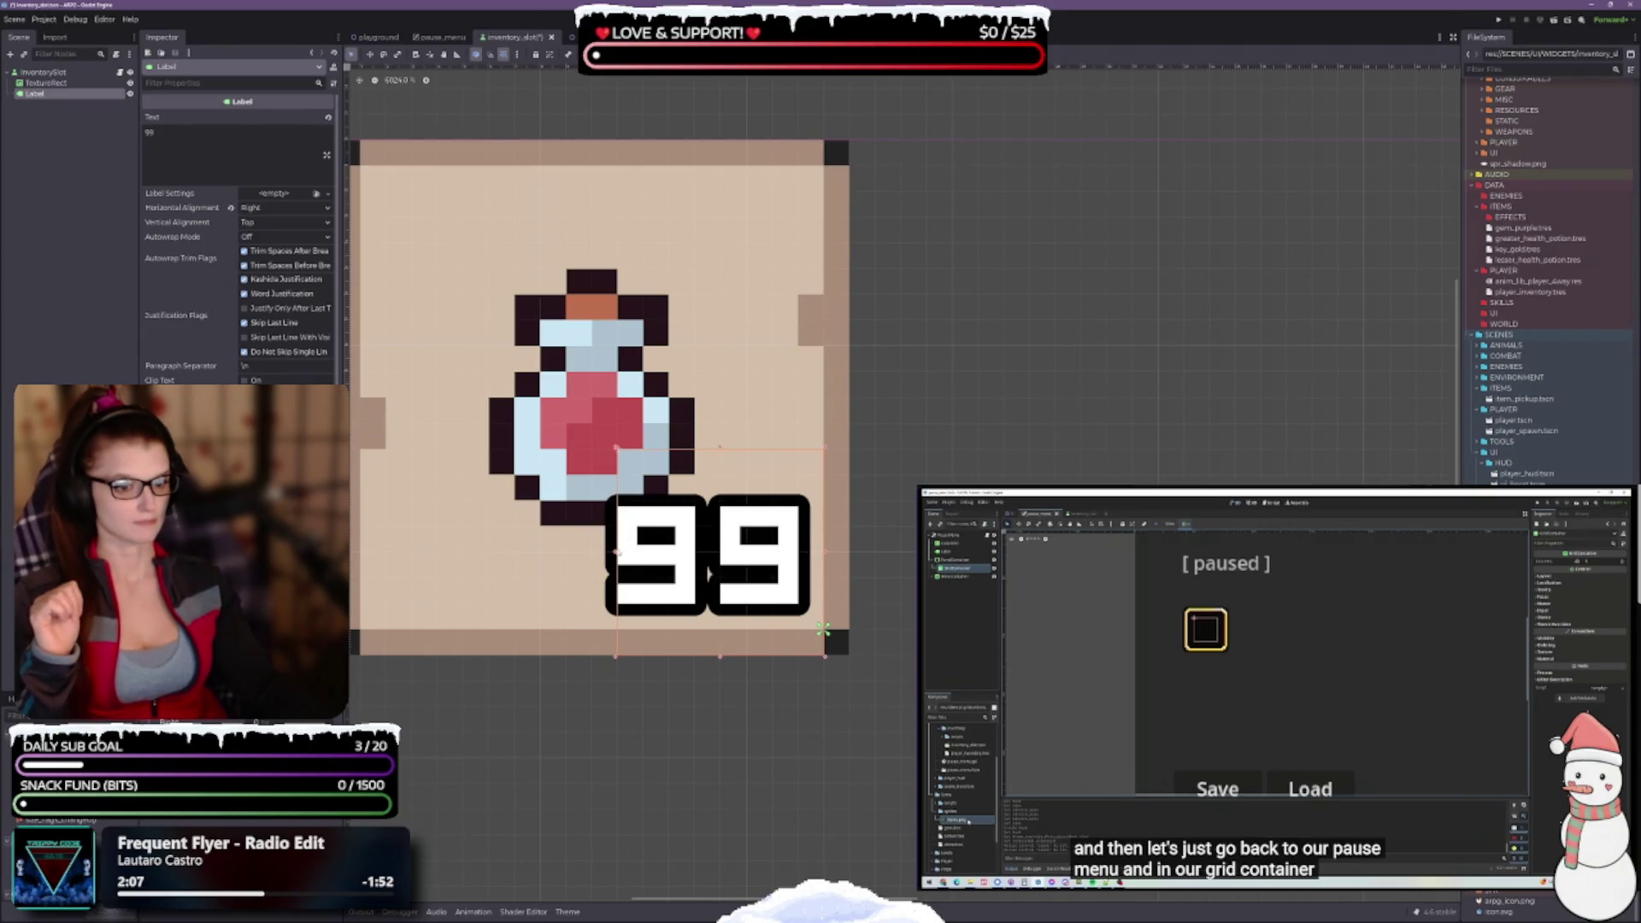
left_click_drag(616, 551, 590, 551)
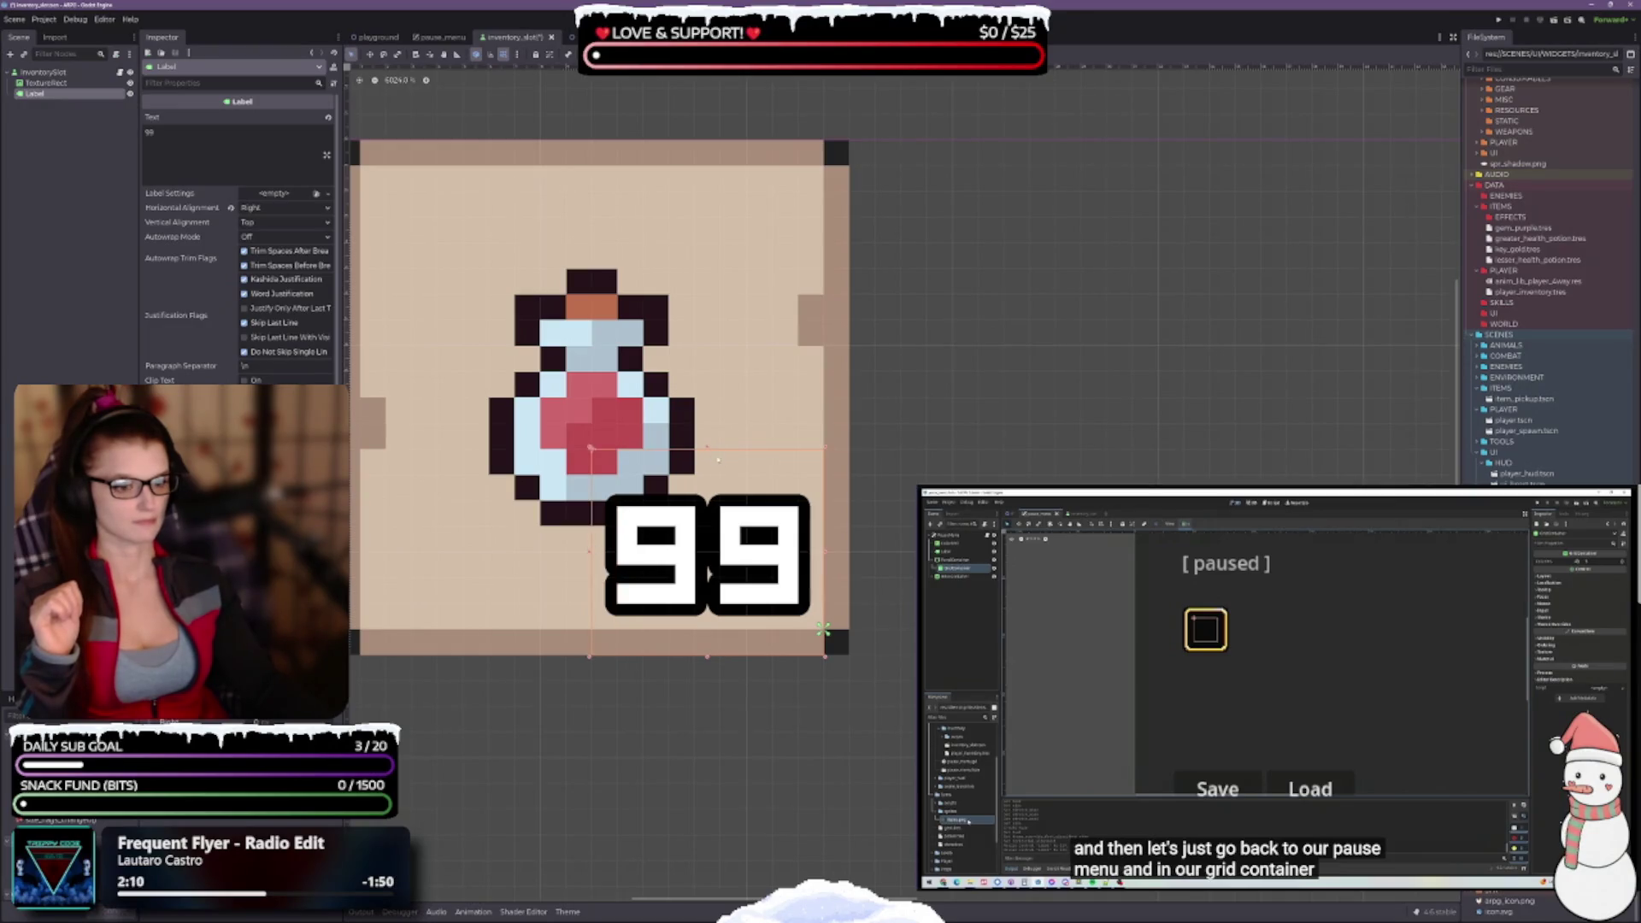
left_click_drag(707, 450, 707, 430)
left_click_drag(711, 653, 705, 633)
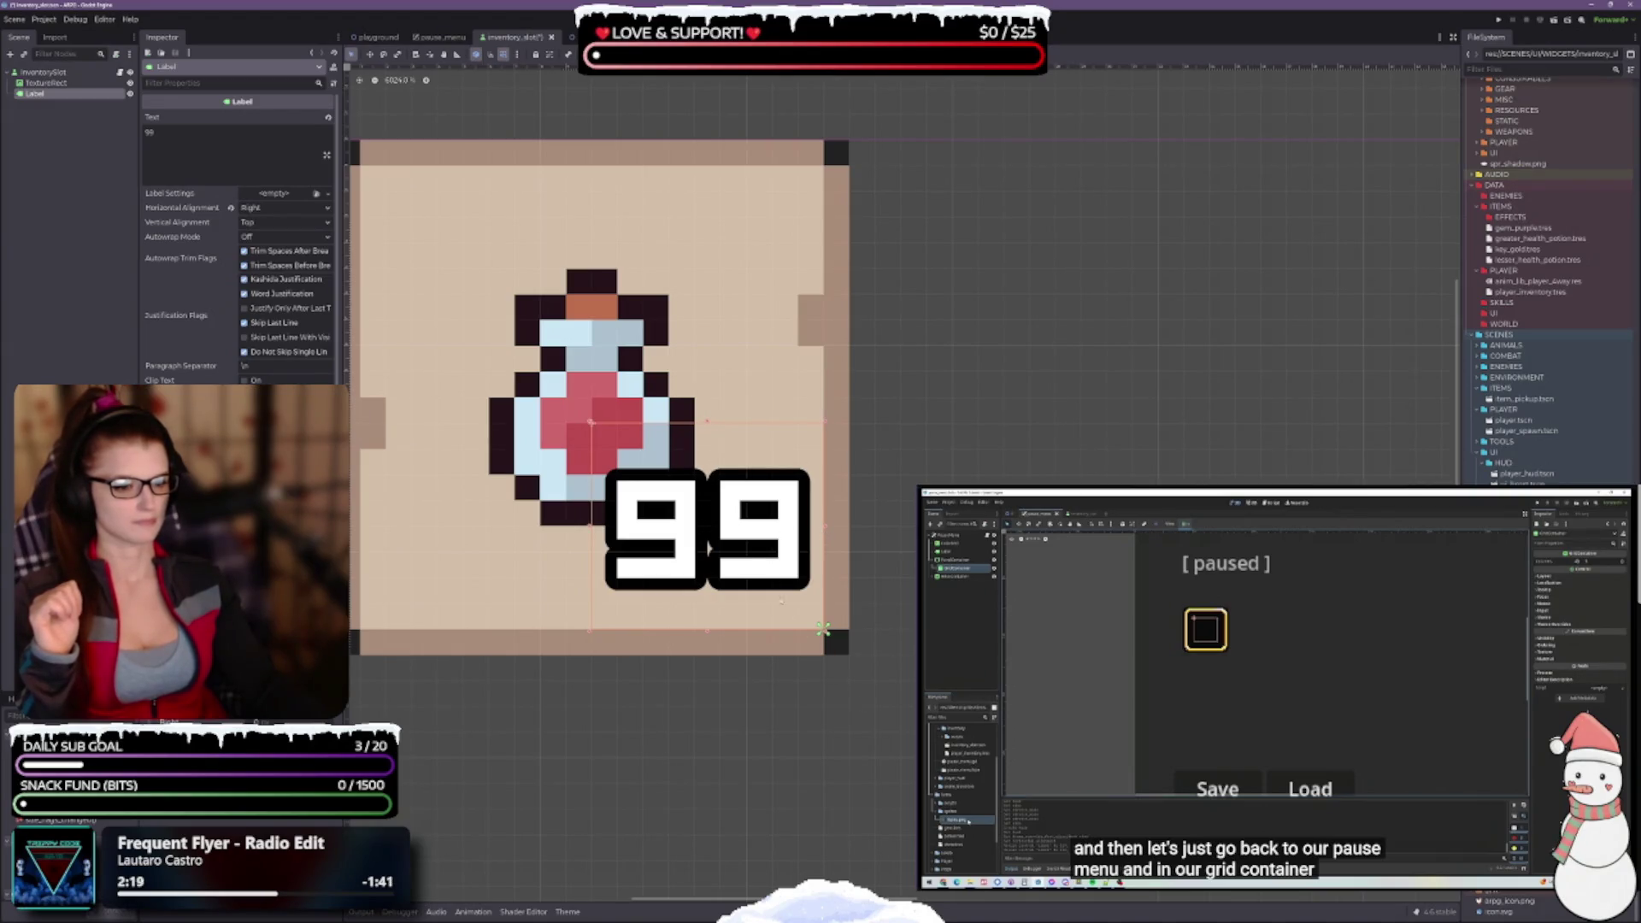
left_click_drag(752, 550, 752, 575)
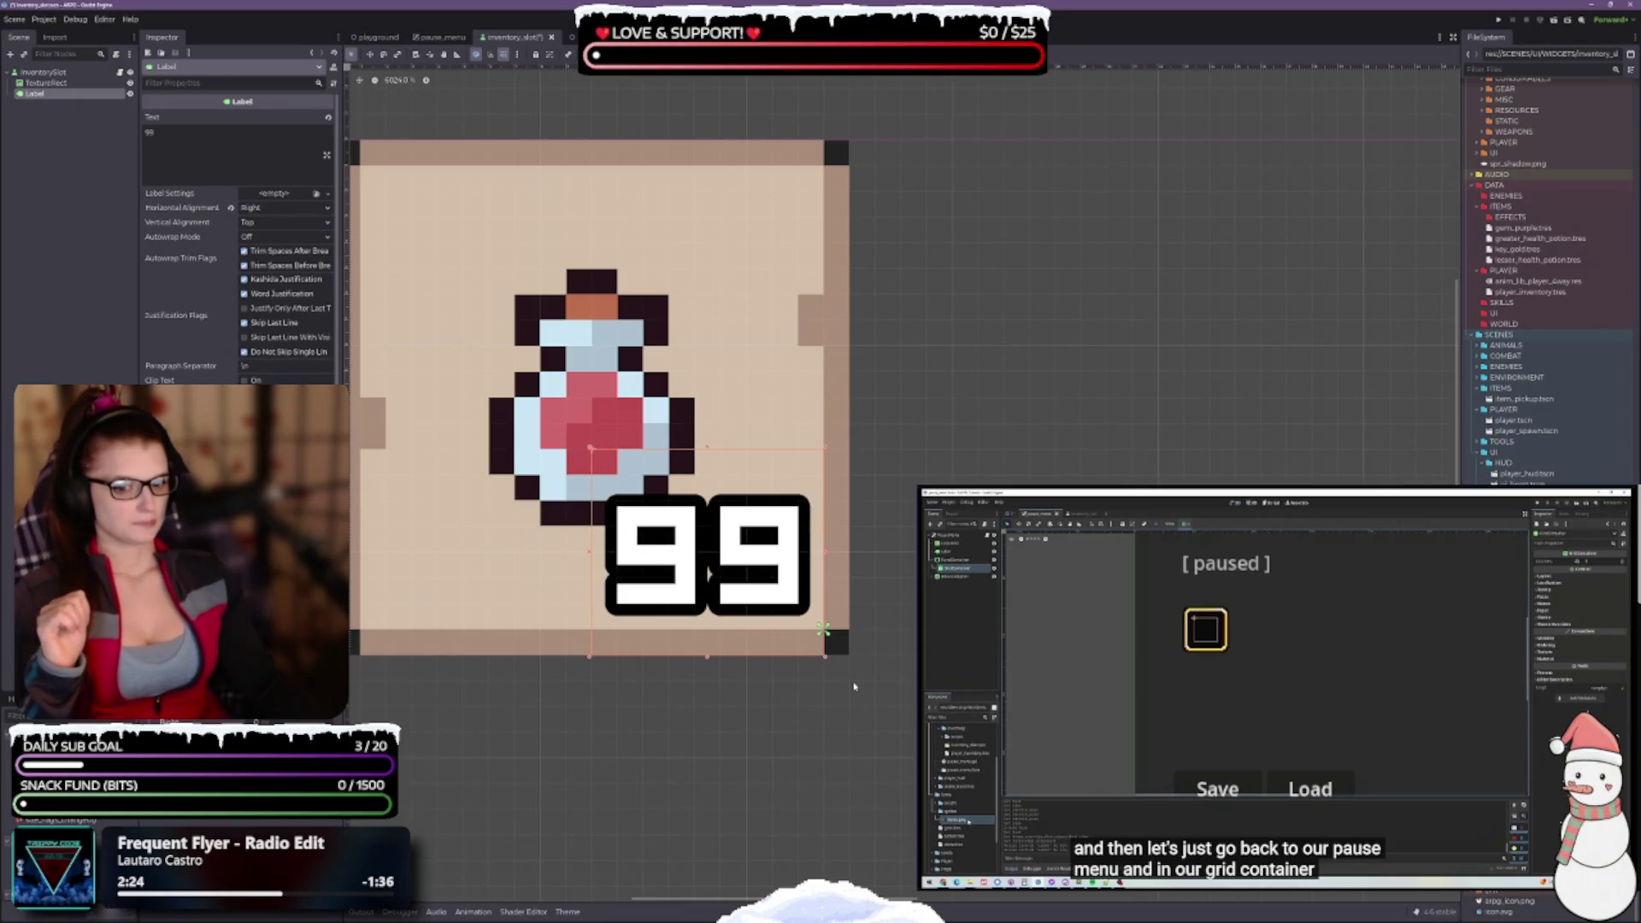
scroll(853, 709, "down", 4)
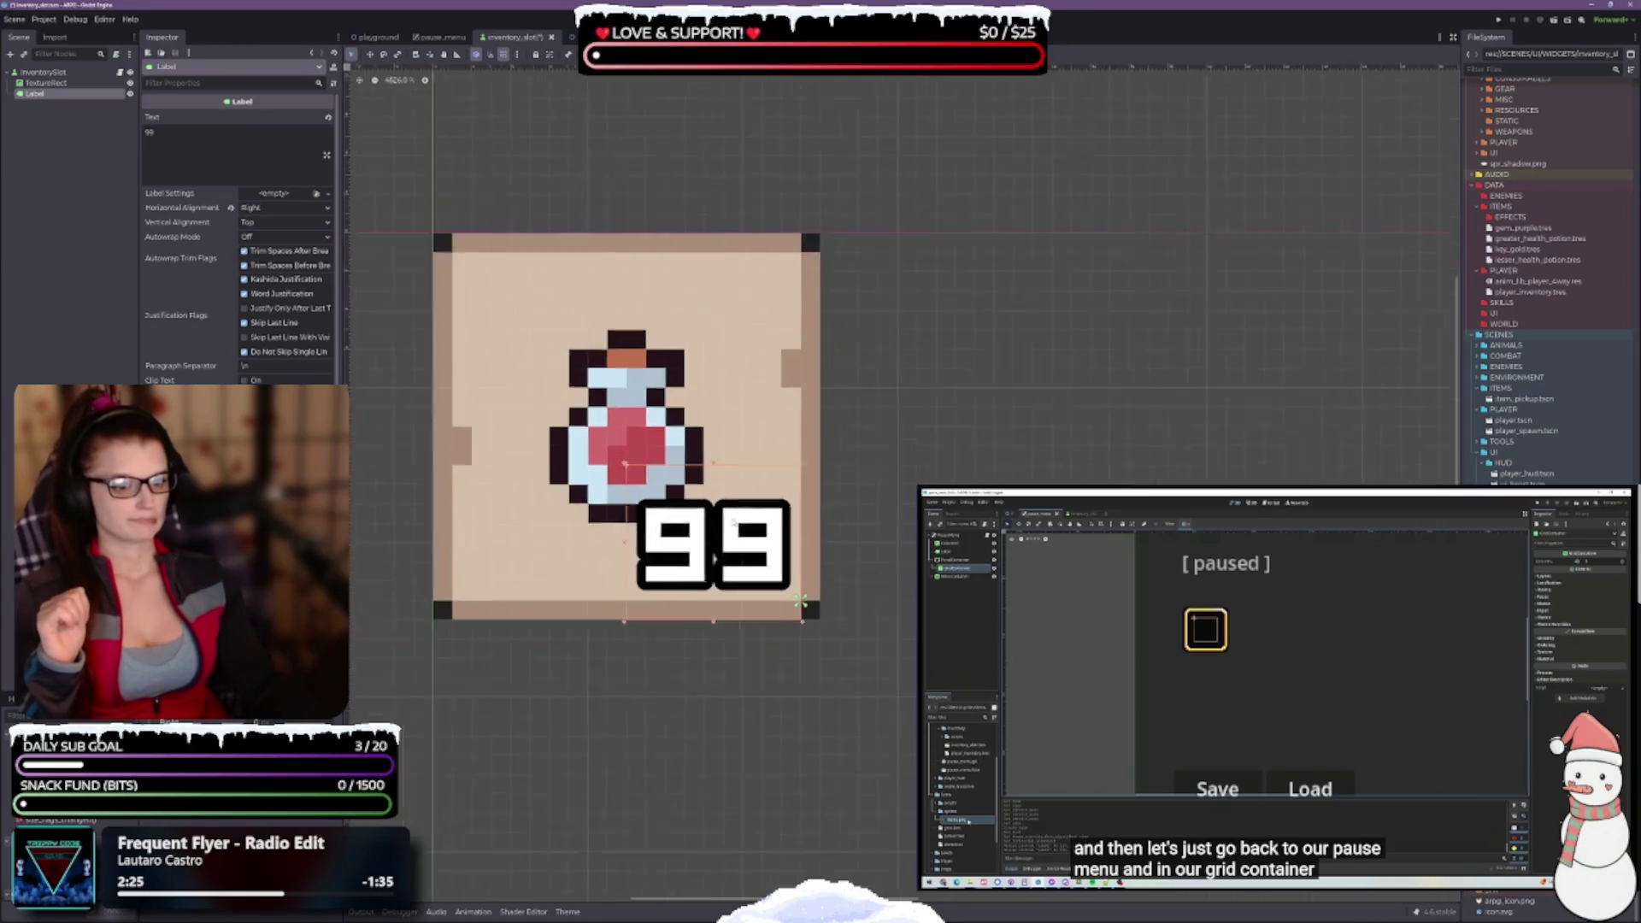
scroll(827, 572, "down", 2)
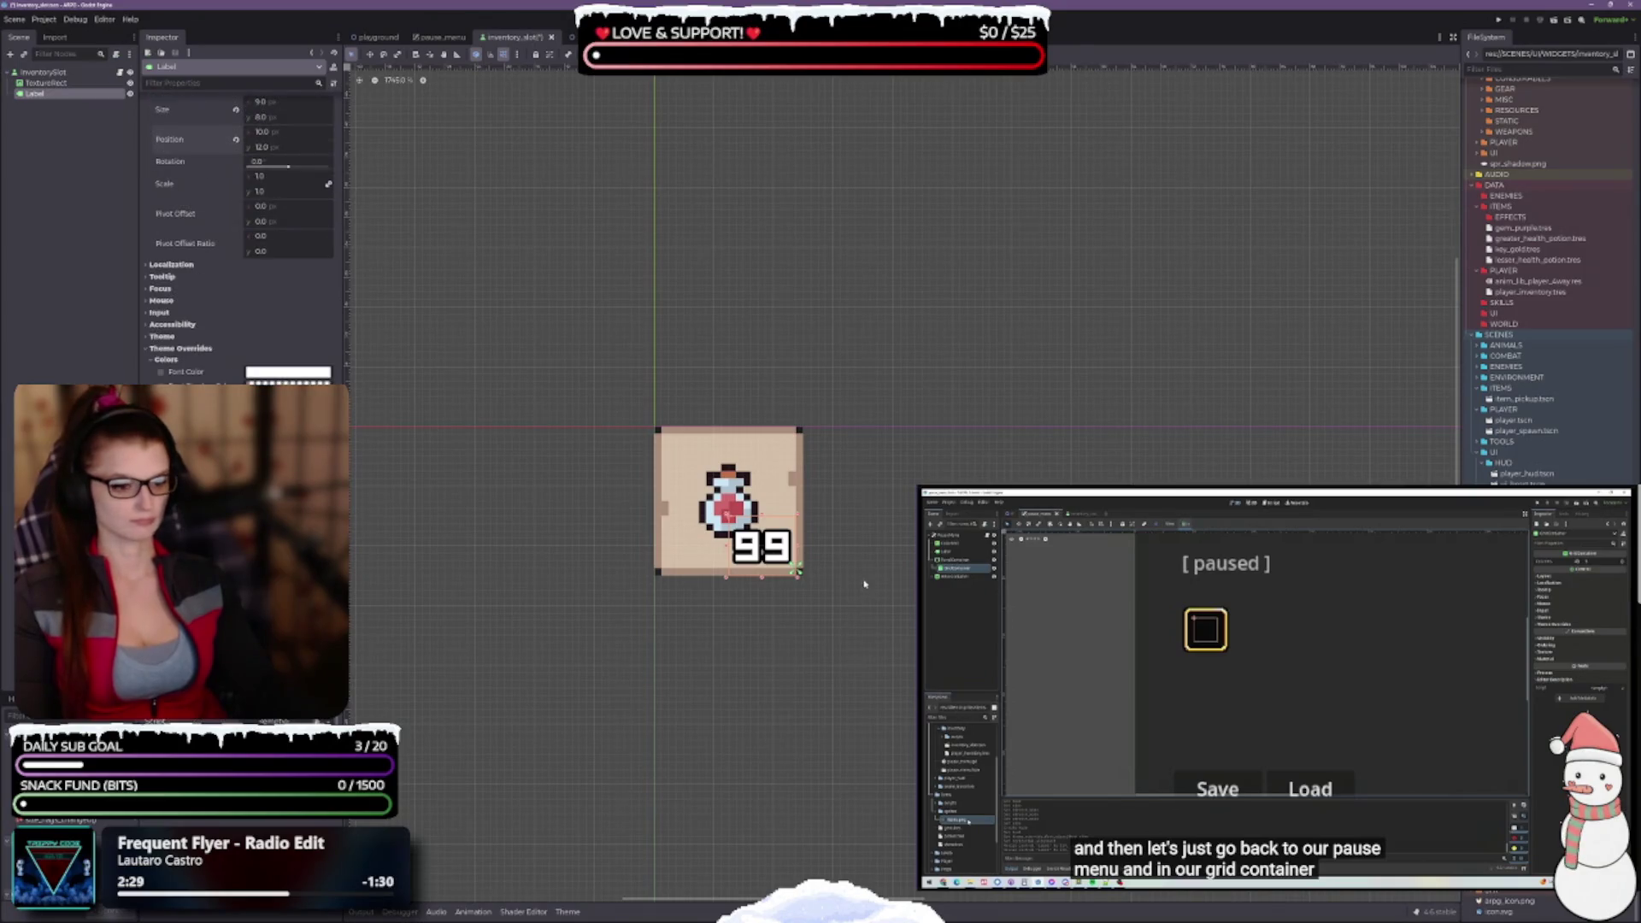
Step the 99 label's width and height back and forth through undo and redo
scroll(808, 588, "up", 2)
key("ctrl+z")
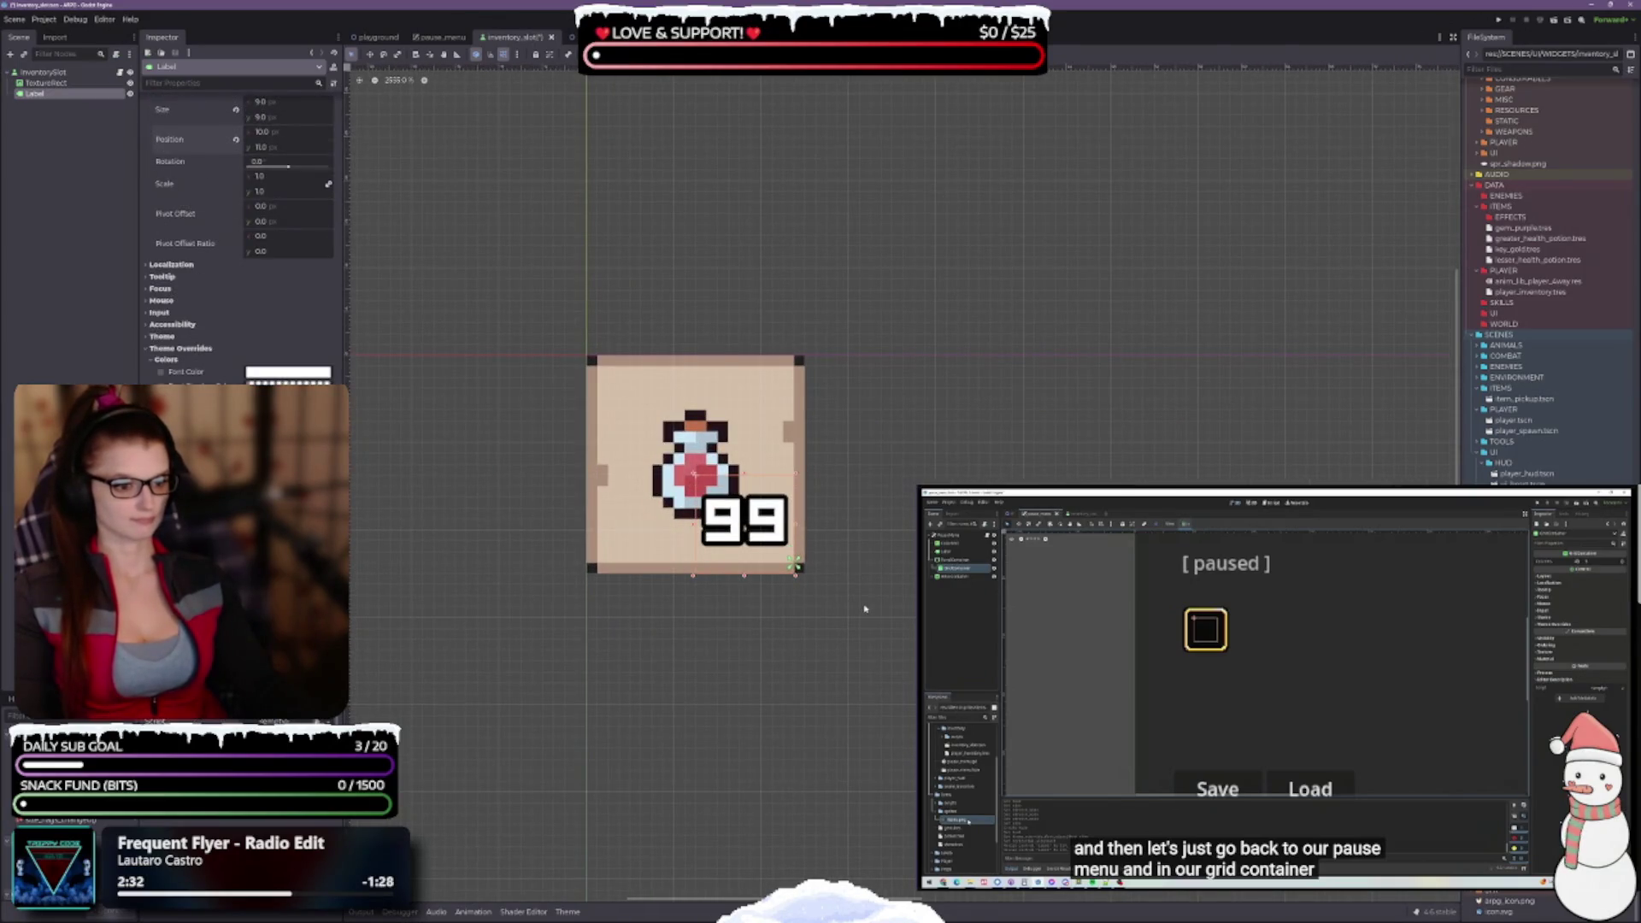
key("ctrl+z")
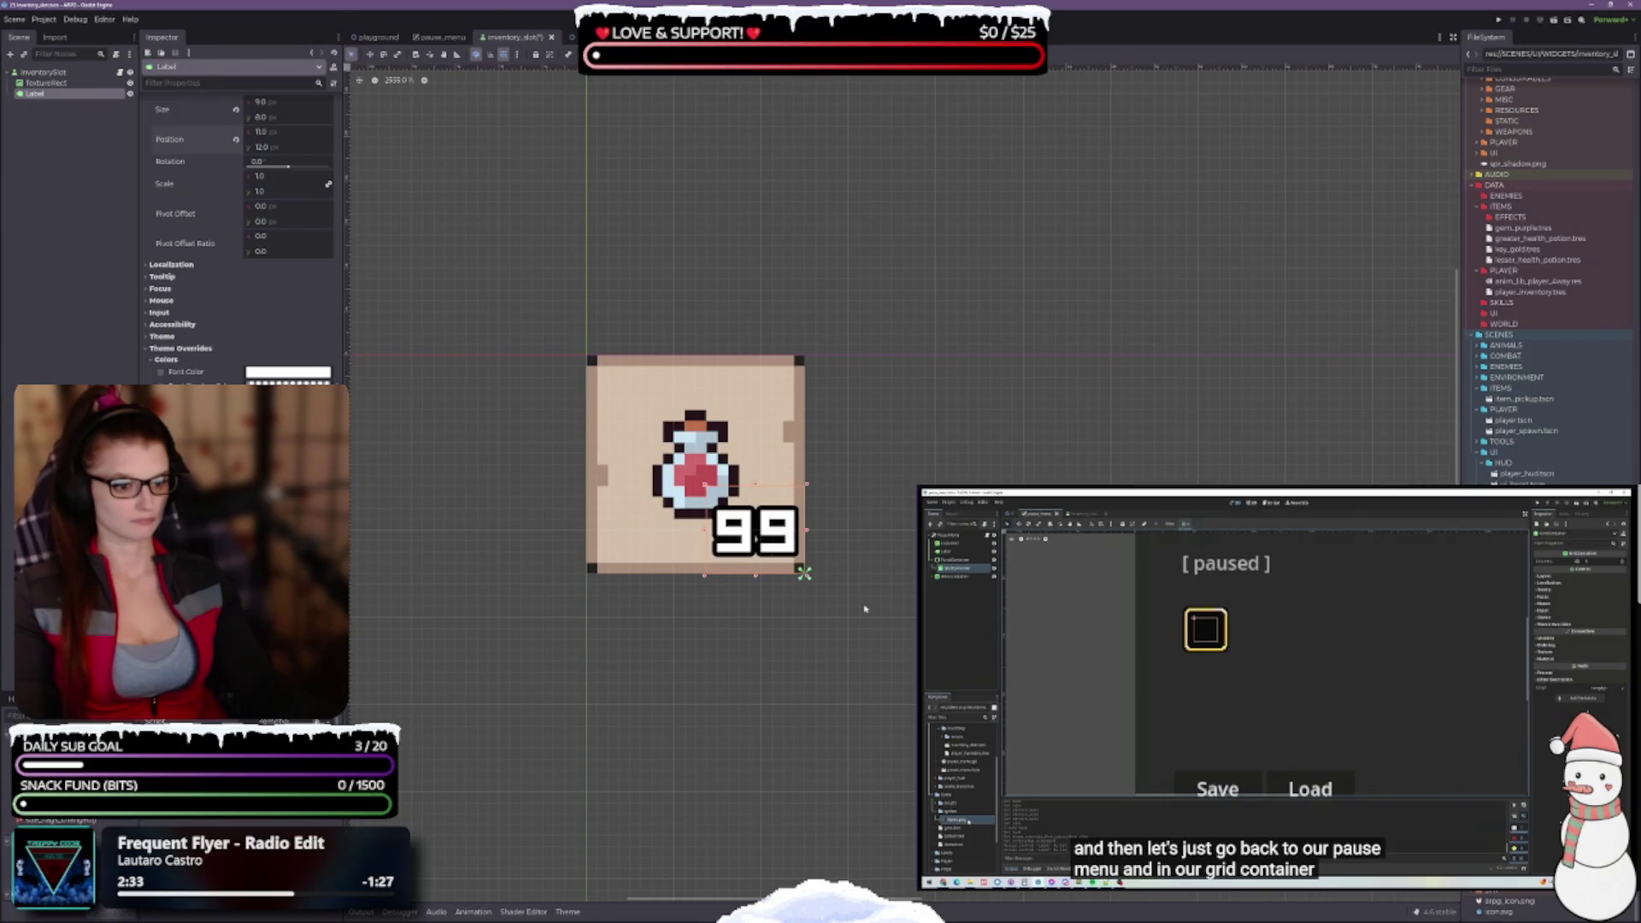
key("ctrl+z")
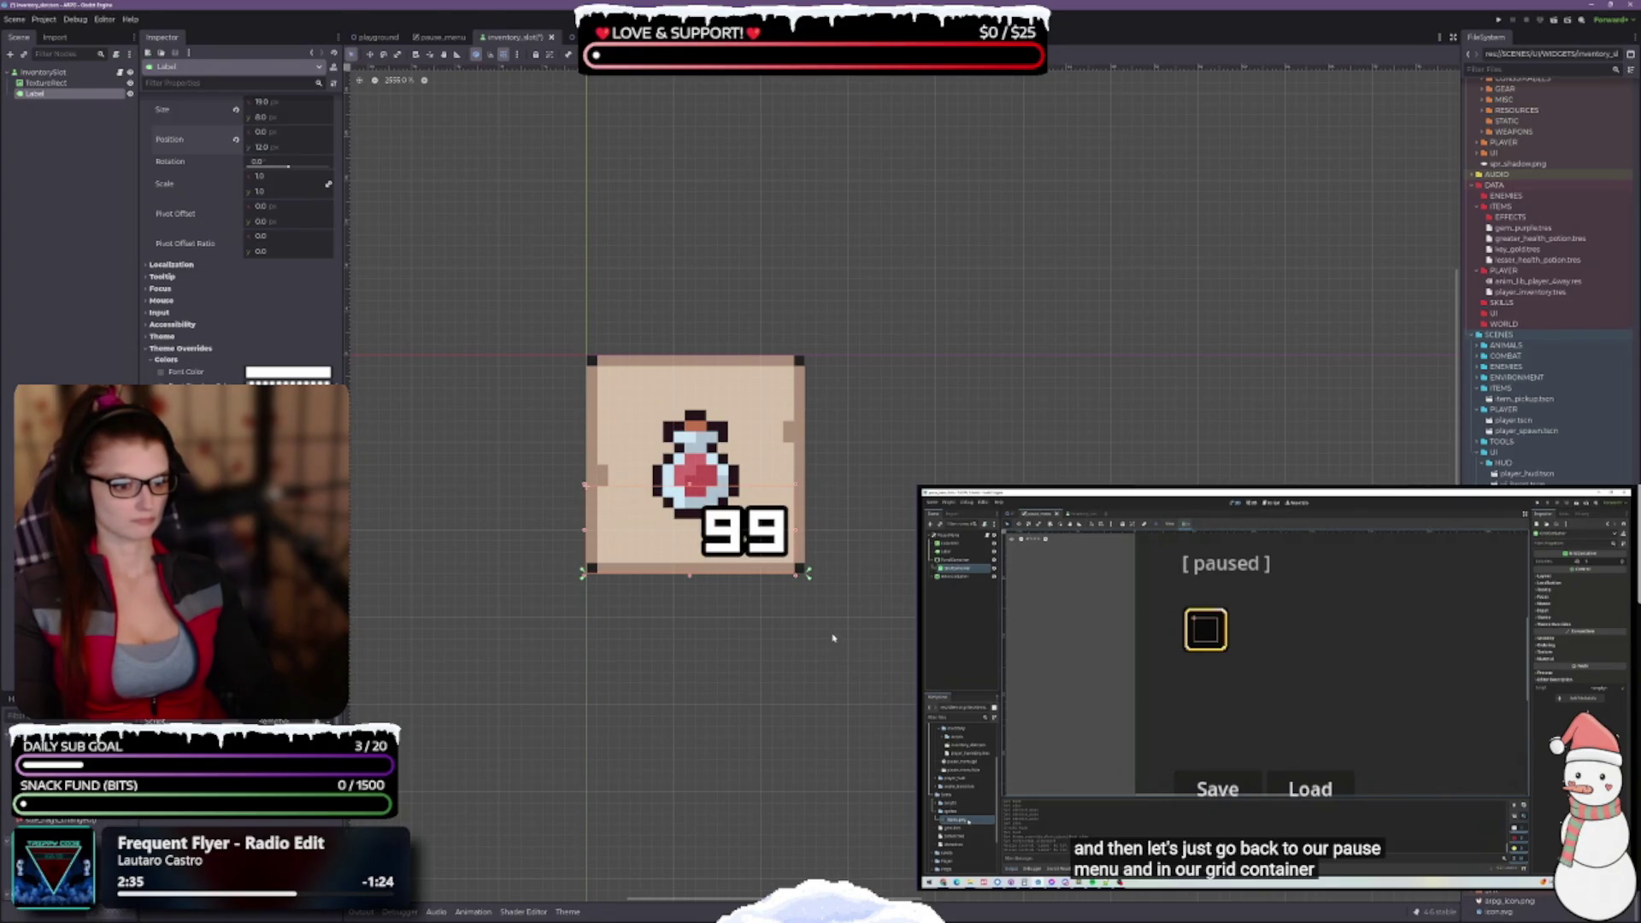
key("ctrl+z")
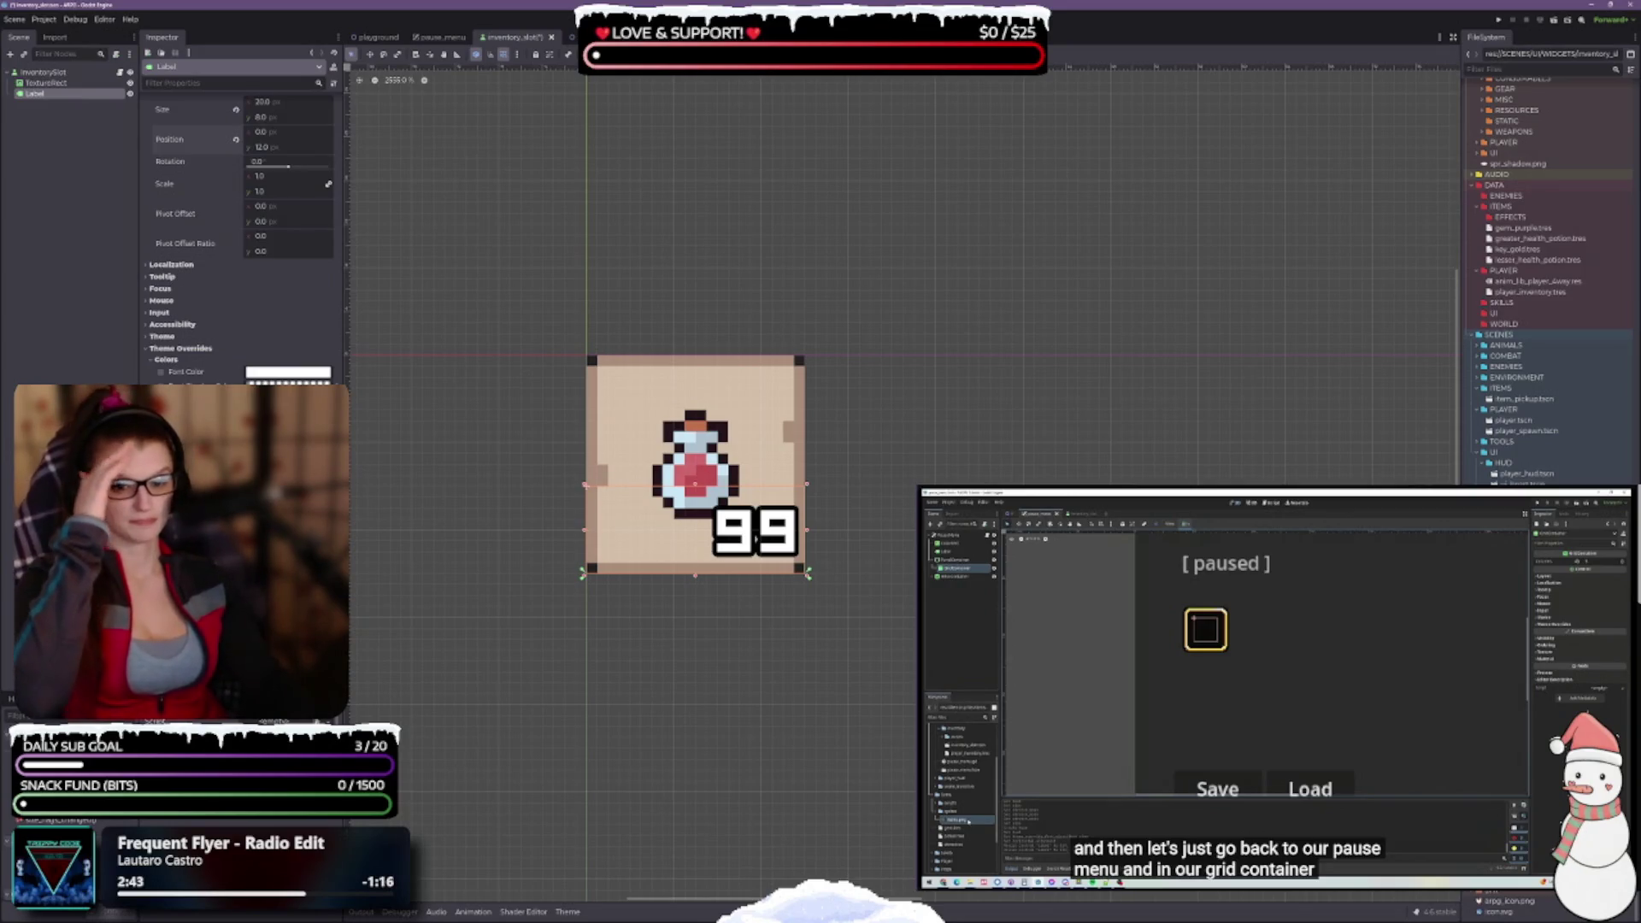
key("ctrl+z")
key("ctrl+z")
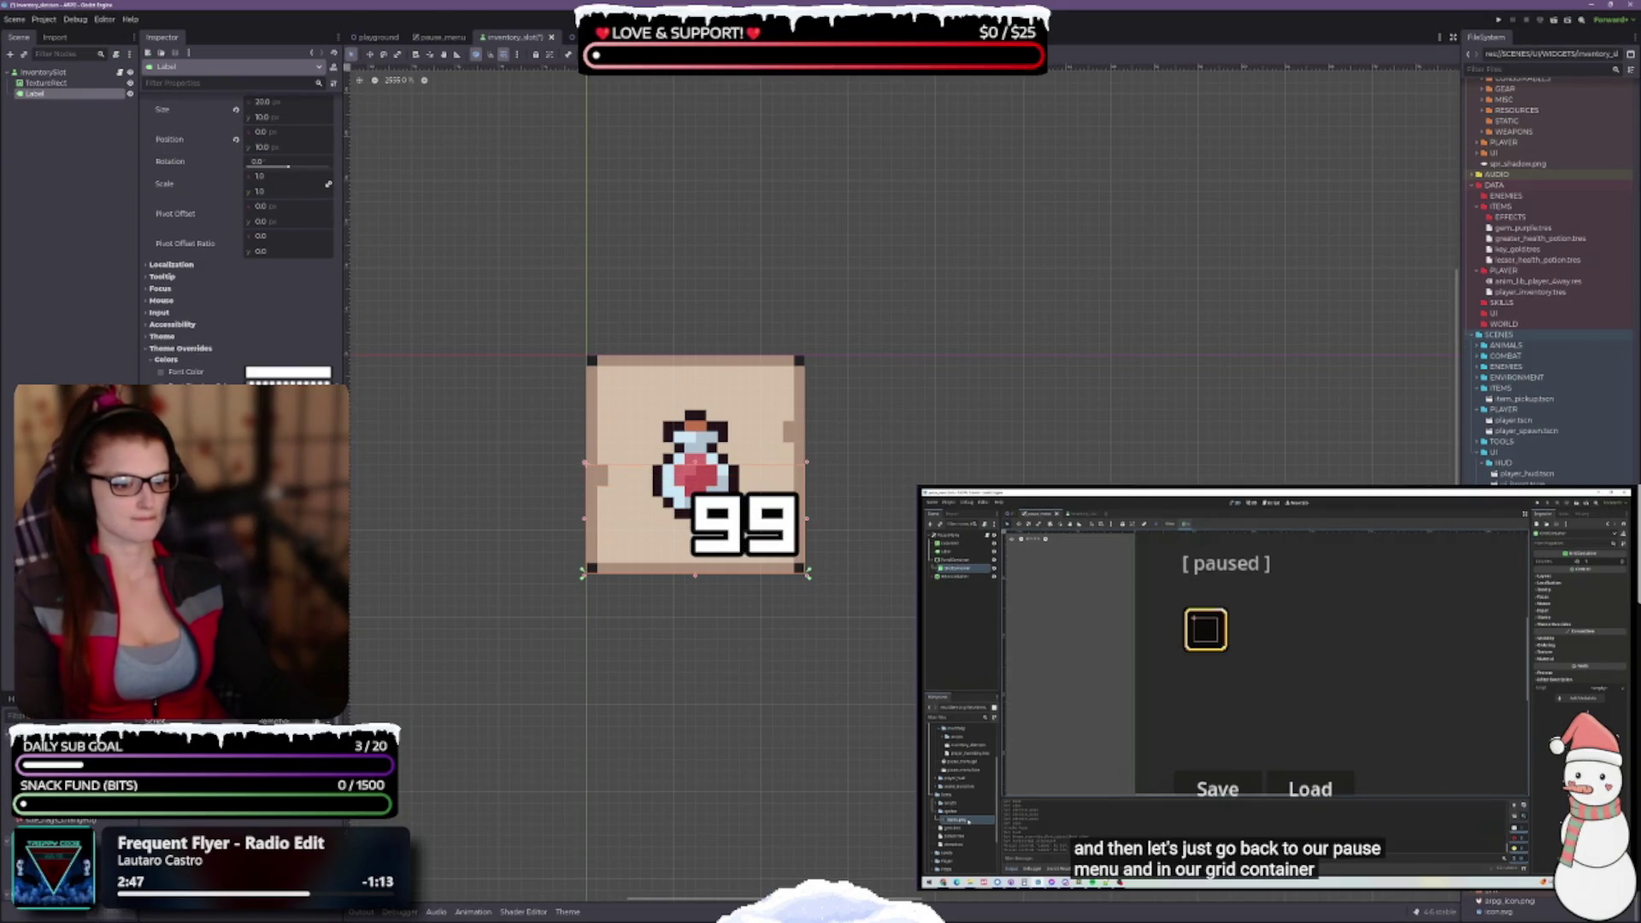
key("ctrl+shift+z")
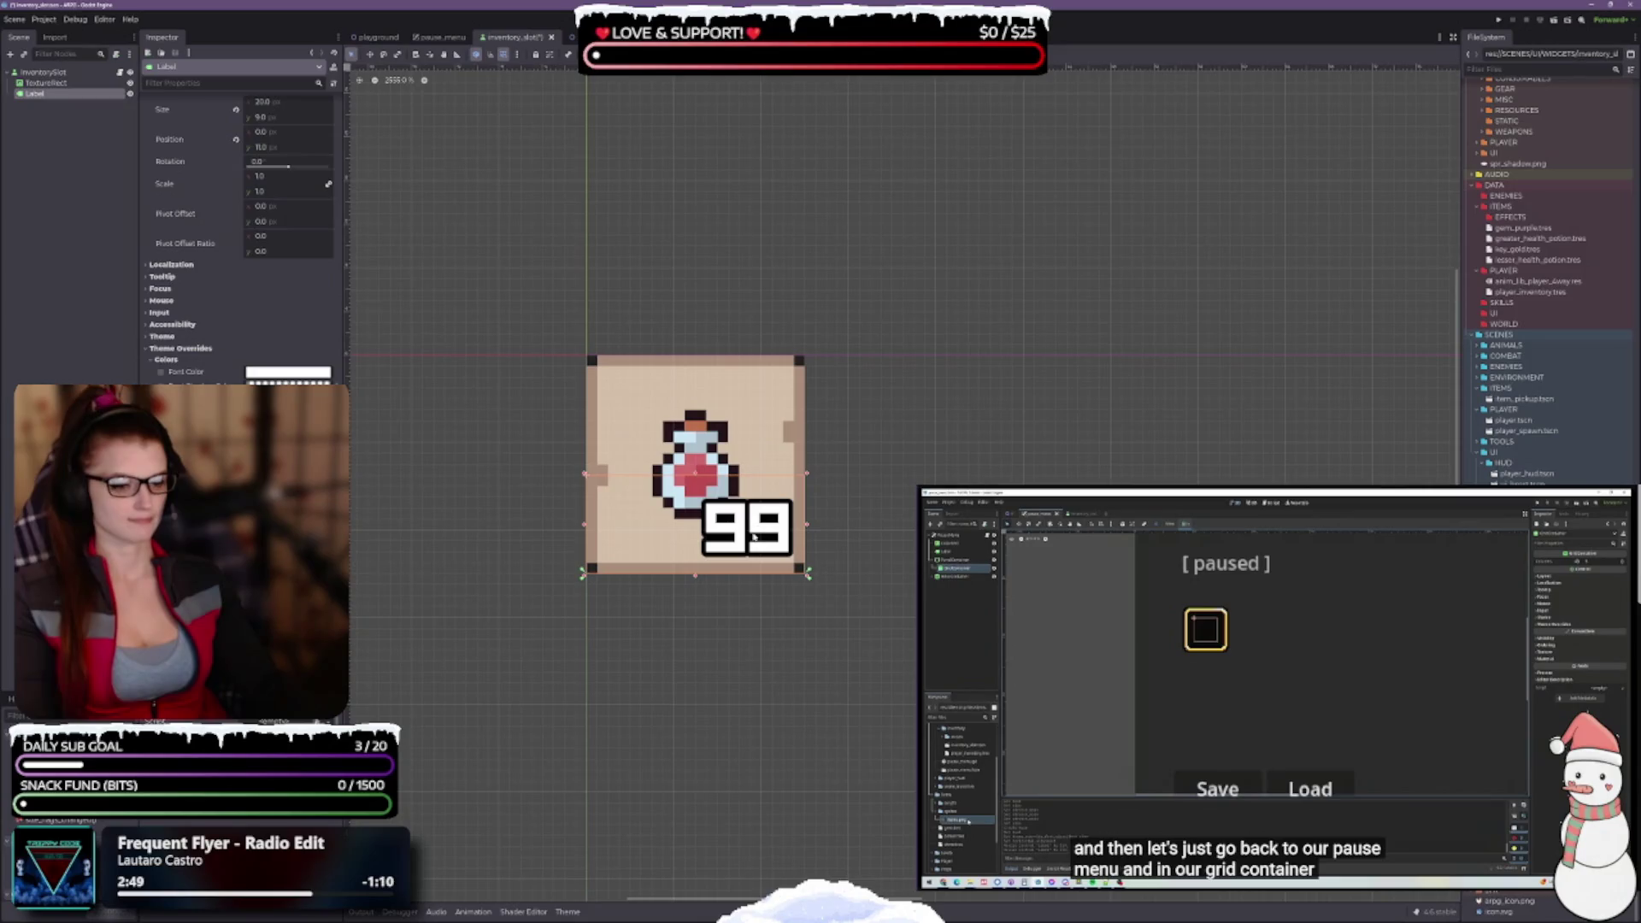
Settle the 99 label at about Size 20×9 and Position (0,12) in the slot's bottom-right corner
scroll(767, 565, "up", 1)
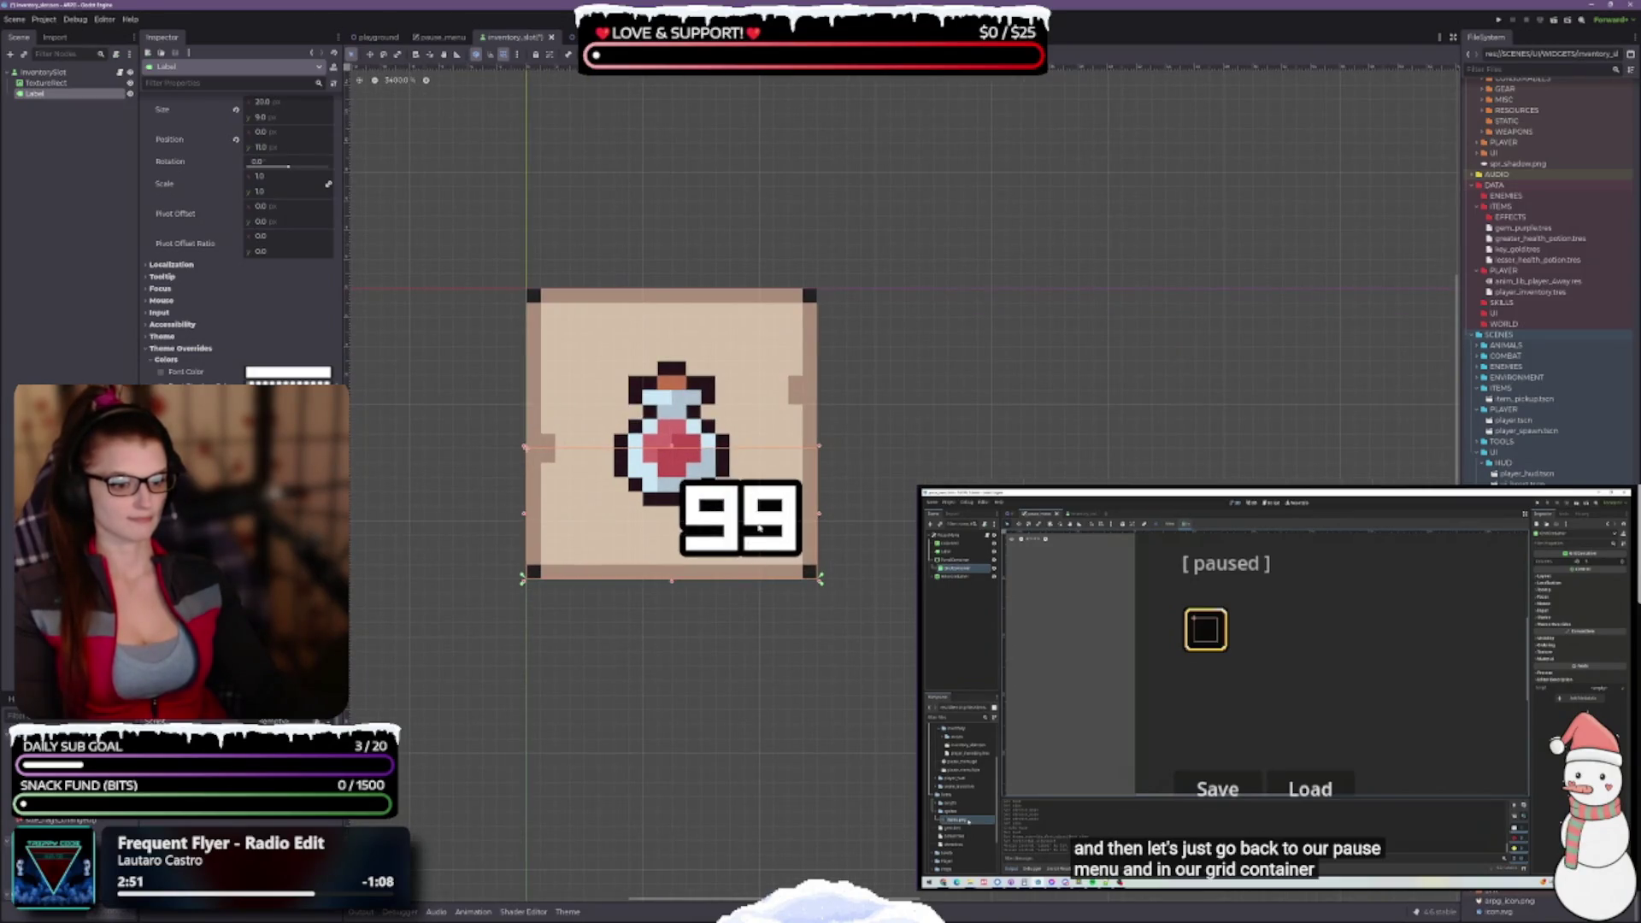
key("ctrl+shift+z")
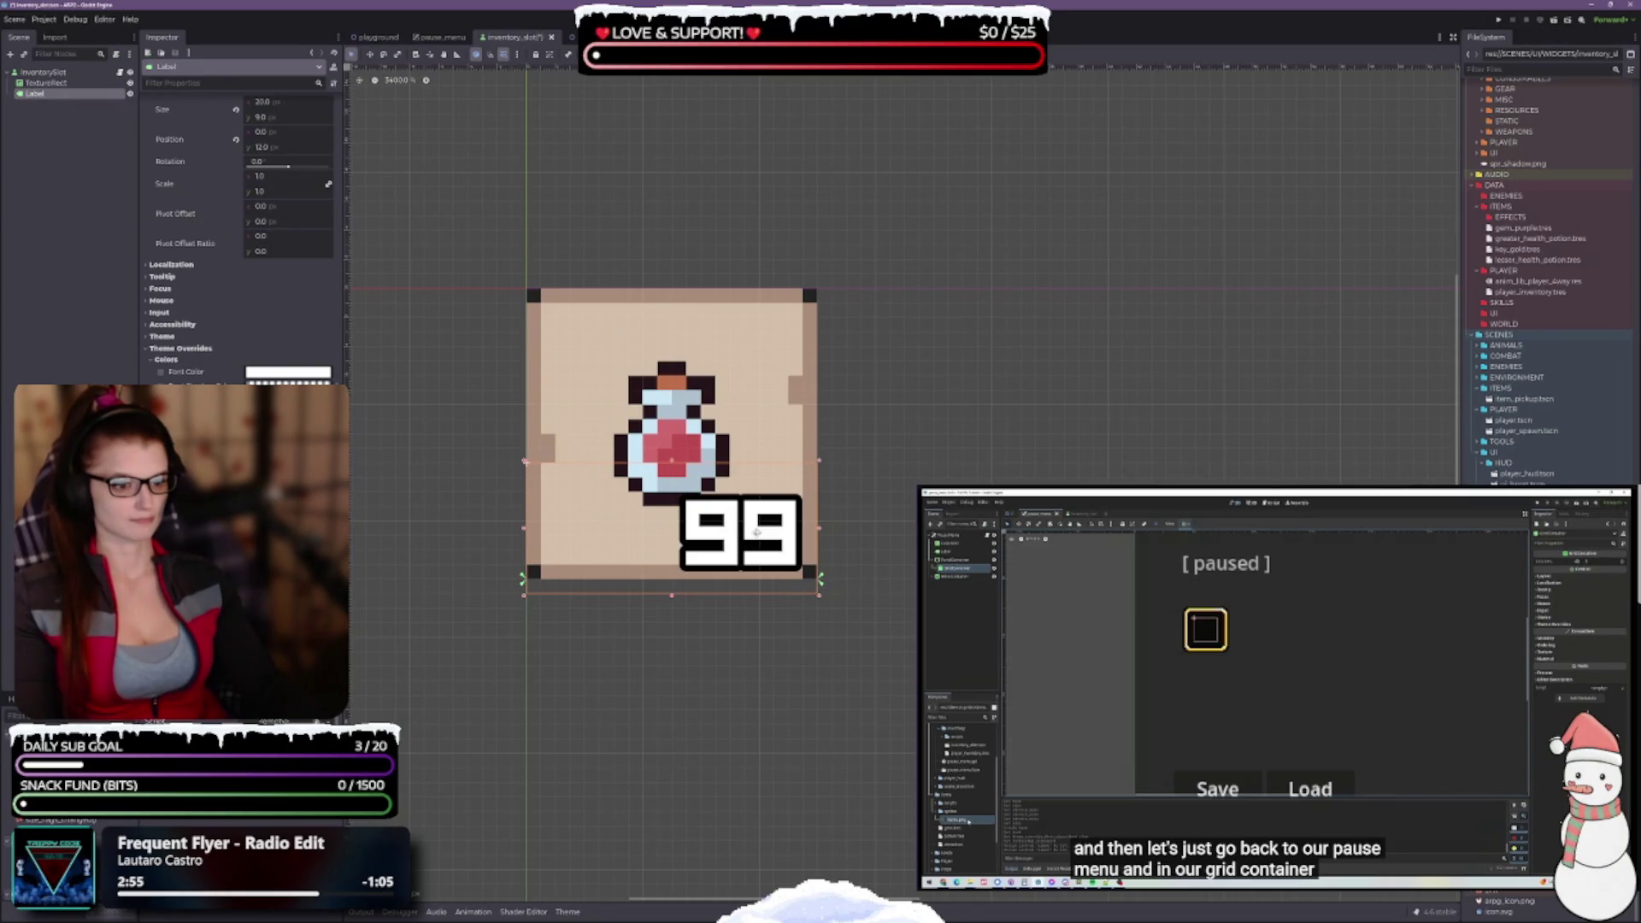
key("Right")
key("Left")
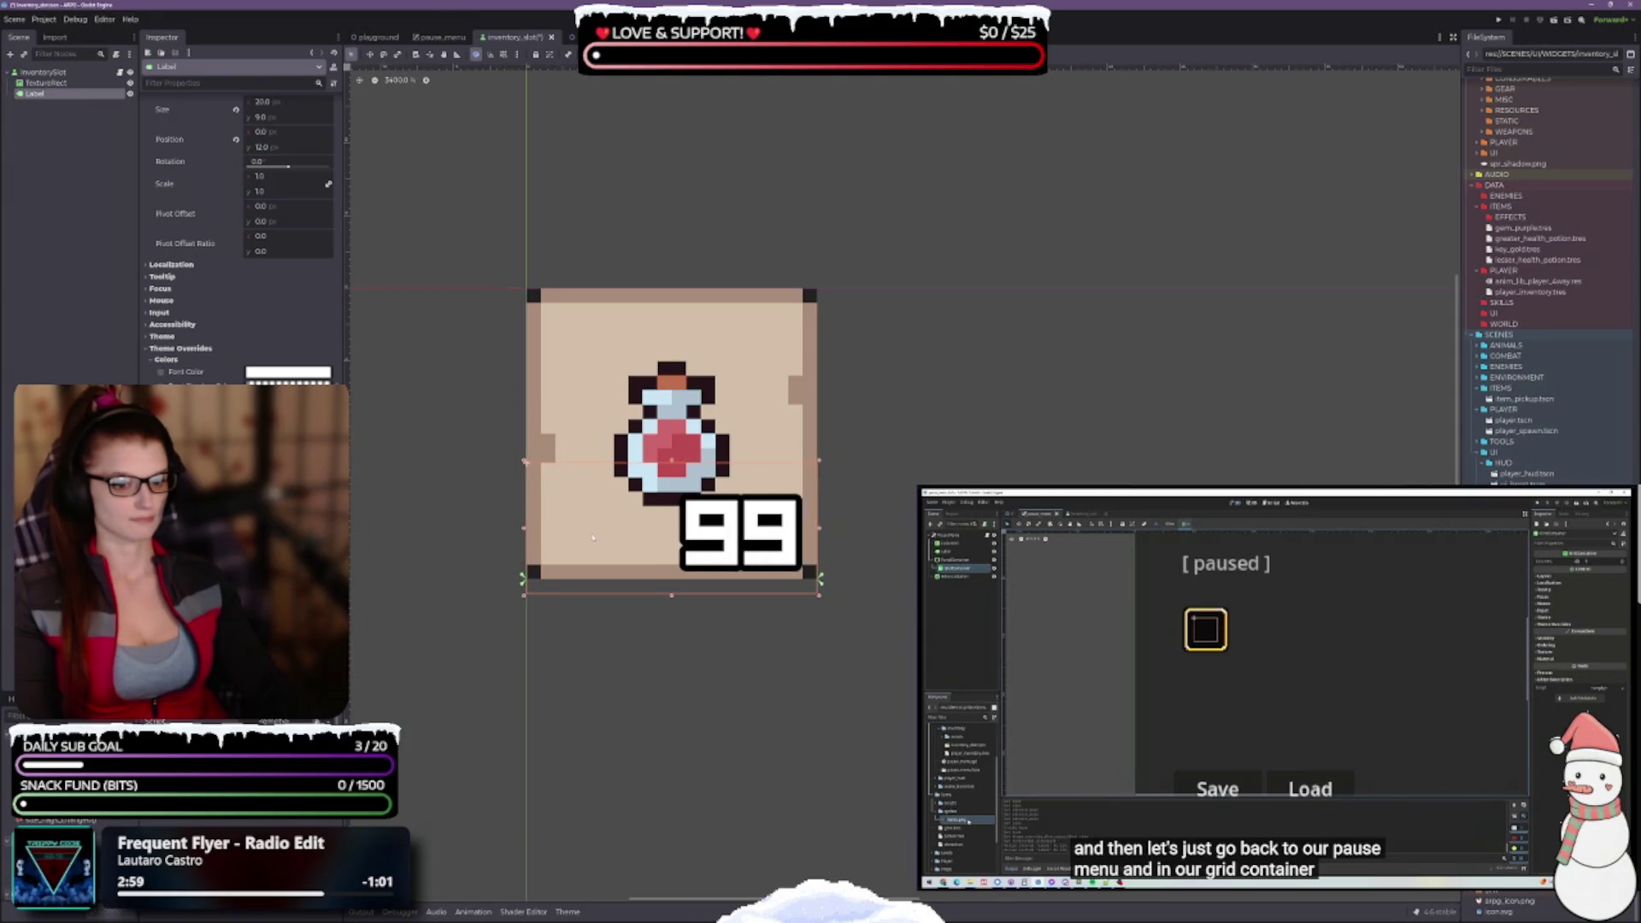
mouse_move(525, 531)
left_mouse_down()
mouse_move(686, 531)
mouse_move(517, 523)
left_mouse_up()
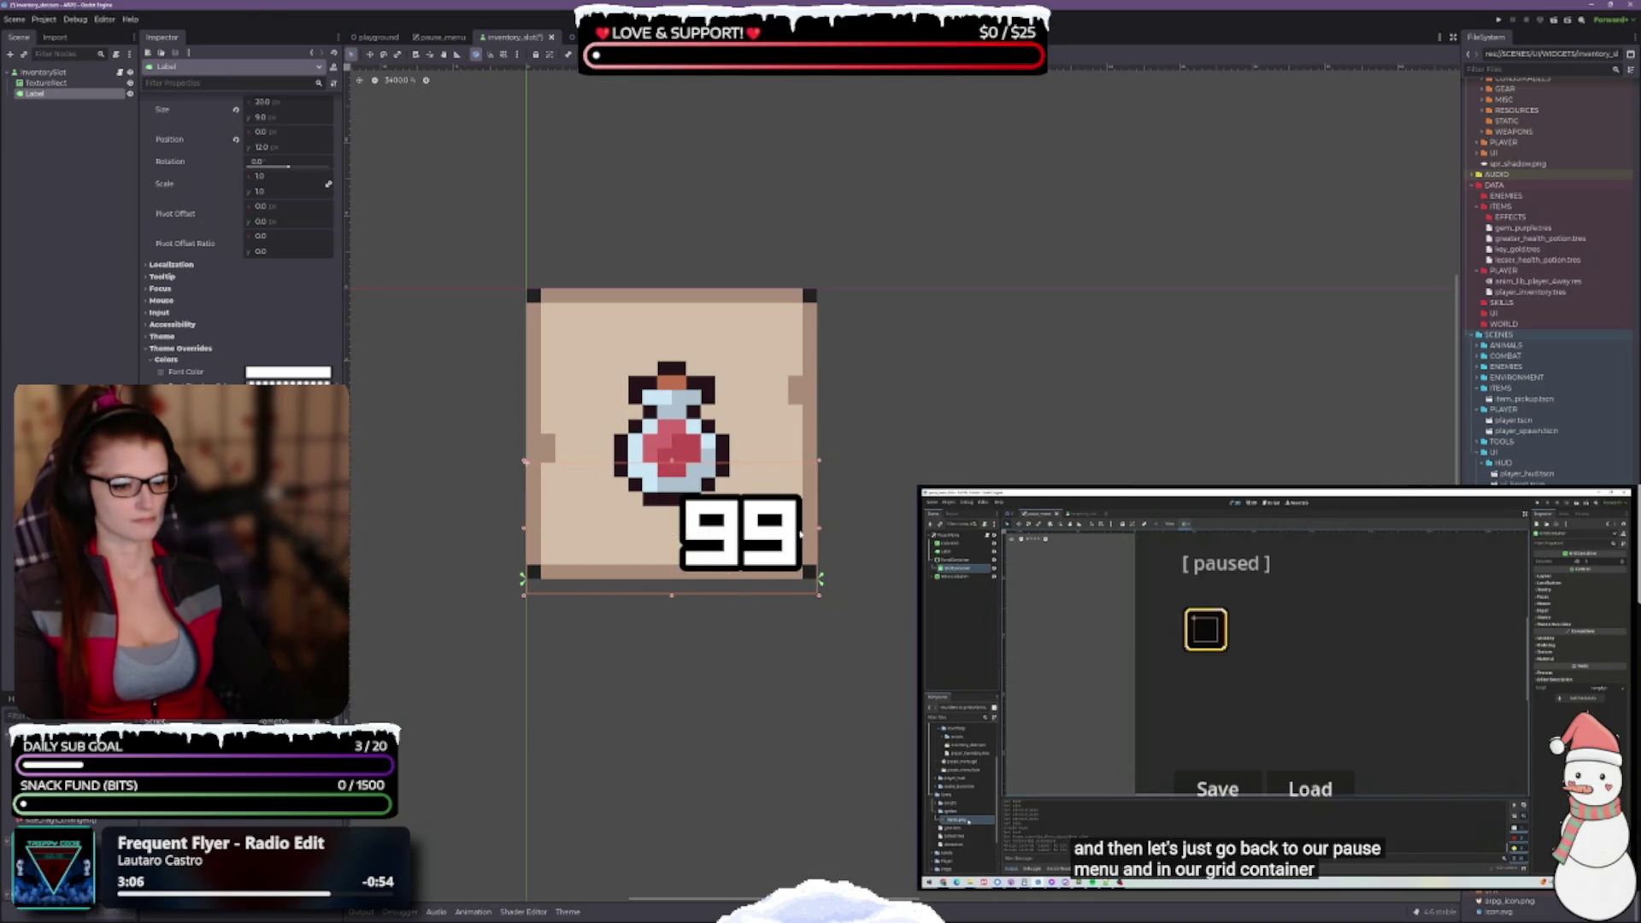
left_click_drag(819, 528, 760, 535)
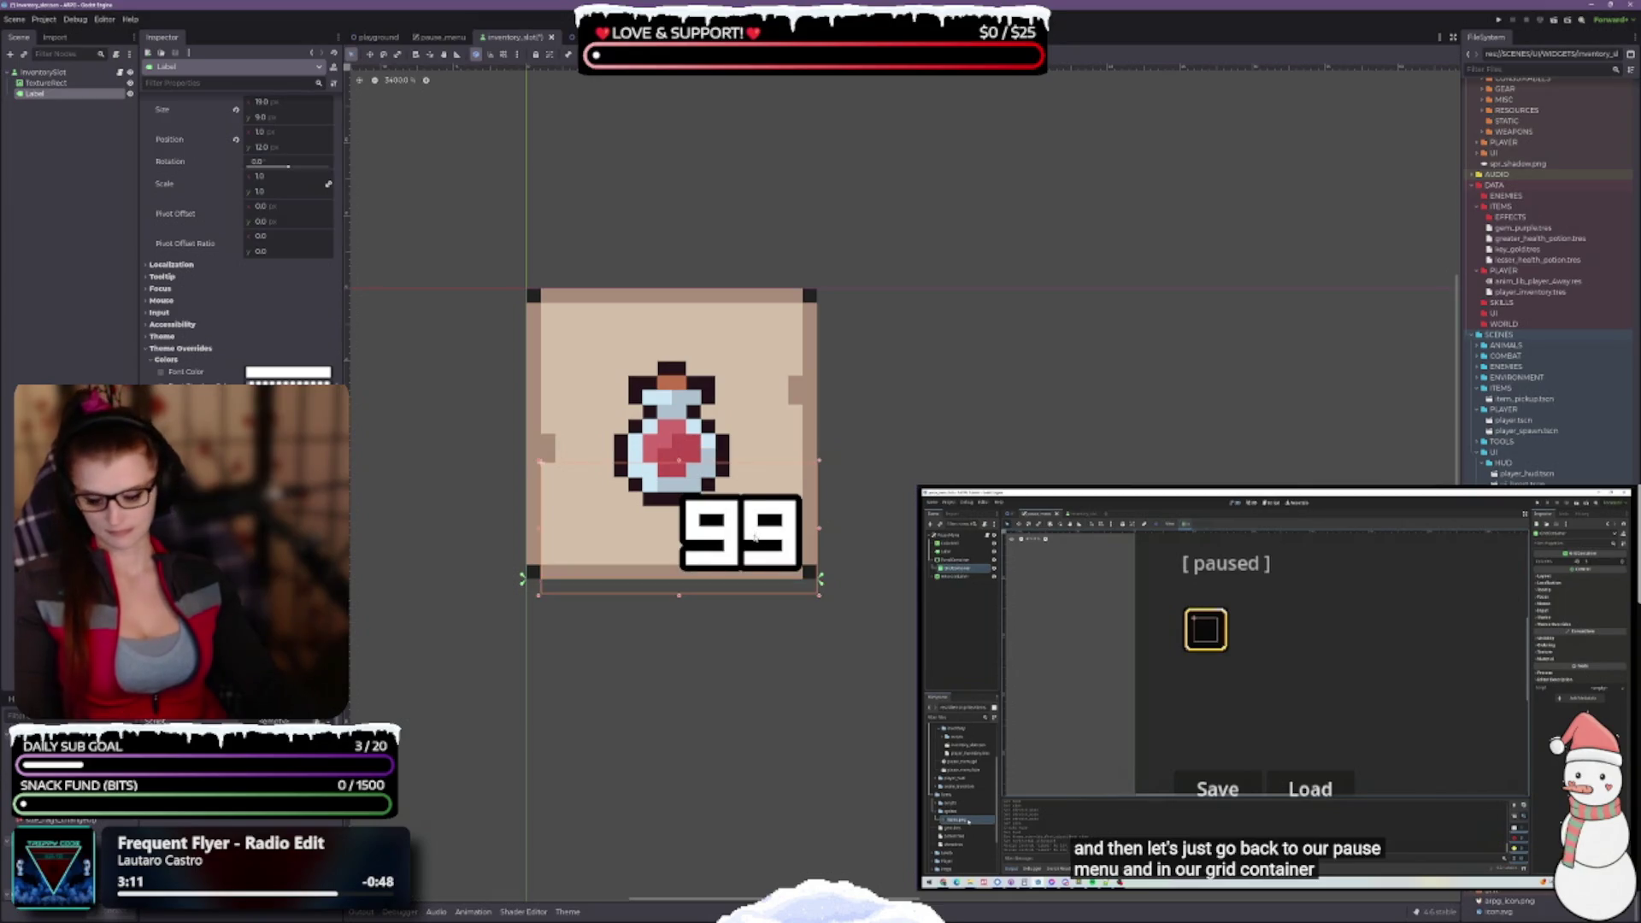
key("ctrl+z")
key("ctrl+z")
key("ctrl+z")
key("ctrl+z")
key("ctrl+z")
key("ctrl+z")
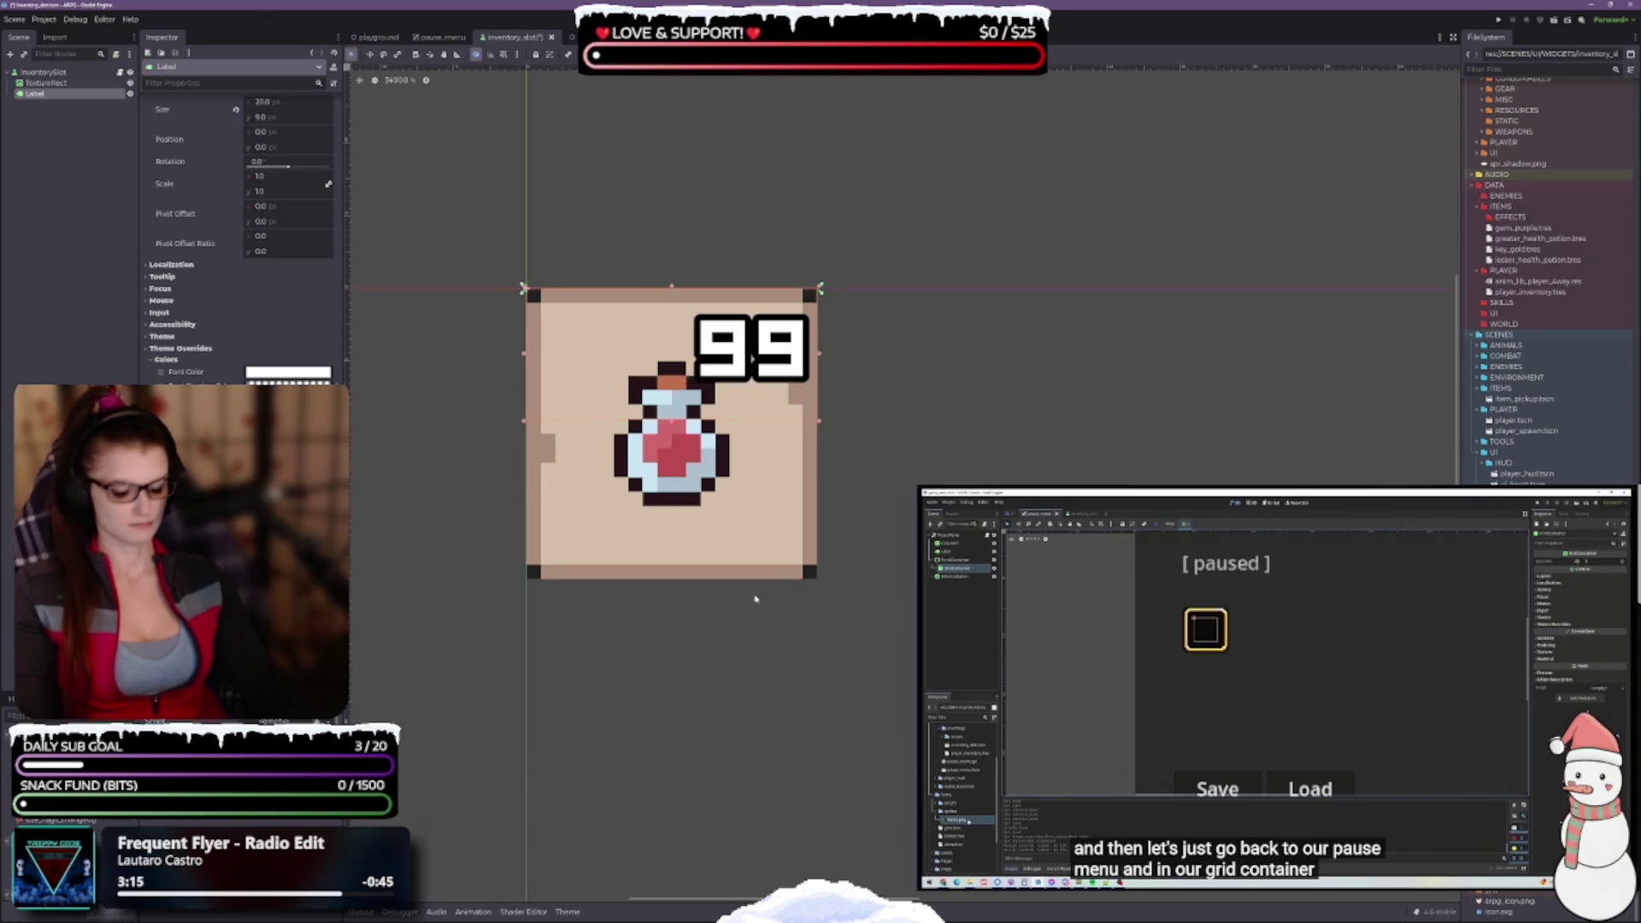
key("ctrl+shift+z")
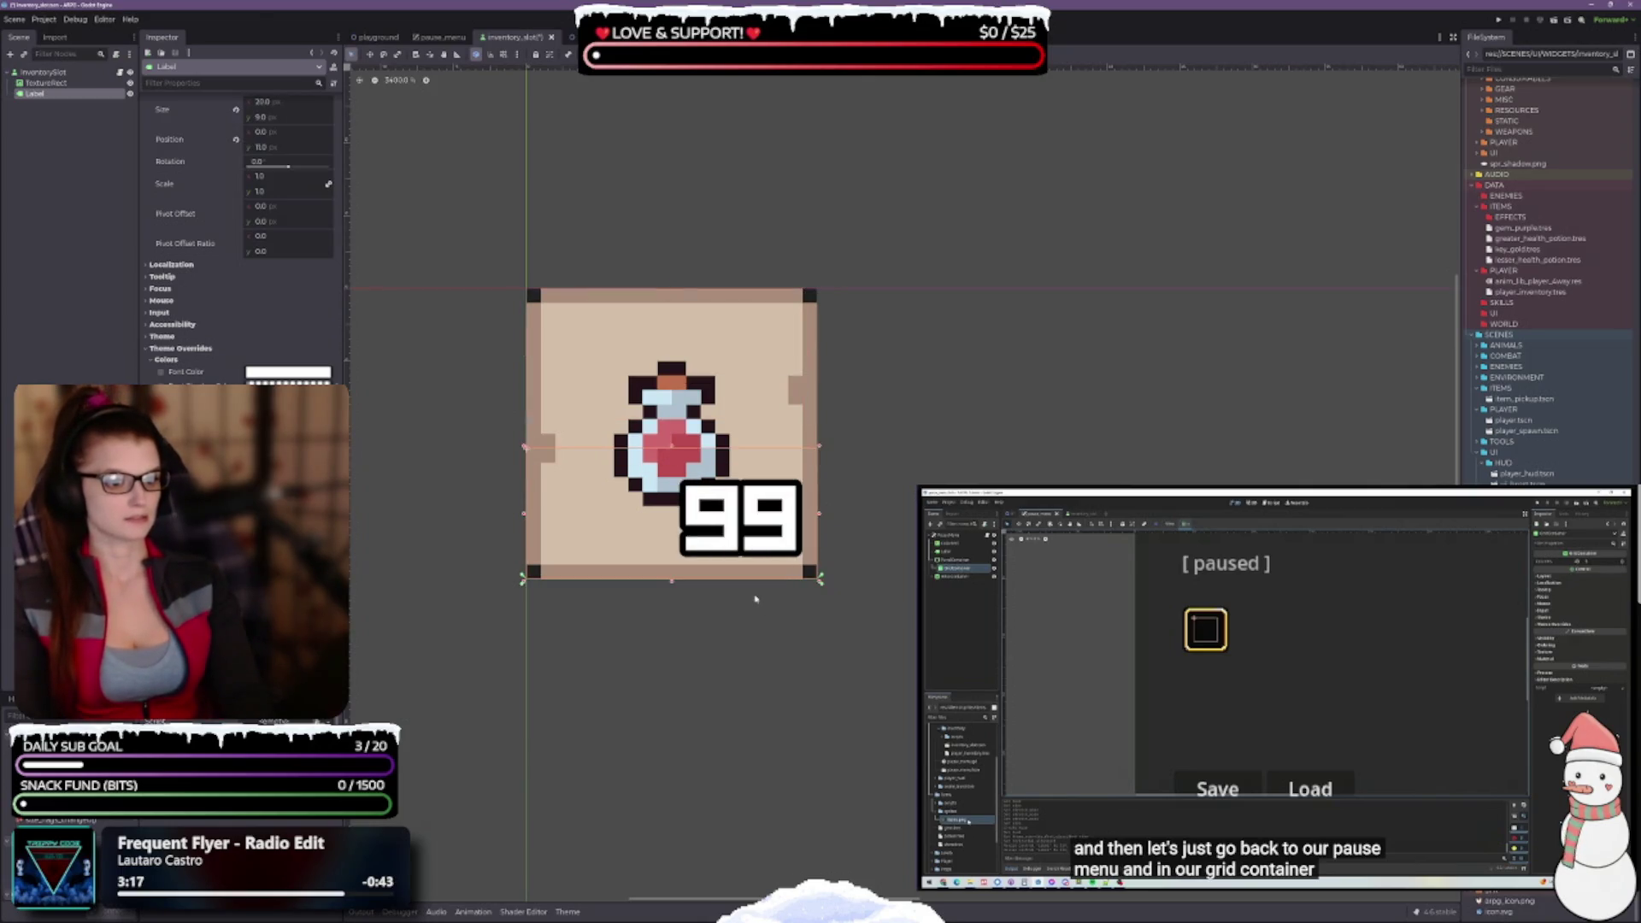
key("ctrl+shift+z")
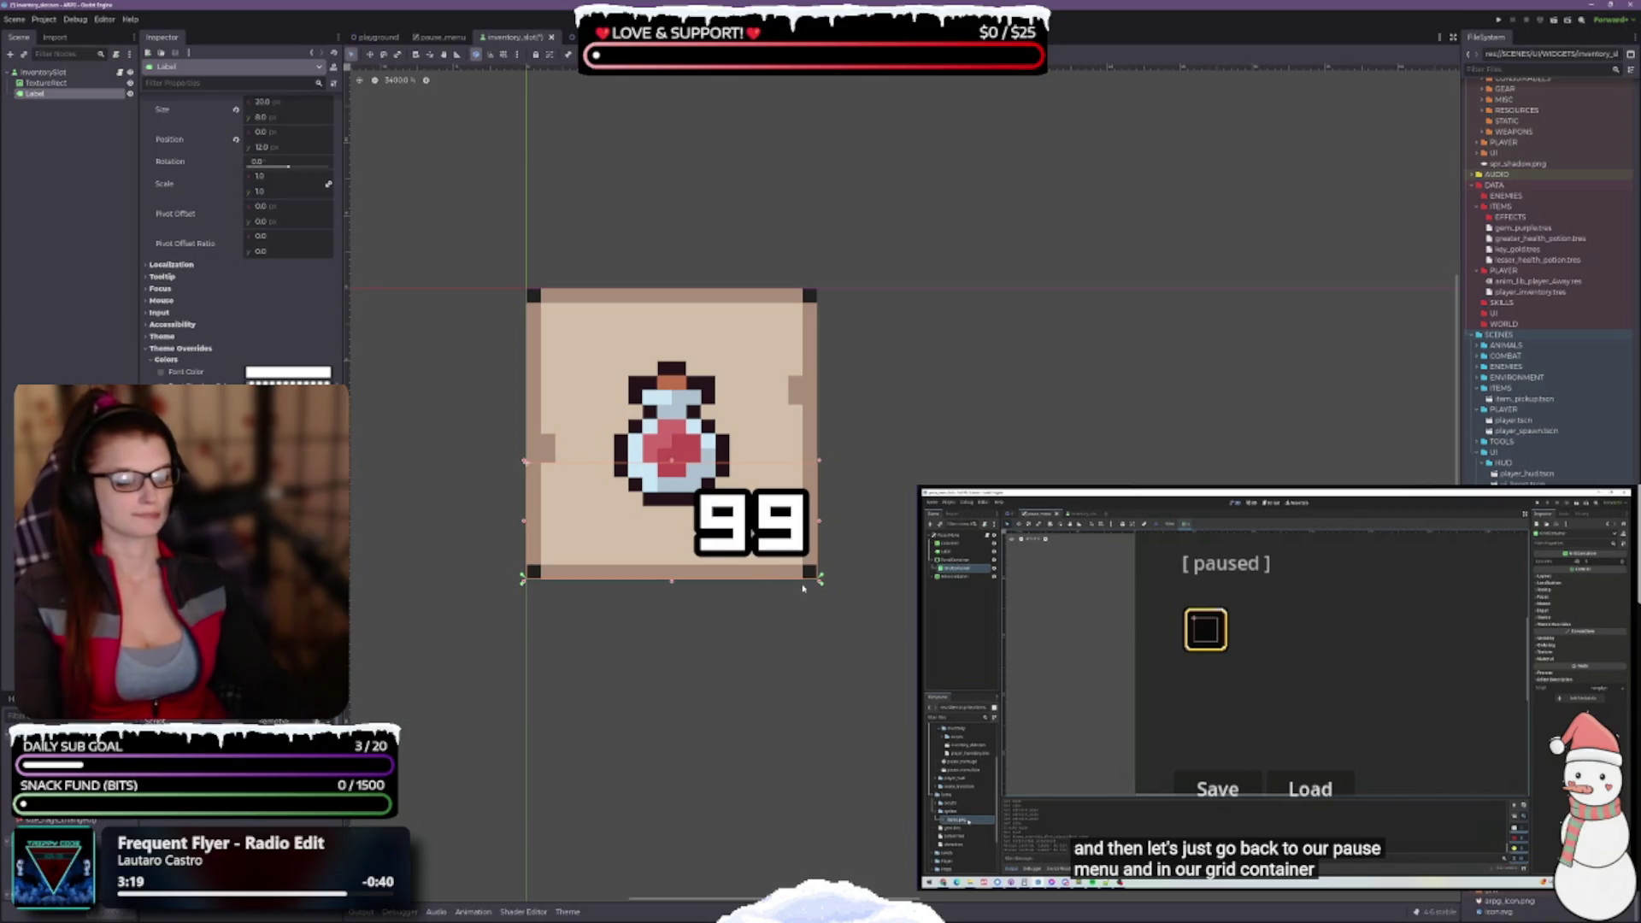
left_click(548, 57)
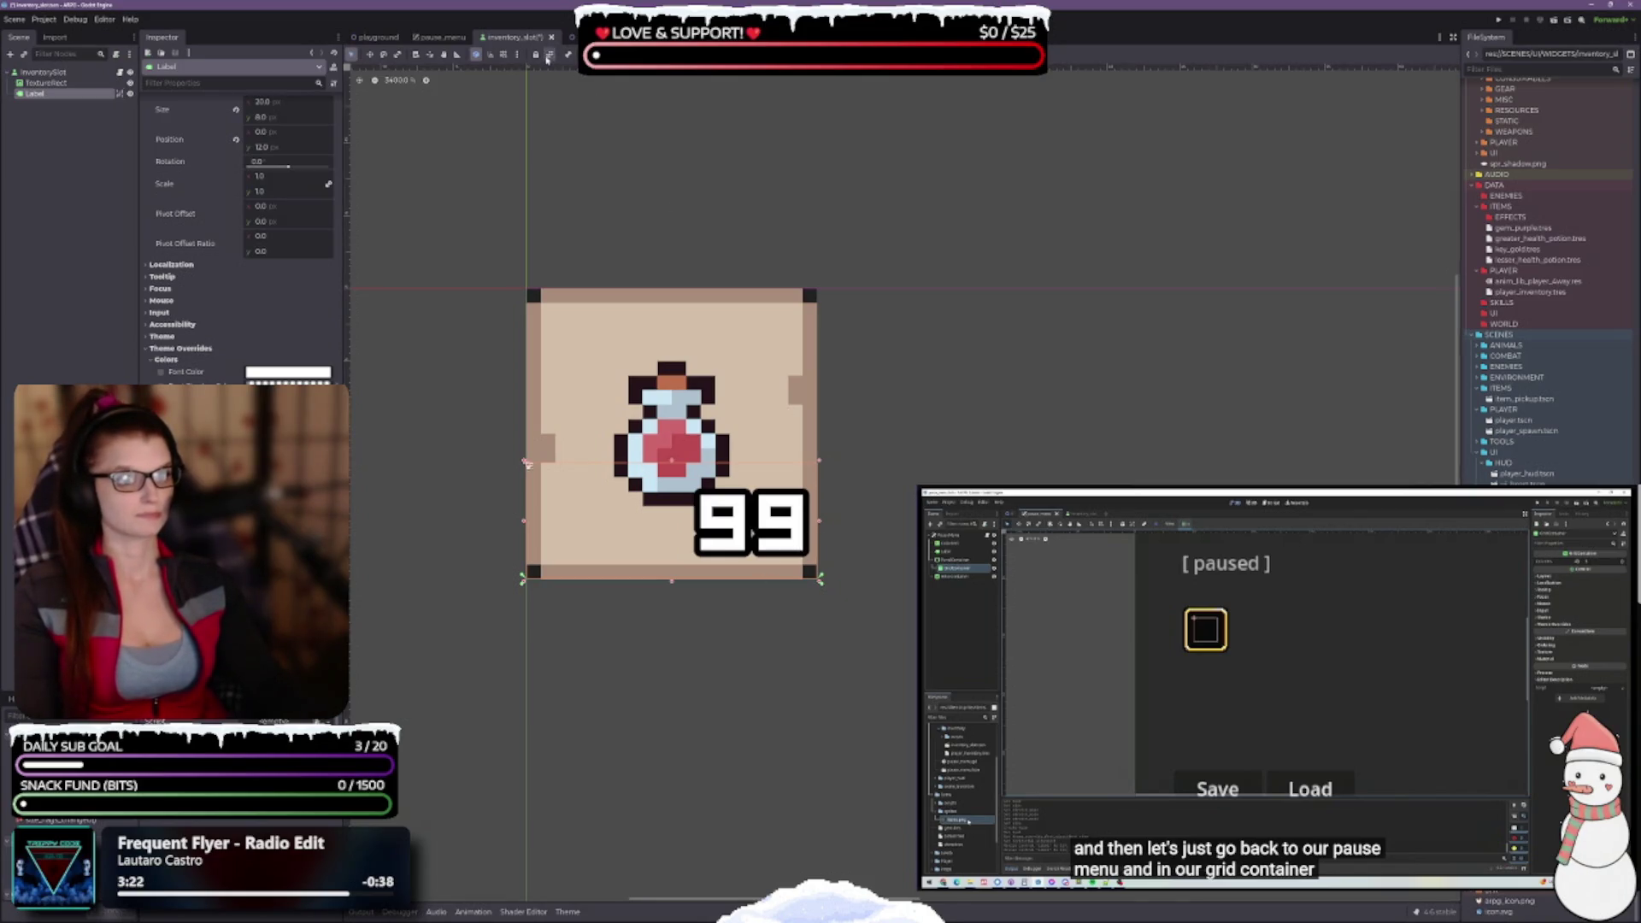
Narrow the 99 label from 20 to 19 px wide so its digits clear the right border
left_click(549, 57)
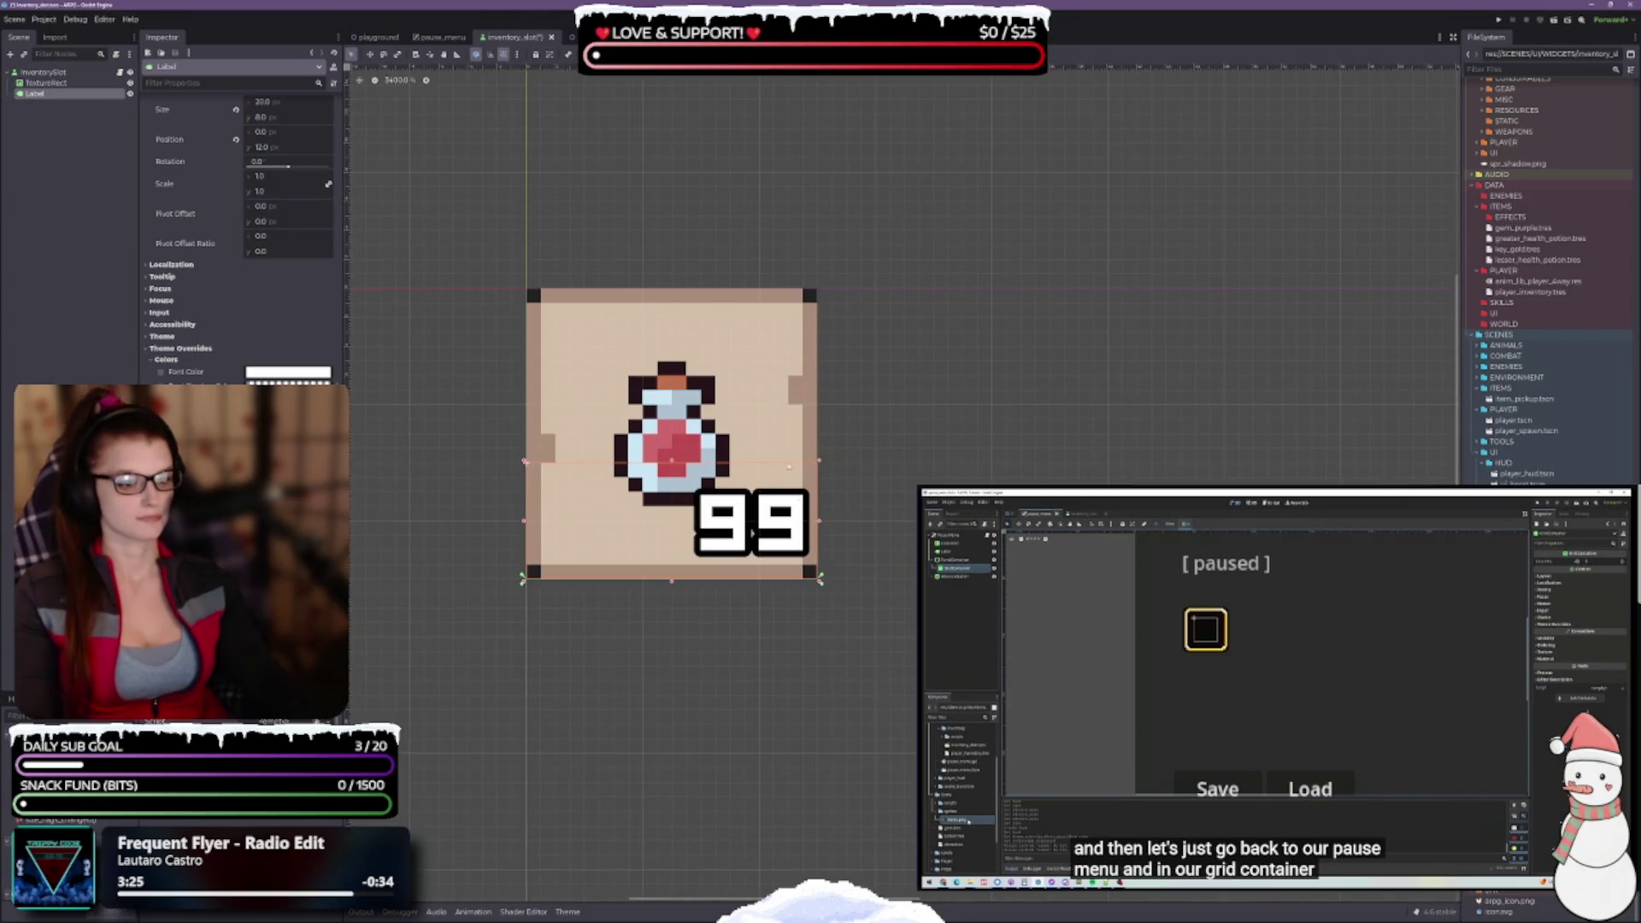
left_click_drag(818, 523, 803, 518)
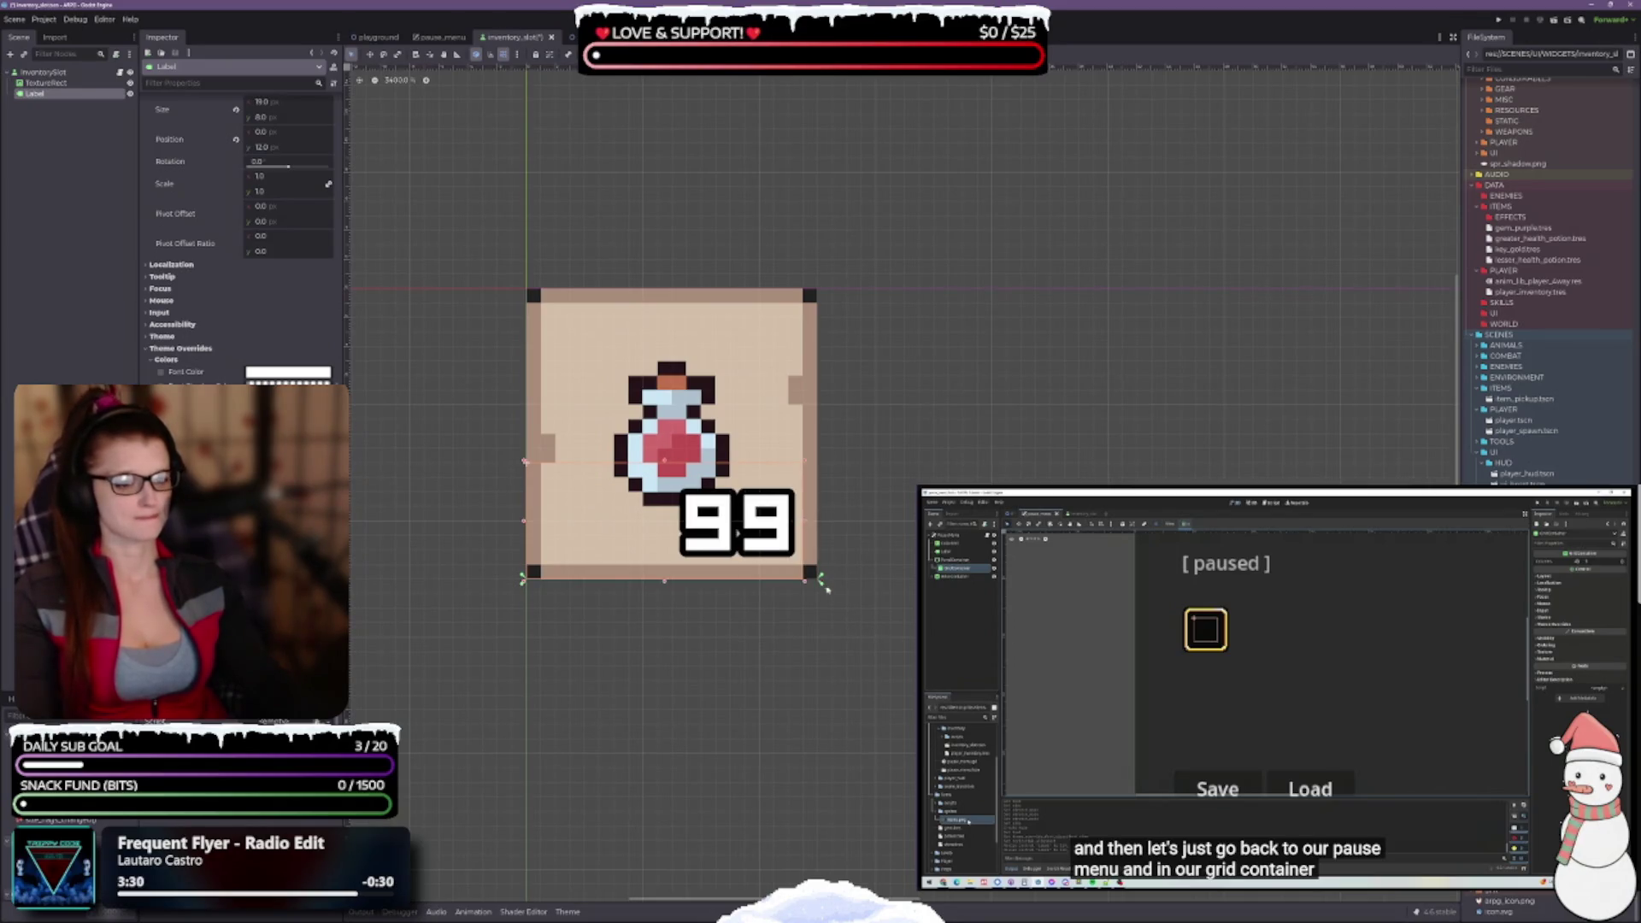
left_click_drag(807, 525, 820, 576)
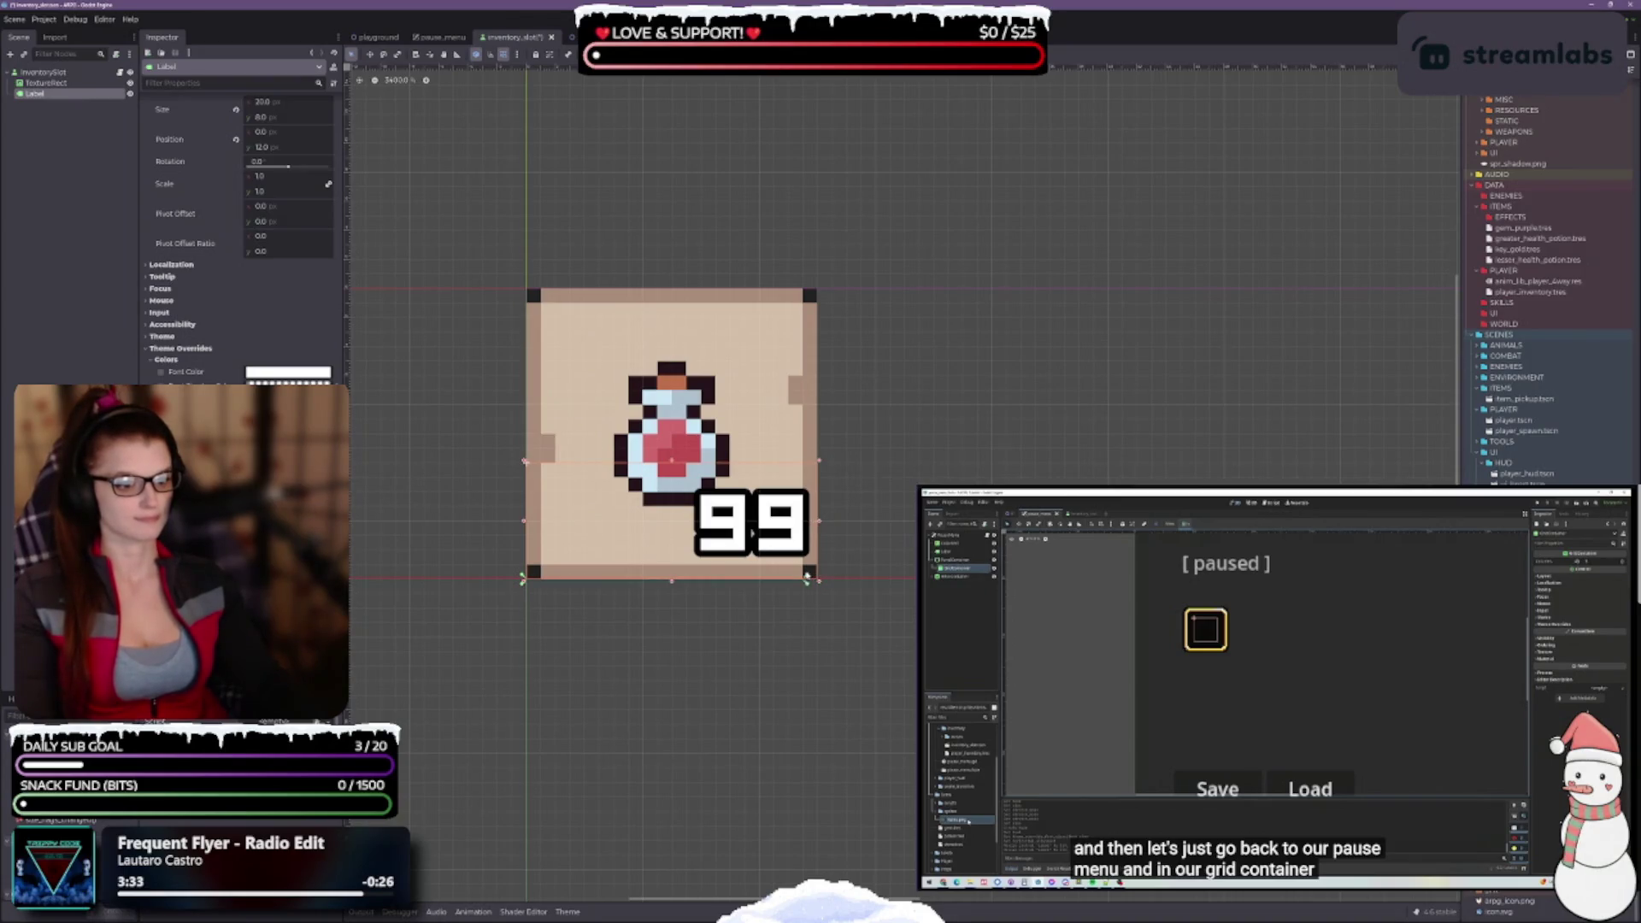
left_click_drag(819, 523, 811, 520)
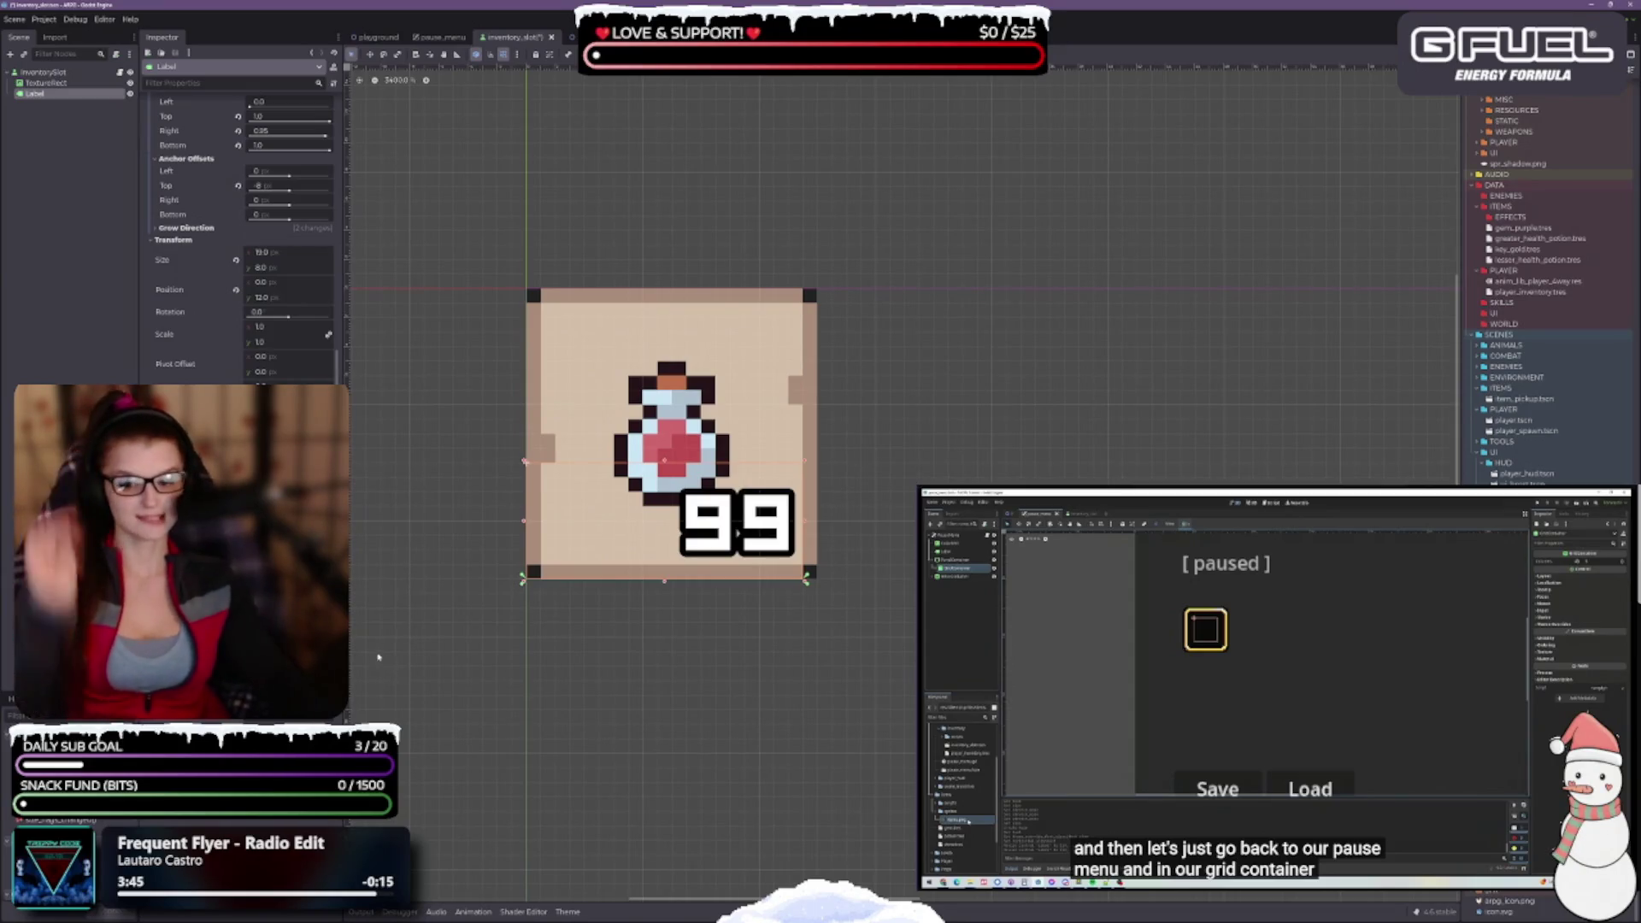
Set the 99 label's Anchor Left to 0.55 with Top at 1.0, and save inventory_slot
scroll(620, 560, "up", 3)
scroll(795, 612, "down", 1)
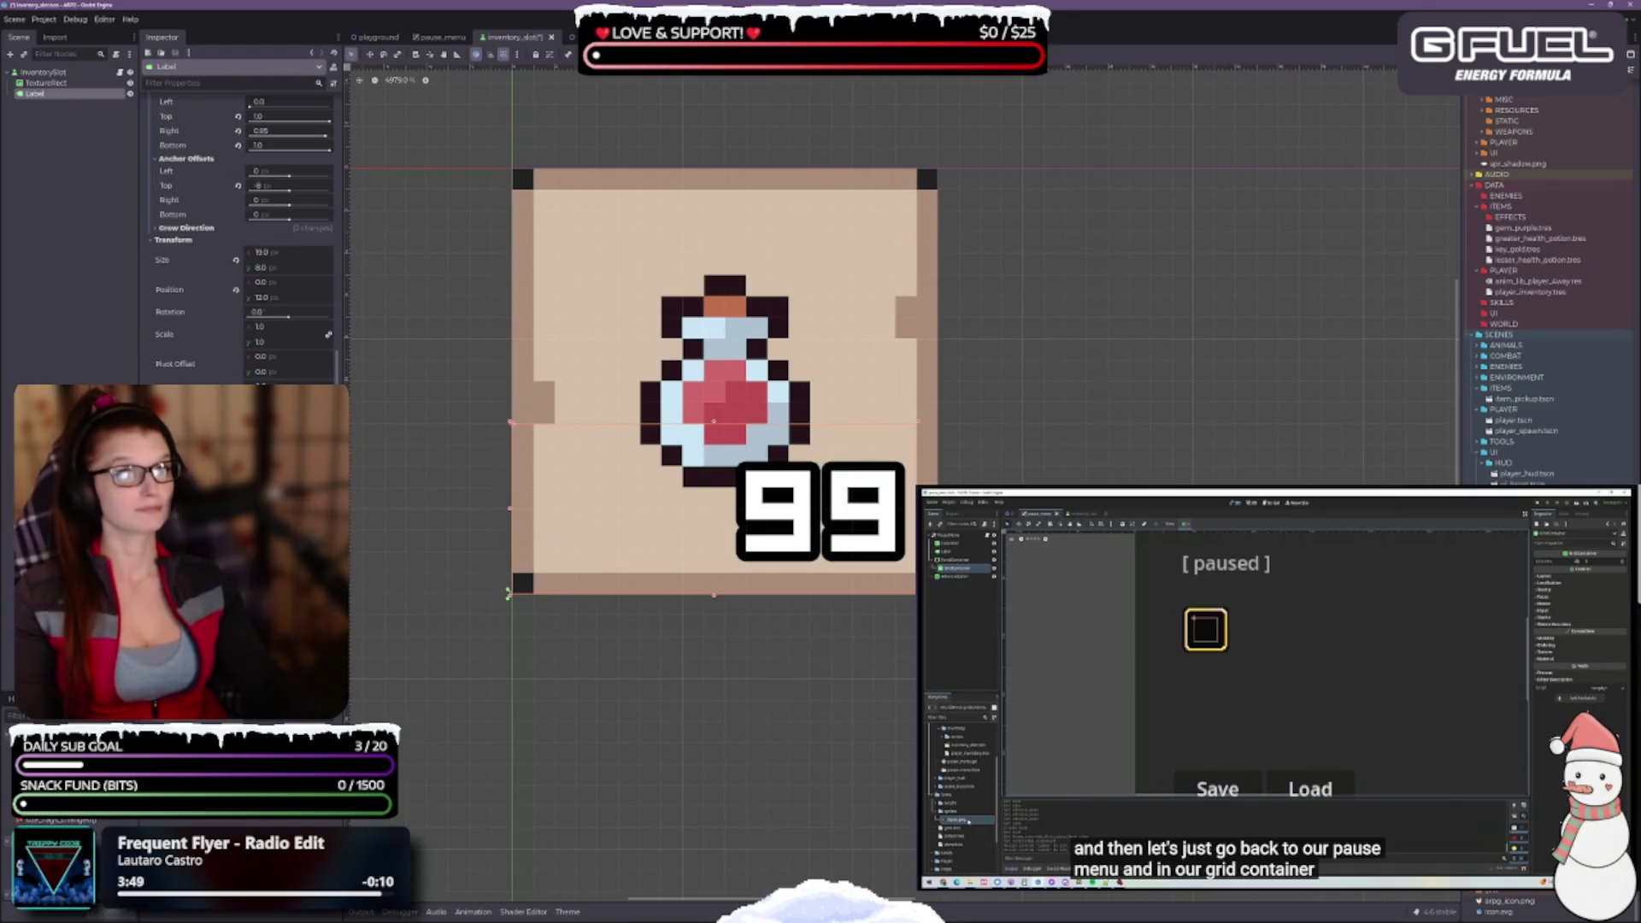
mouse_move(510, 593)
left_mouse_down()
mouse_move(742, 594)
mouse_move(508, 593)
mouse_move(529, 592)
left_mouse_up()
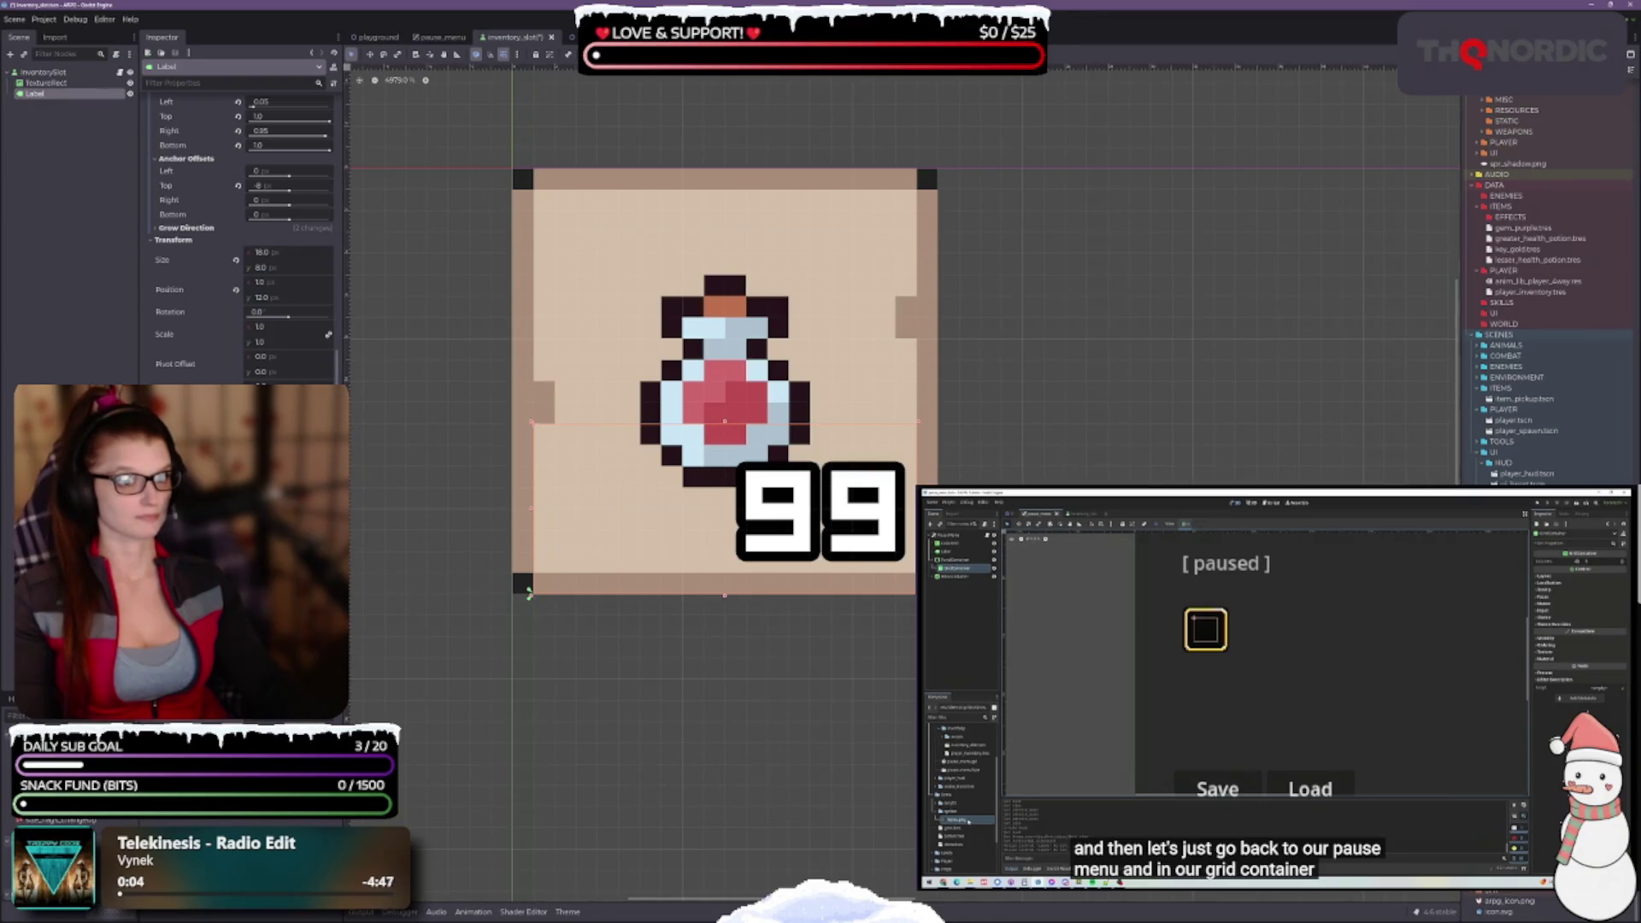
left_click_drag(529, 591, 530, 524)
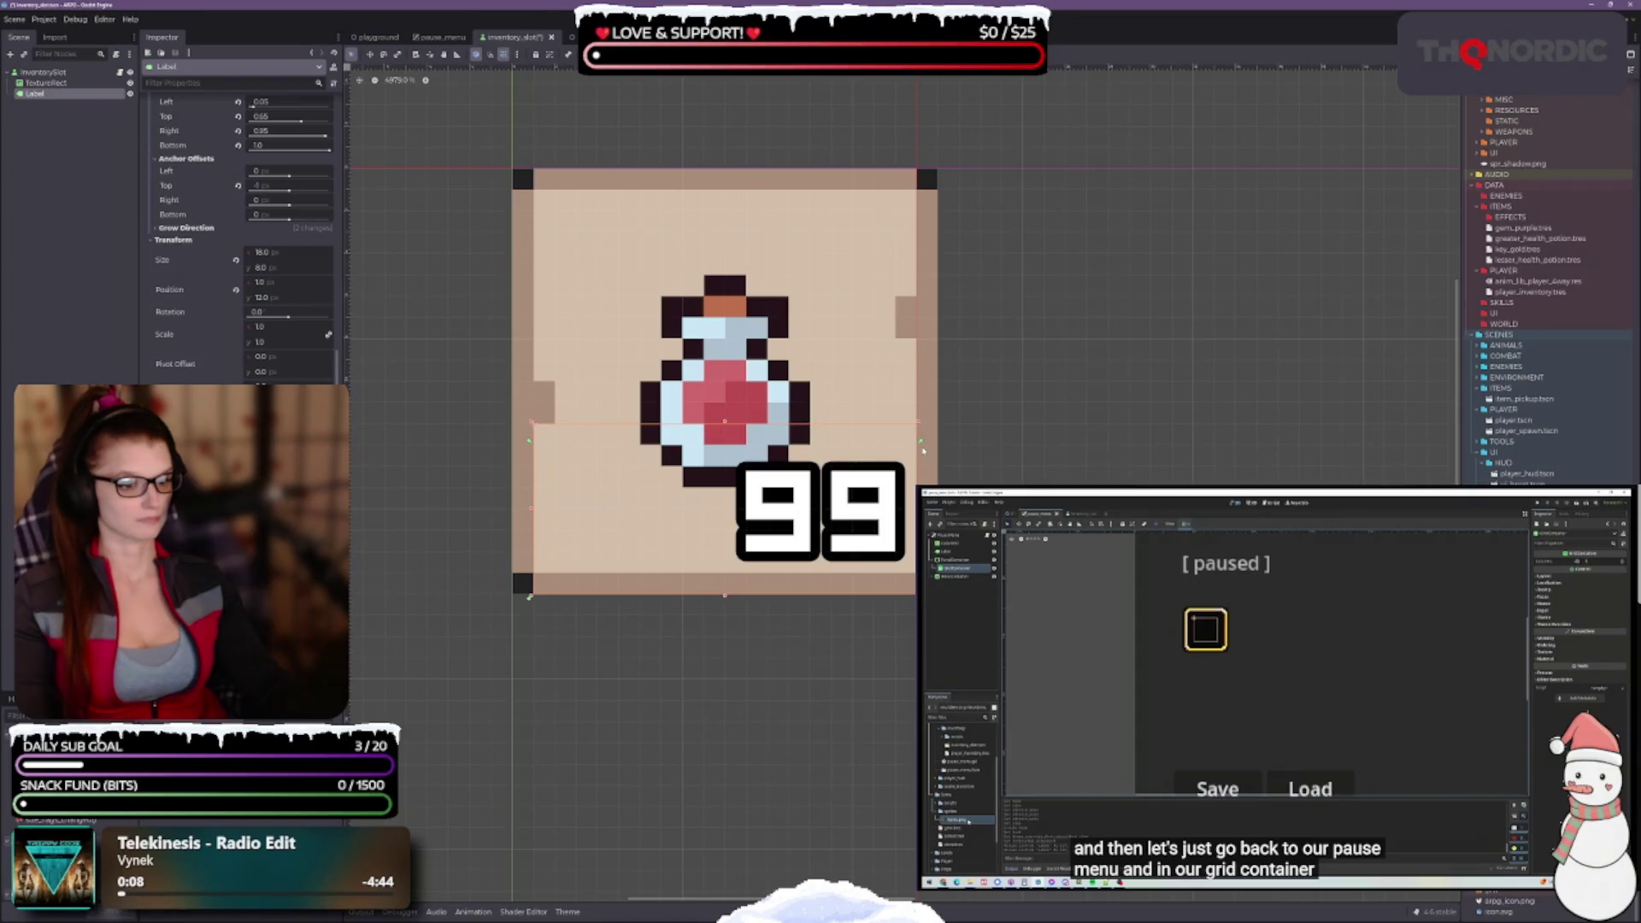
left_click_drag(530, 504, 528, 592)
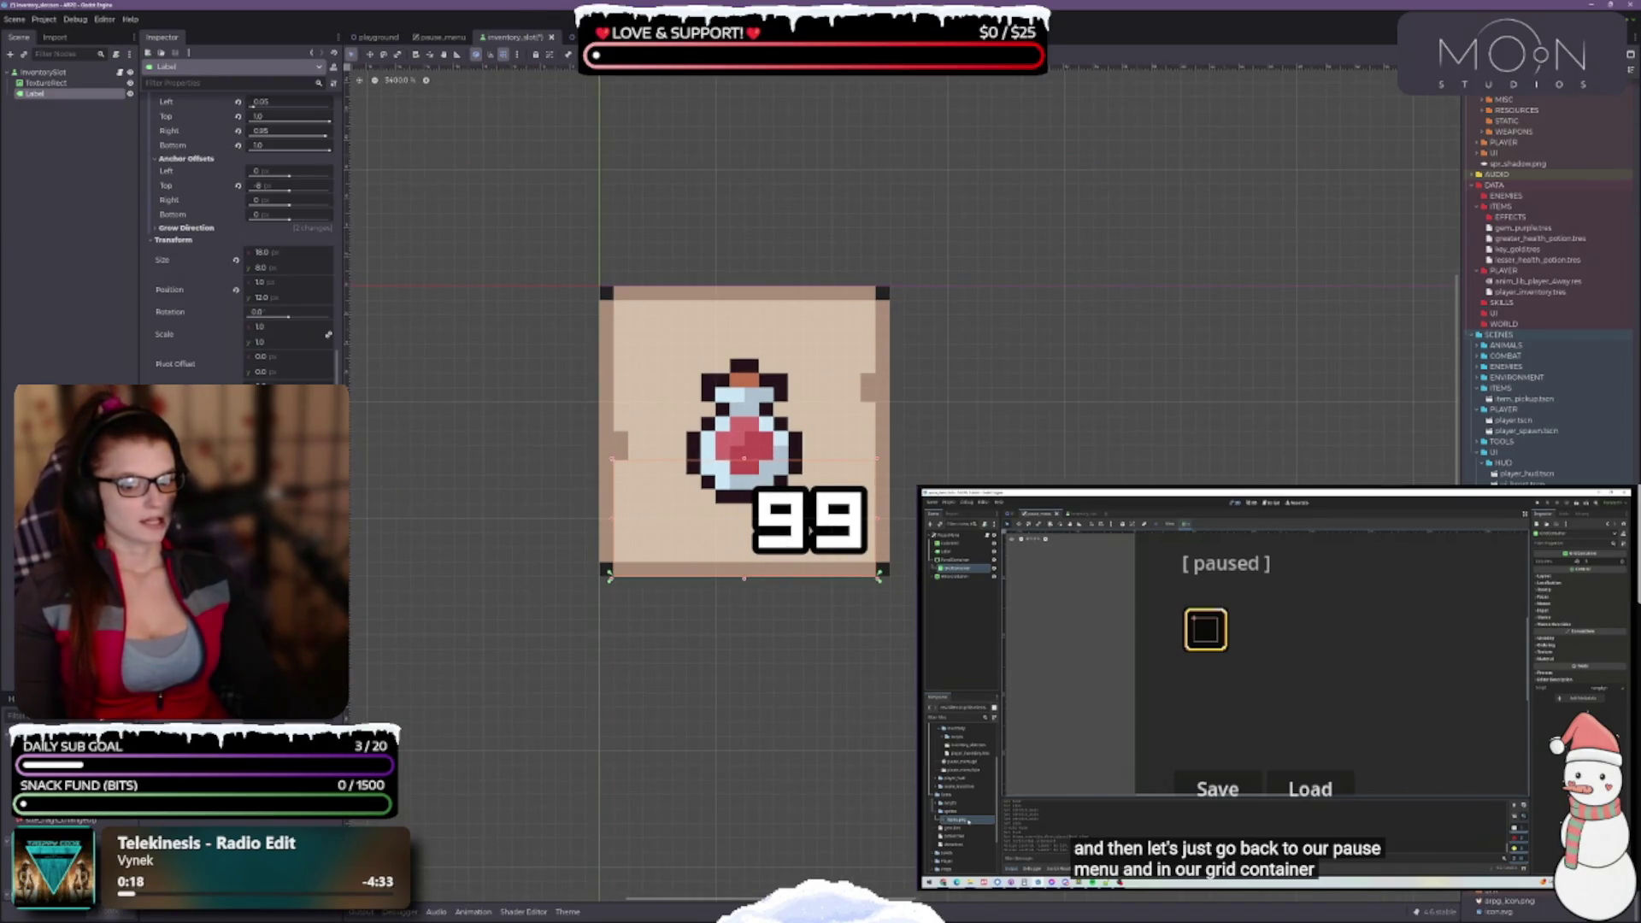
key("ctrl+s")
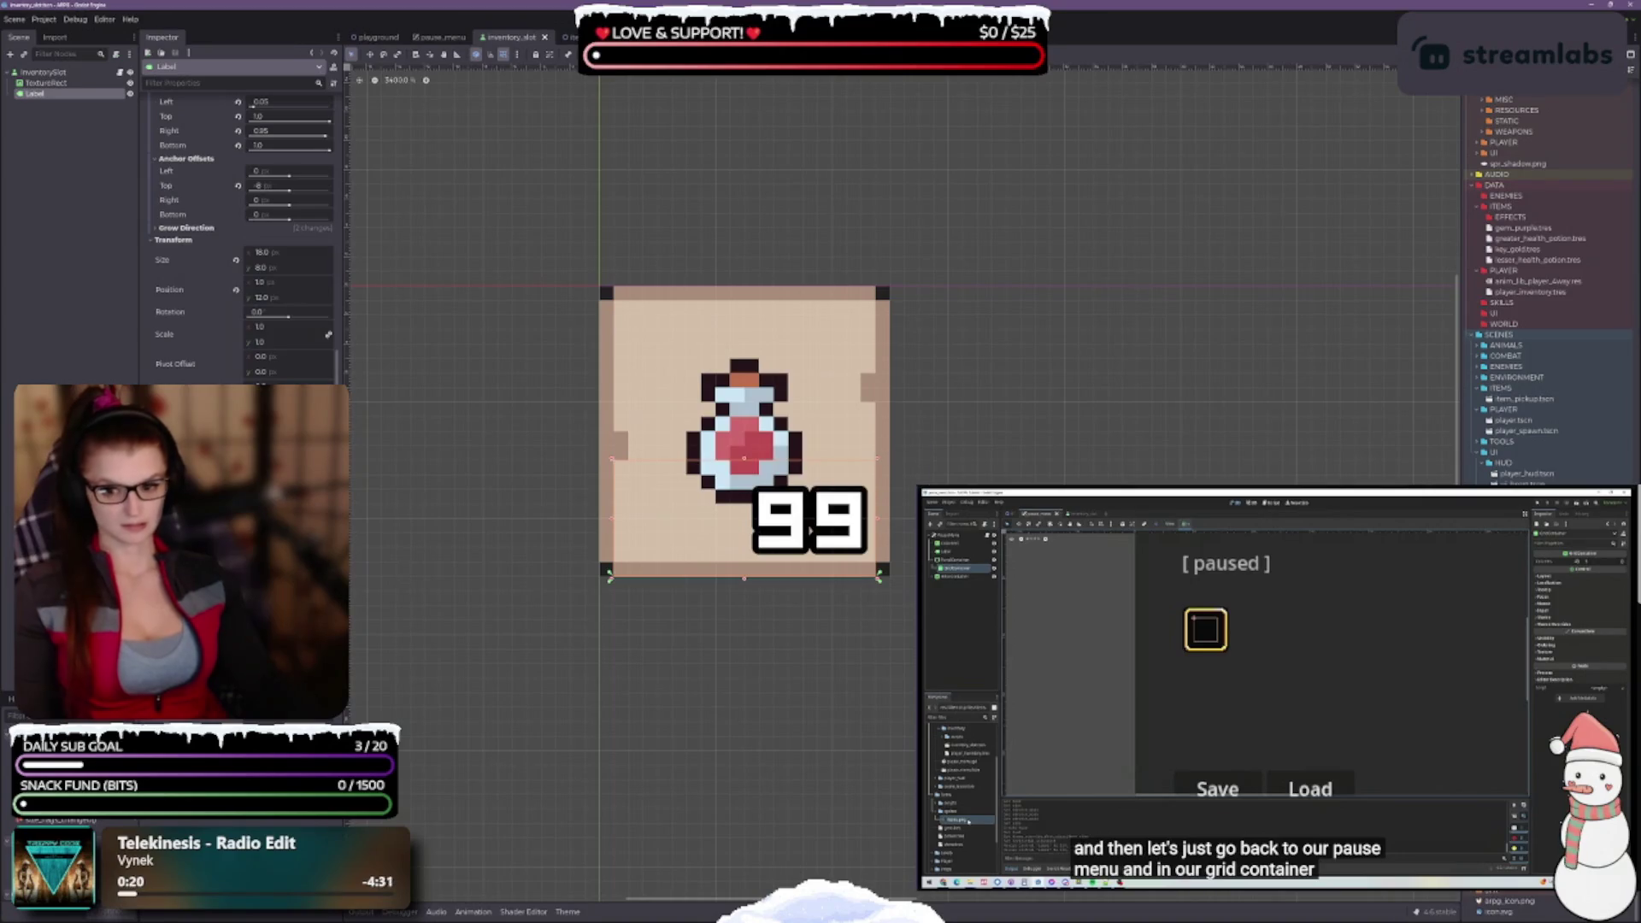
Shrink the InventorySlot root from its lower-right corner
scroll(1058, 529, "down", 4)
scroll(846, 432, "down", 1)
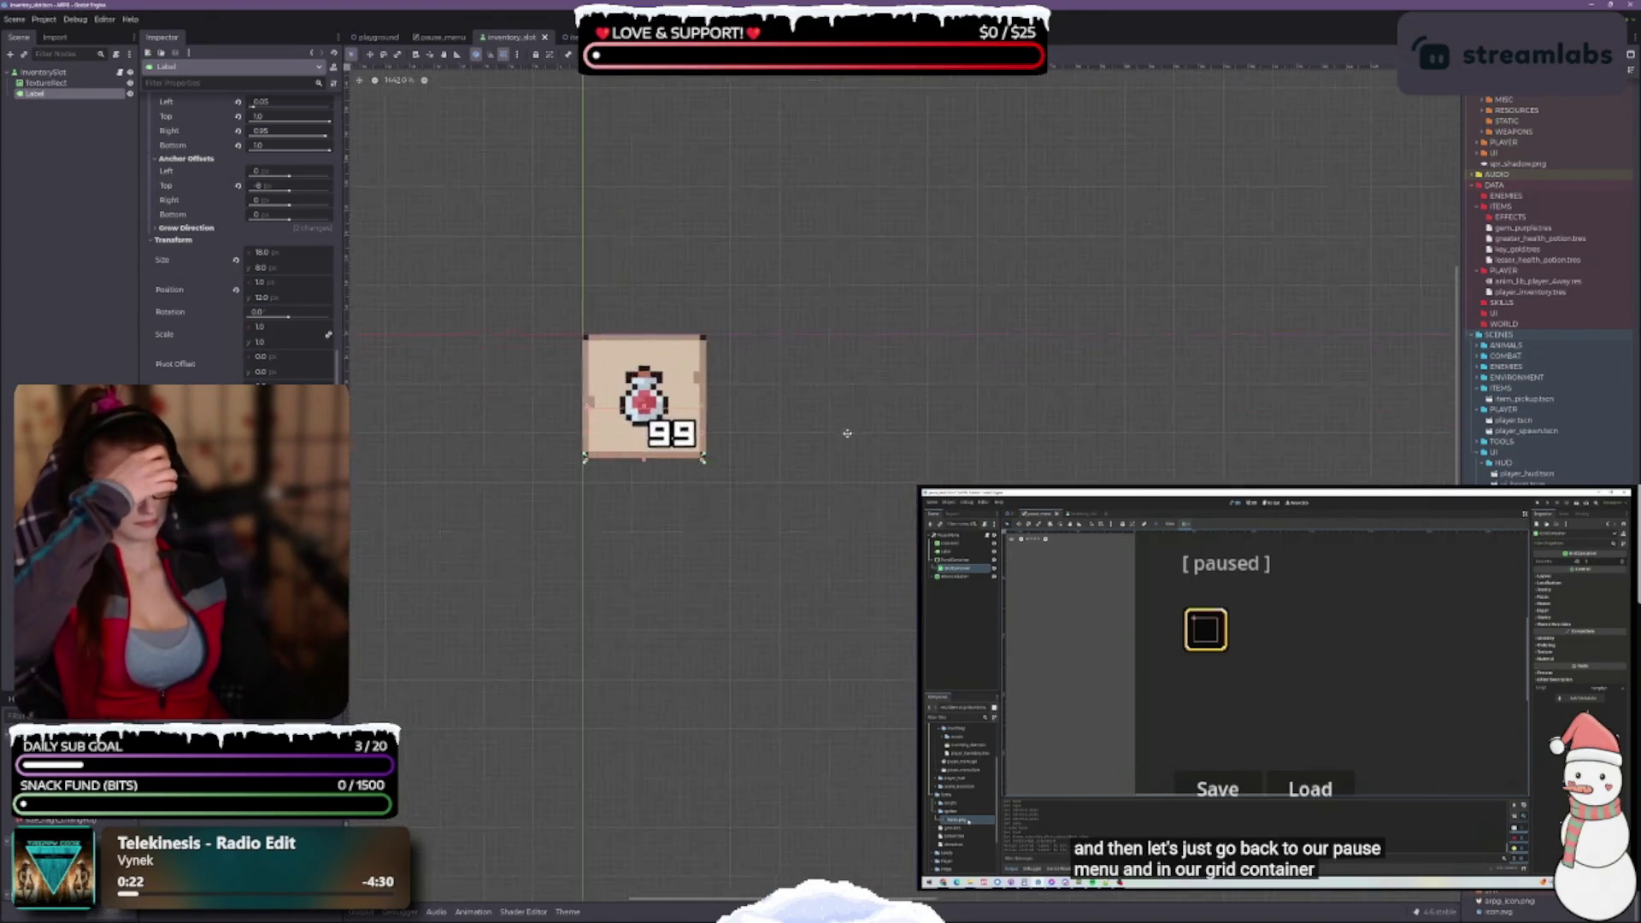
scroll(655, 401, "up", 1)
left_click(62, 73)
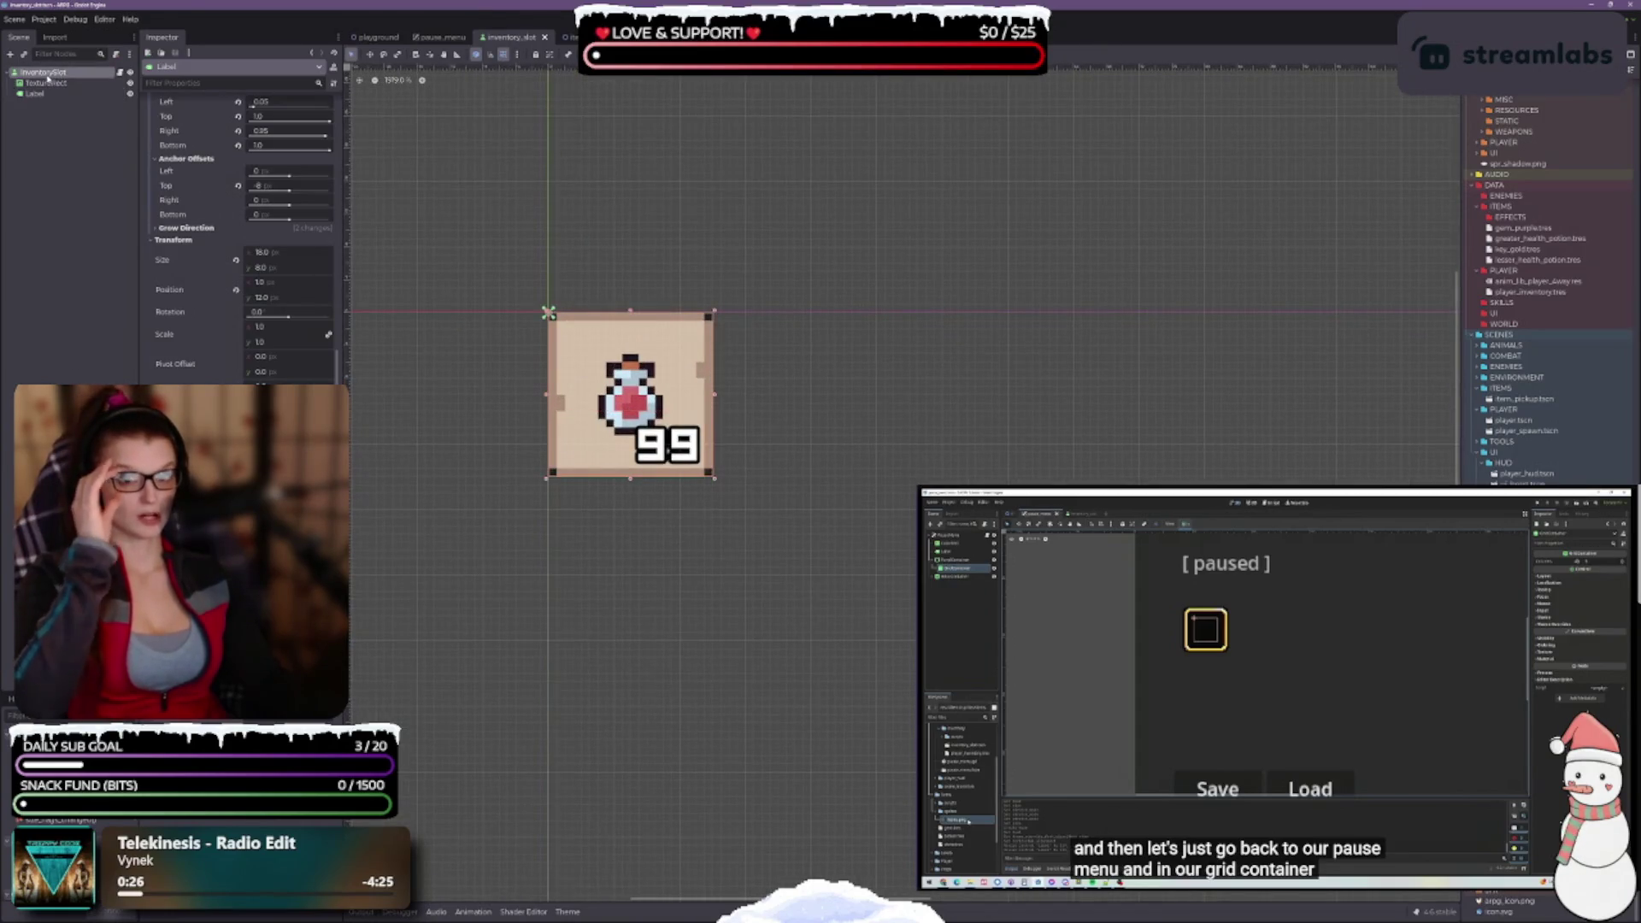
scroll(732, 500, "up", 1)
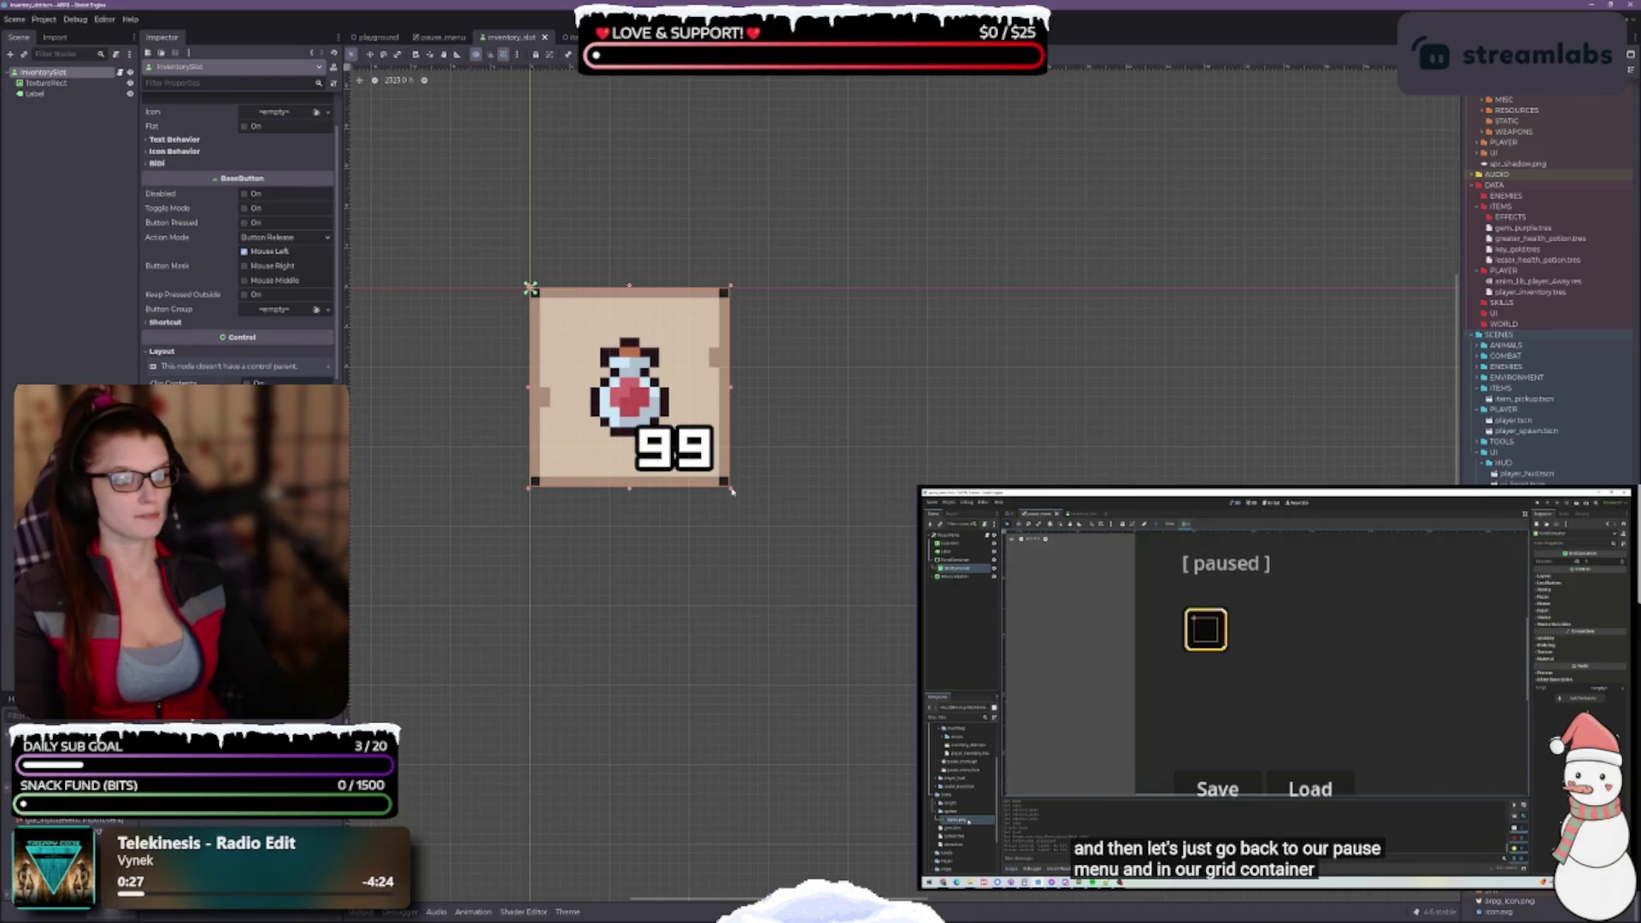
left_click_drag(730, 489, 691, 448)
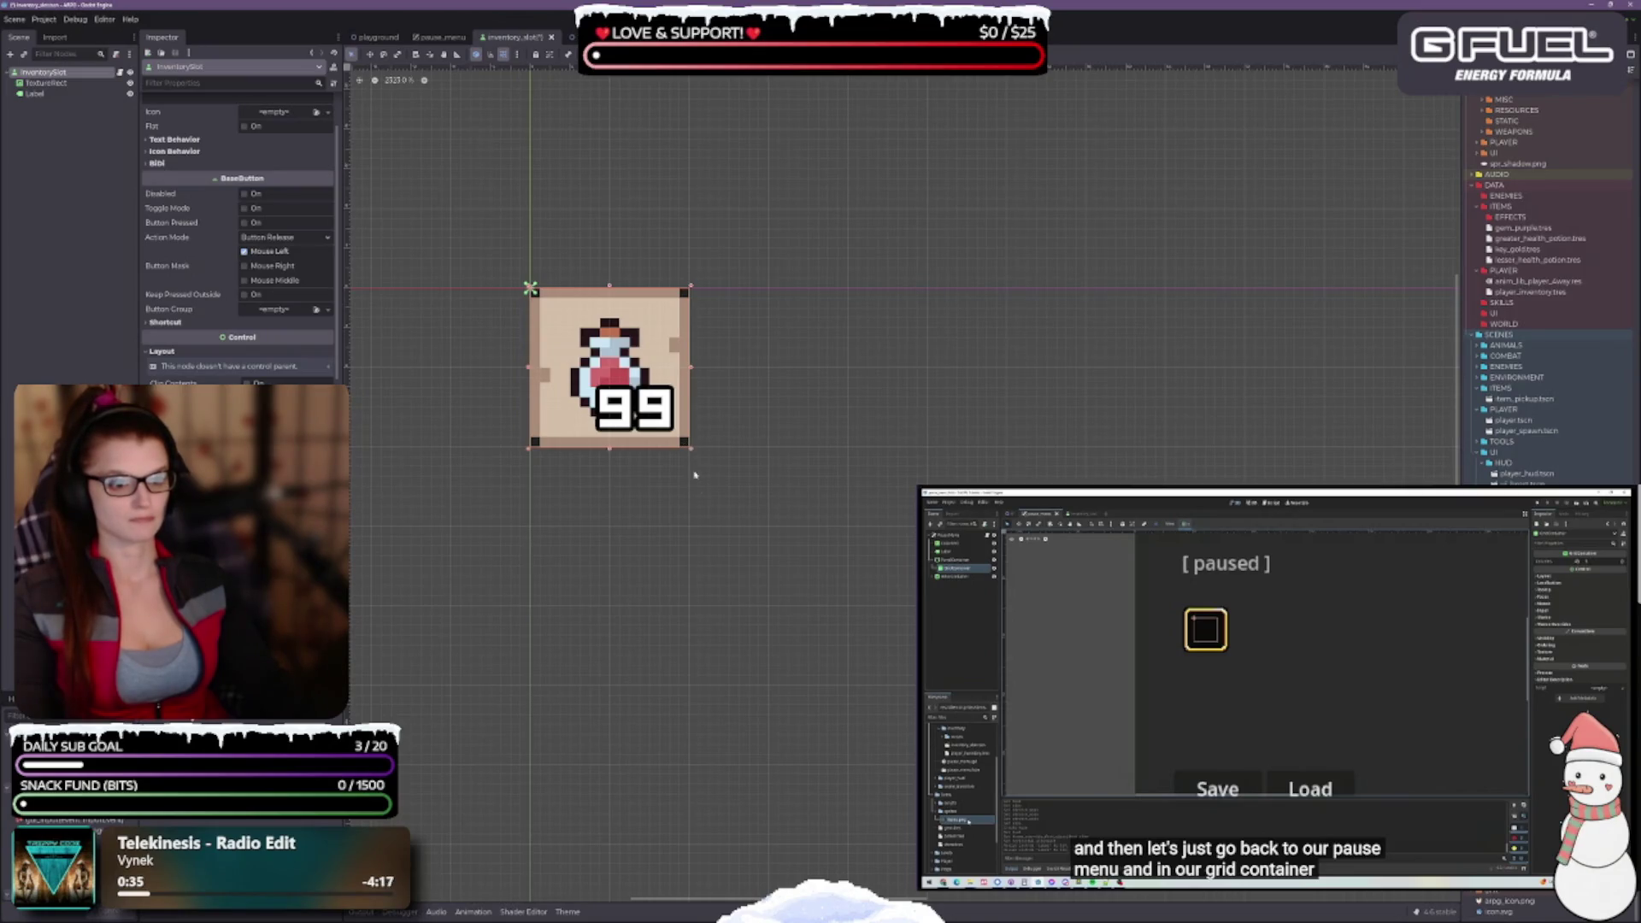
Move the 99 label down one pixel to Size y 7, Position y 9, and save the scene
left_click(36, 93)
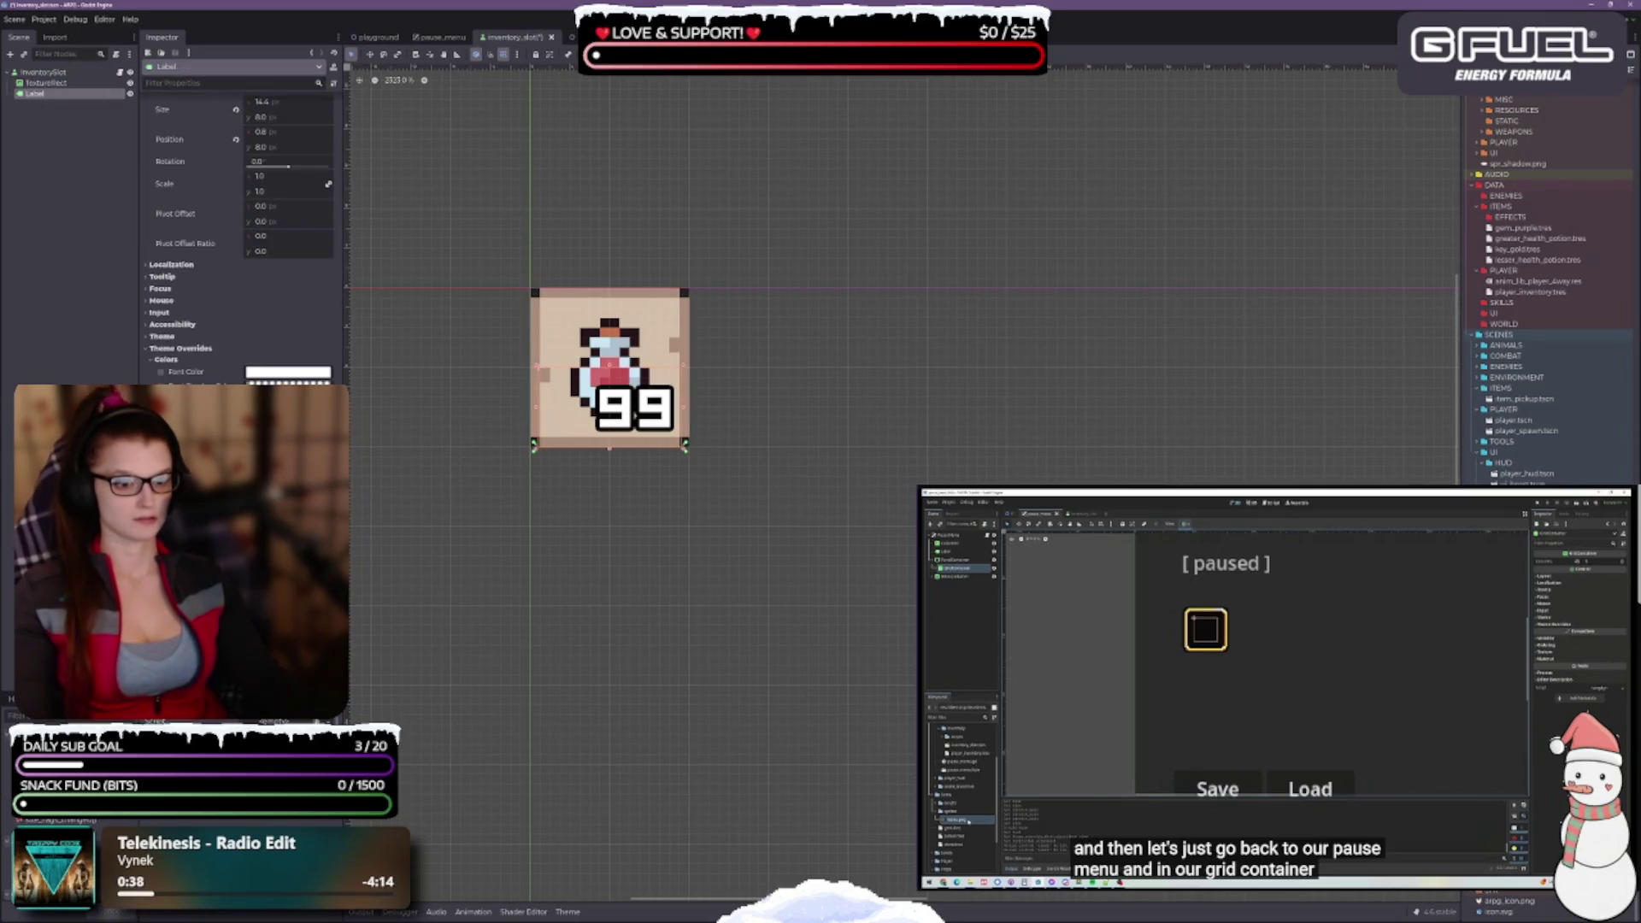
scroll(239, 213, "up", 1)
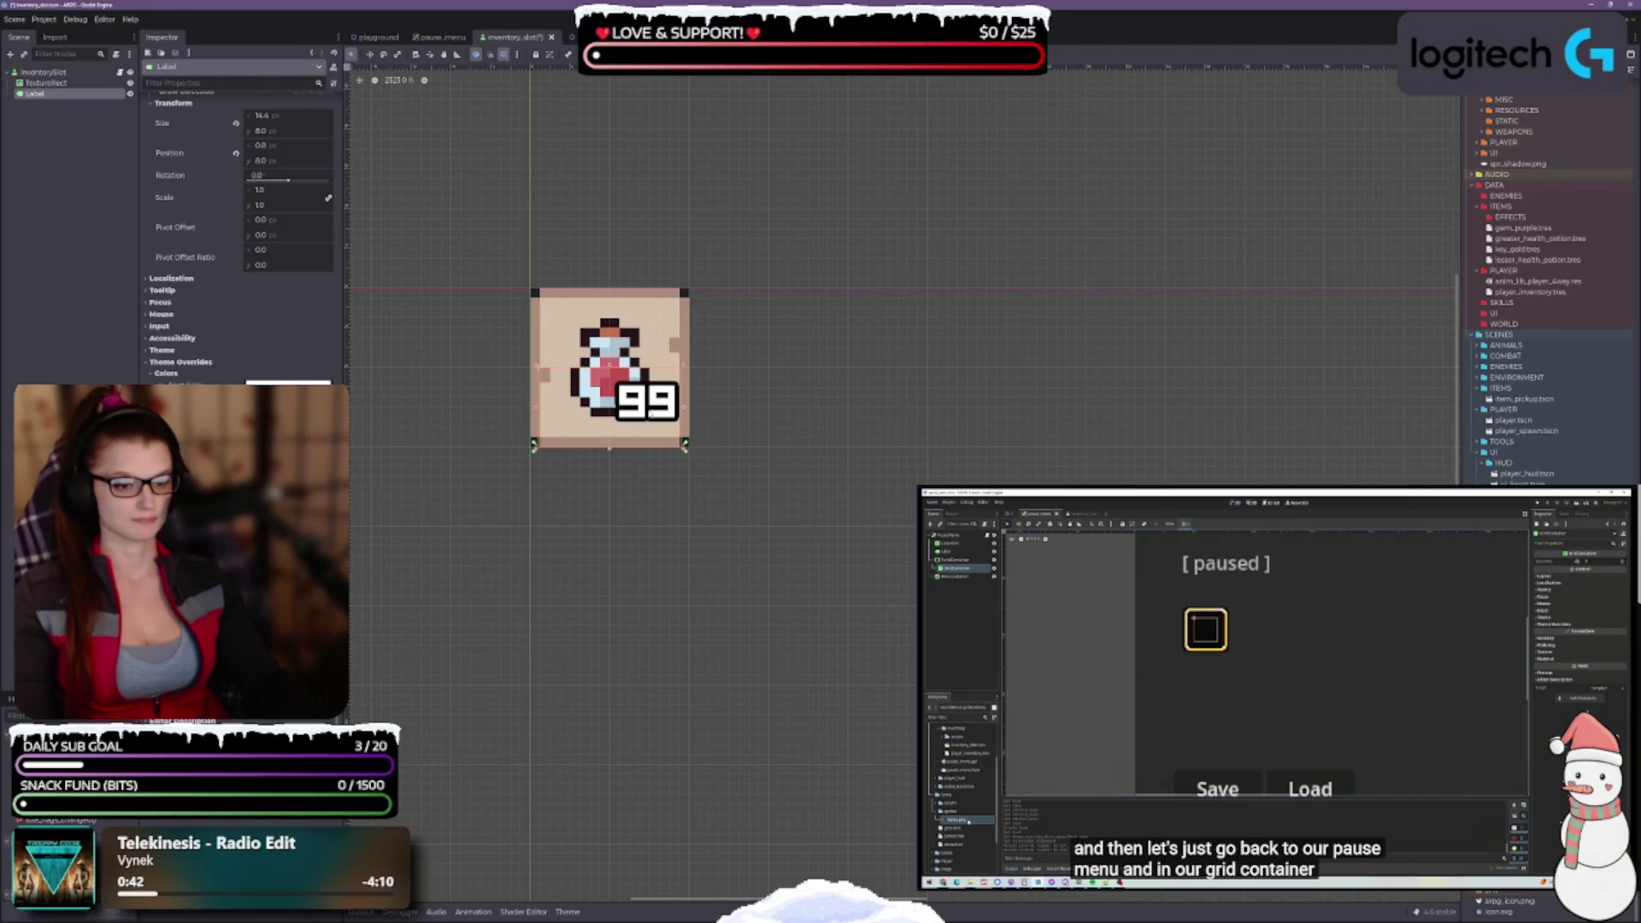
scroll(650, 444, "up", 1)
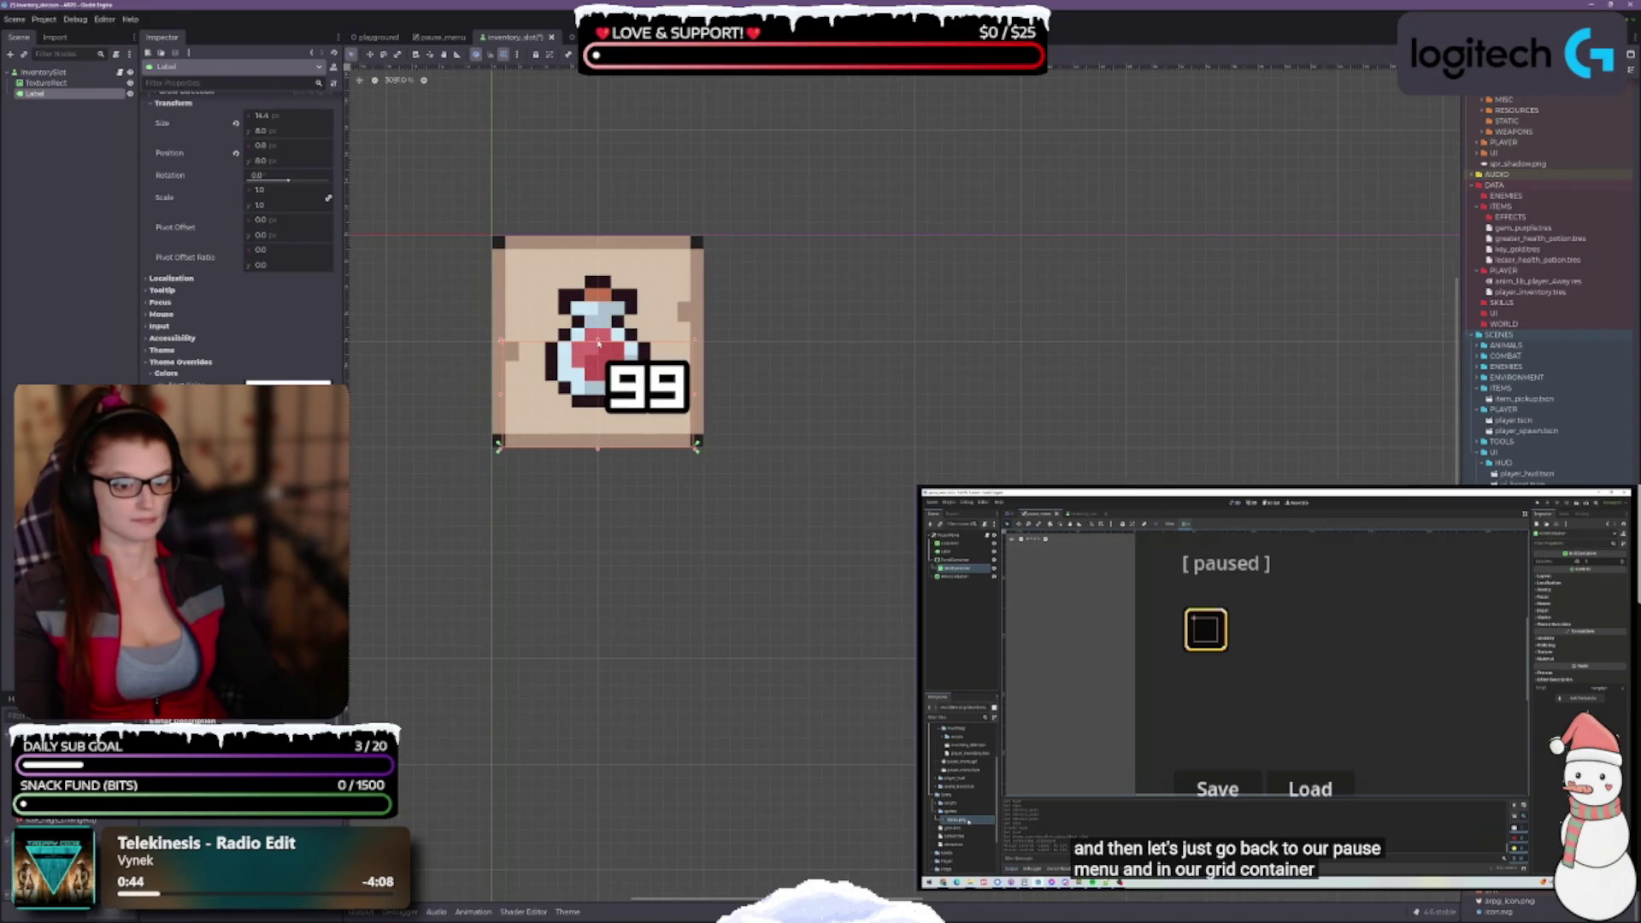
left_click_drag(597, 345, 597, 355)
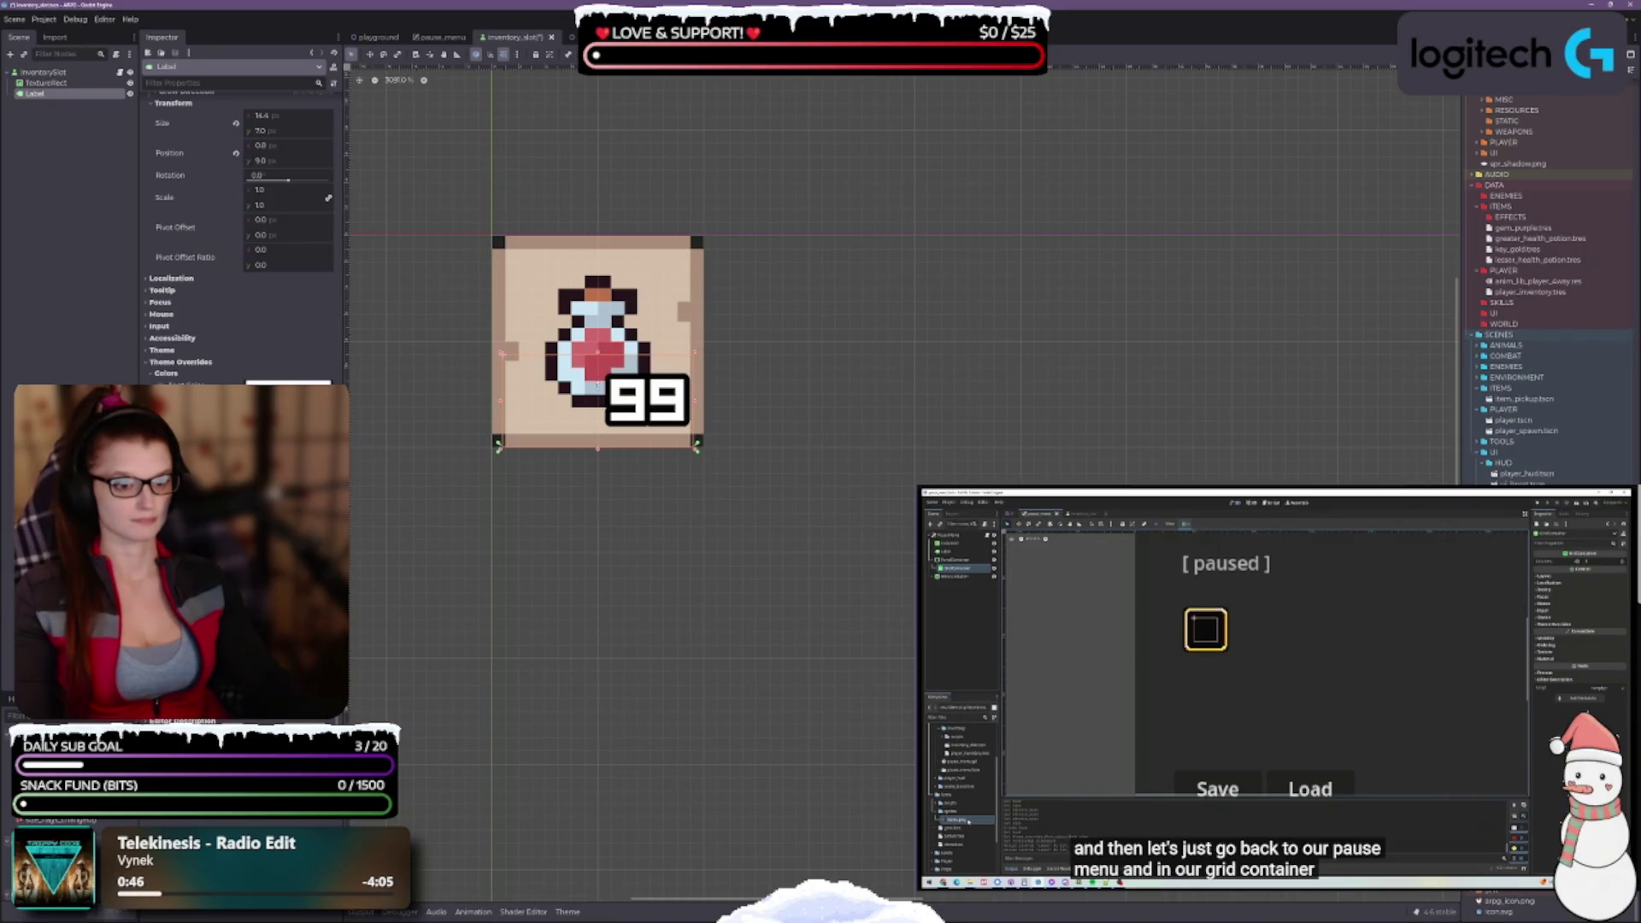
scroll(707, 505, "down", 4)
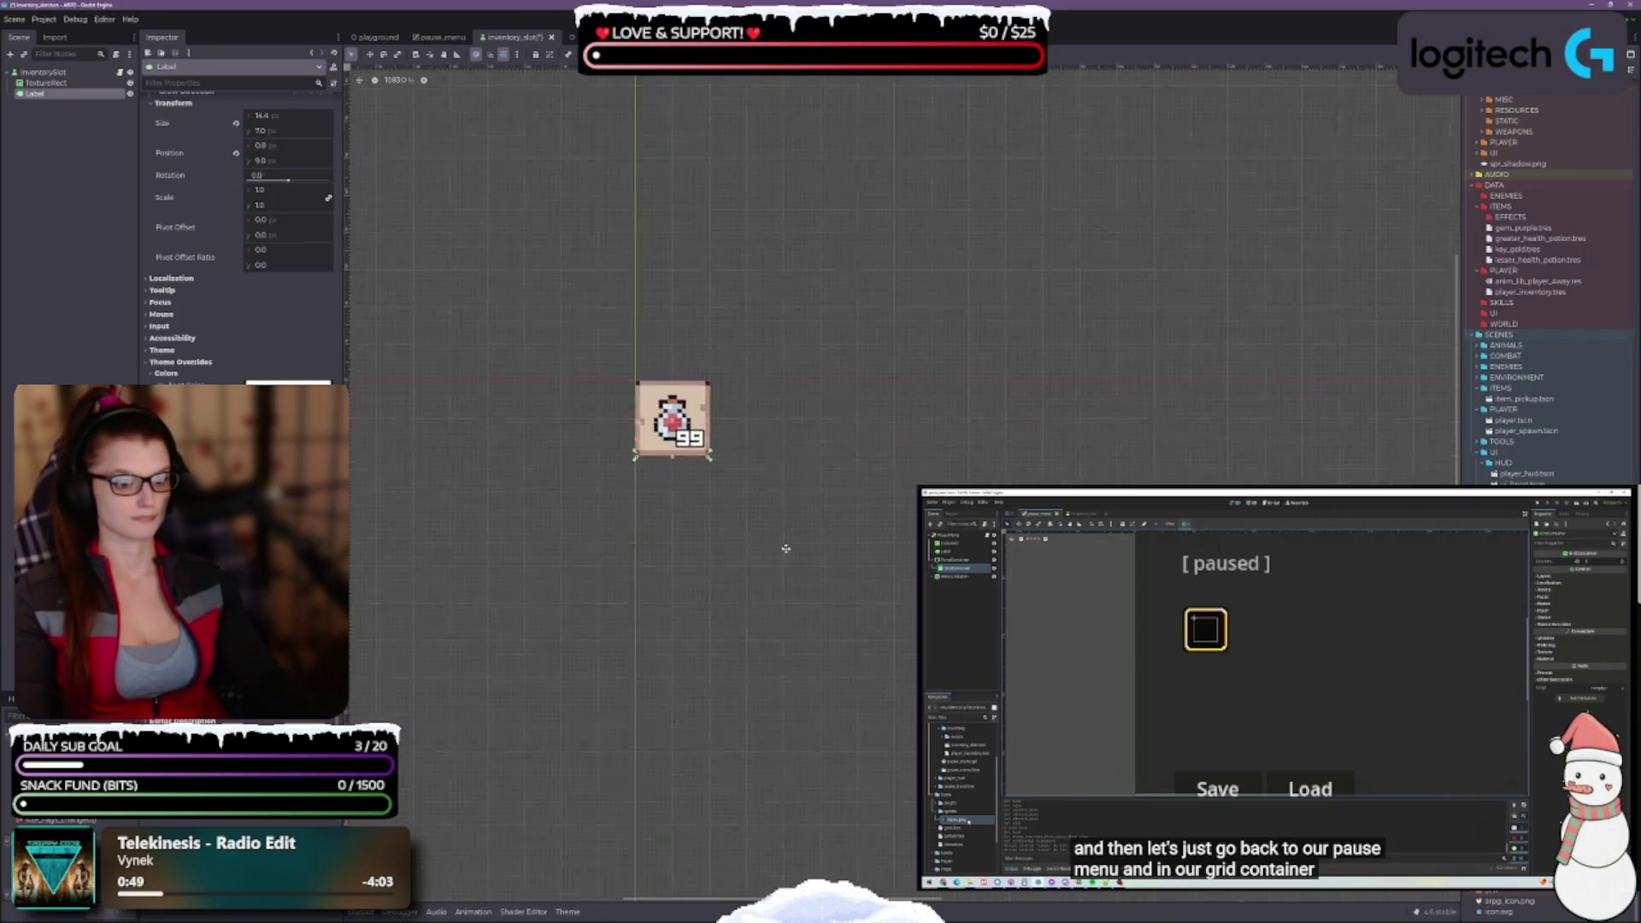
key("ctrl+s")
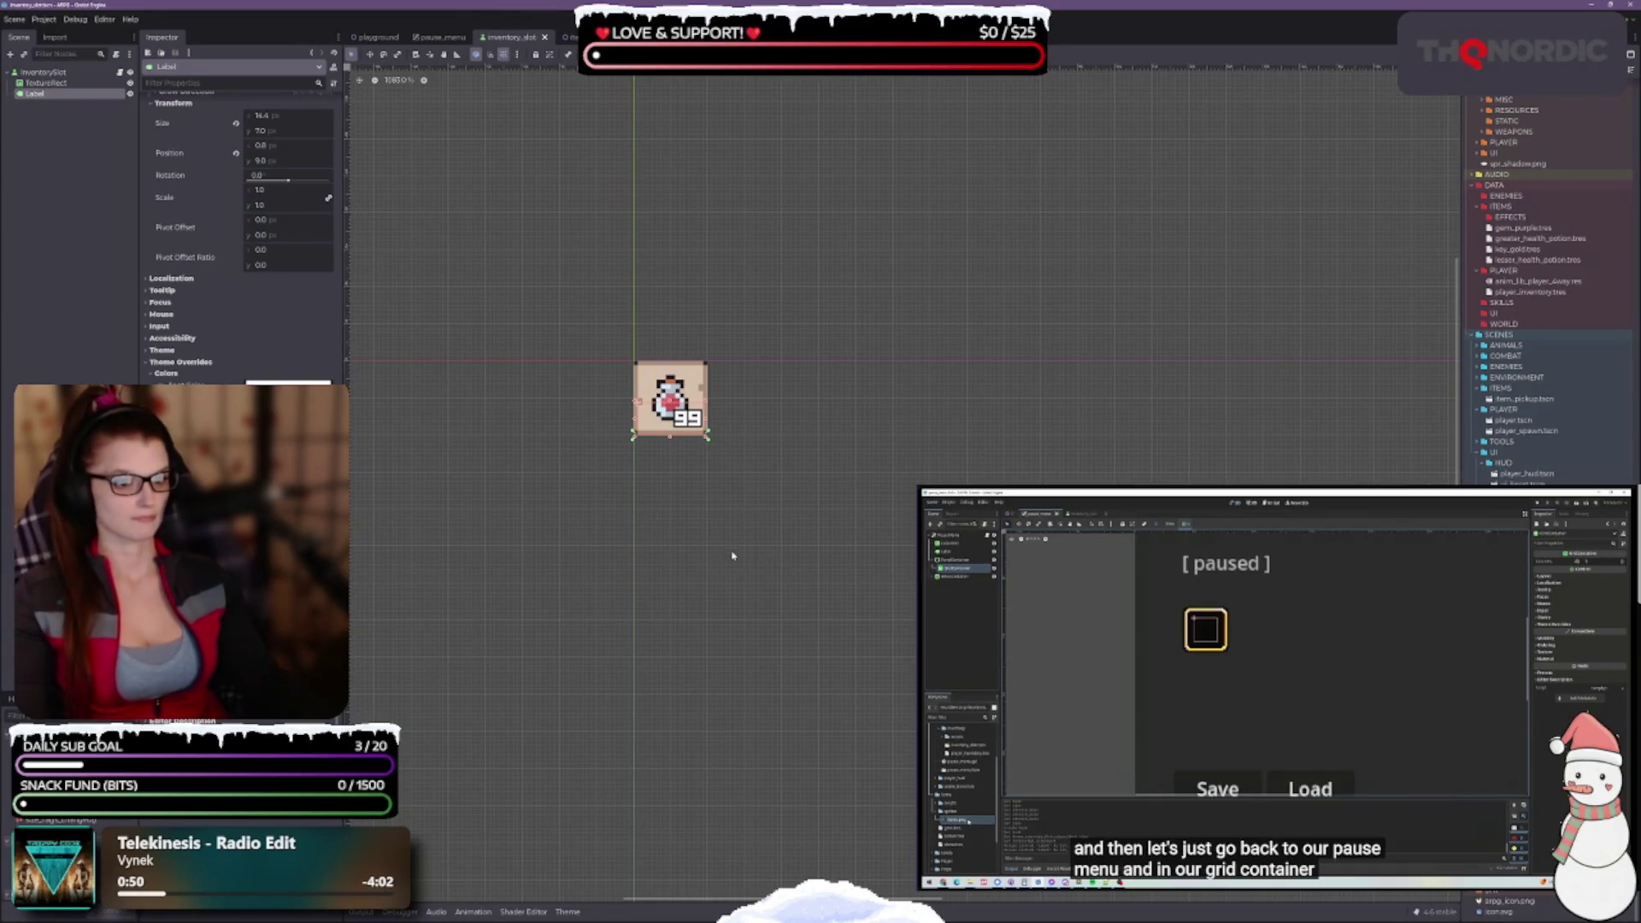
left_click(715, 479)
left_click(699, 419)
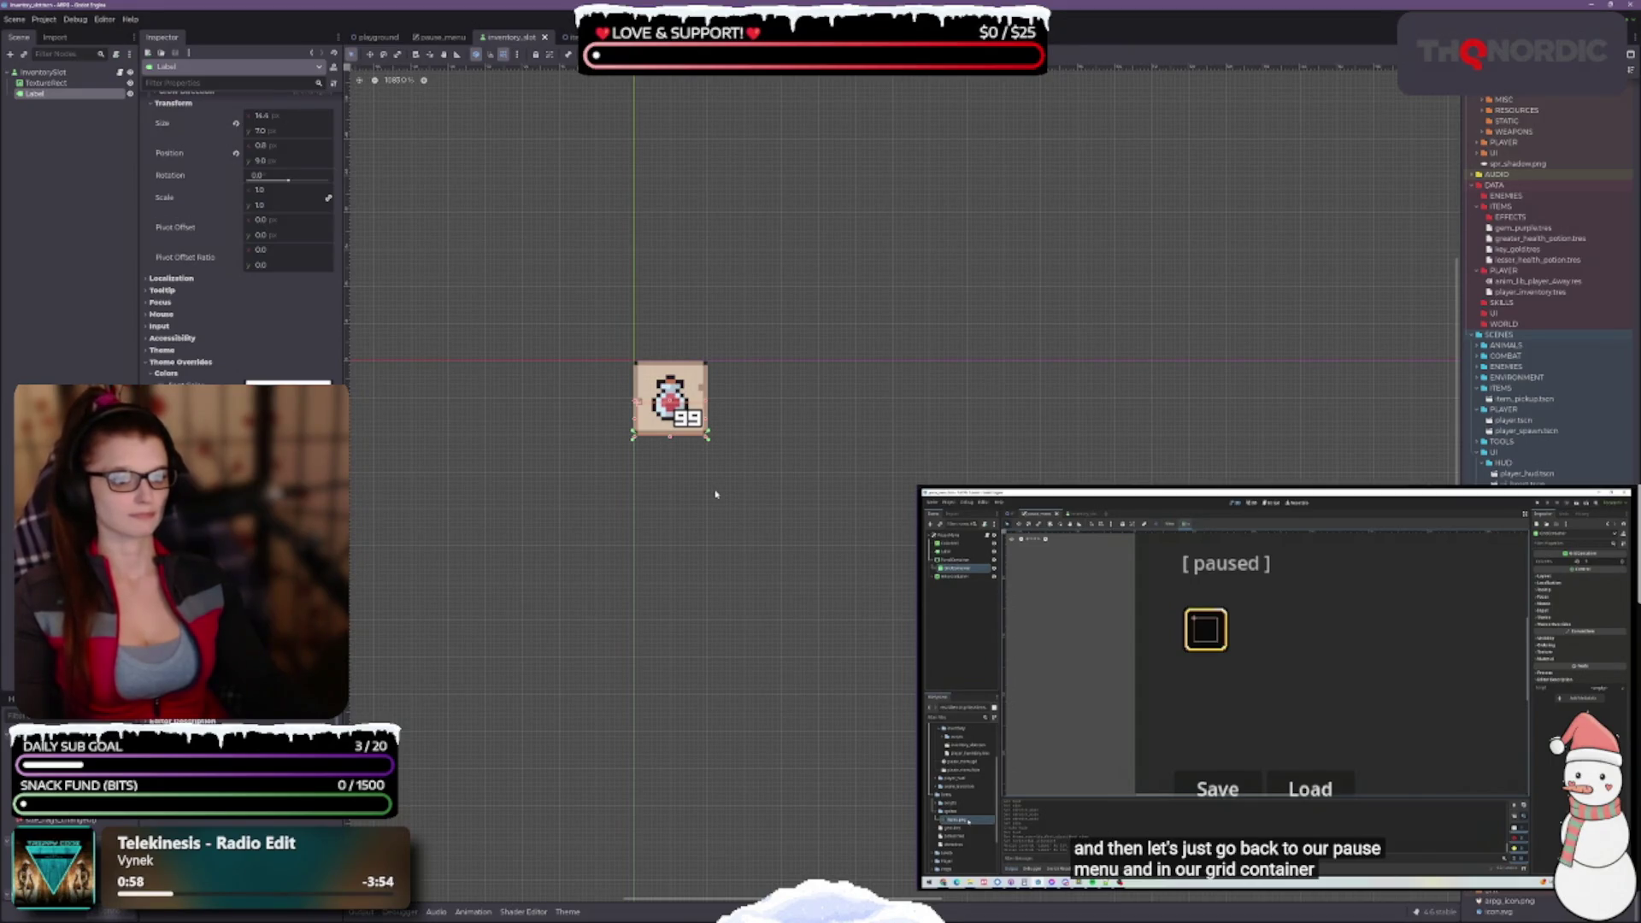
scroll(188, 322, "up", 5)
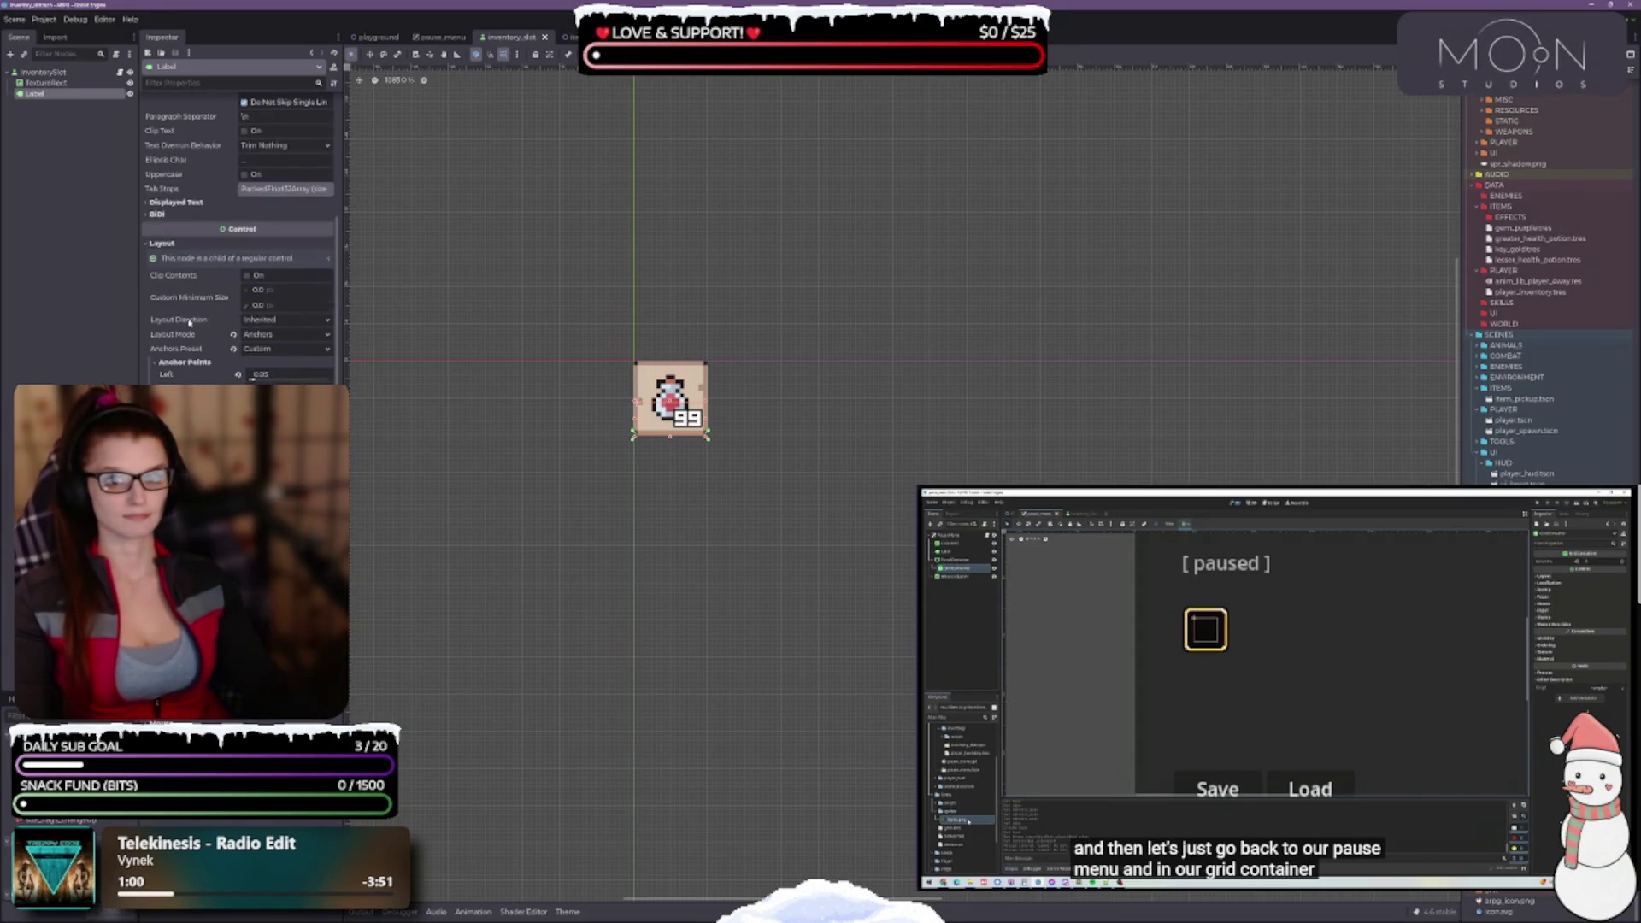
Change the 99 Label's Vertical Alignment from Top to Bottom in the Inspector
left_click(44, 94)
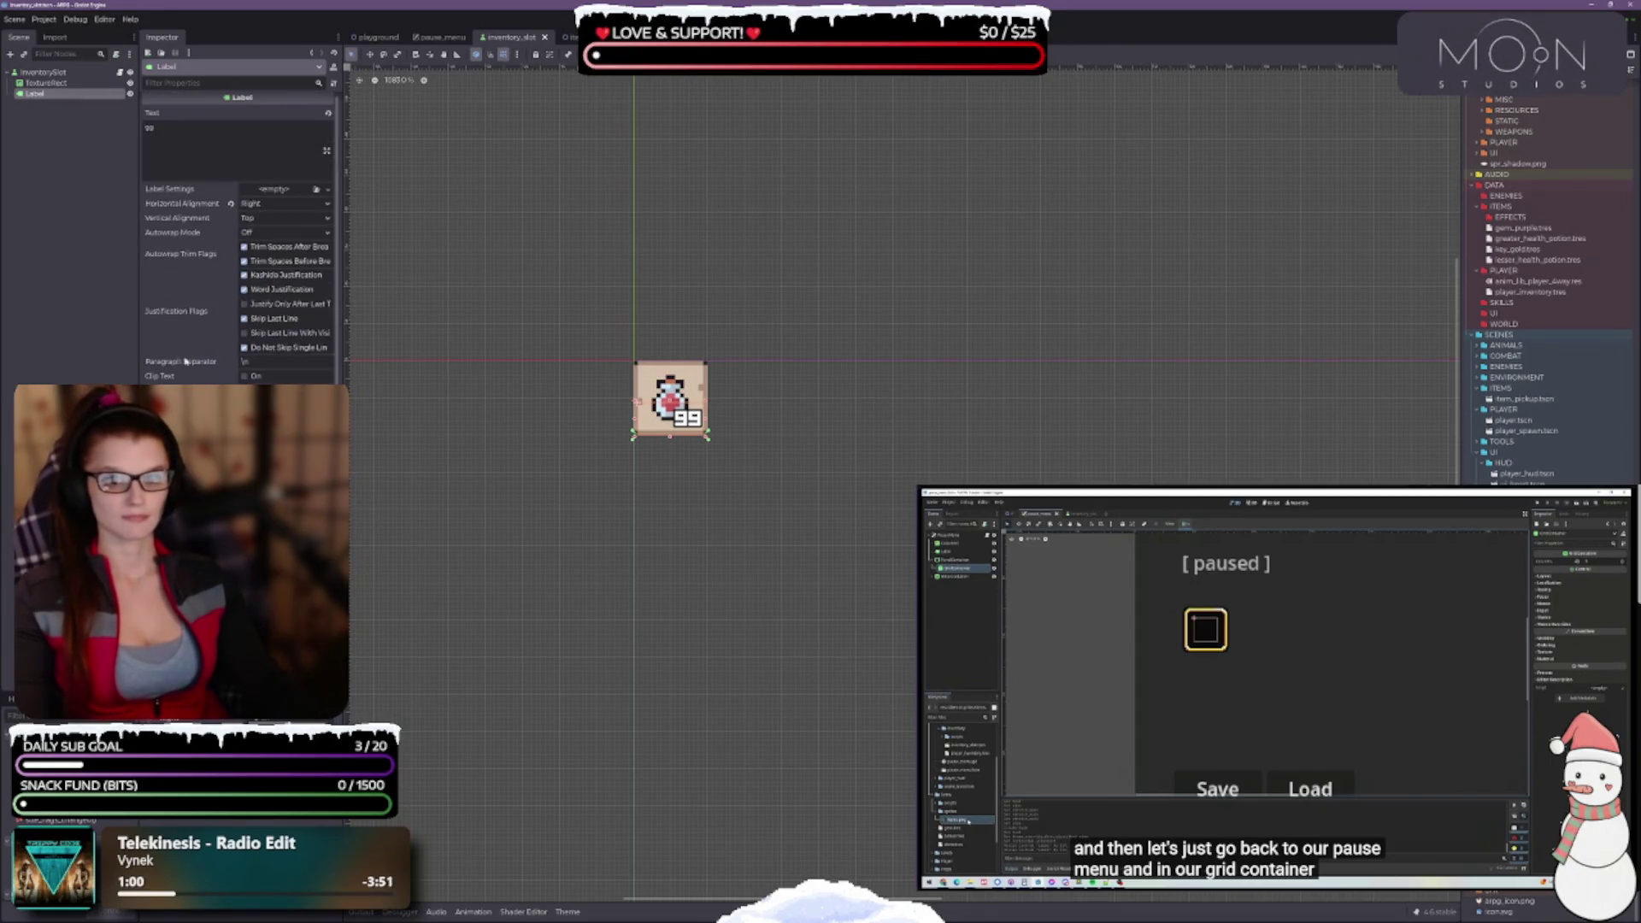
left_click(260, 225)
left_click(264, 262)
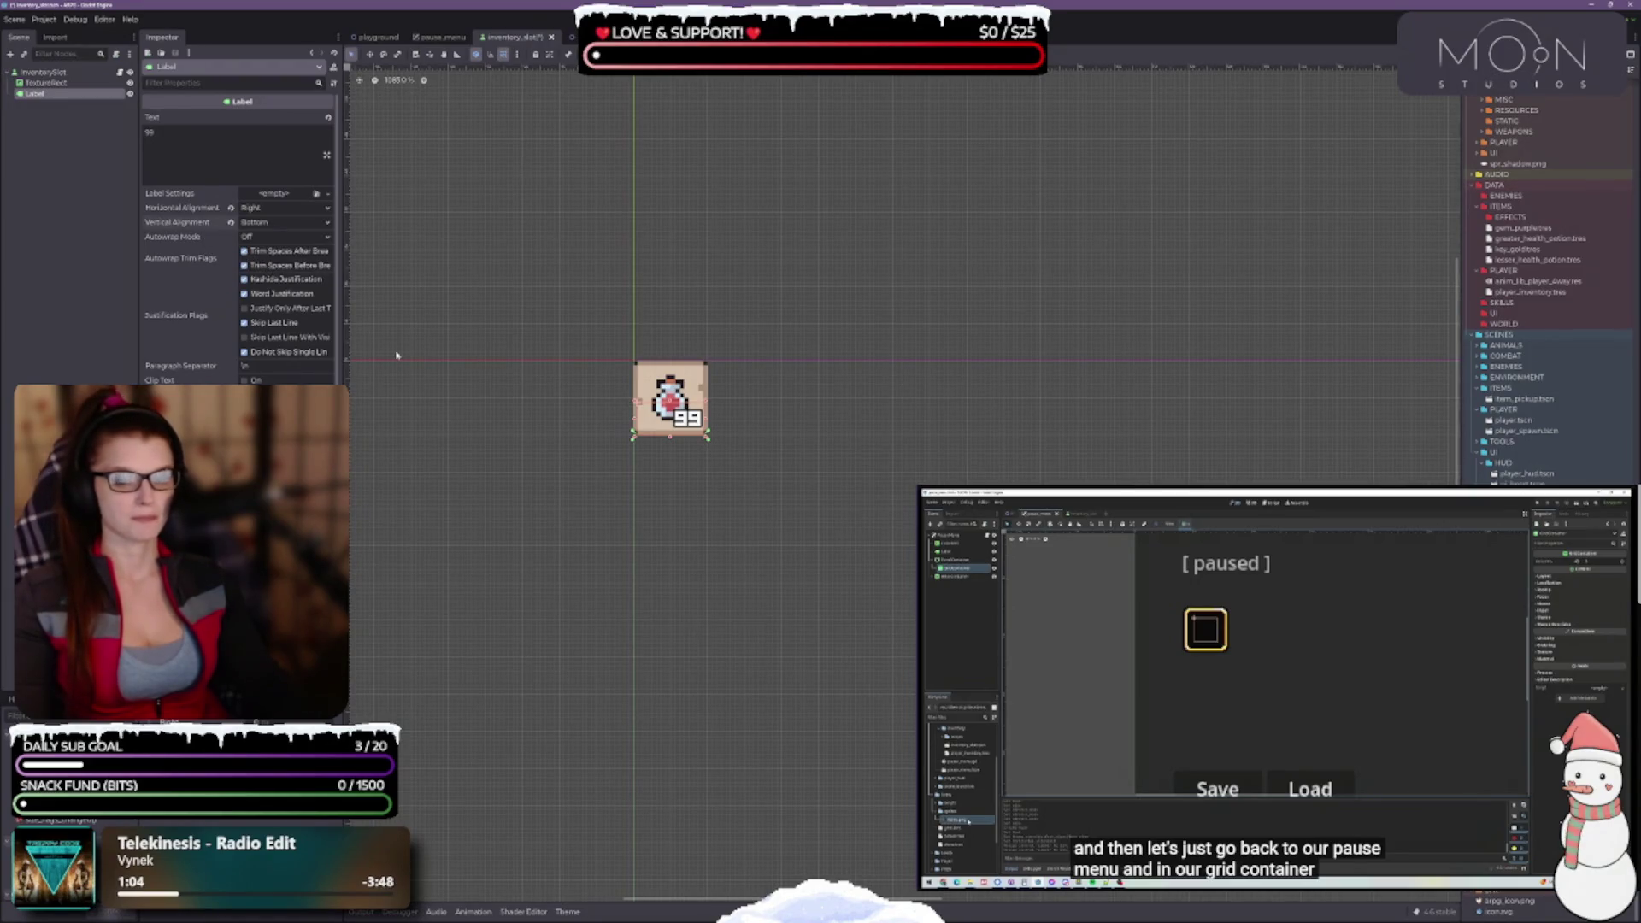
scroll(659, 434, "up", 5)
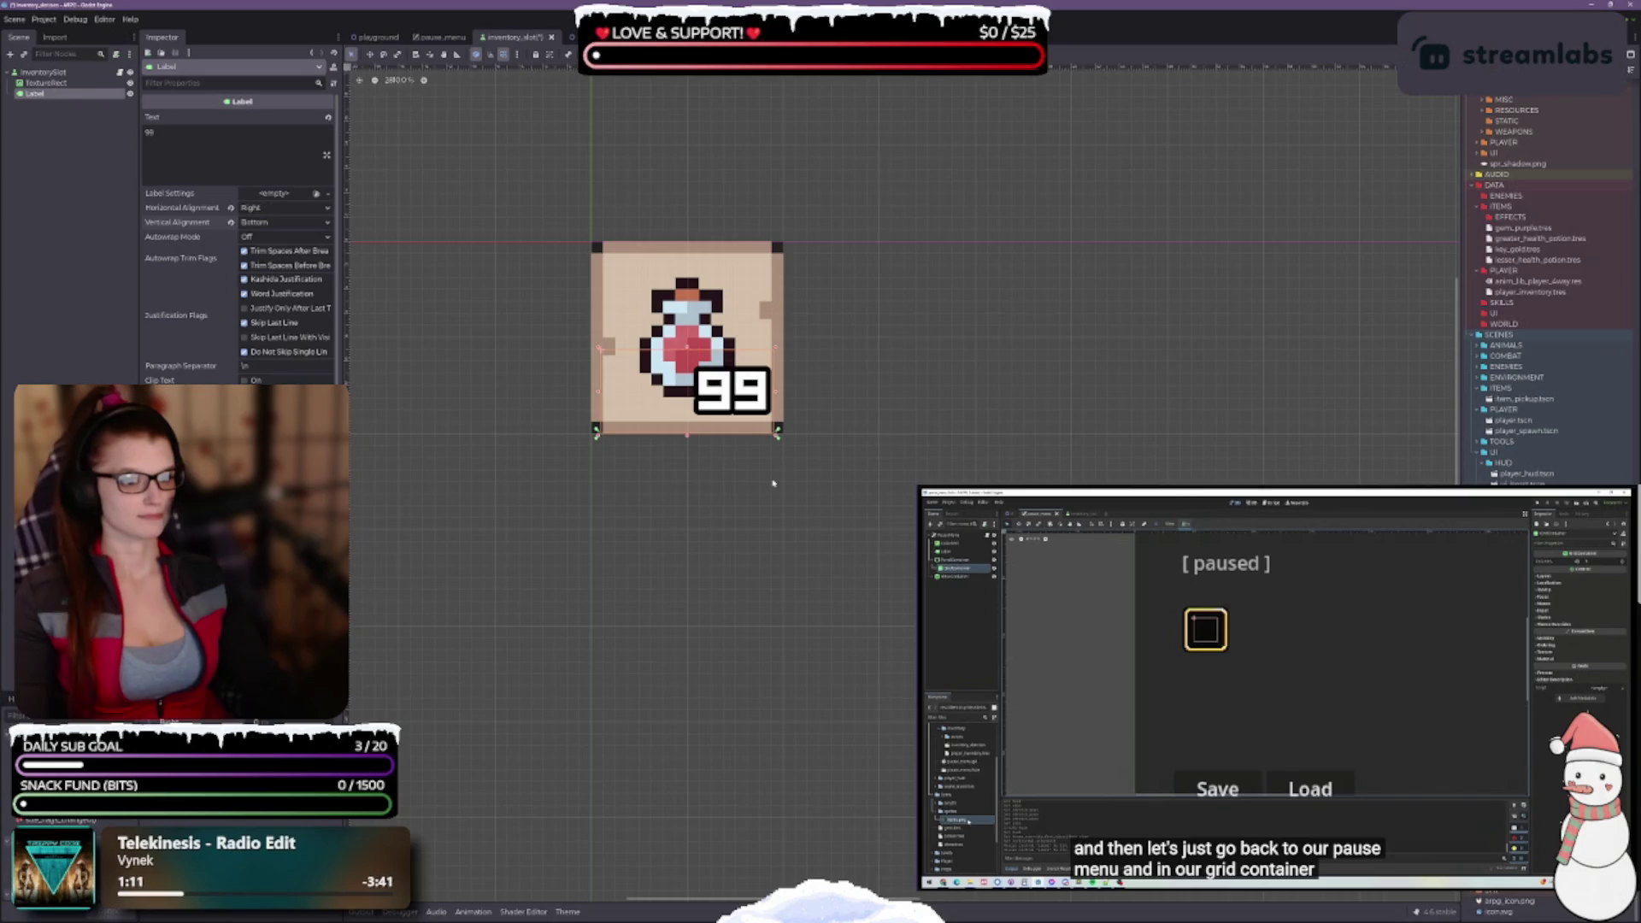
scroll(773, 484, "up", 3)
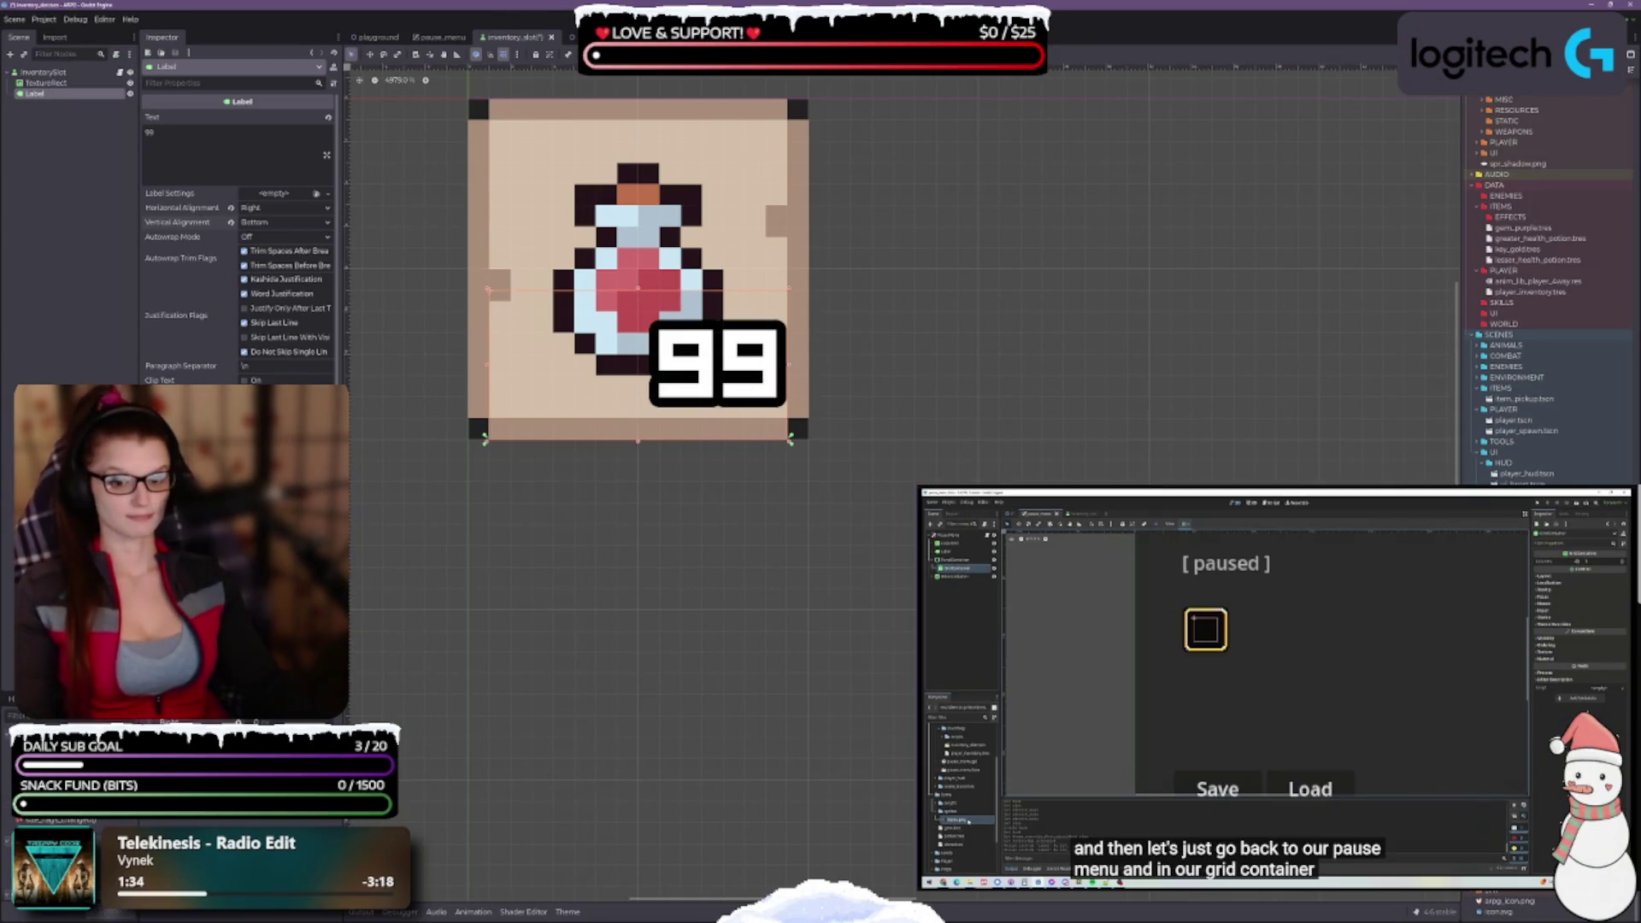
scroll(237, 240, "down", 5)
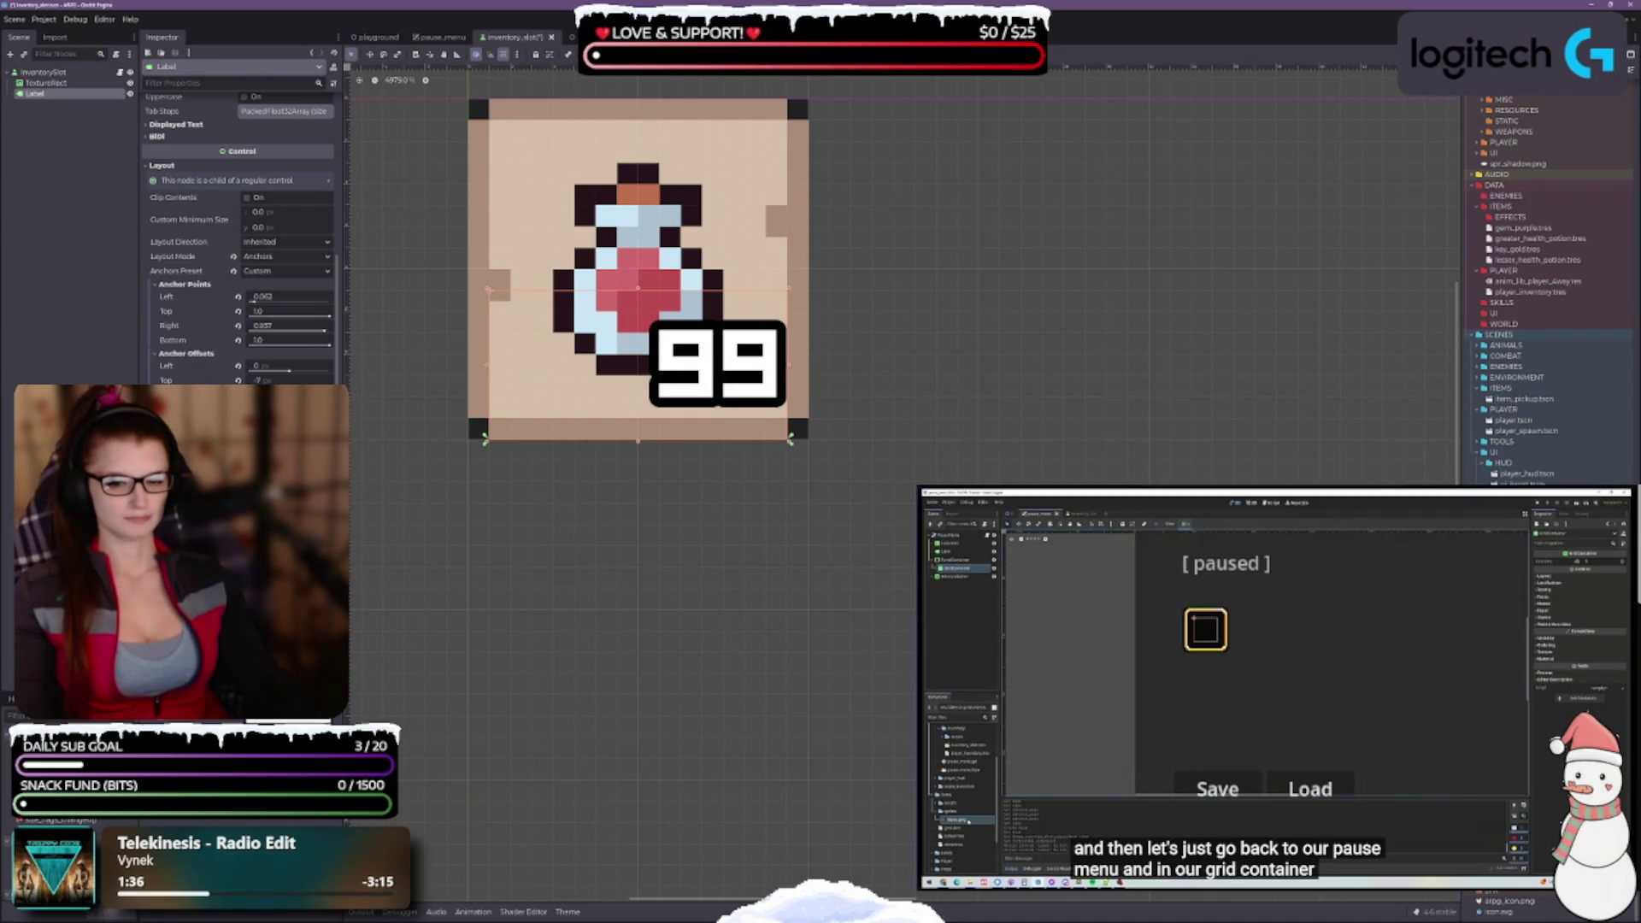
scroll(239, 239, "down", 4)
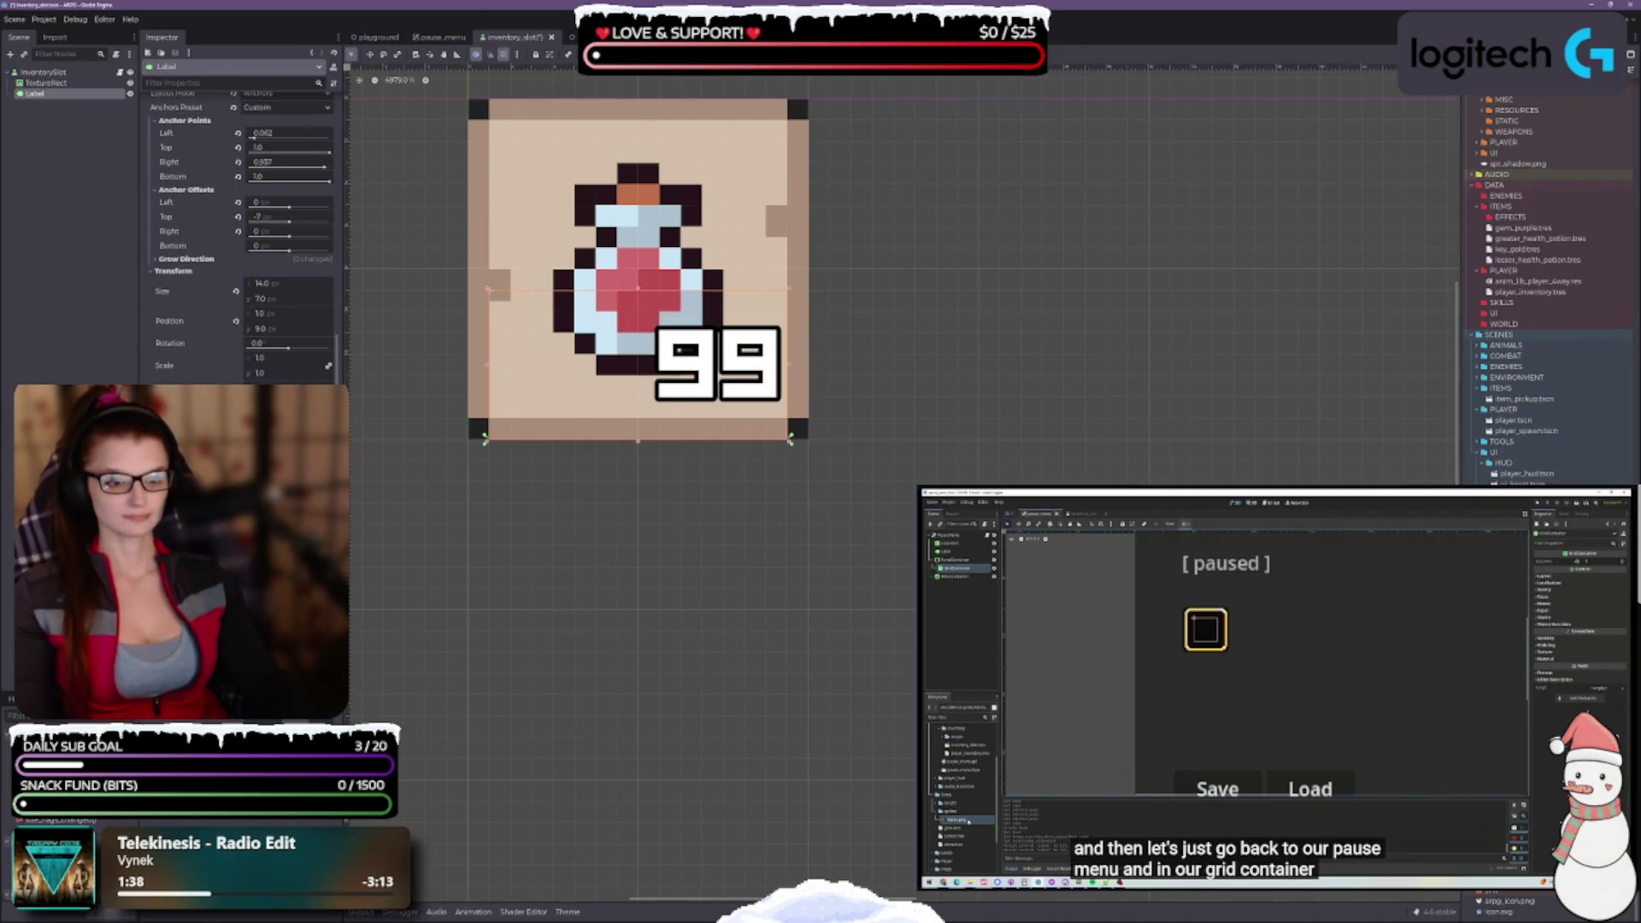
scroll(752, 538, "down", 8)
left_click_drag(898, 567, 579, 586)
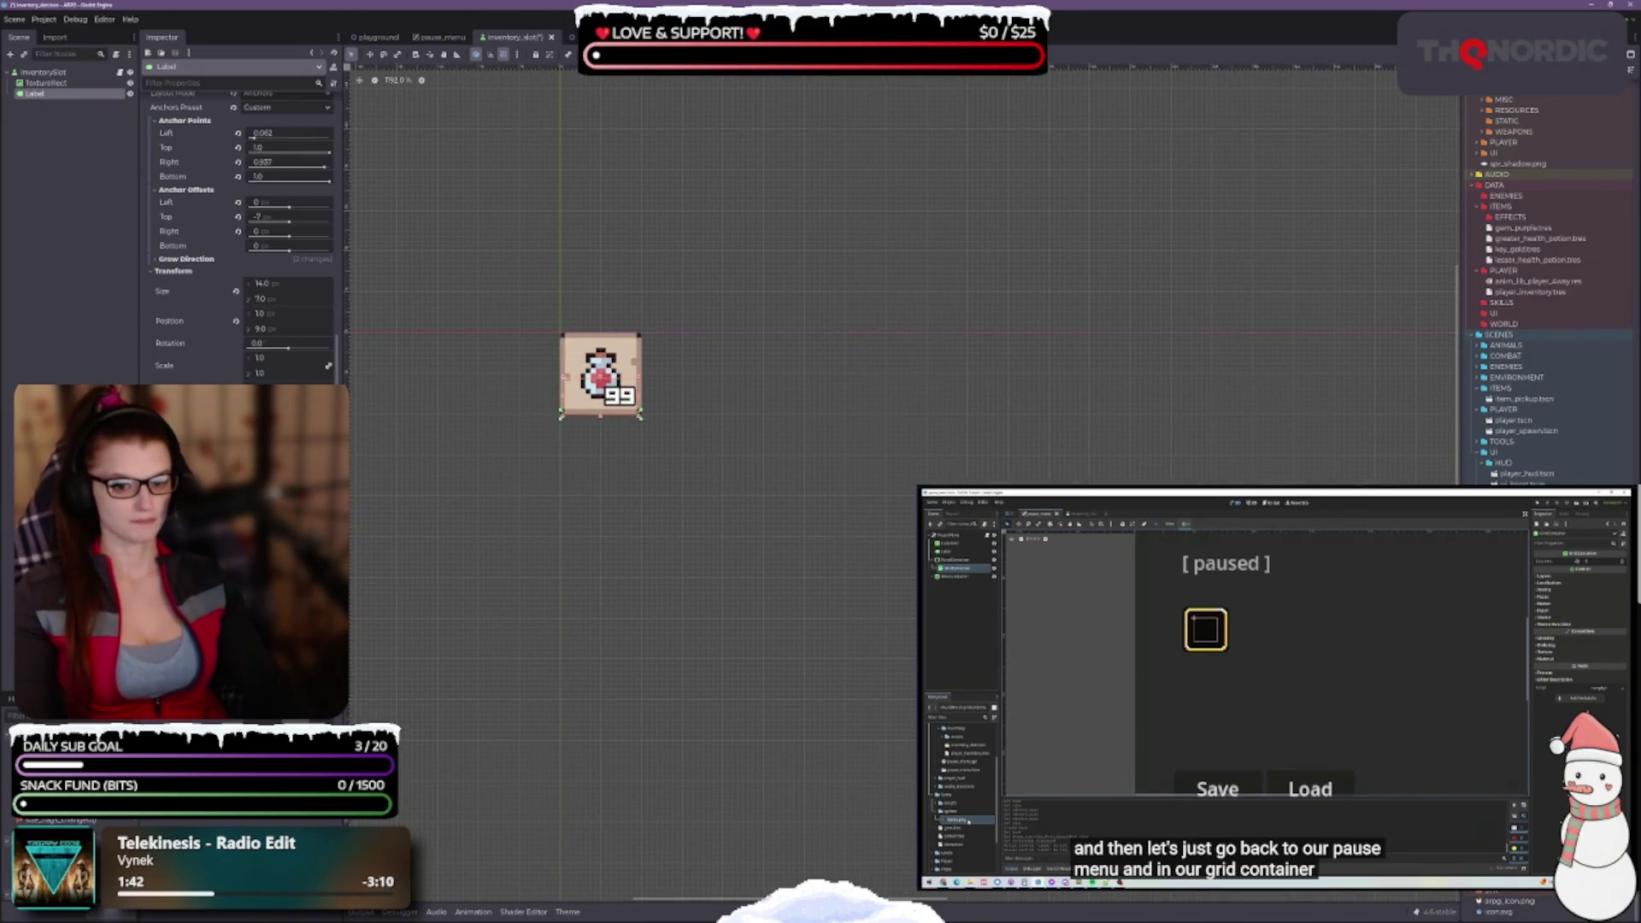
left_click(709, 476)
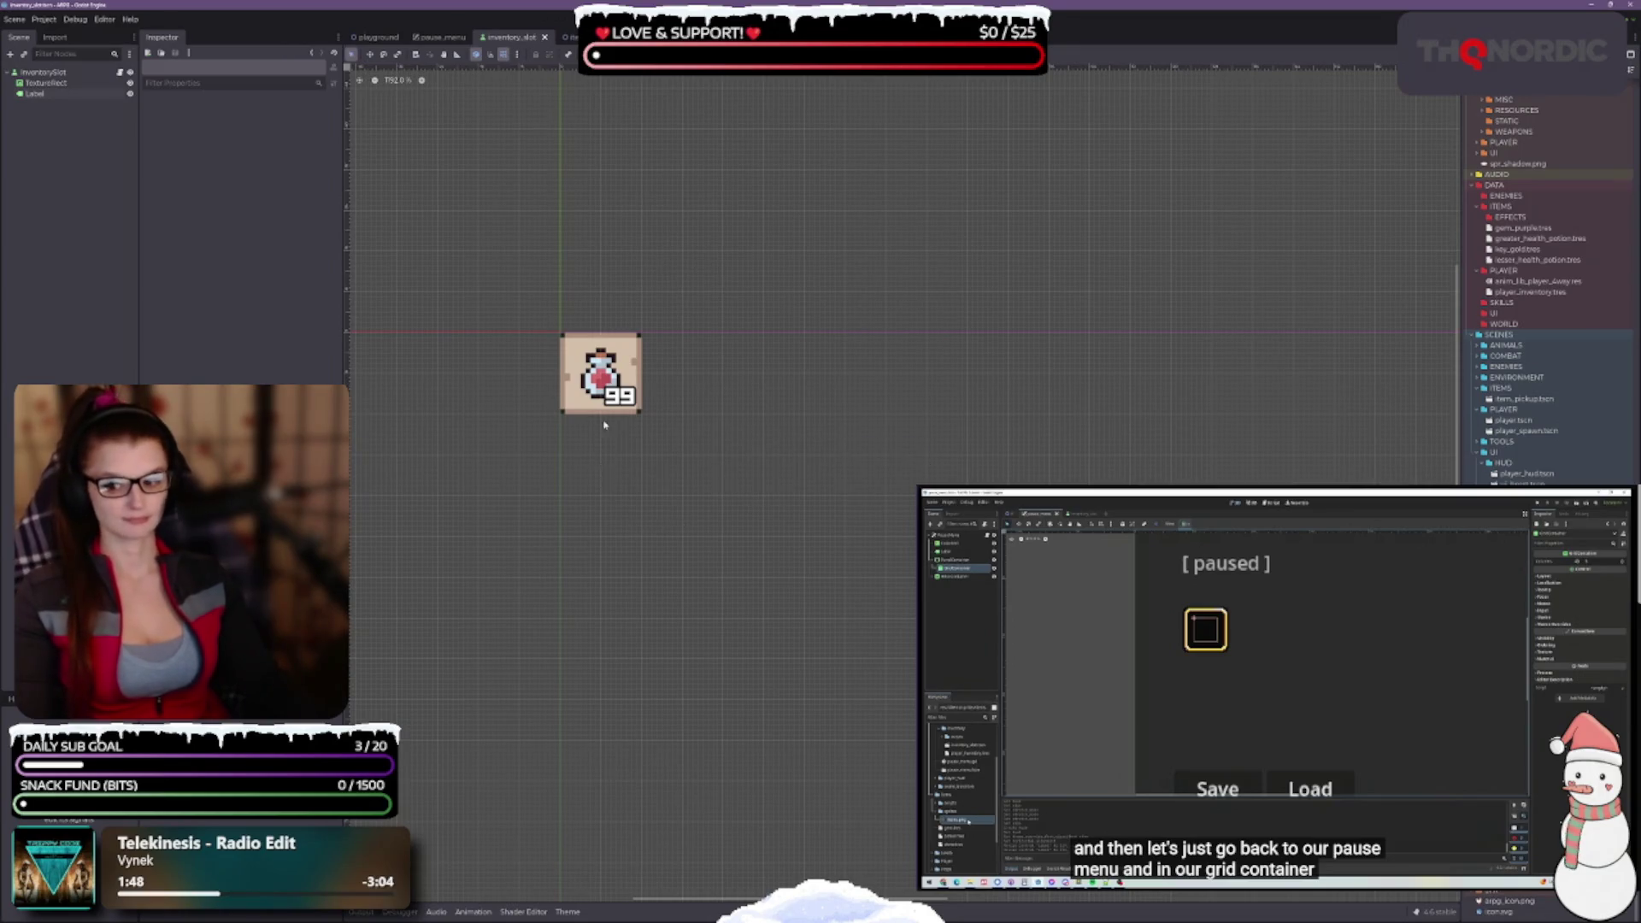
scroll(603, 444, "up", 5)
left_click(693, 376)
scroll(745, 386, "up", 2)
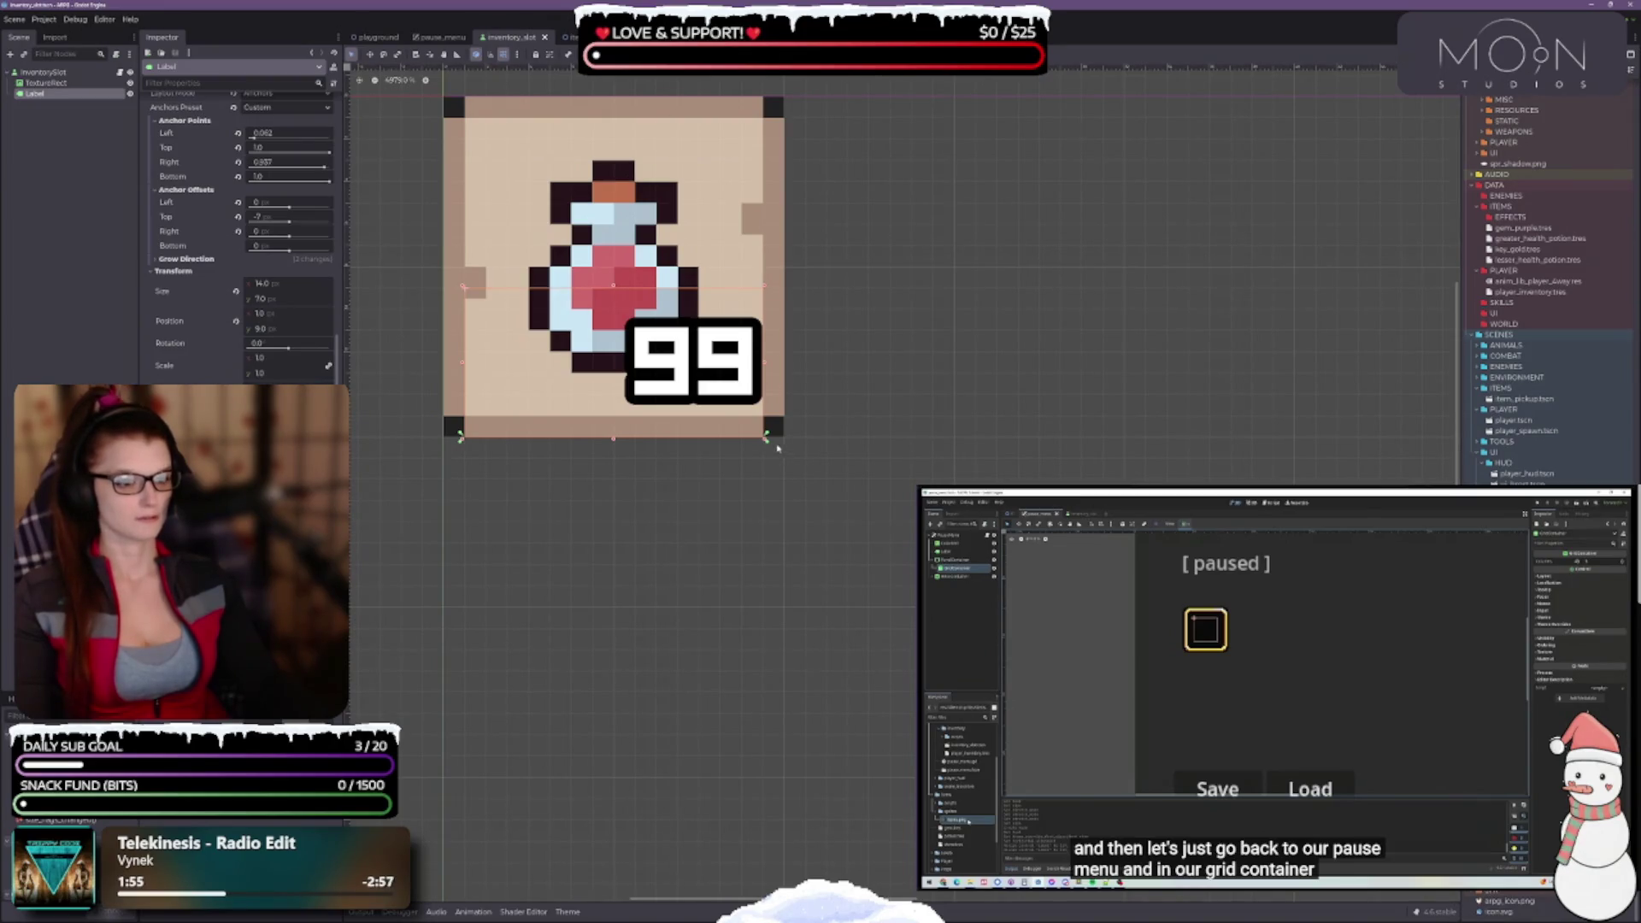
left_click_drag(765, 440, 785, 437)
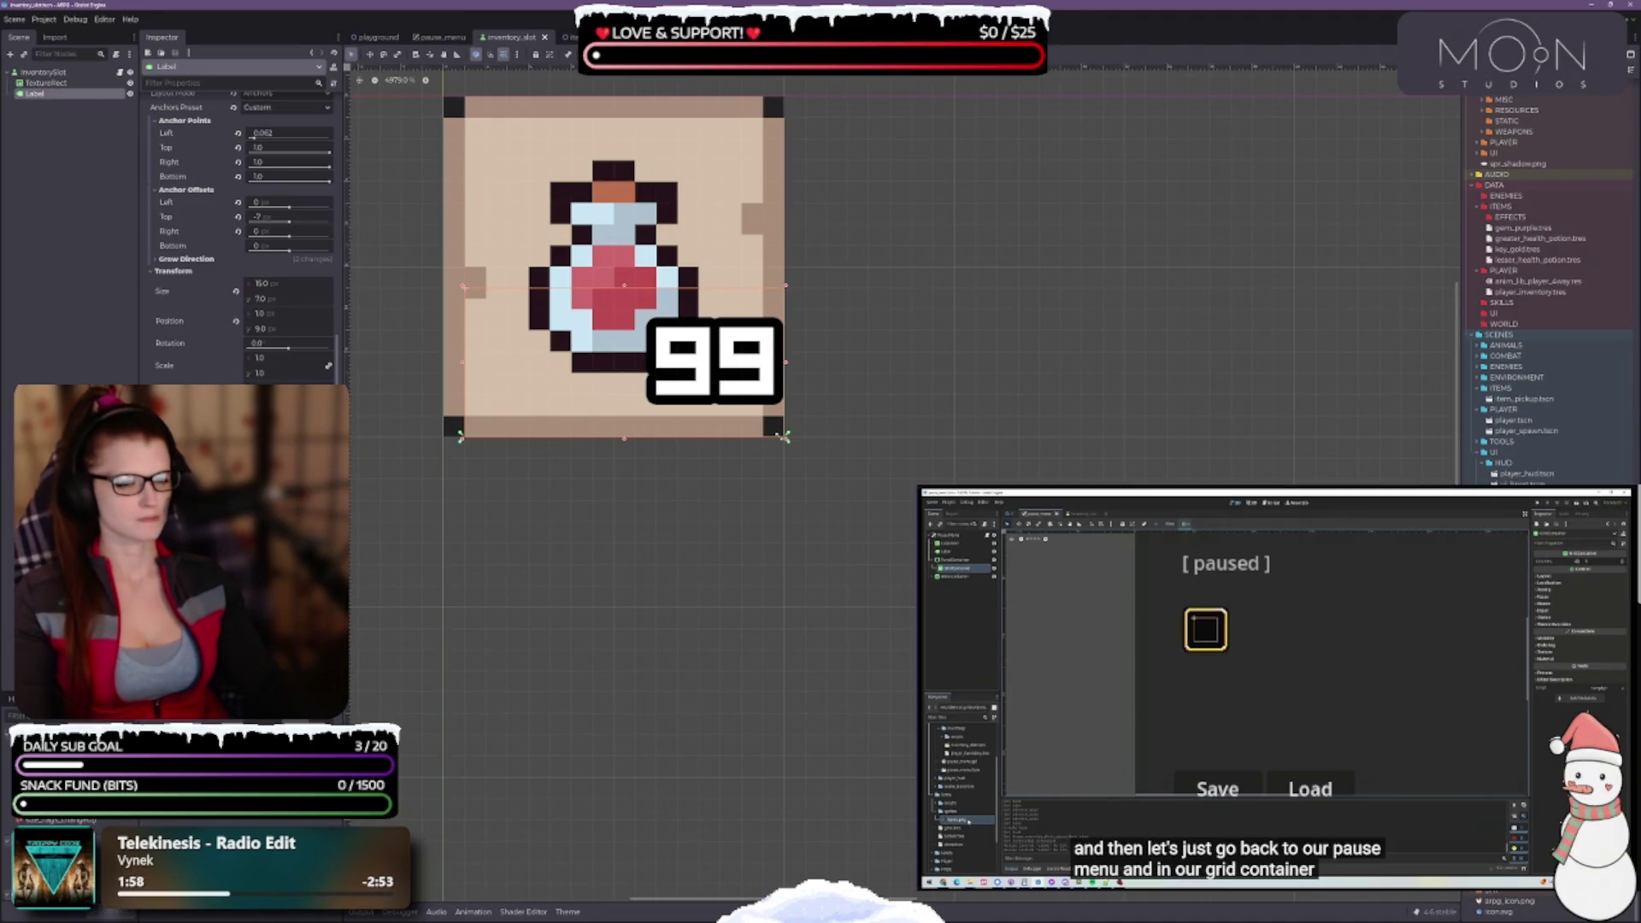
mouse_move(785, 436)
left_mouse_down()
mouse_move(746, 437)
mouse_move(765, 437)
left_mouse_up()
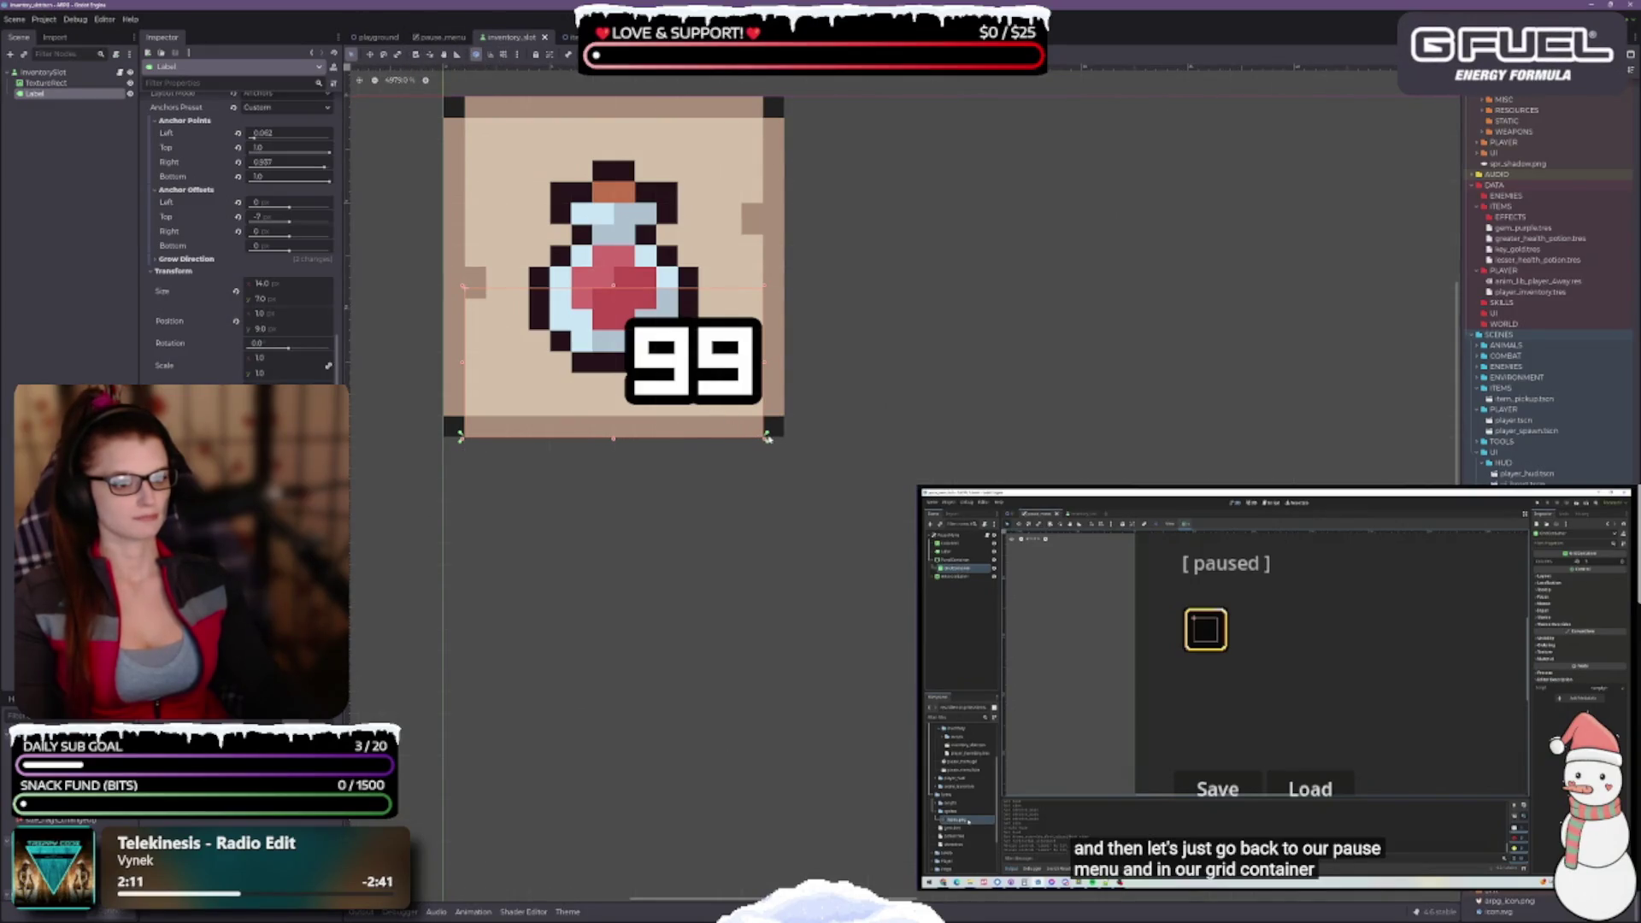
mouse_move(765, 441)
left_mouse_down()
mouse_move(754, 425)
mouse_move(764, 438)
mouse_move(744, 437)
mouse_move(786, 437)
mouse_move(767, 433)
left_mouse_up()
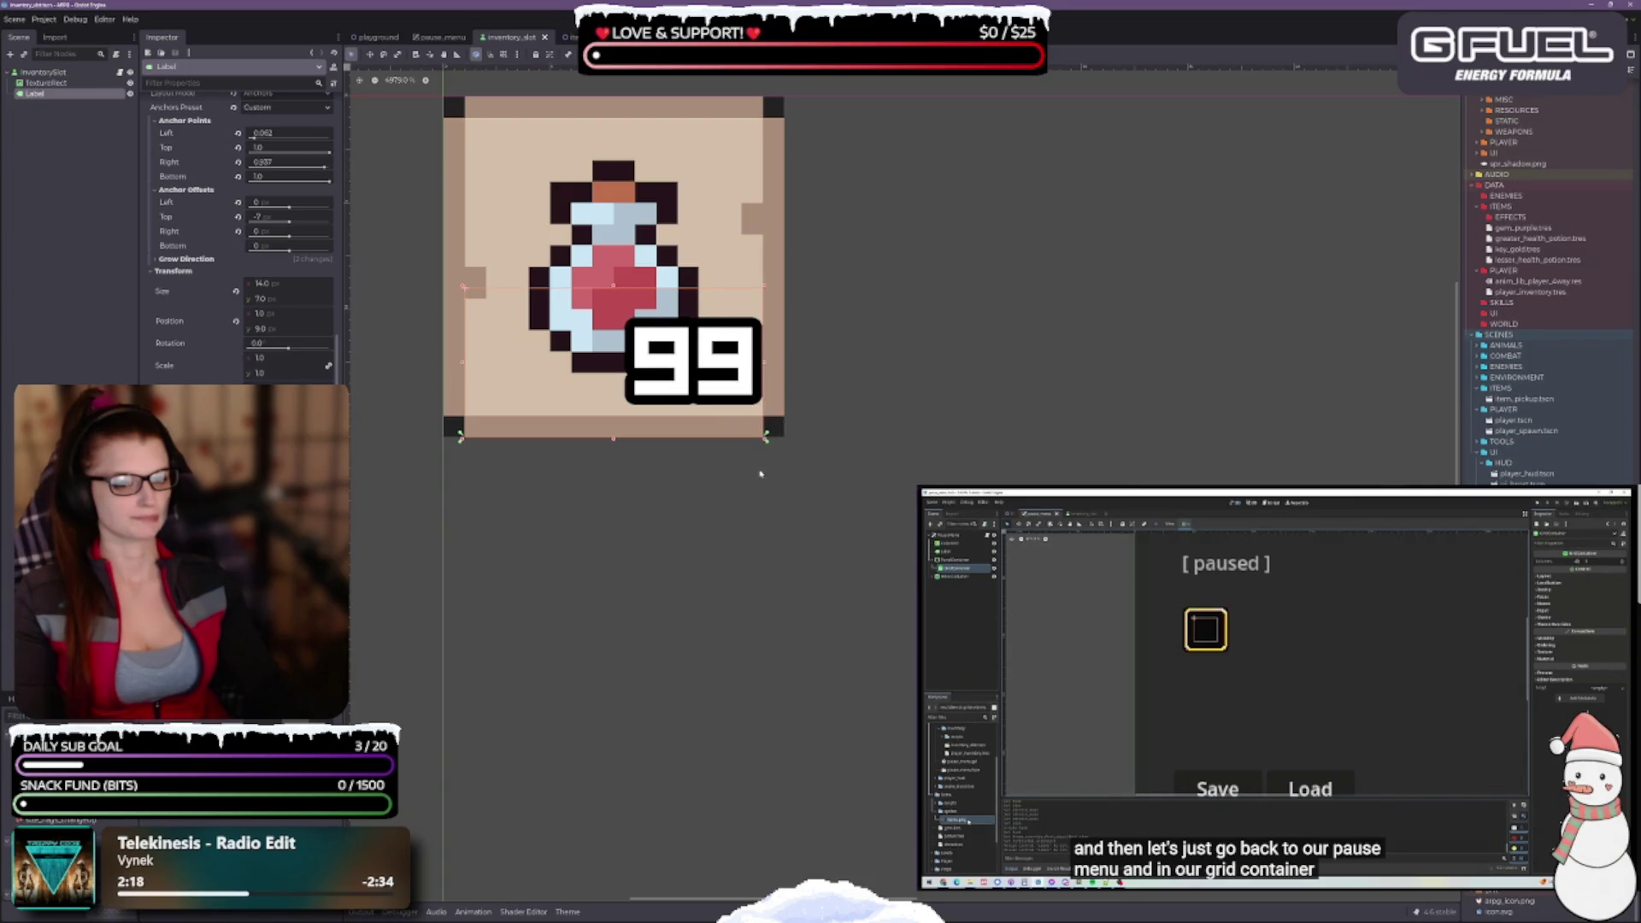
scroll(700, 415, "down", 2)
left_click(503, 54)
scroll(772, 540, "down", 3)
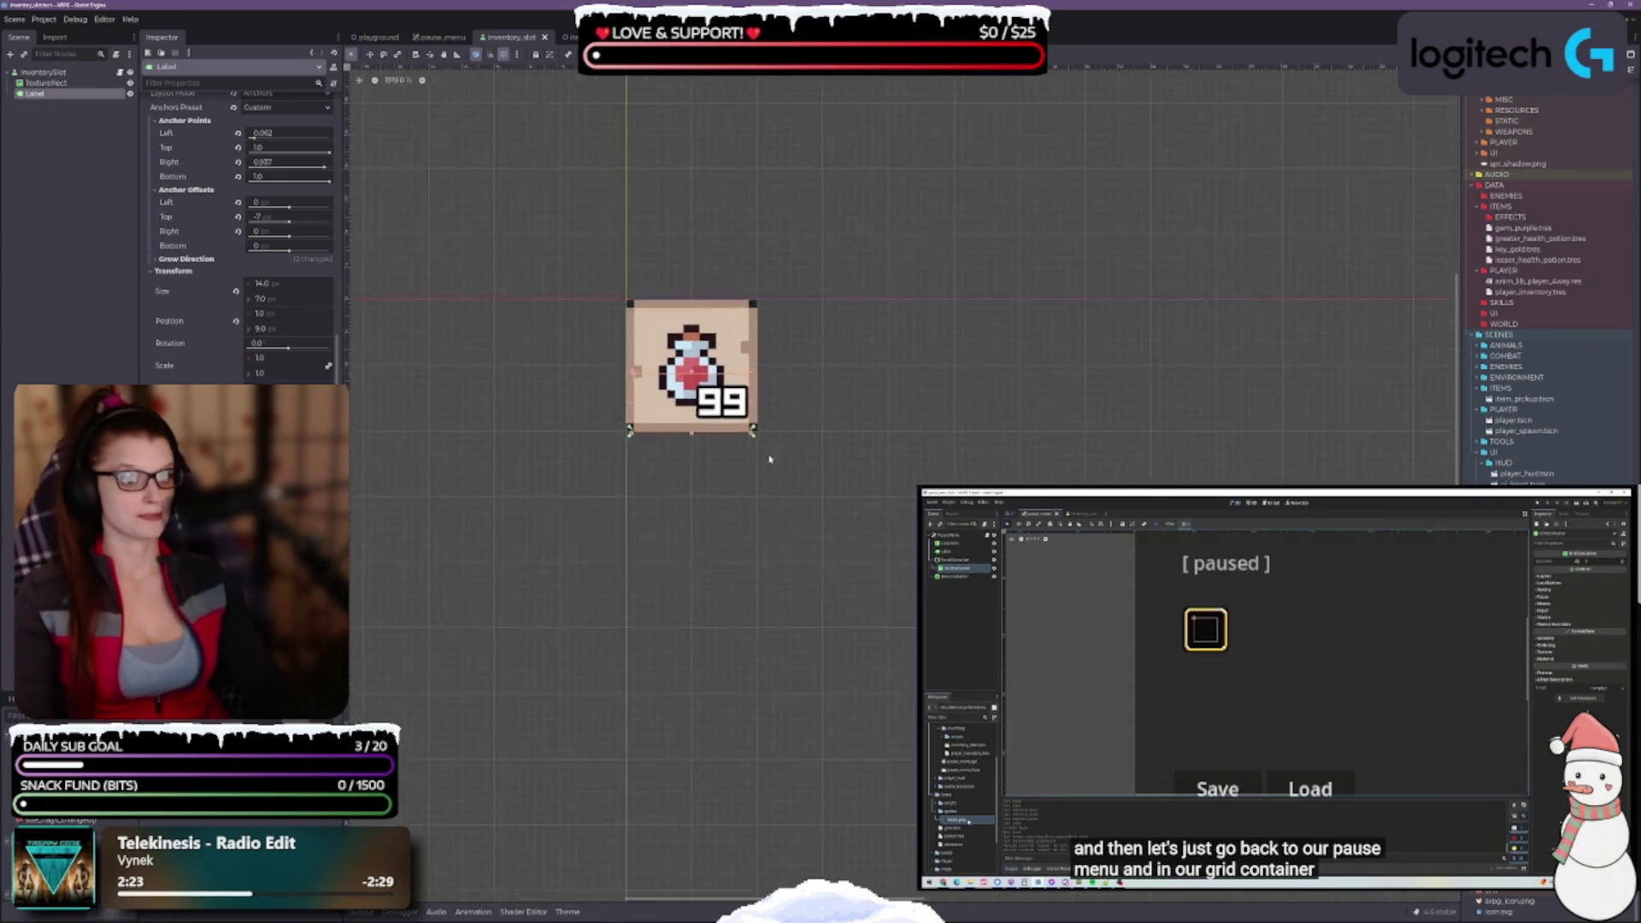
left_click(696, 472)
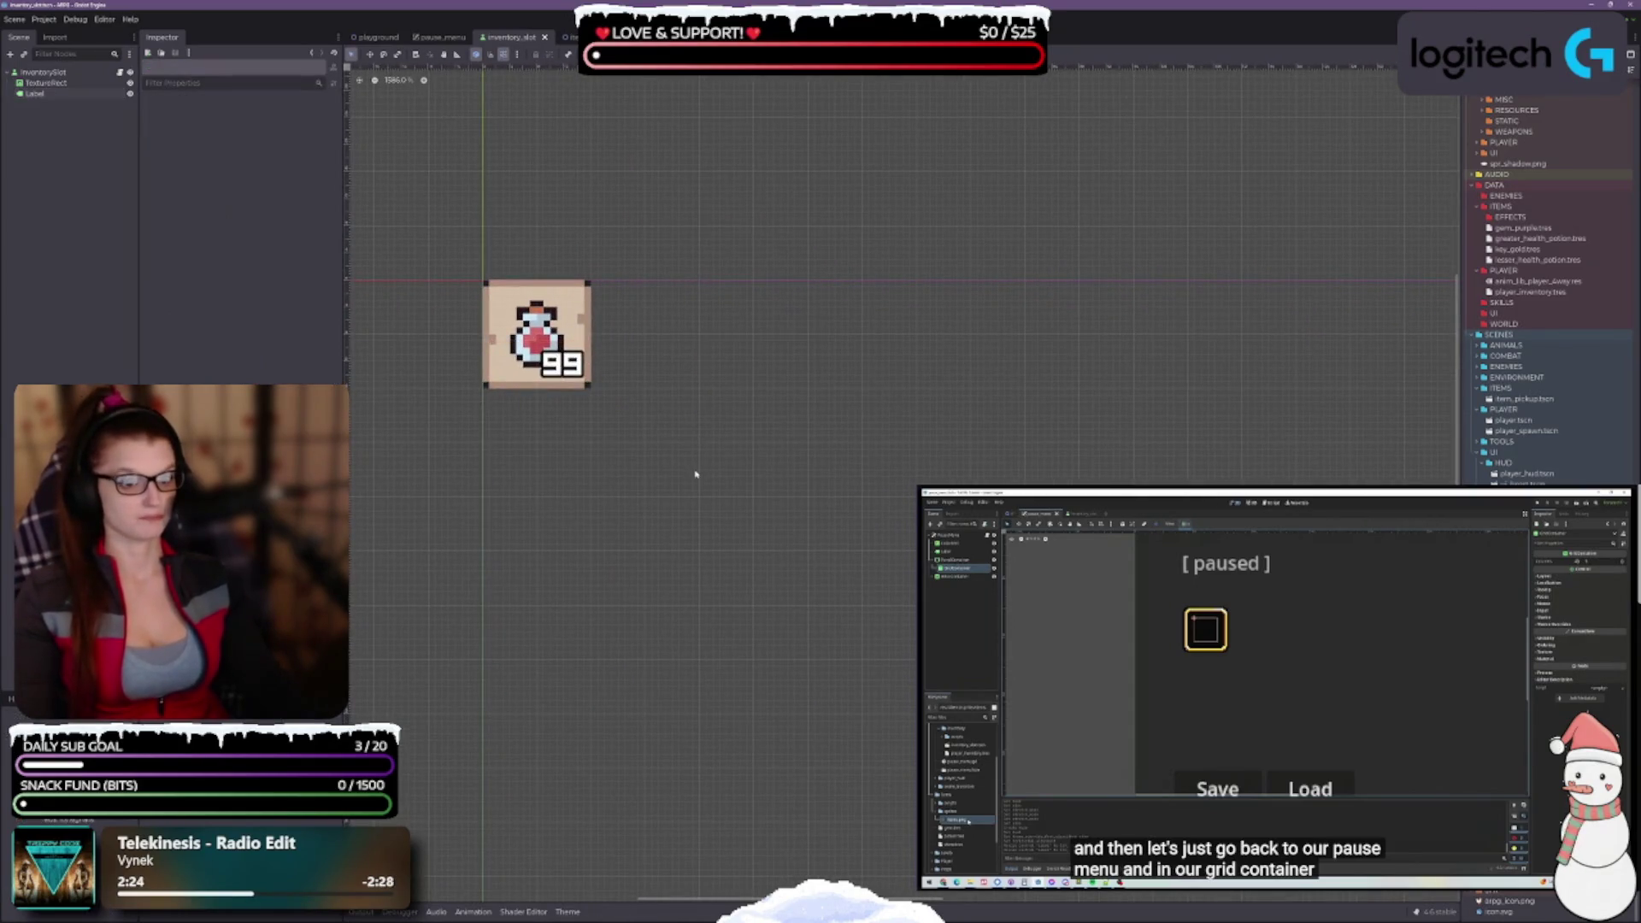
left_click(43, 72)
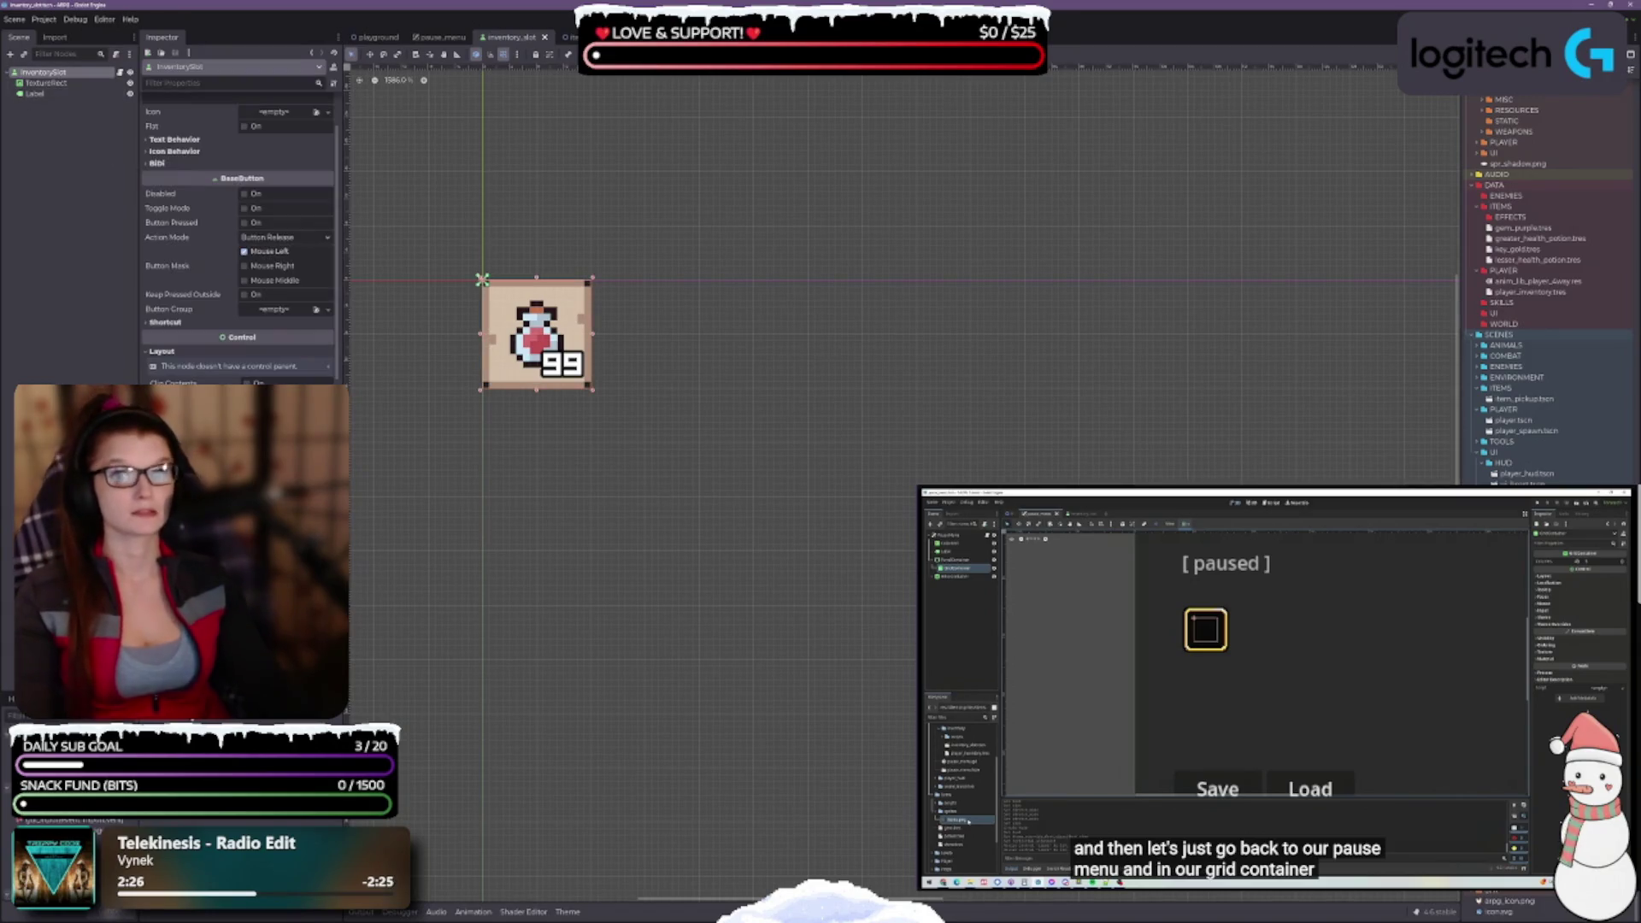
left_click(1265, 748)
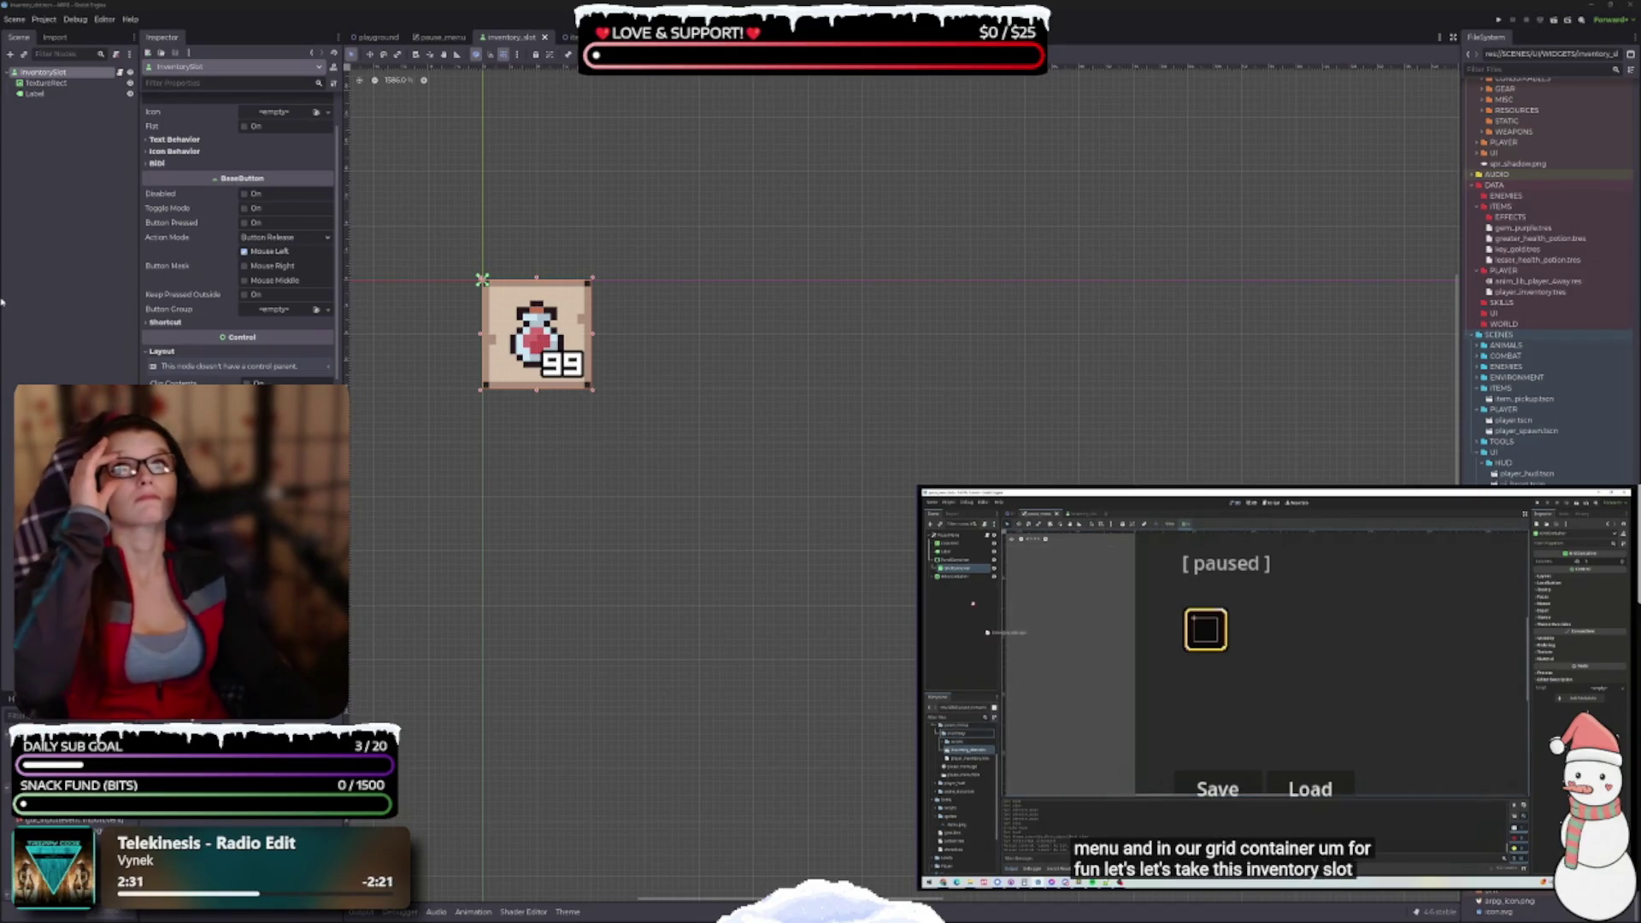
Instance inventory_slot.tscn into the pause_menu scene's GridContainer
key("space")
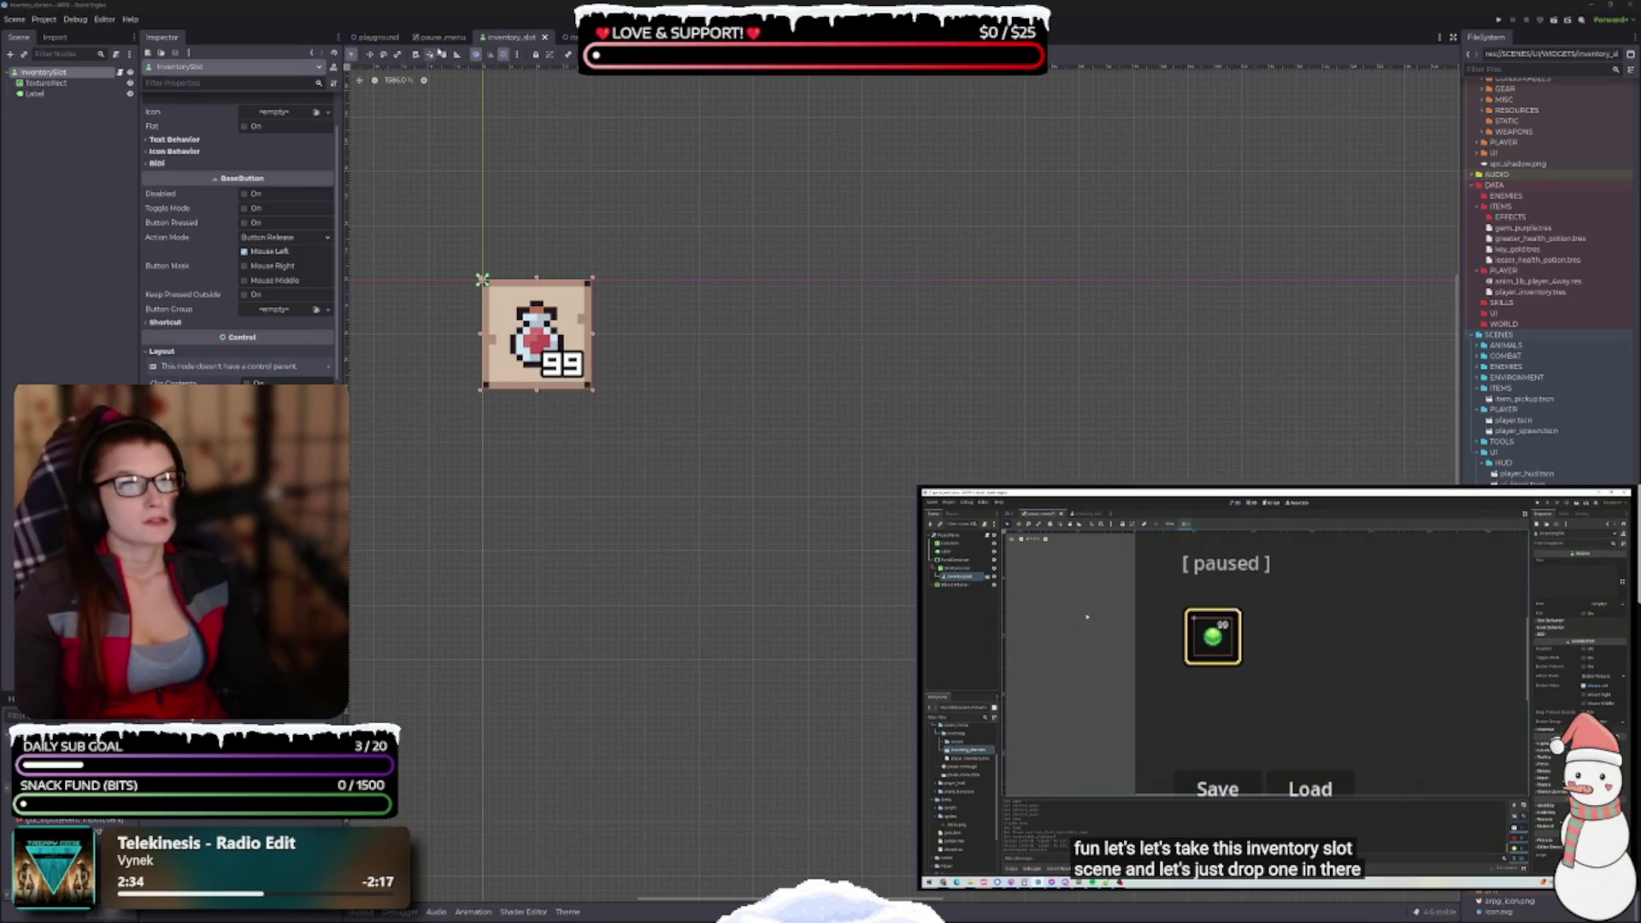
left_click(438, 37)
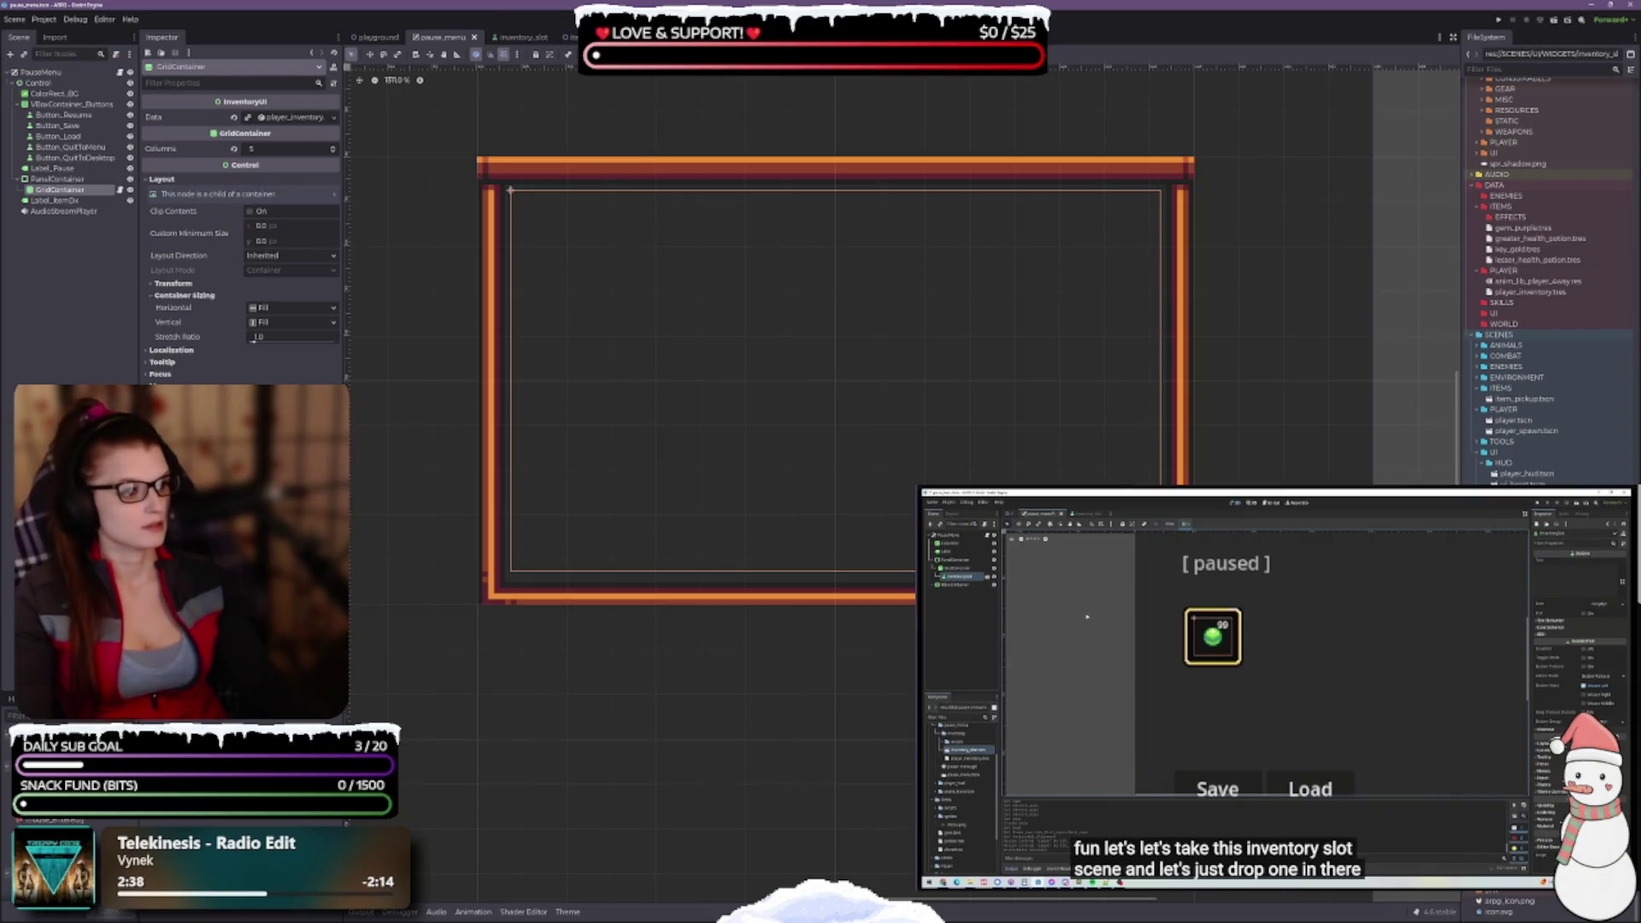
mouse_move(206, 401)
left_mouse_down()
mouse_move(241, 311)
mouse_move(61, 193)
left_mouse_up()
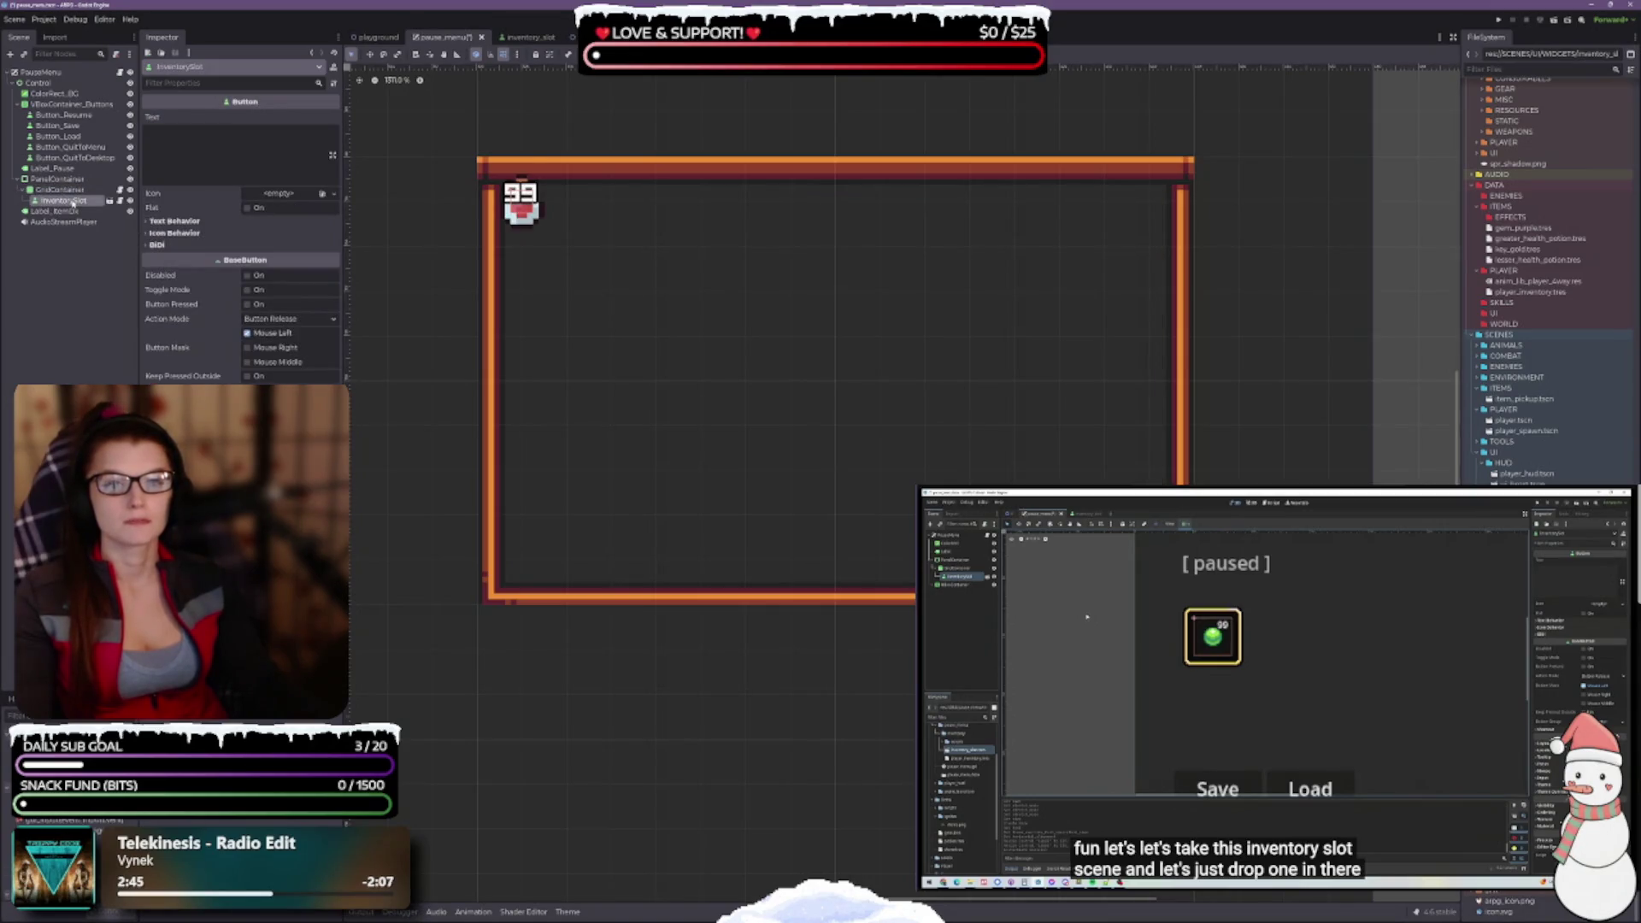
left_click(67, 190)
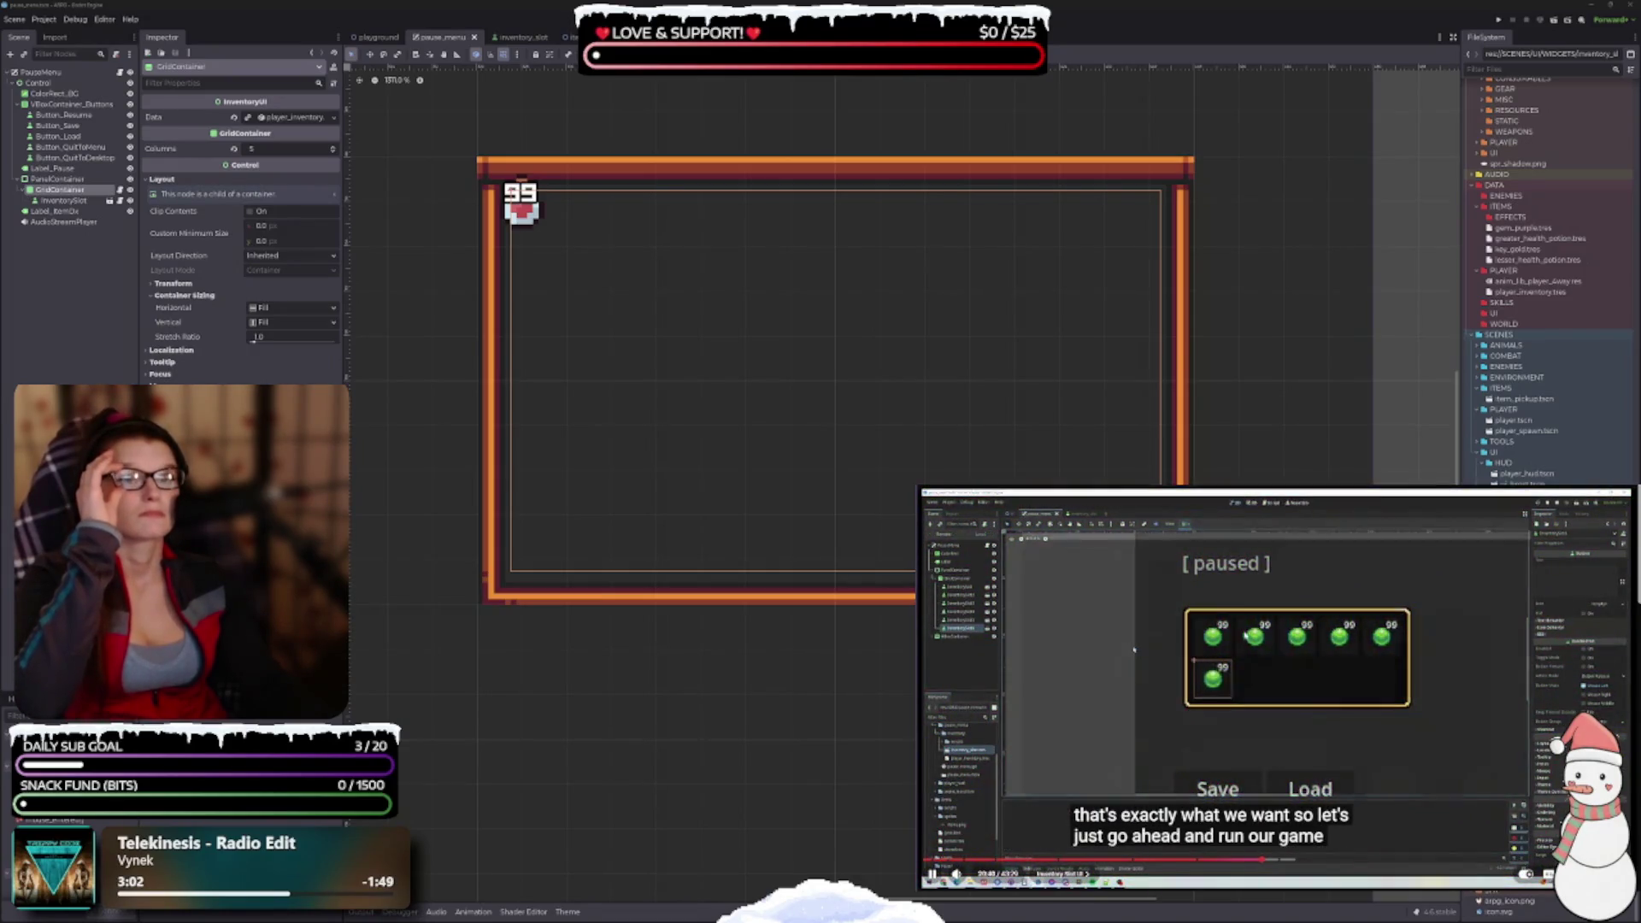
left_click(1209, 685)
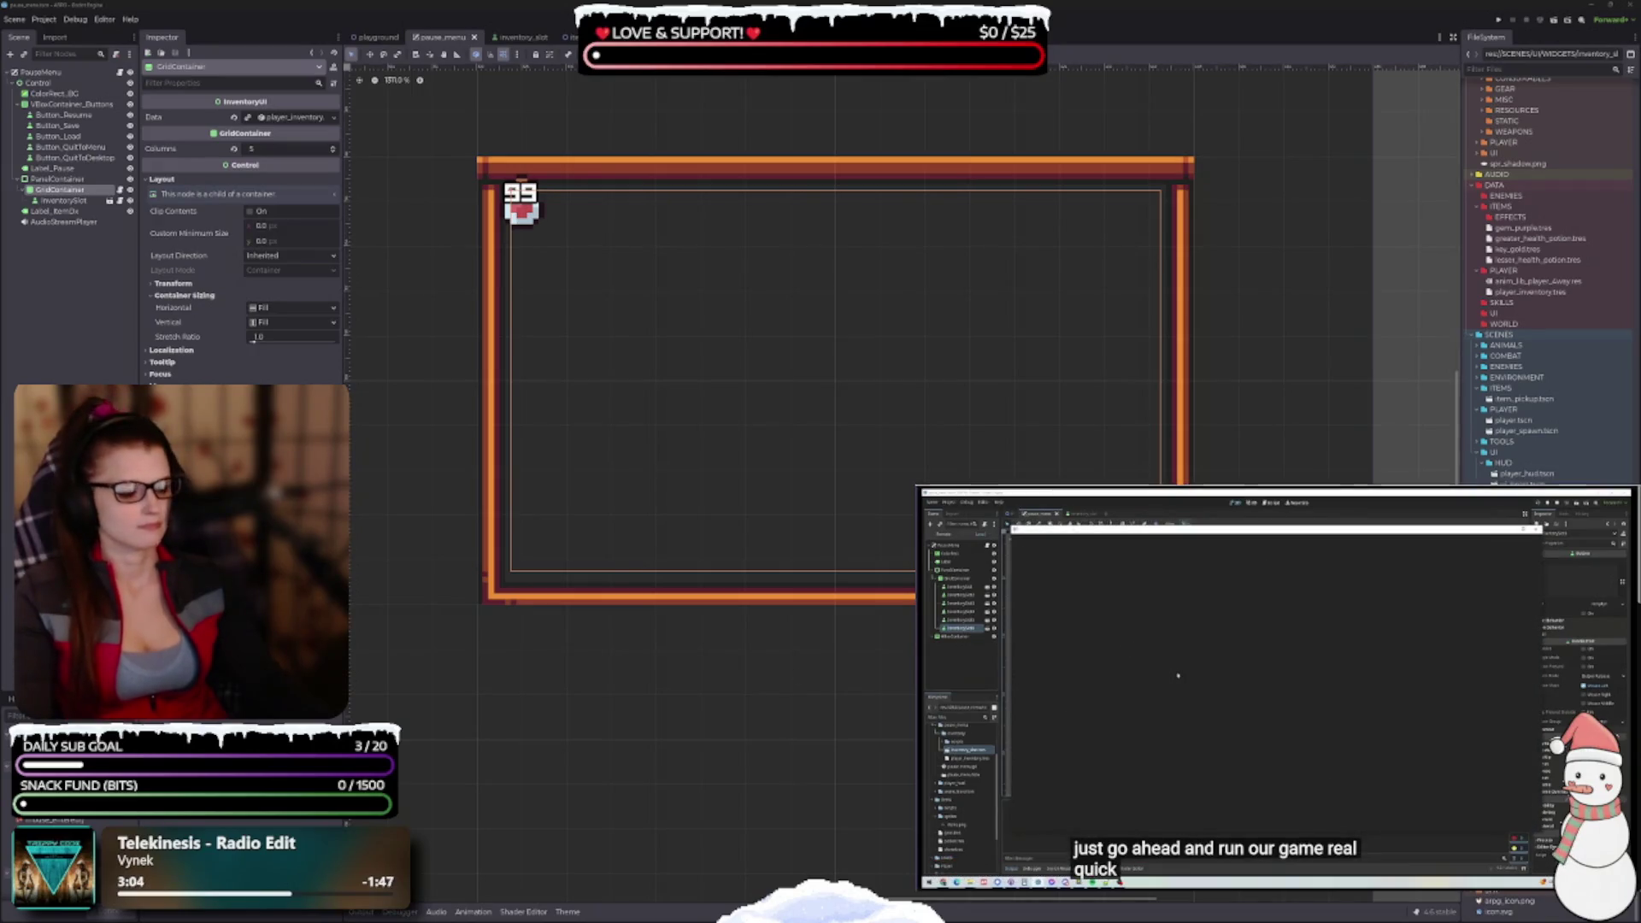
Frame the PanelContainer and inspect the GridContainer's Transform and sizing options
left_click(60, 179)
left_click(76, 189)
left_click(60, 178)
key("f")
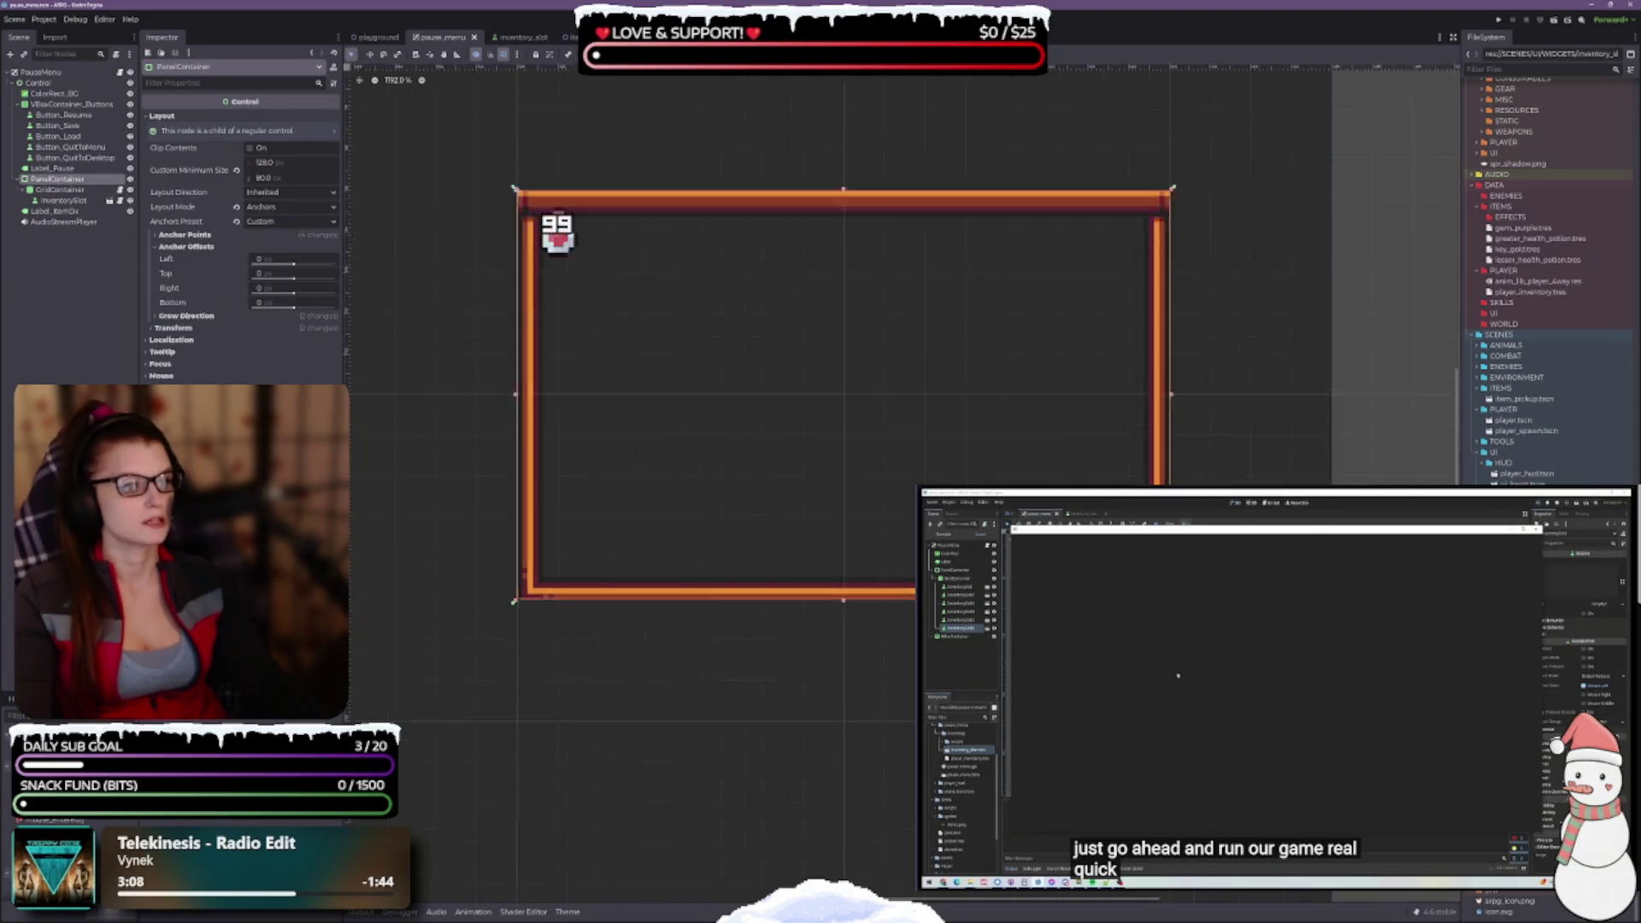
scroll(911, 584, "down", 3)
scroll(893, 551, "up", 4)
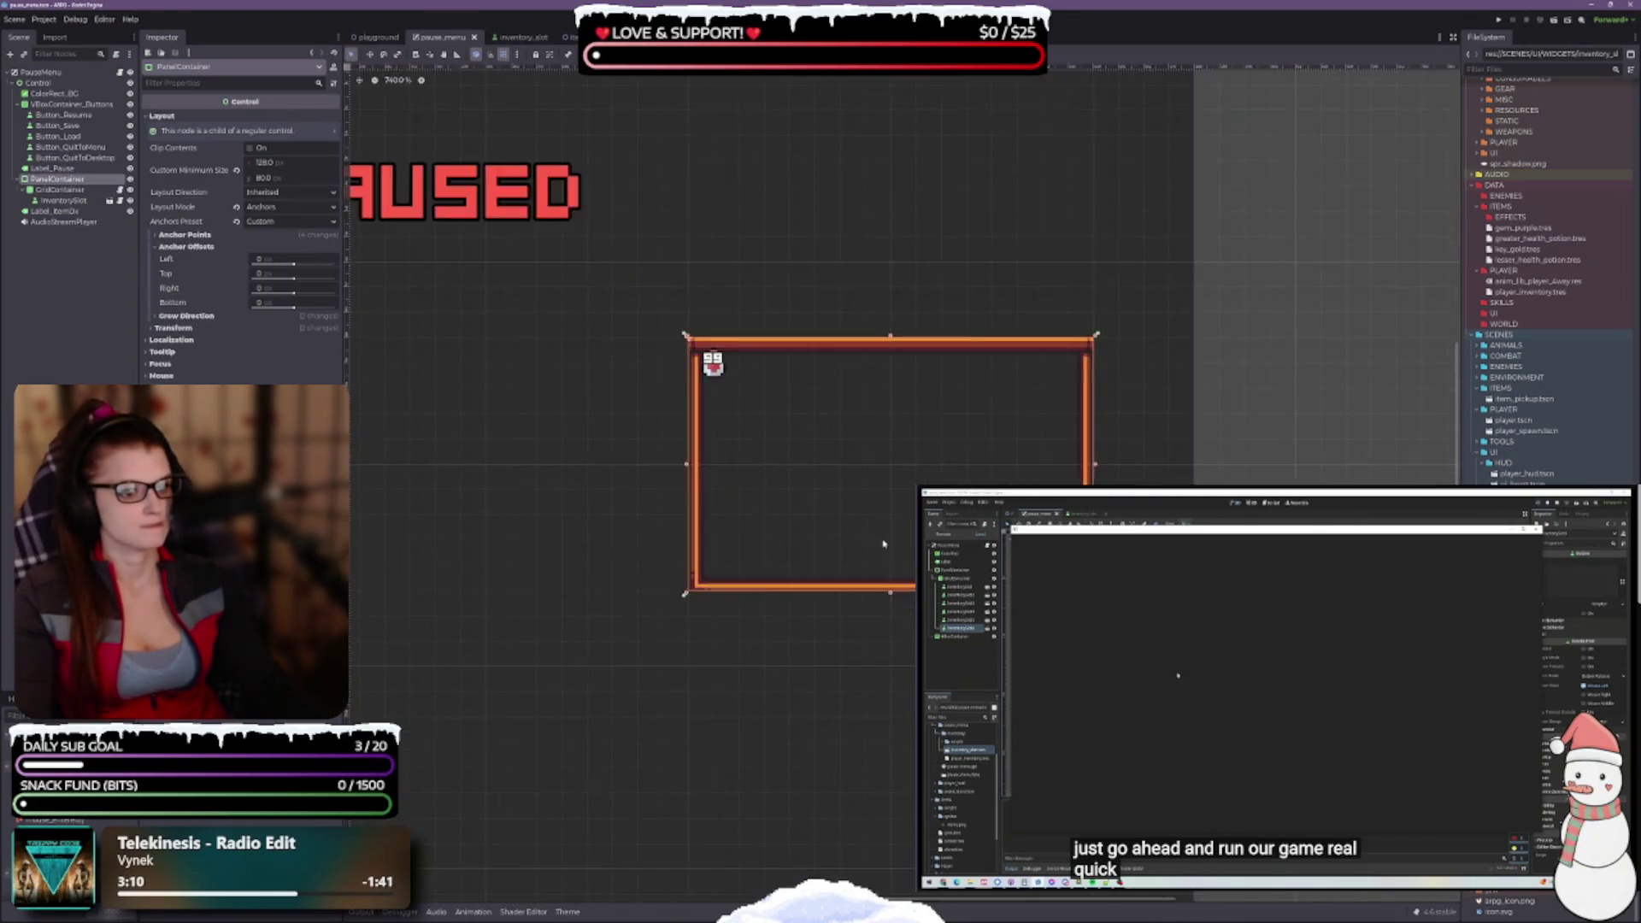
left_click(65, 194)
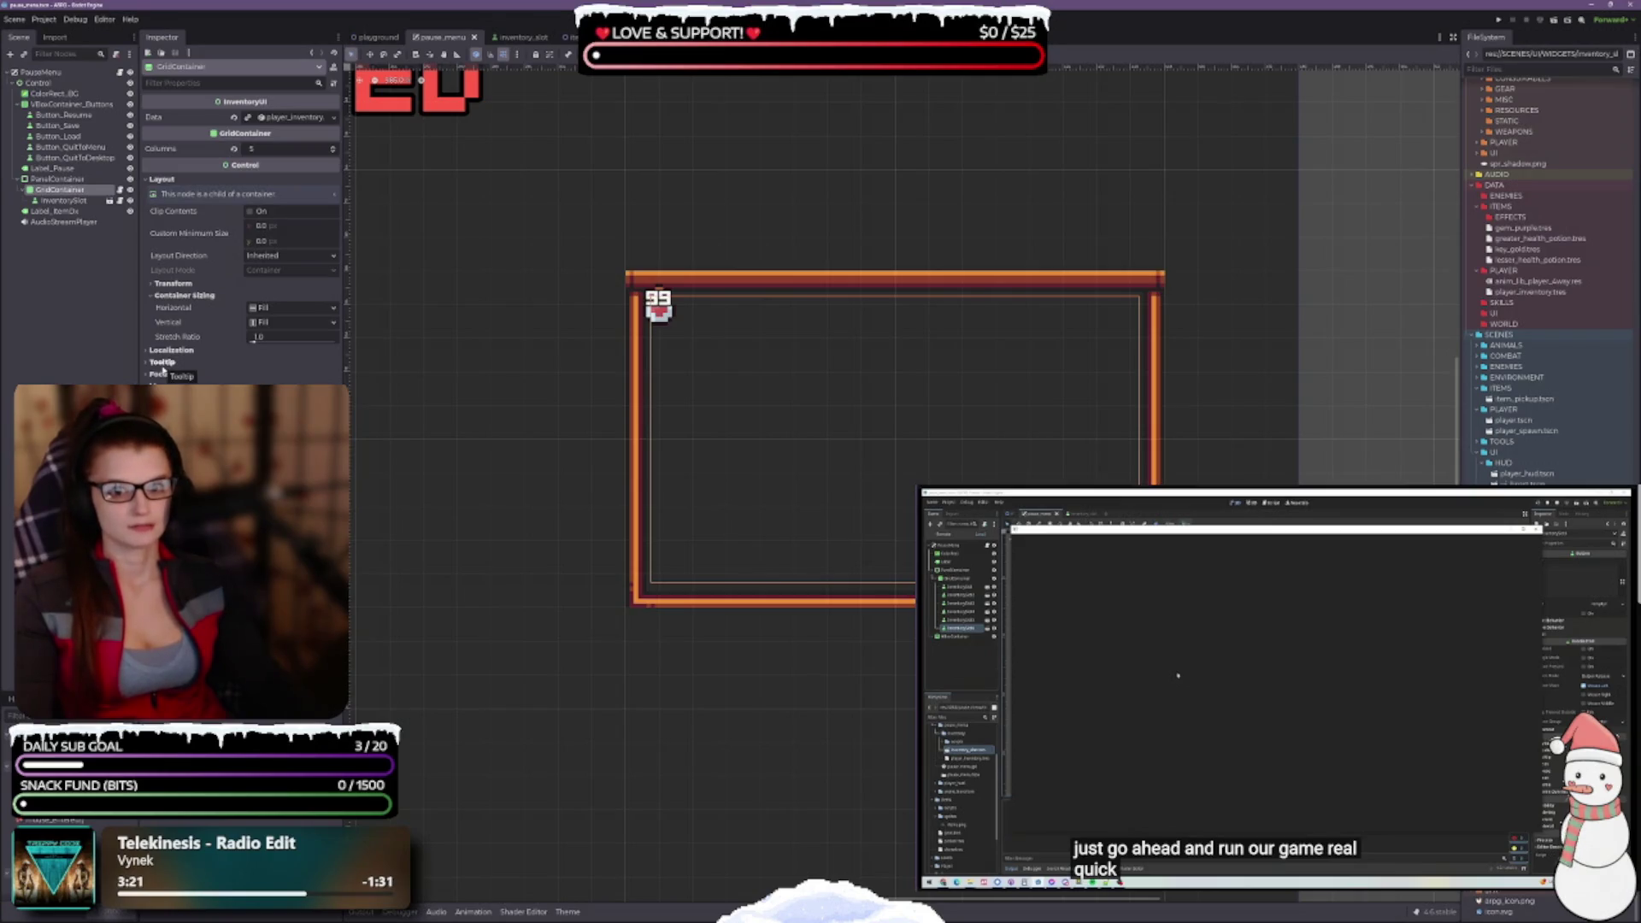
left_click(154, 289)
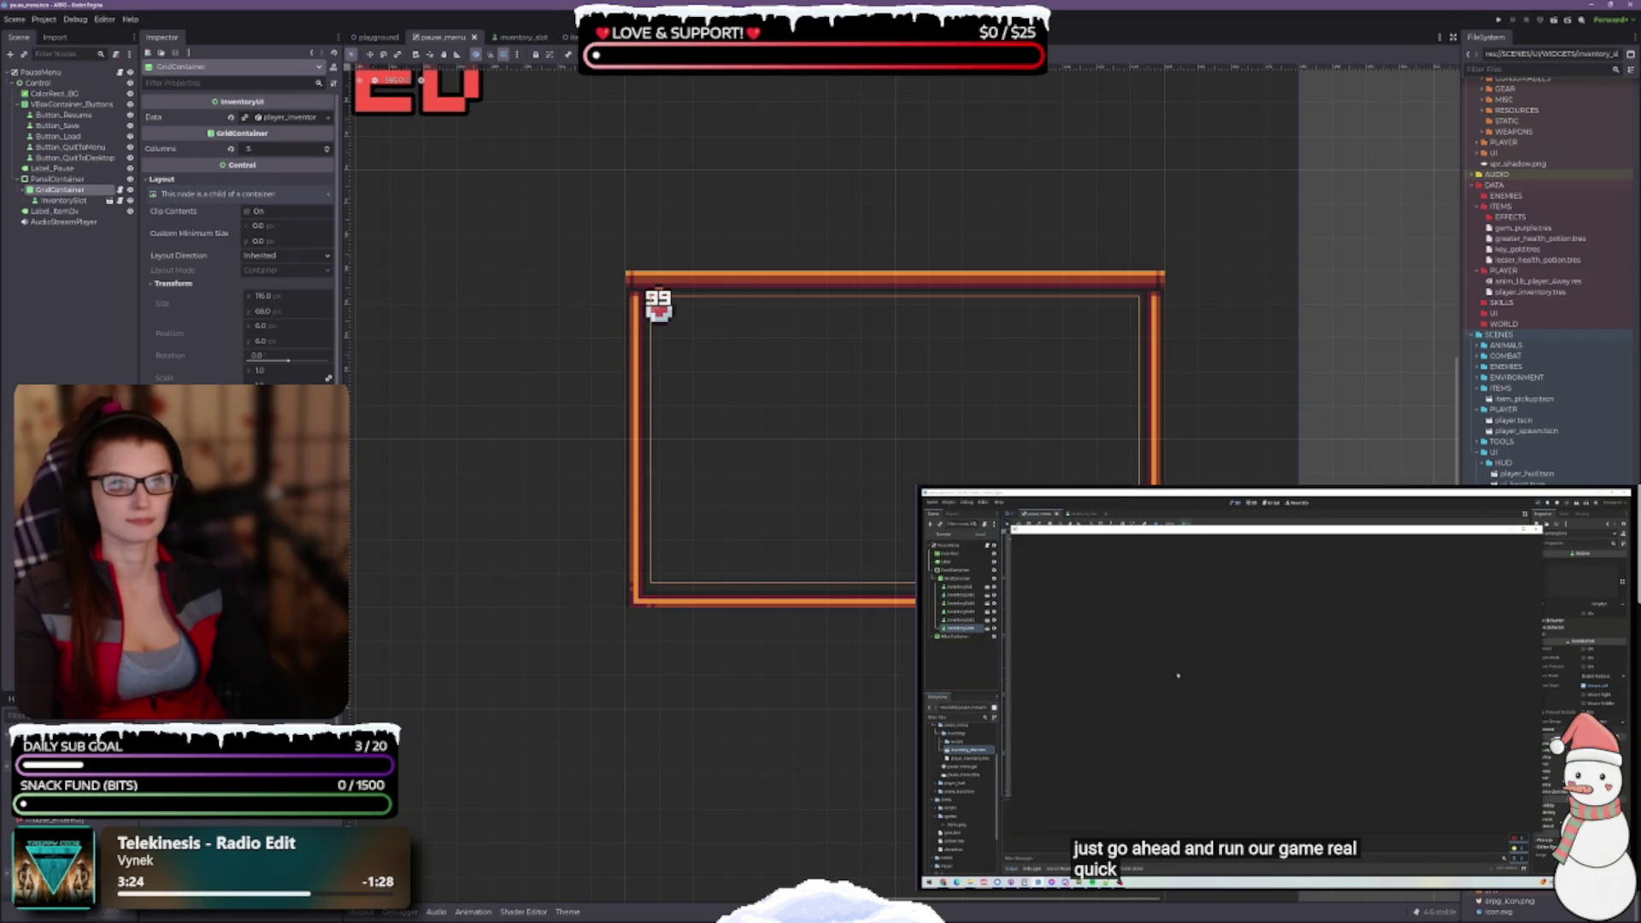
left_click(622, 54)
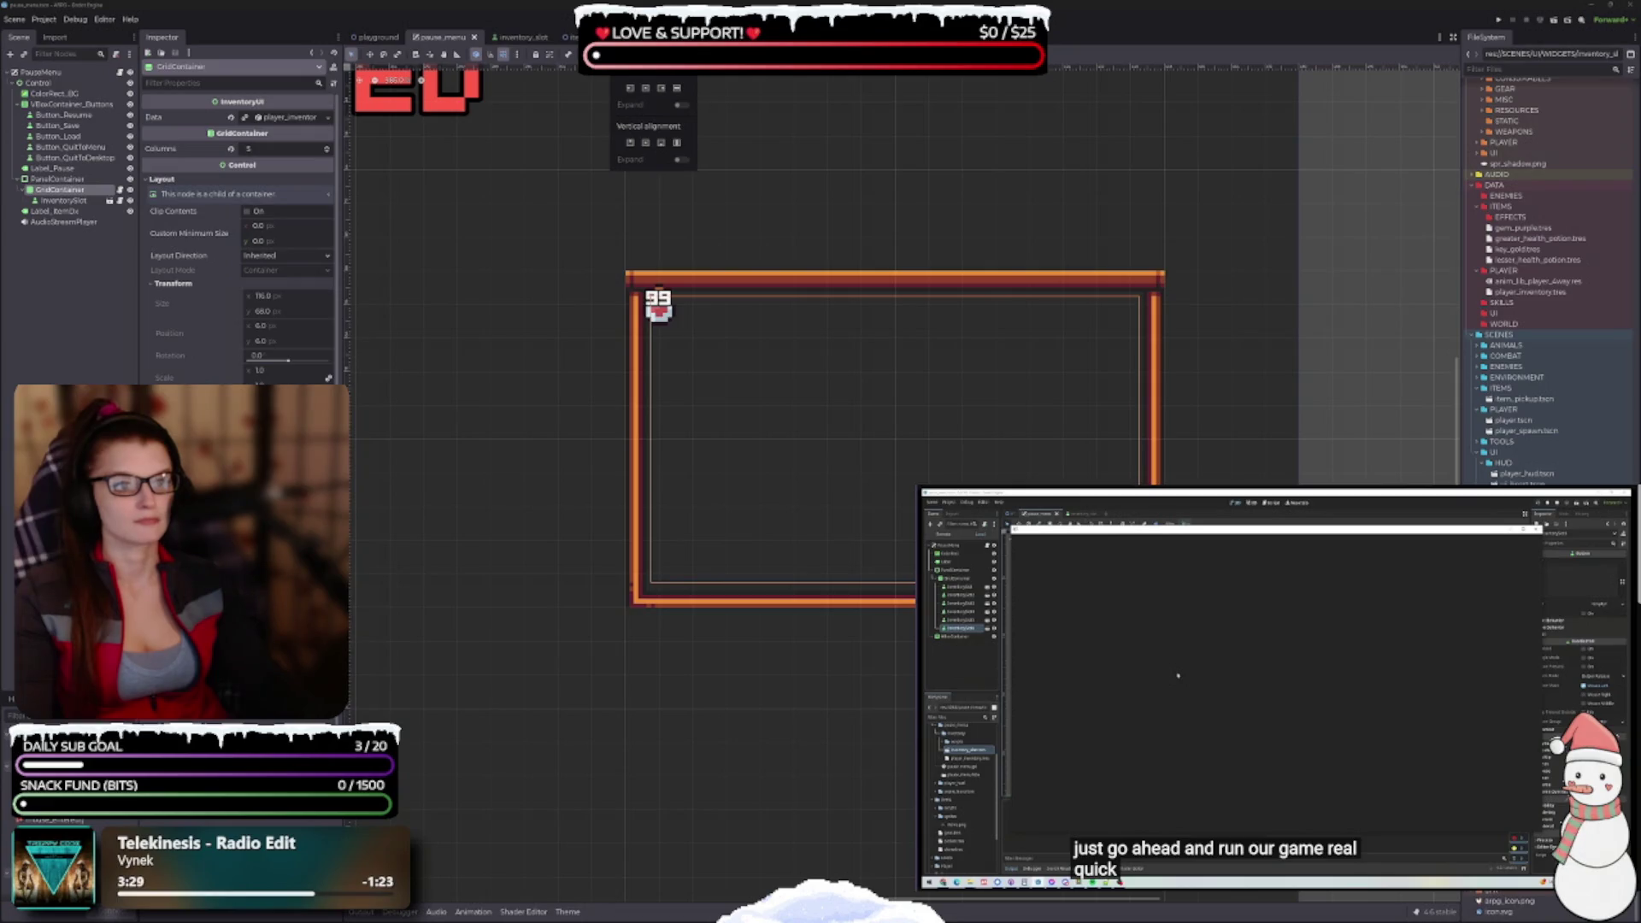
key("F5")
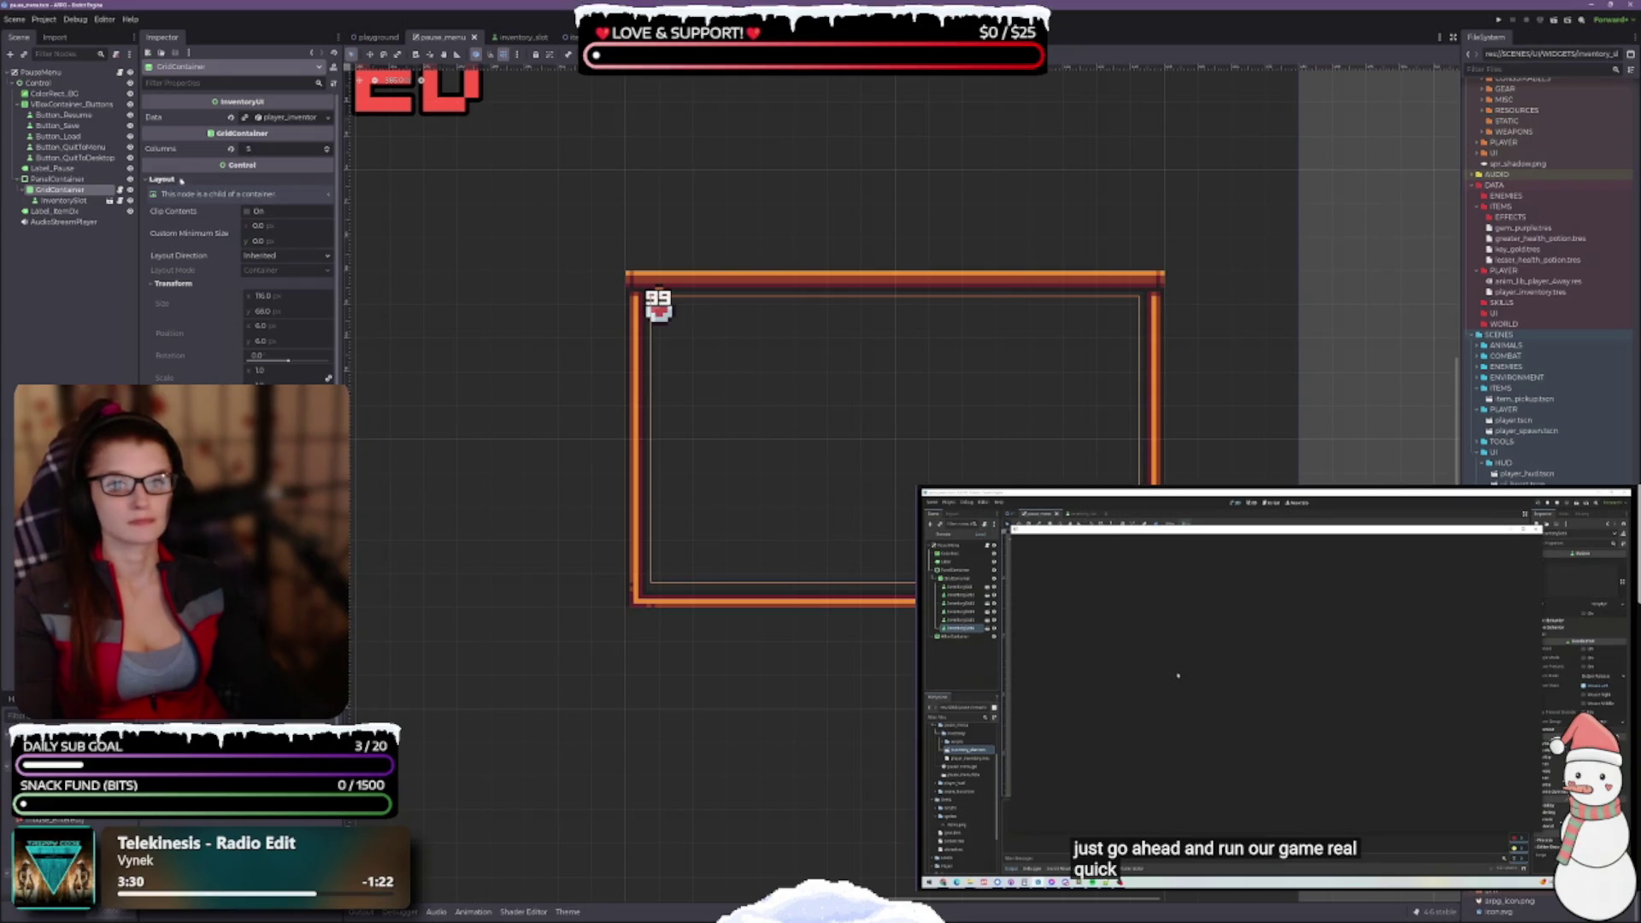
Adjust the InventorySlot instance's width in the Inspector
left_click(64, 200)
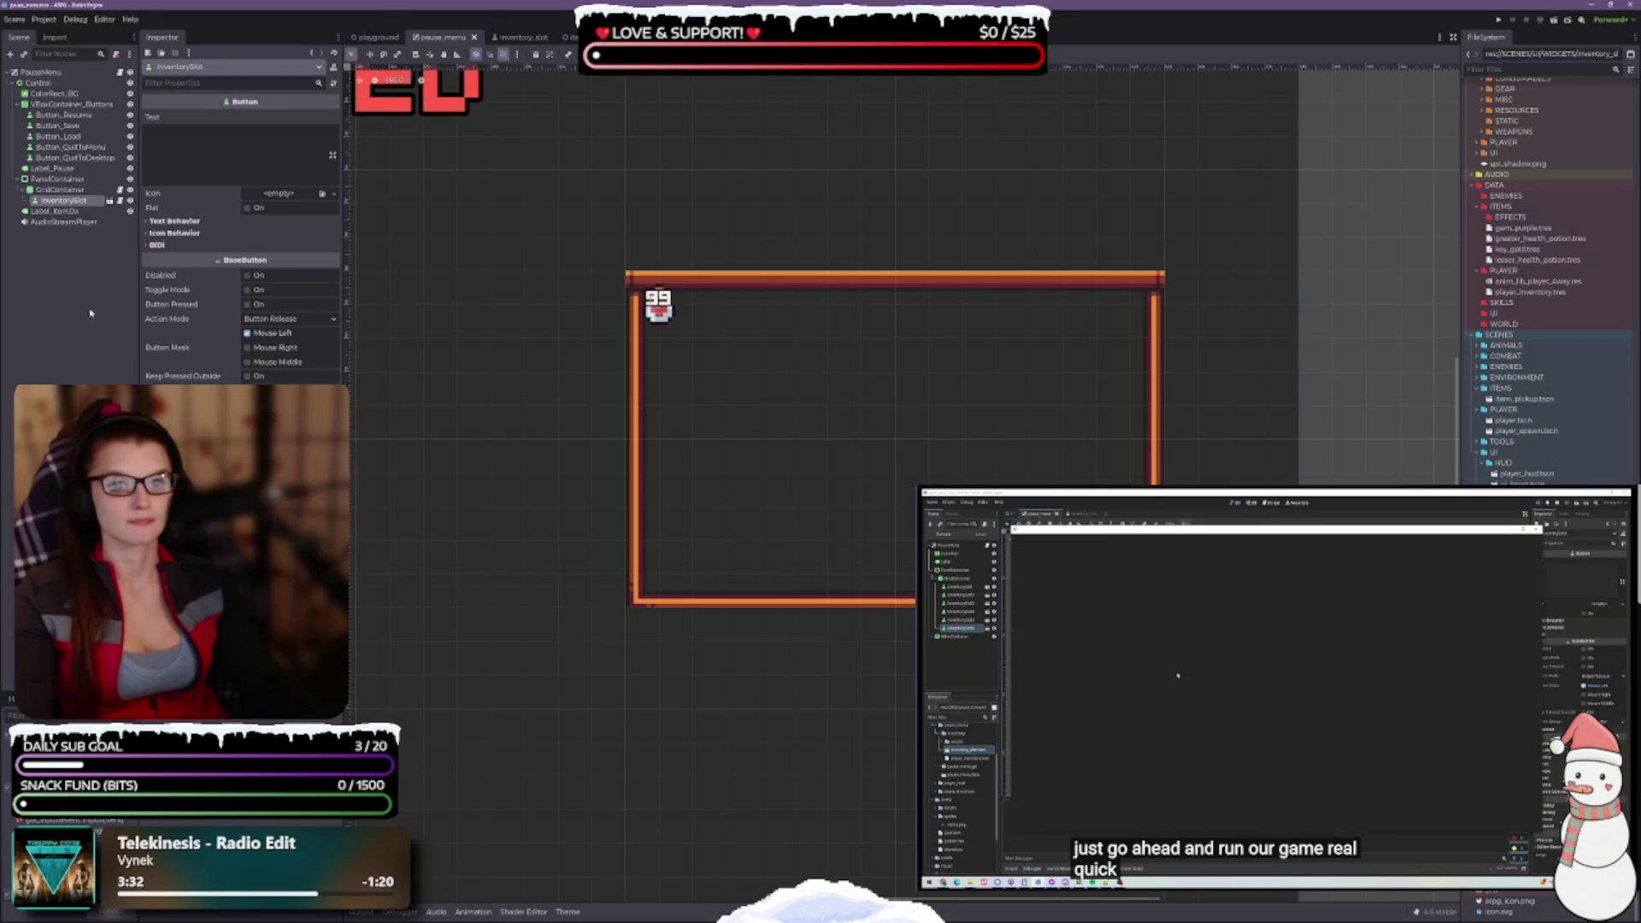
left_click(55, 211)
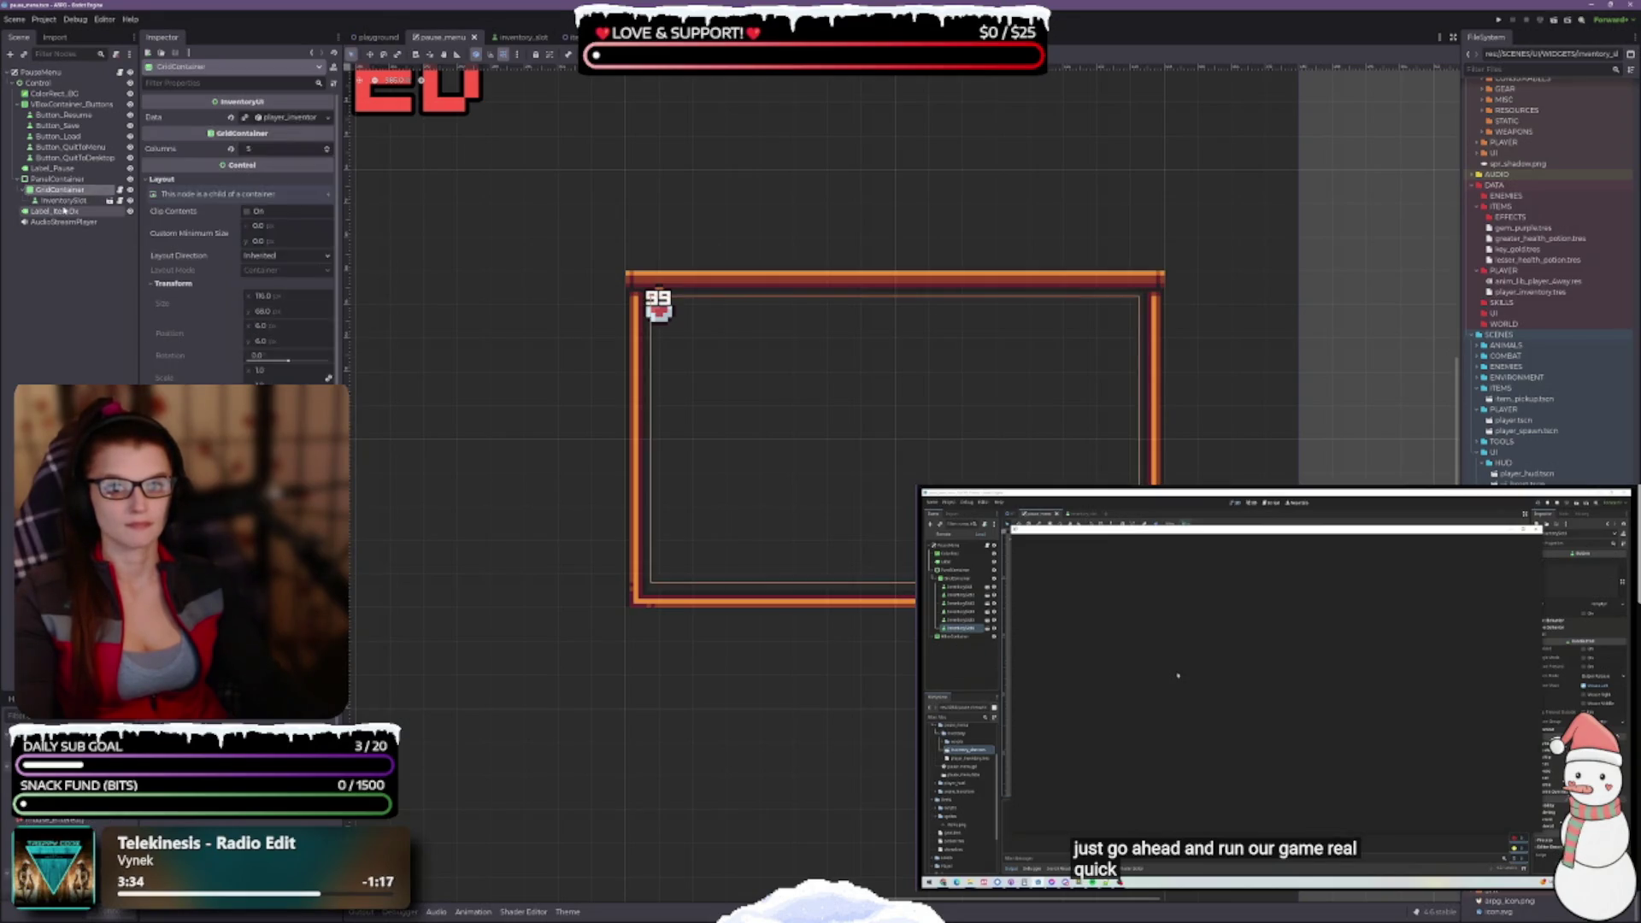
left_click(65, 201)
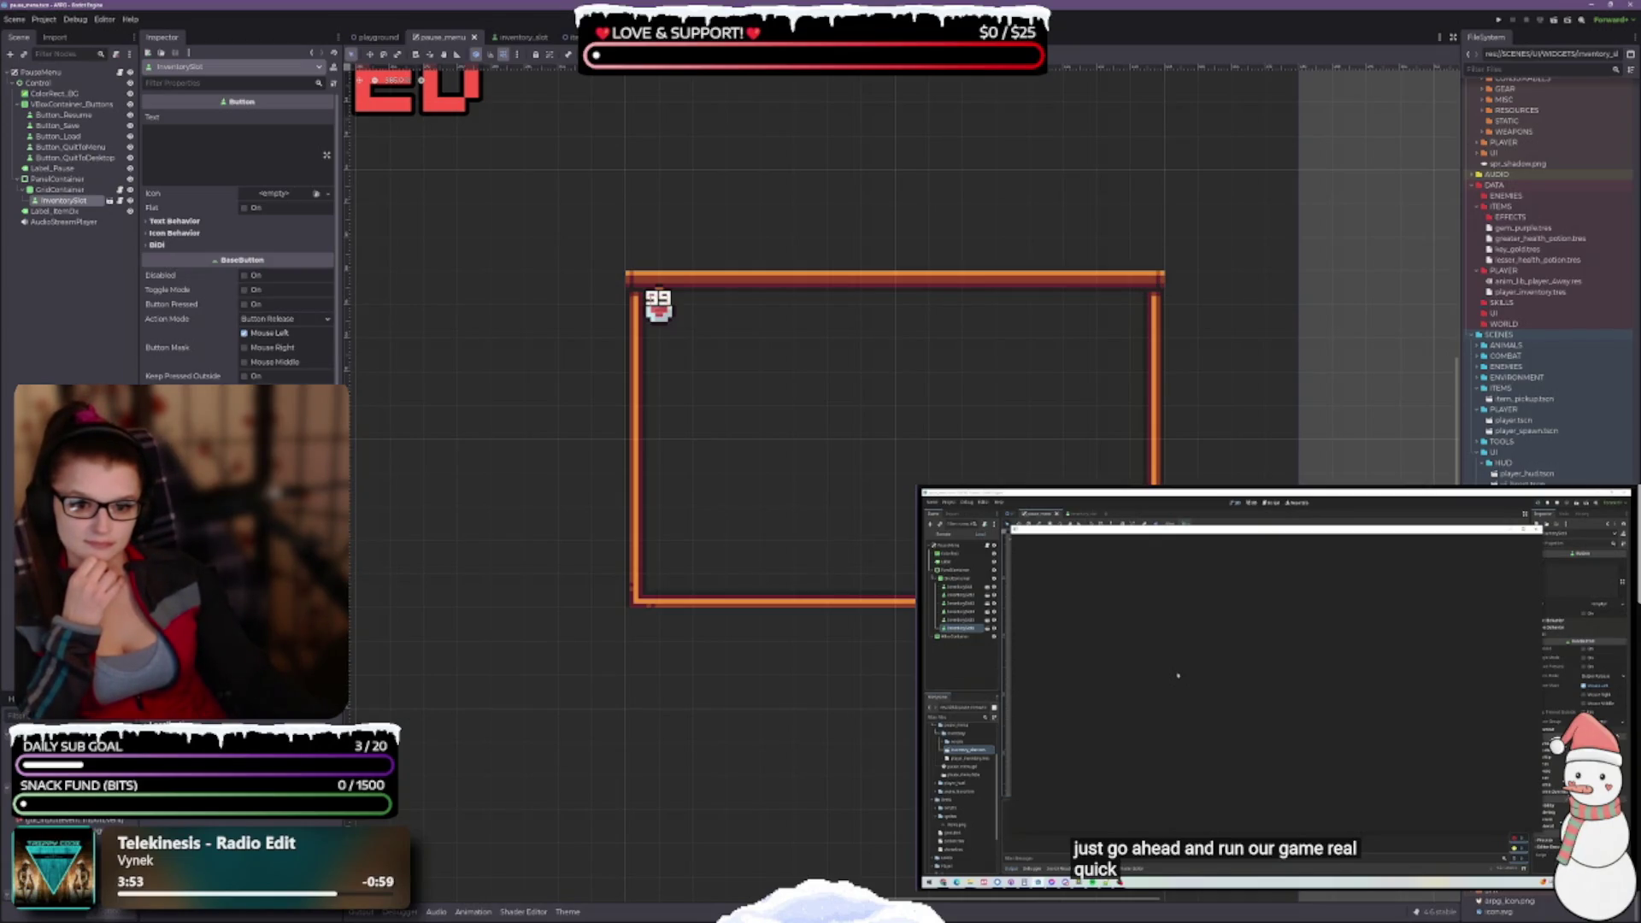
scroll(239, 240, "down", 5)
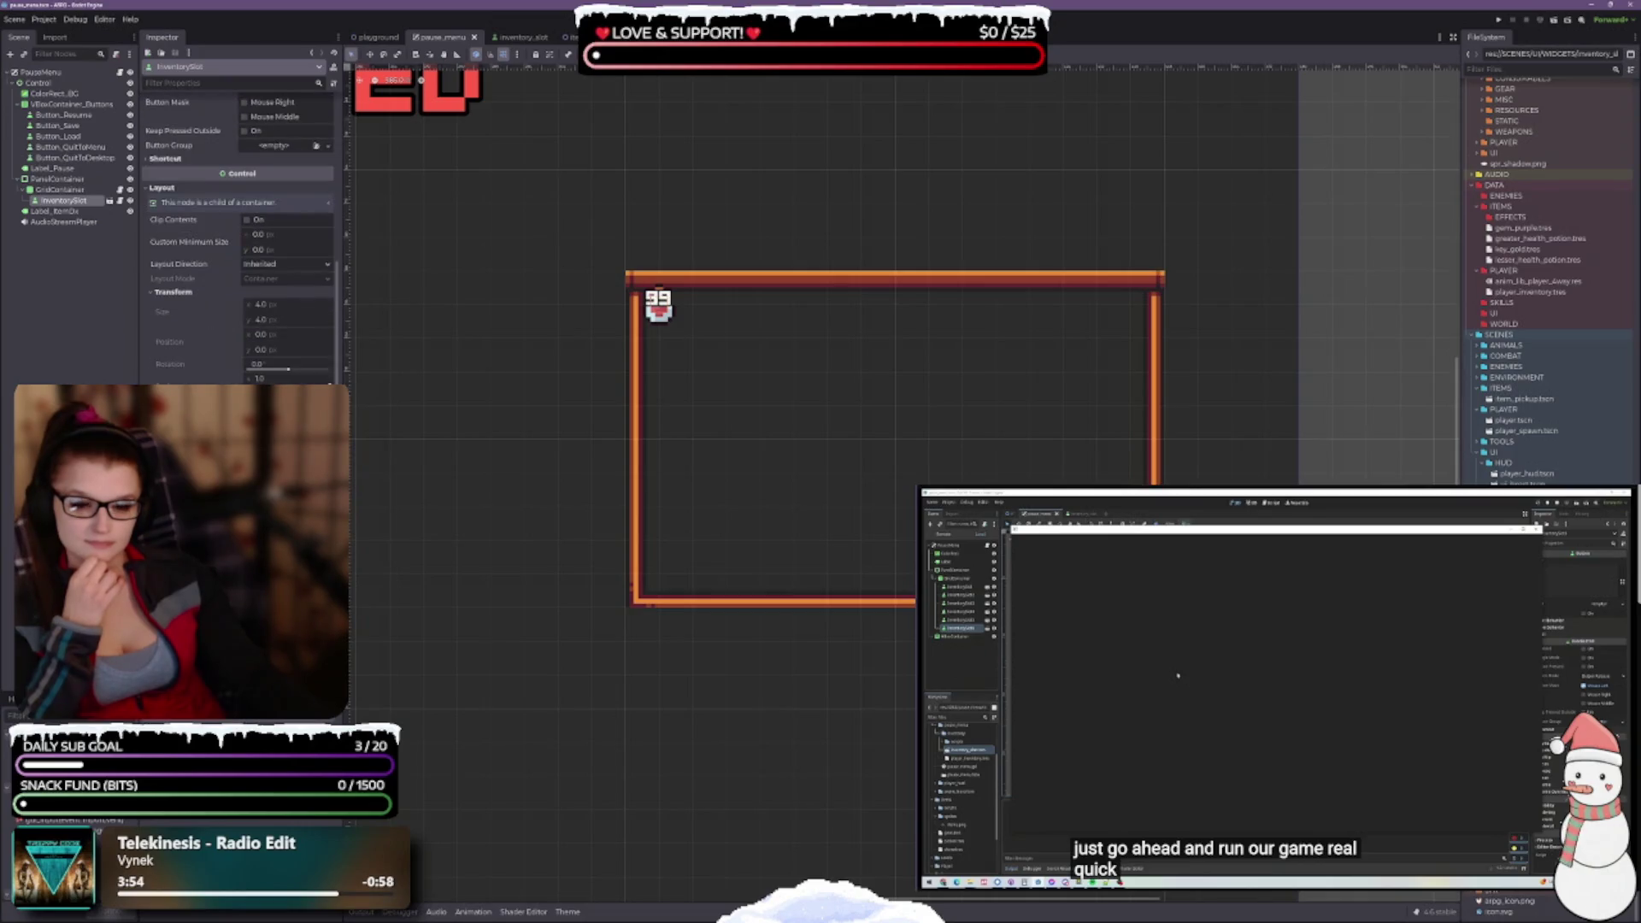
left_click_drag(261, 304, 295, 304)
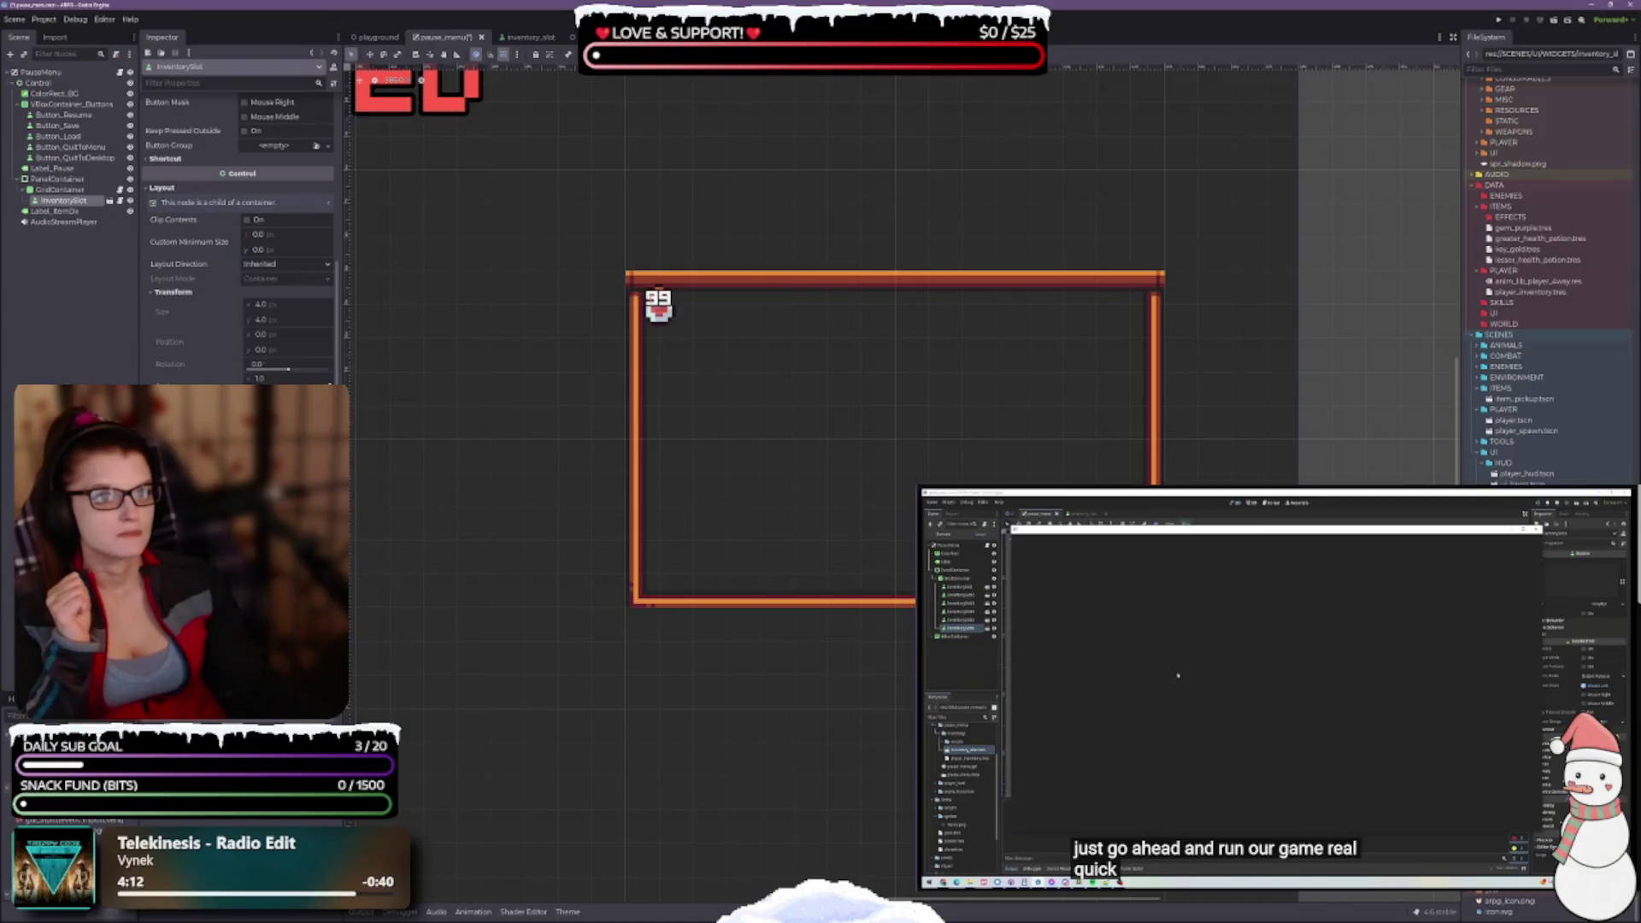
key("F5")
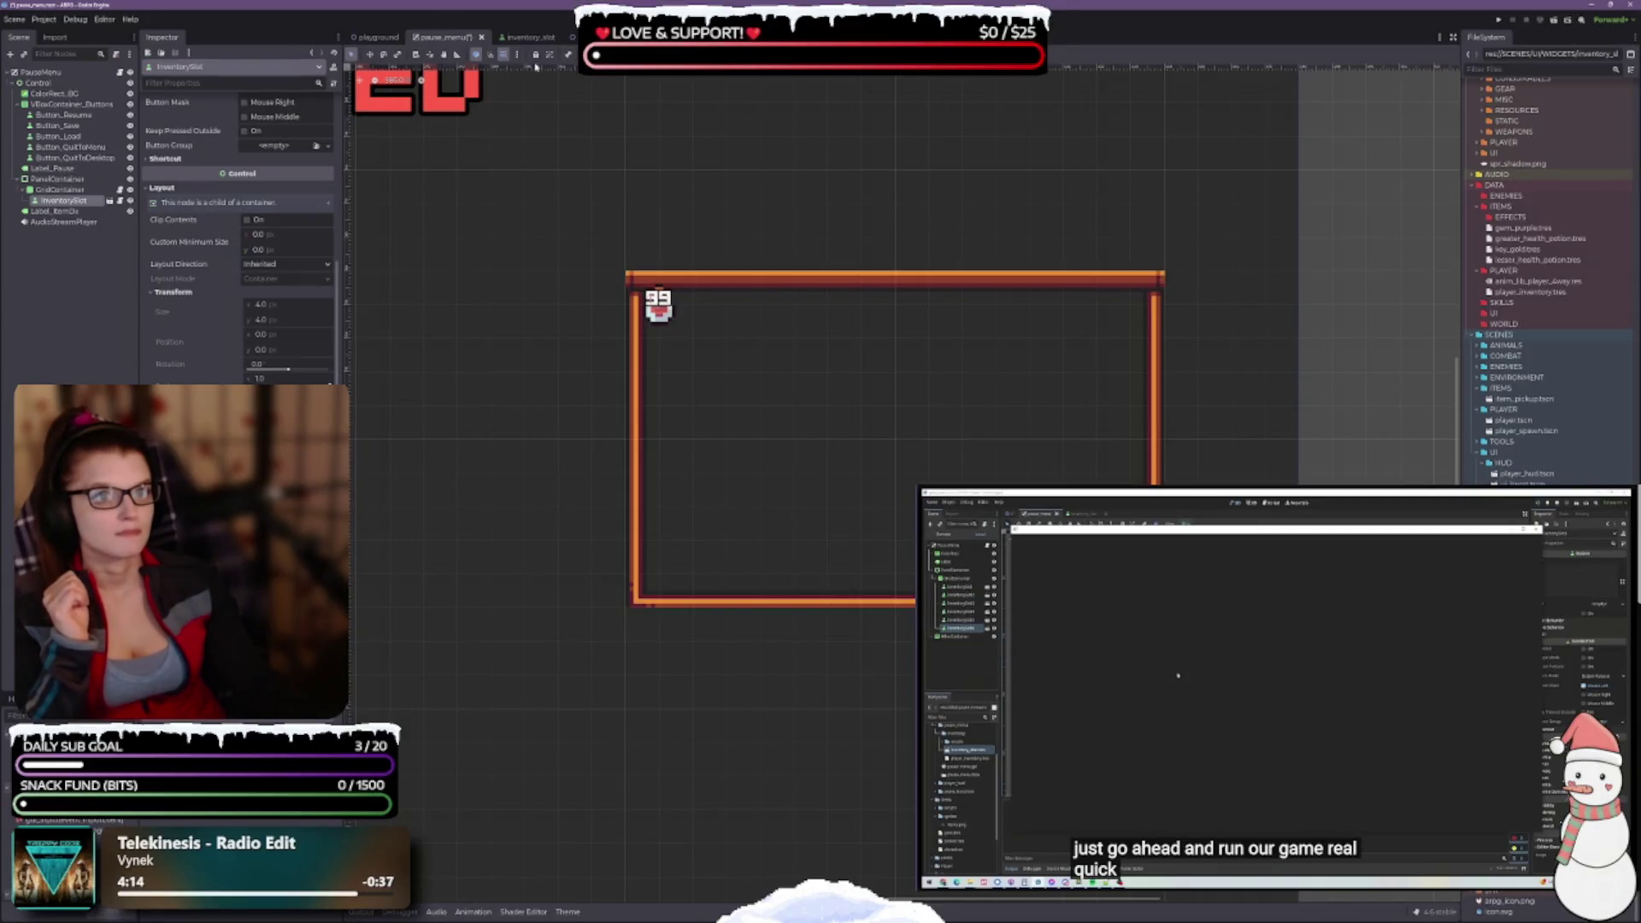
Duplicate InventorySlot with Ctrl+D to create a second slot beside the first
left_click(57, 179)
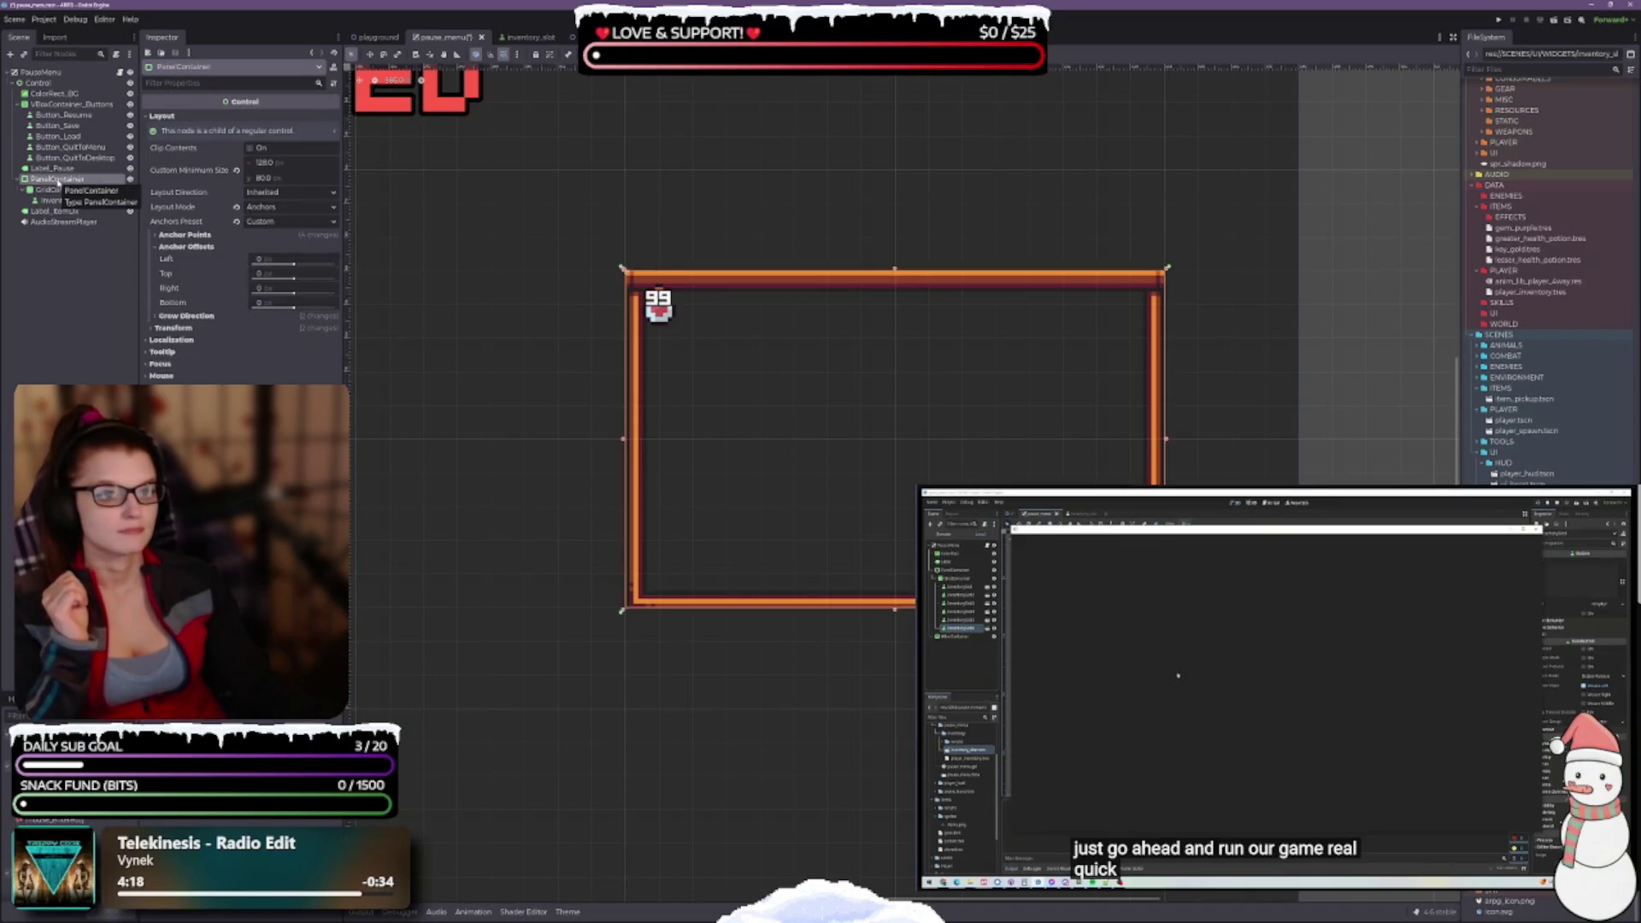
left_click(63, 200)
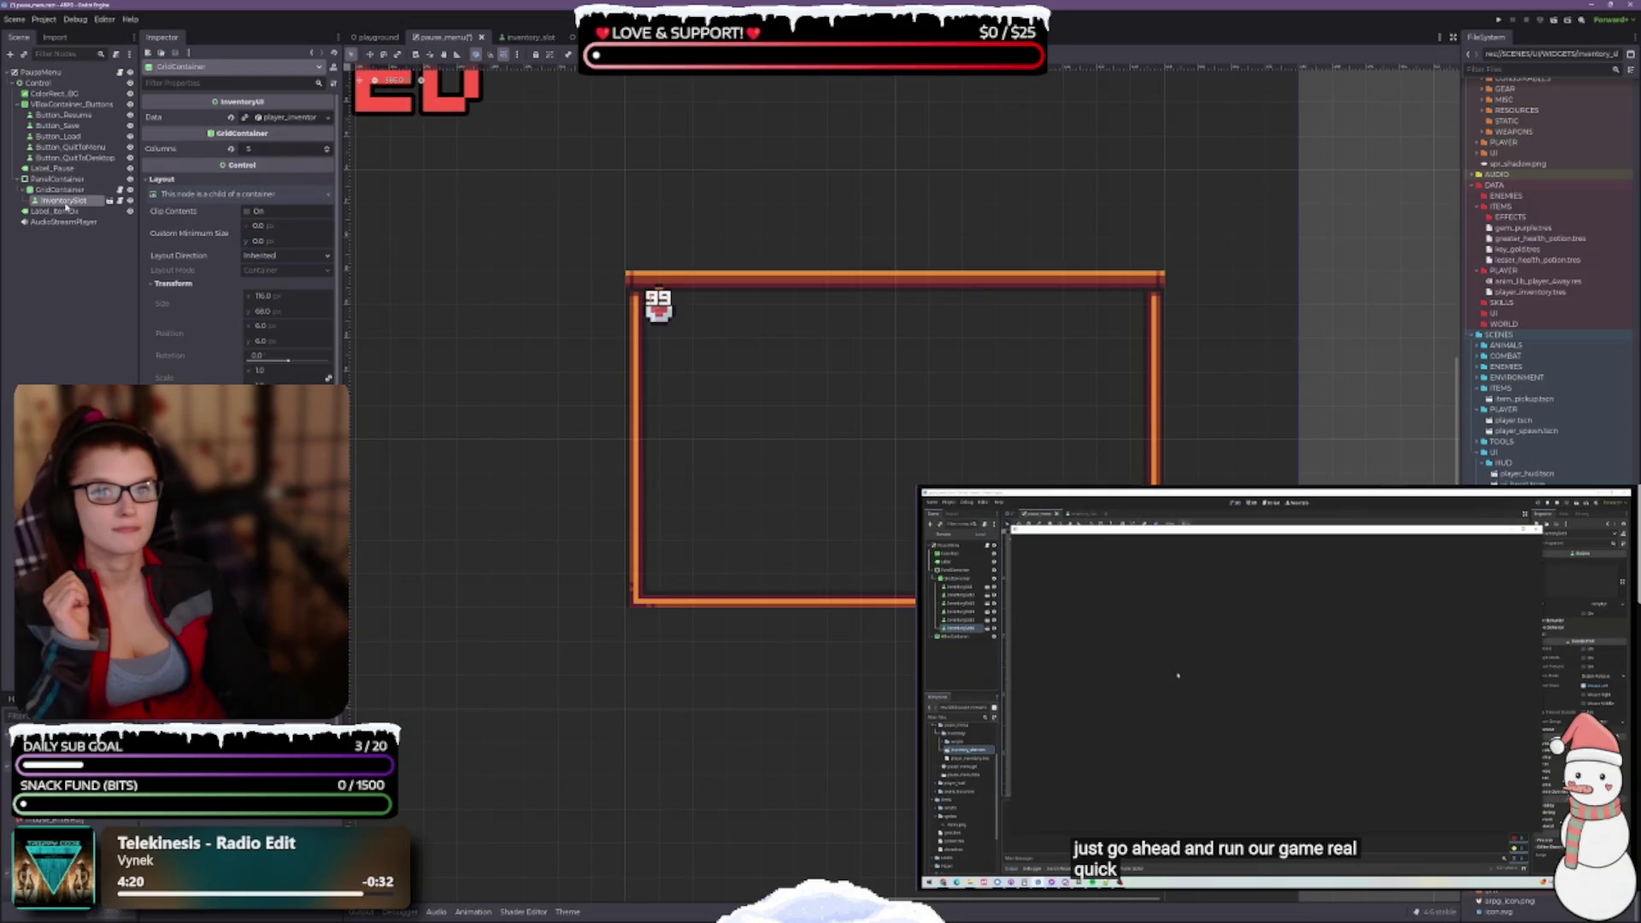
scroll(249, 311, "down", 3)
key("ctrl+d")
key("ctrl+d")
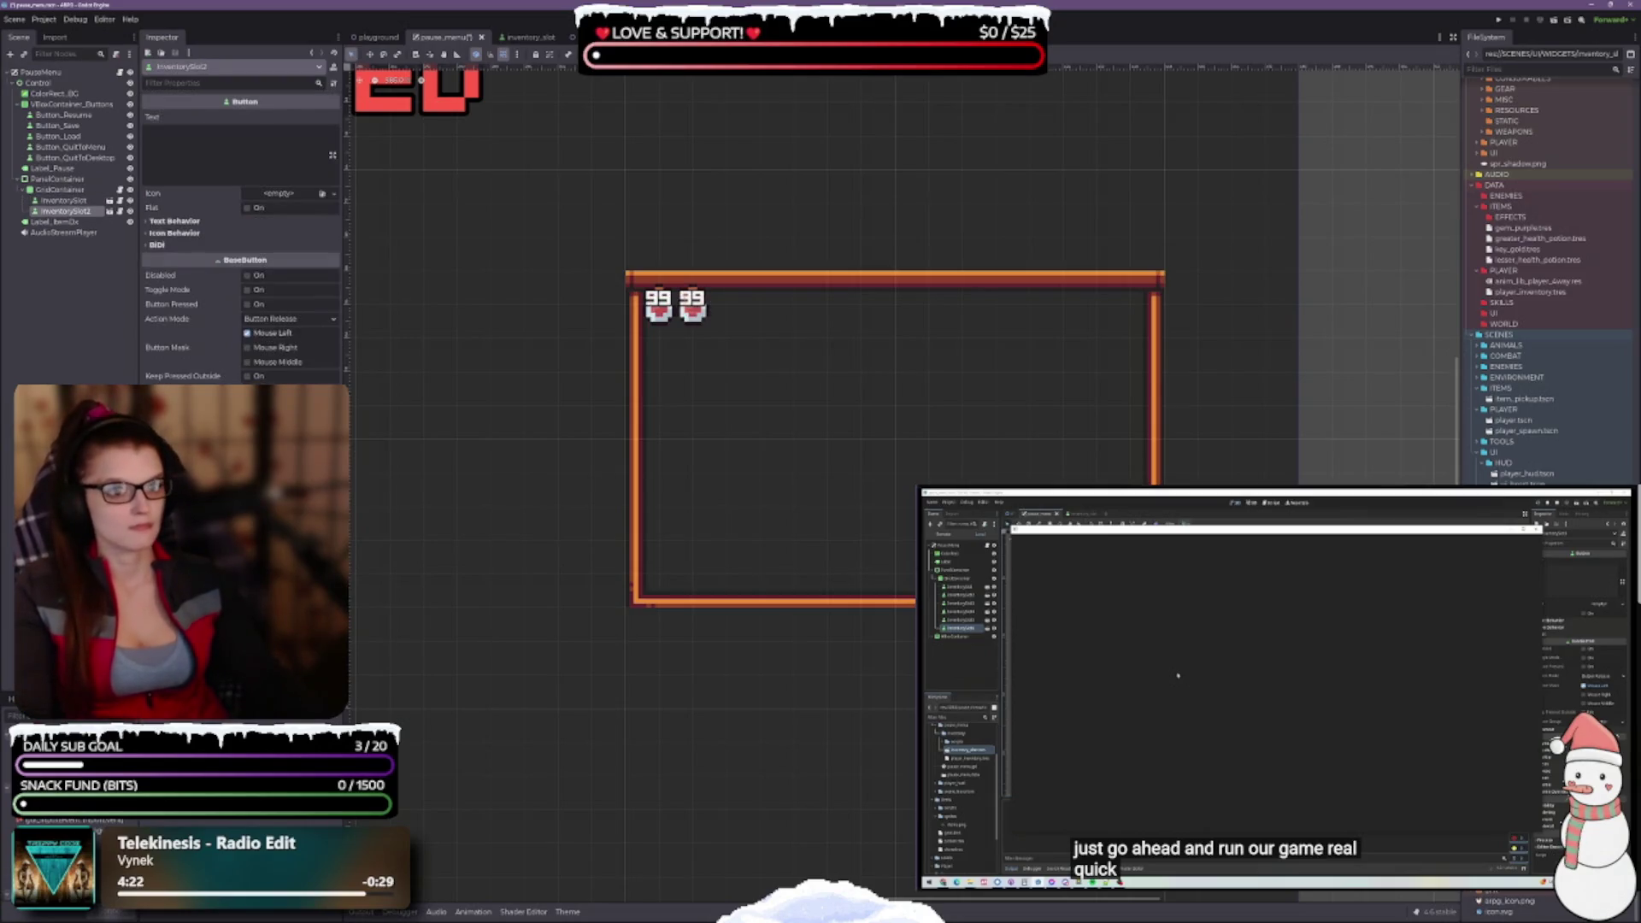
Add InventorySlot4 and 5, then try Full Rect on PanelContainer and undo it
key("ctrl+d")
key("ctrl+d")
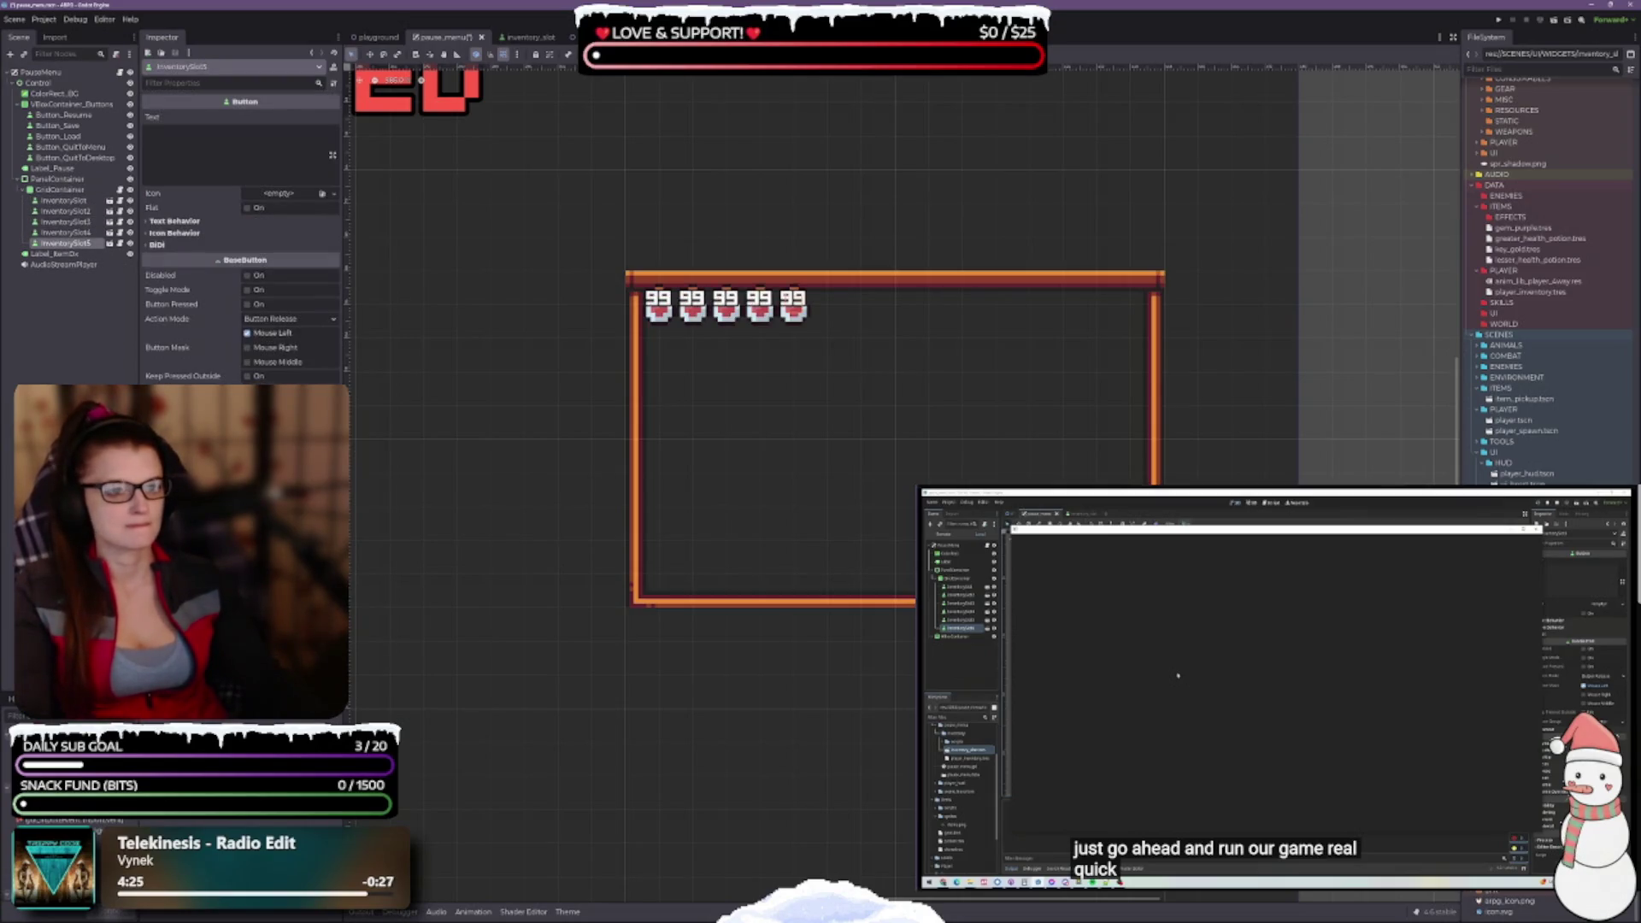
left_click(56, 179)
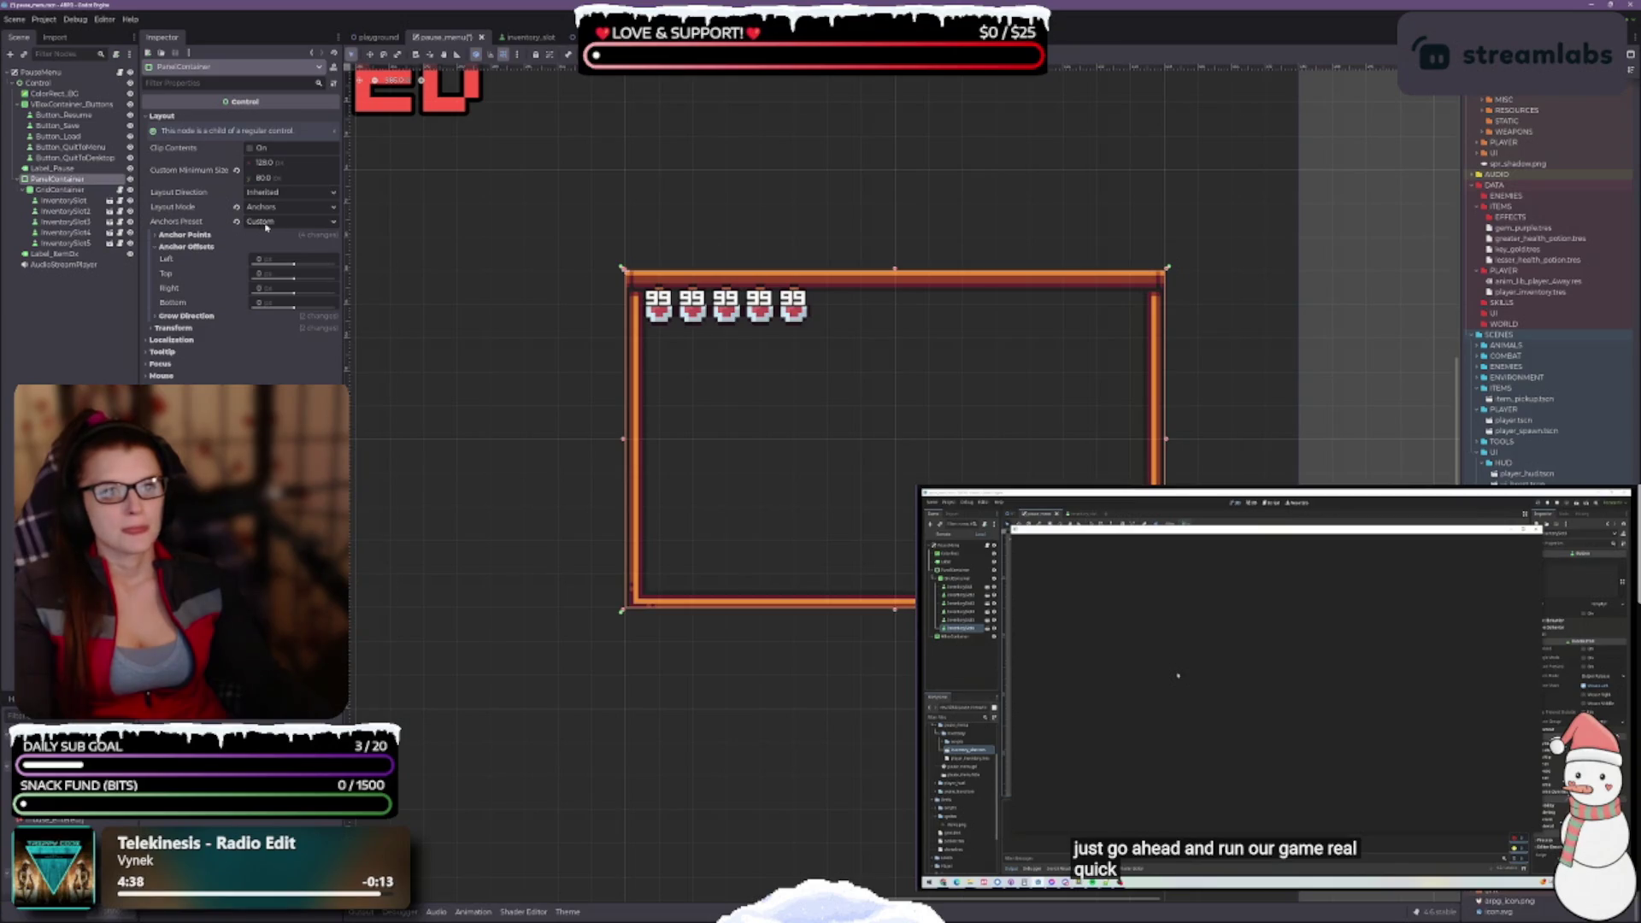
left_click(619, 54)
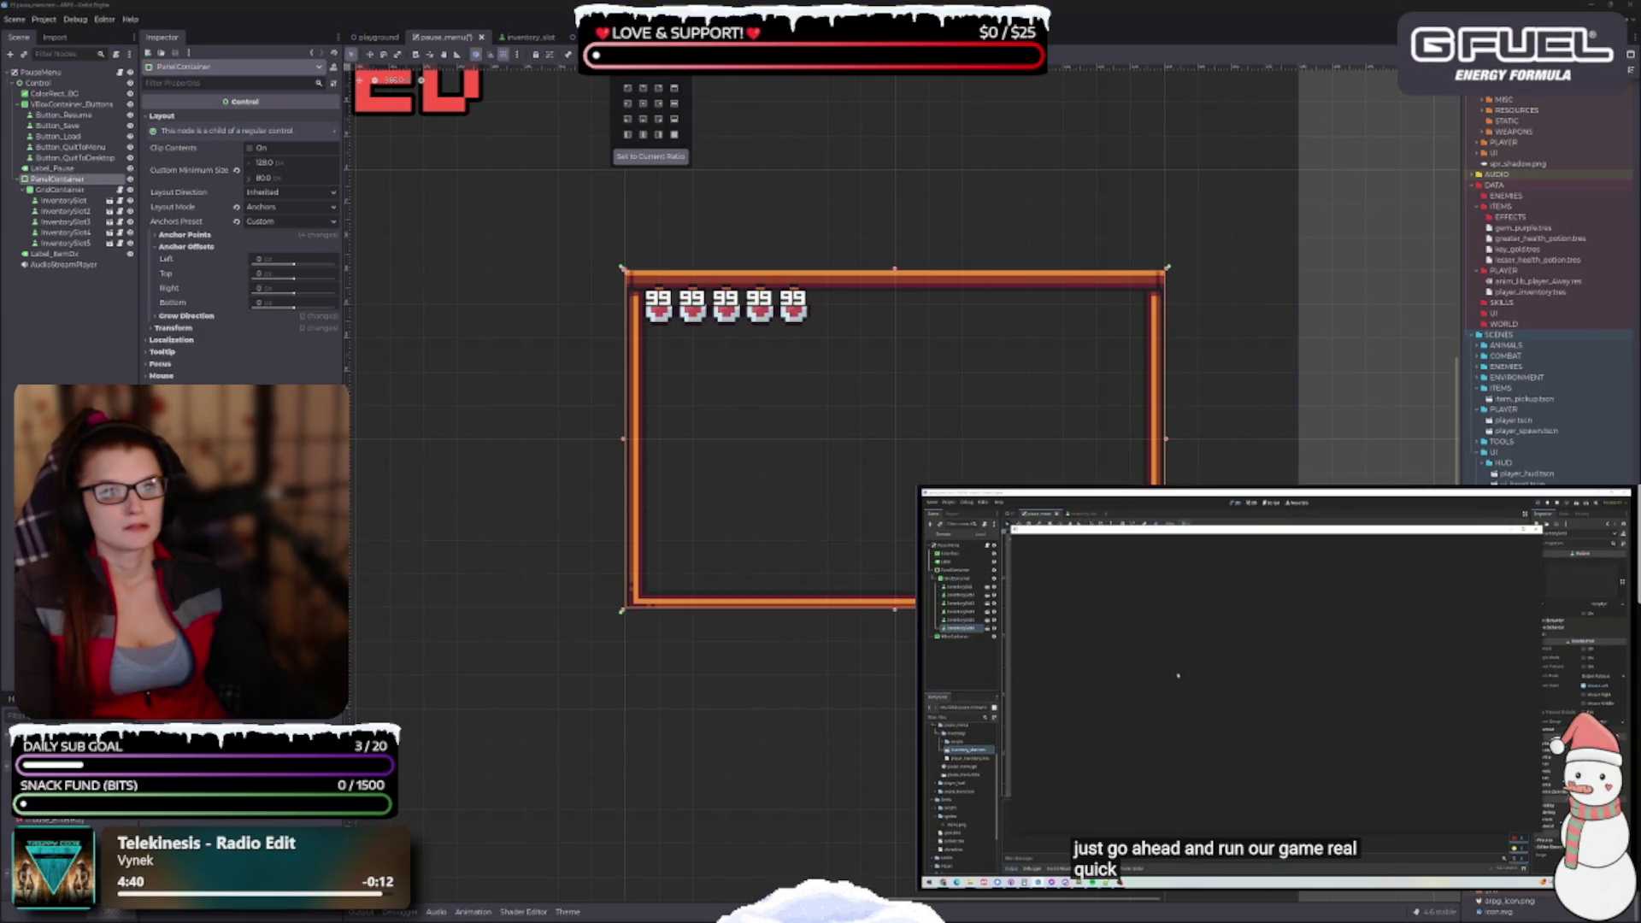
left_click(675, 135)
scroll(855, 427, "down", 3)
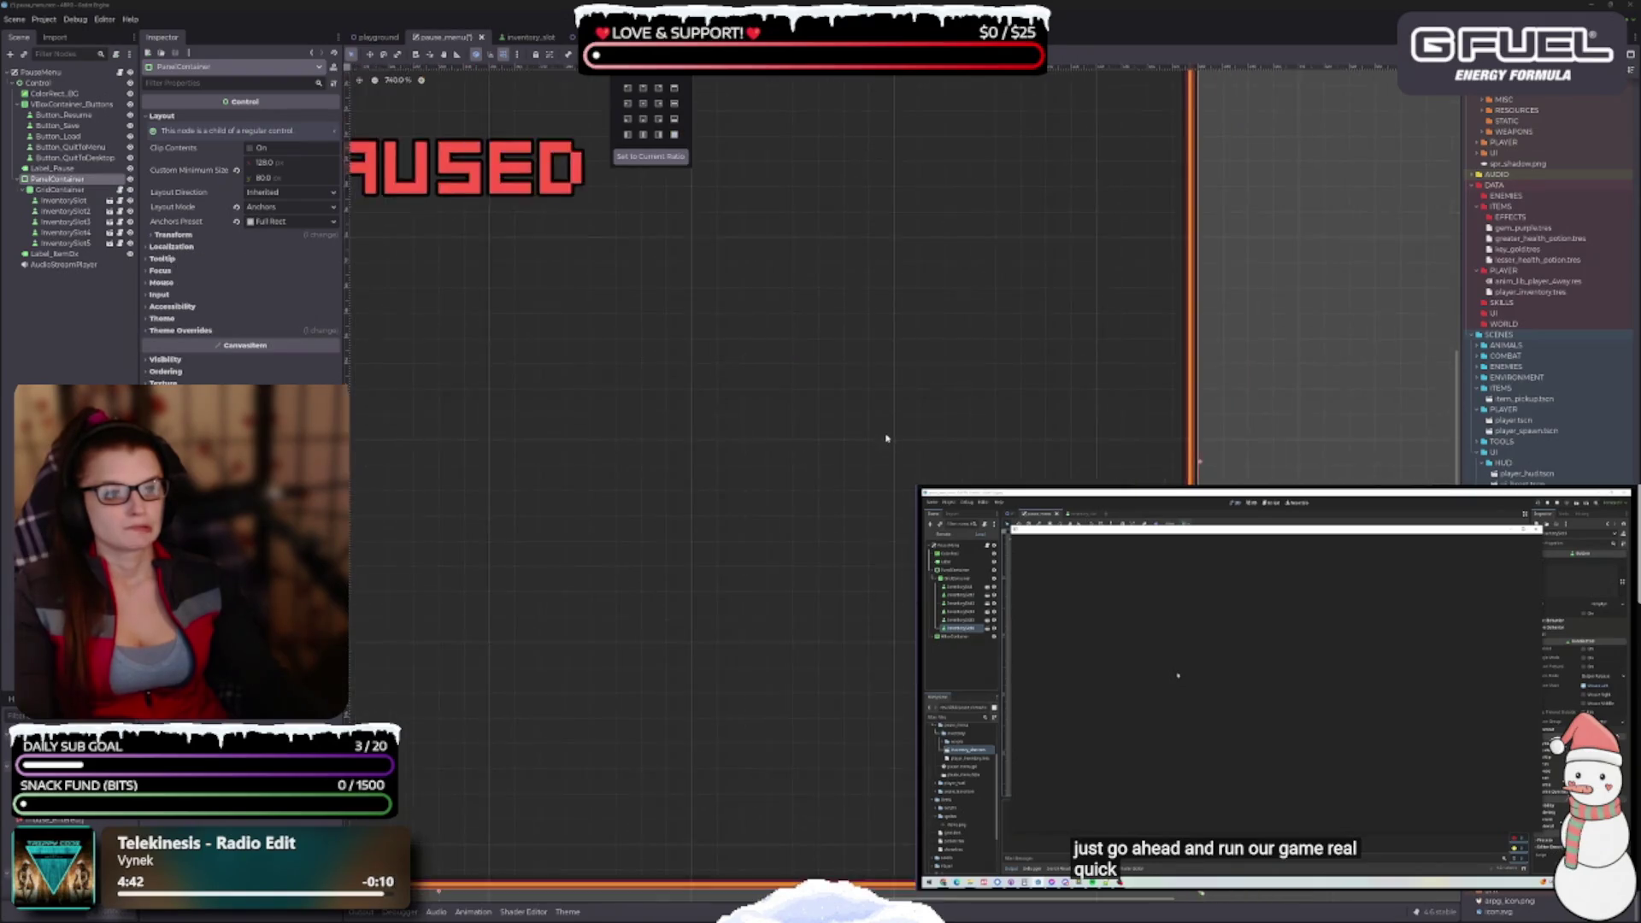
mouse_move(765, 439)
left_mouse_down()
mouse_move(900, 345)
mouse_move(1283, 464)
left_mouse_up()
key("ctrl+z")
scroll(820, 410, "up", 5)
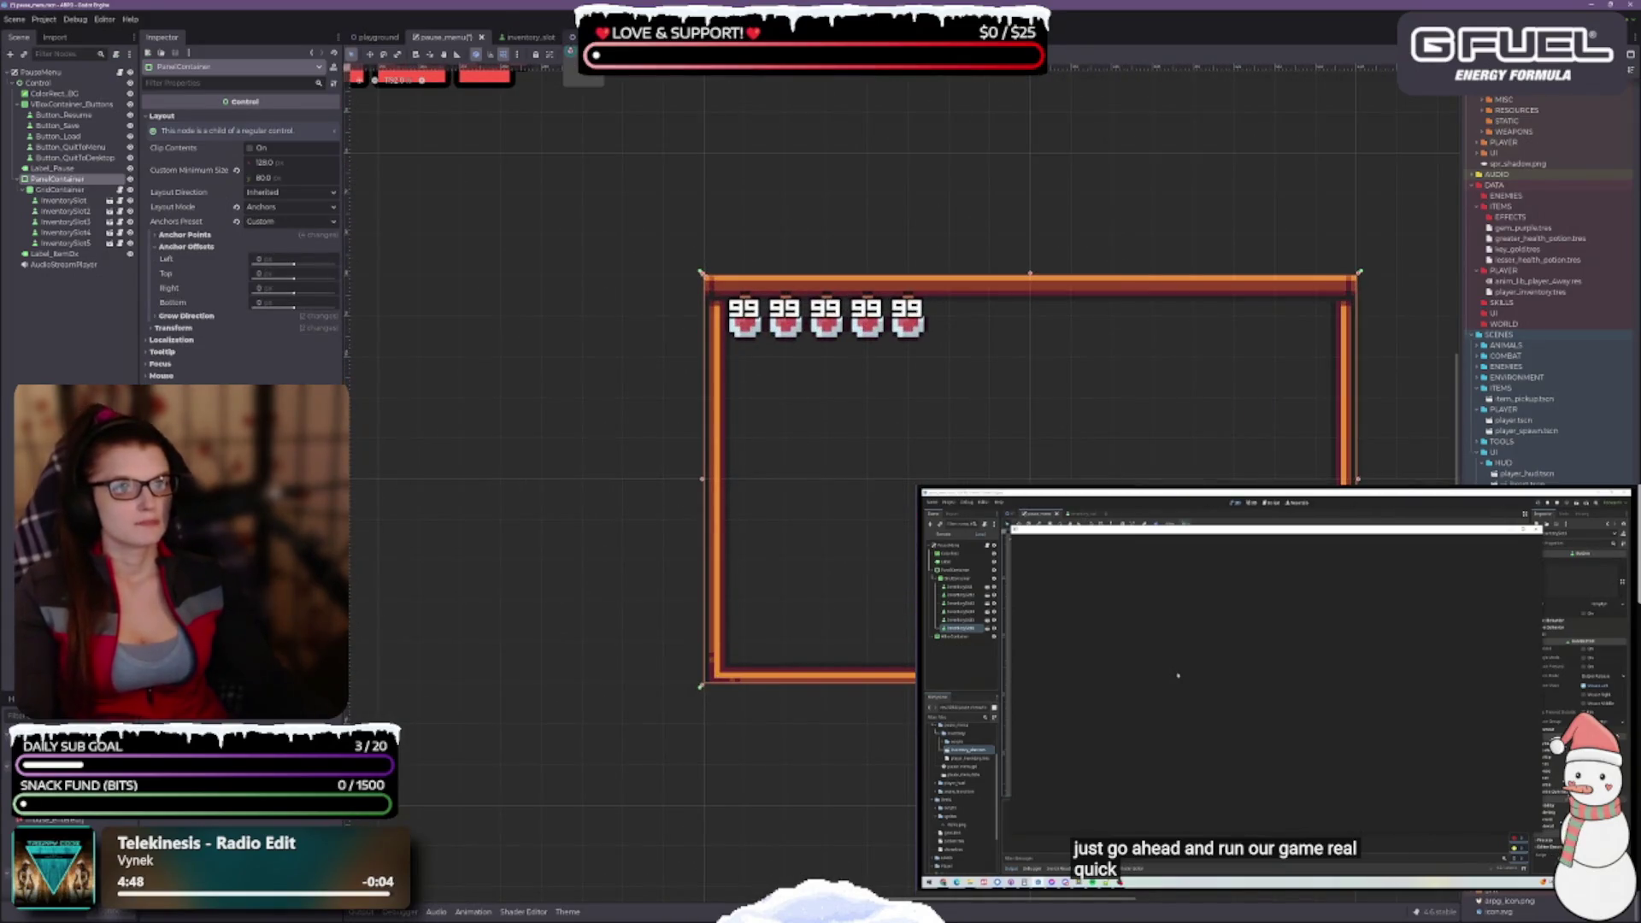
Review inventory_slot.tscn, then return to pause_menu and centre the view on the five-slot panel
left_click(535, 39)
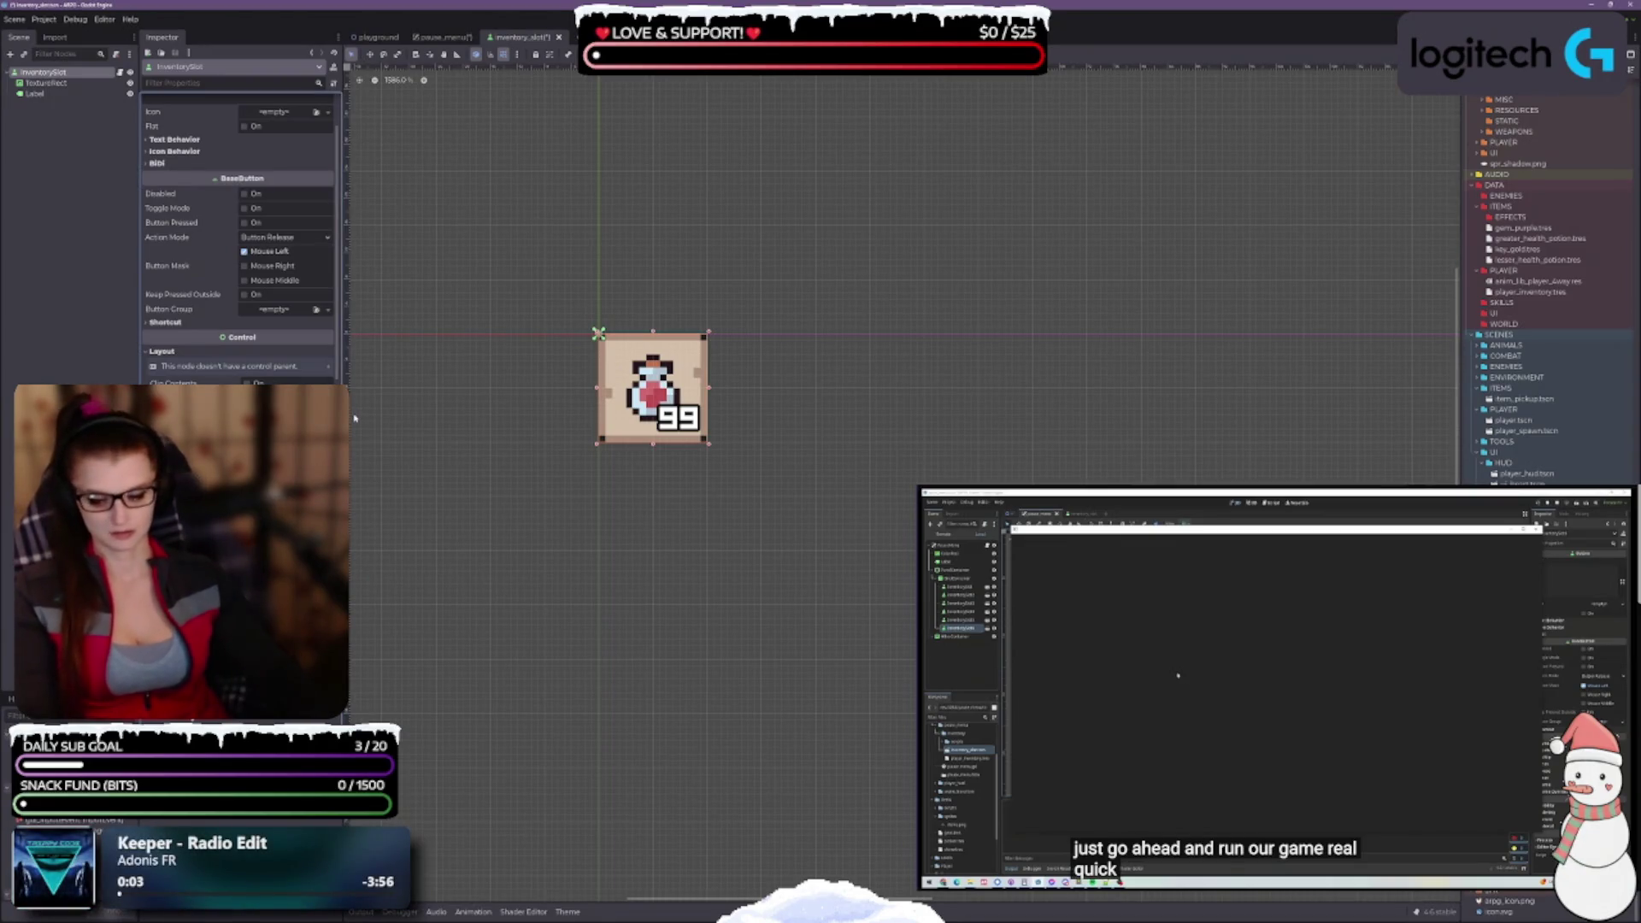
left_click(443, 38)
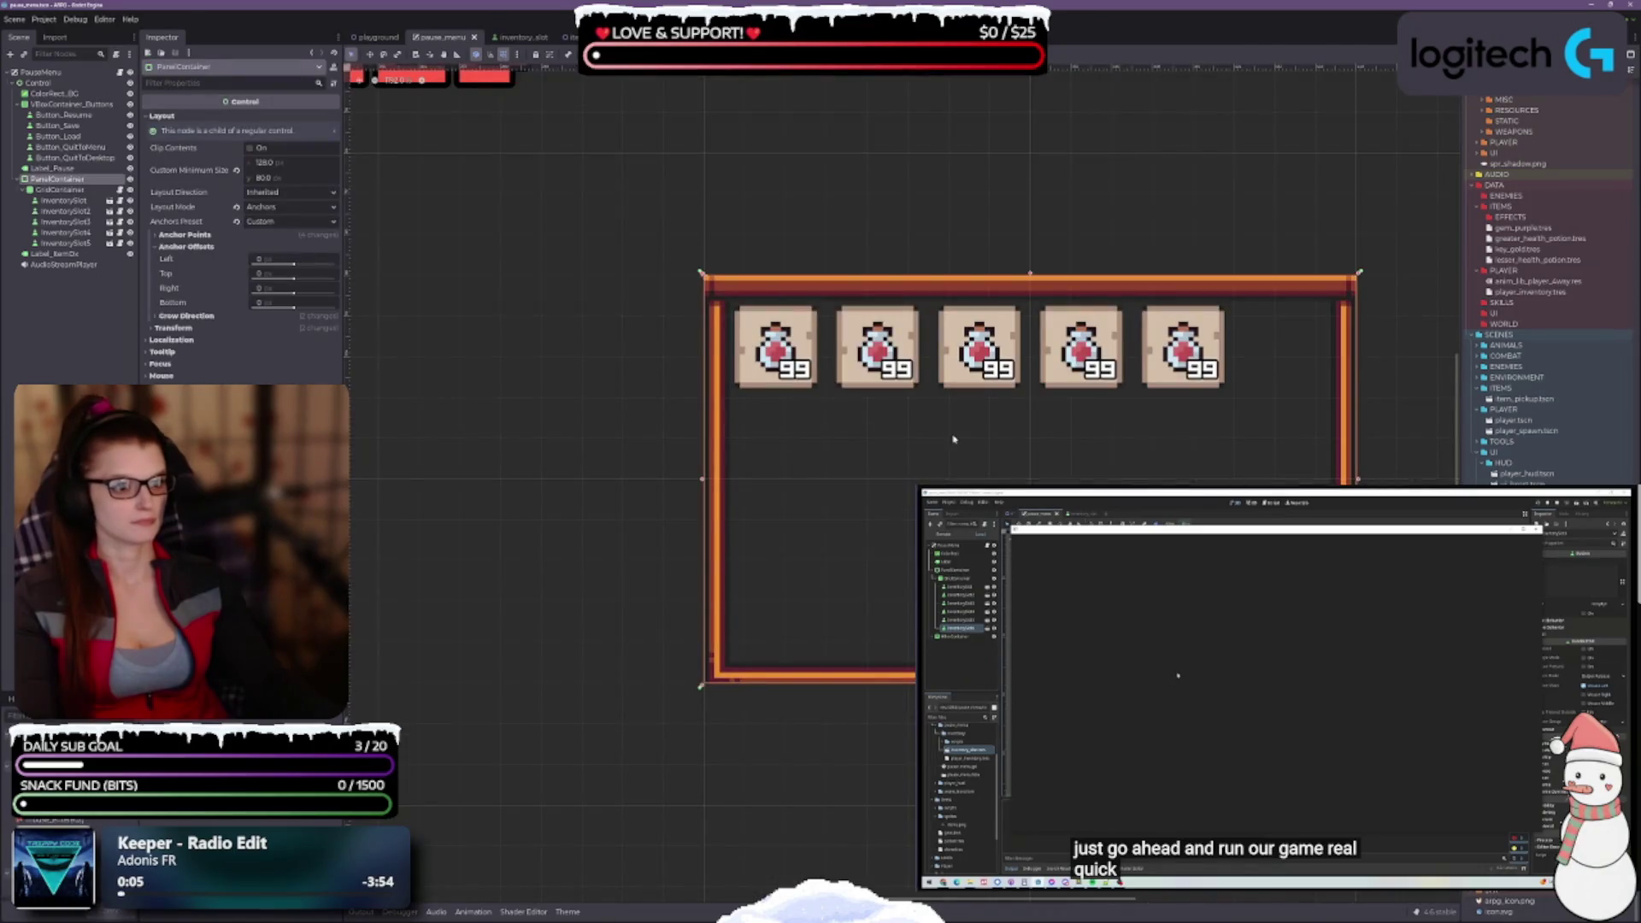
left_click_drag(1003, 429, 922, 410)
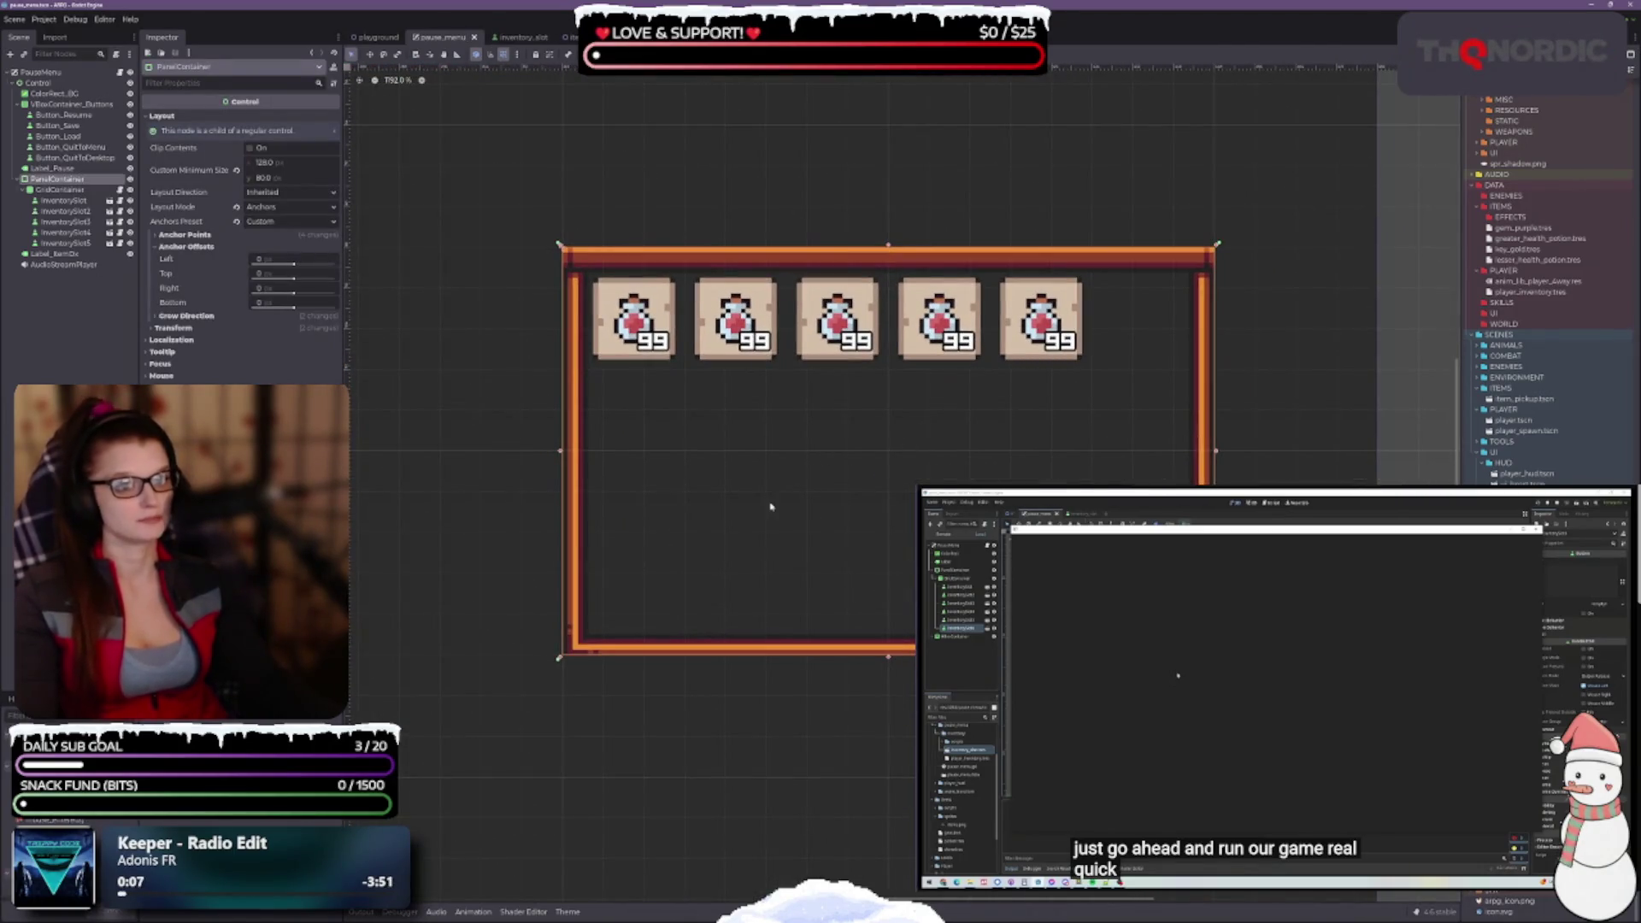
scroll(778, 427, "down", 4)
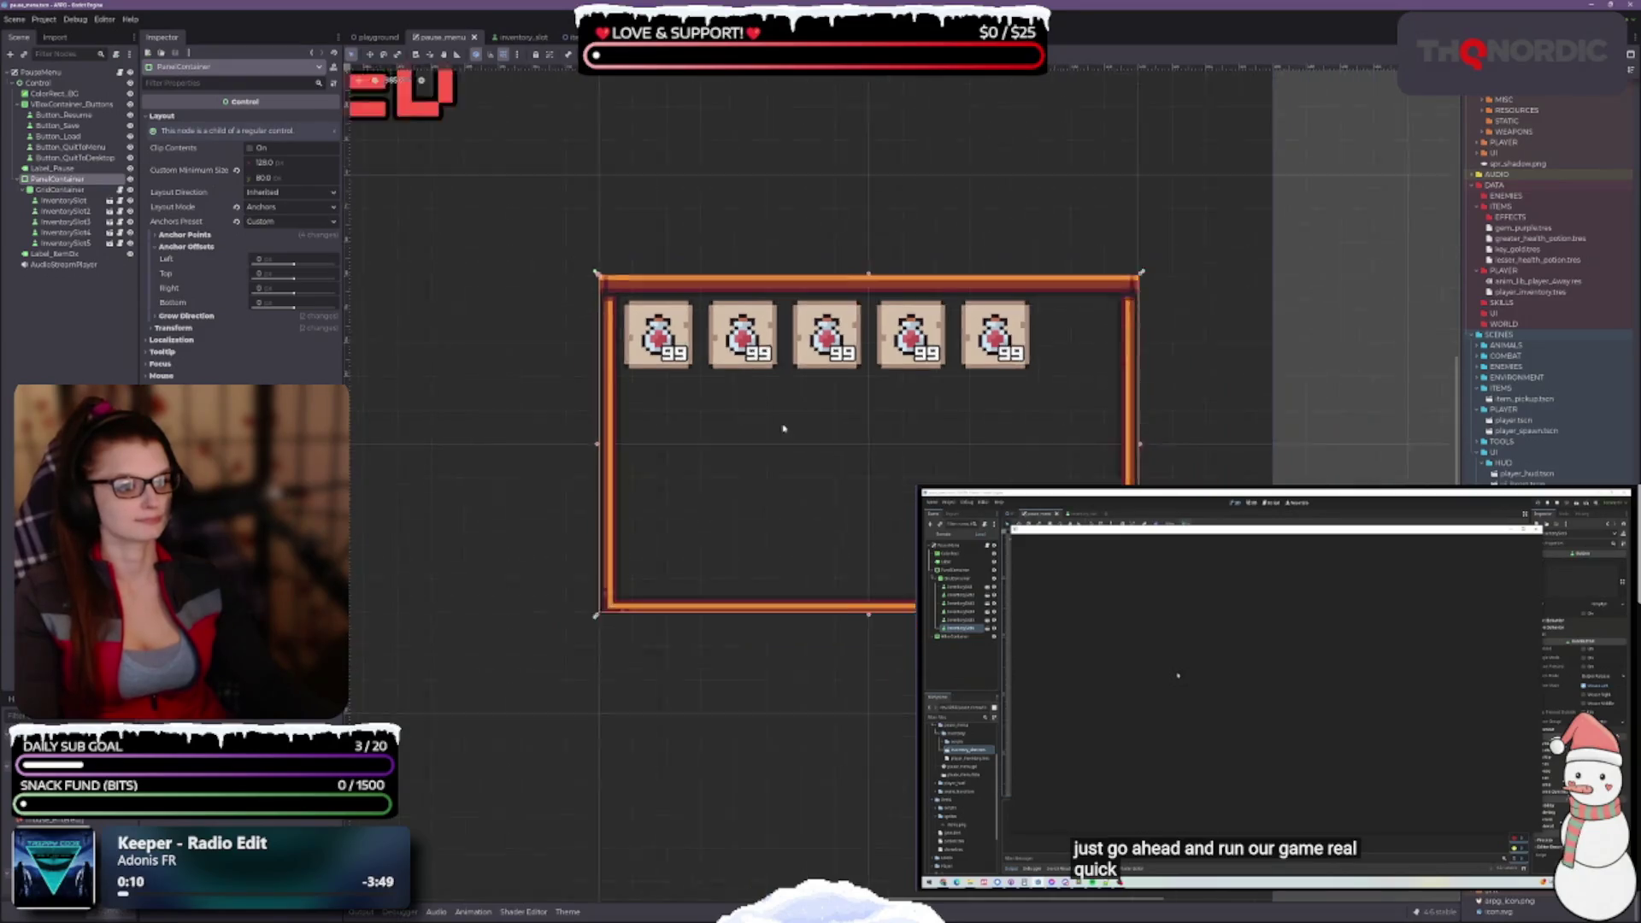
scroll(940, 440, "up", 3)
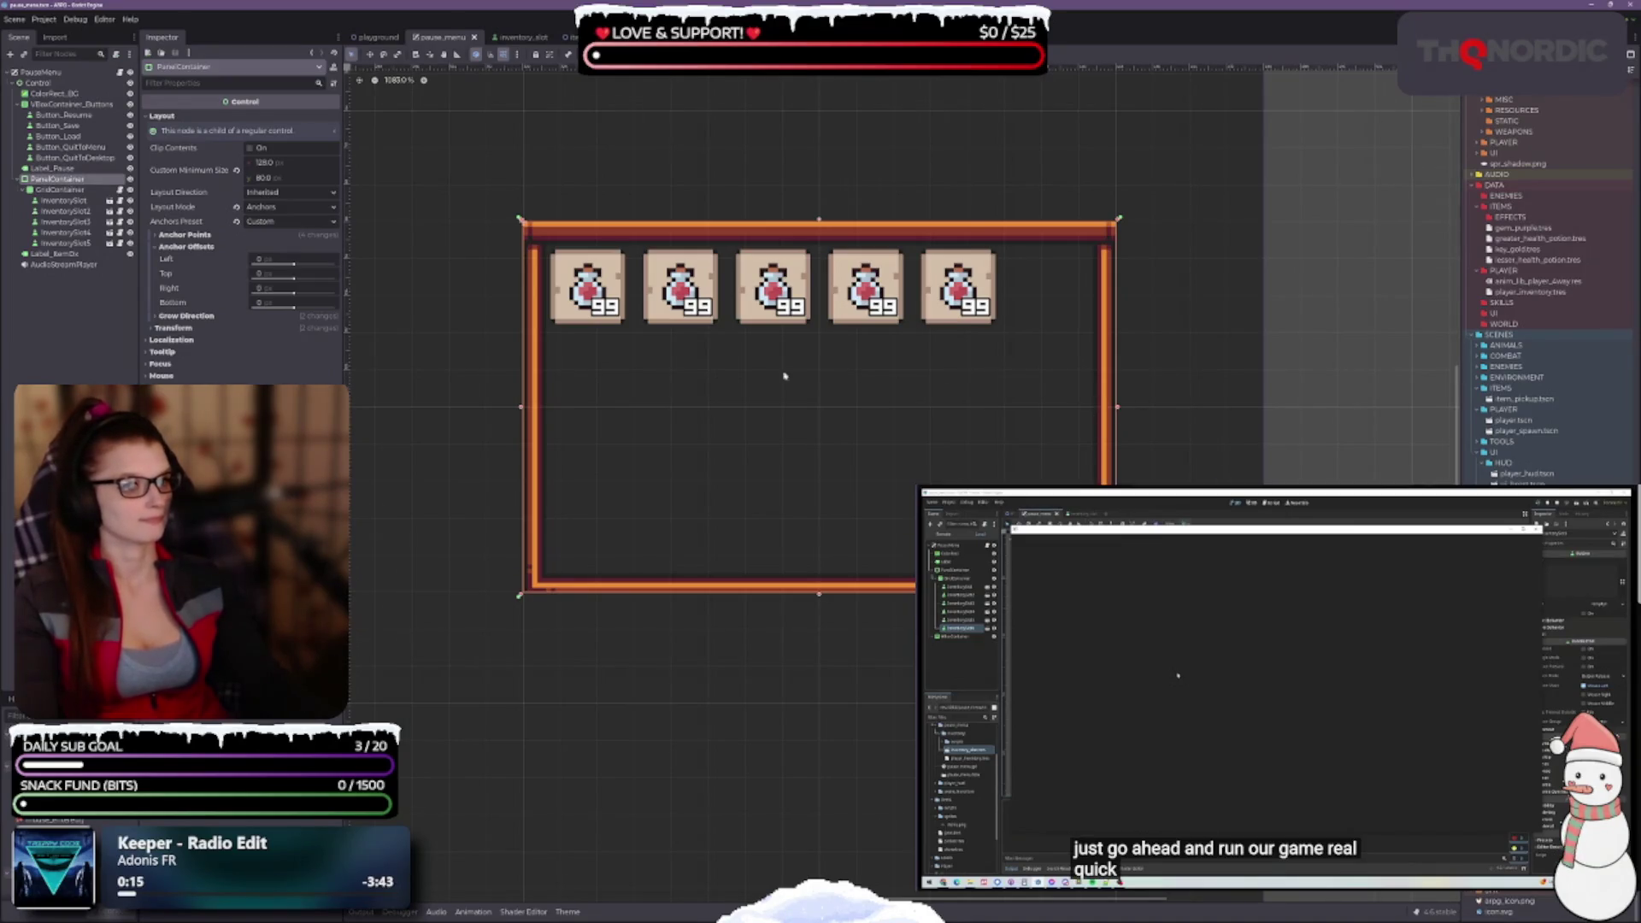
scroll(876, 398, "down", 5)
scroll(878, 395, "up", 3)
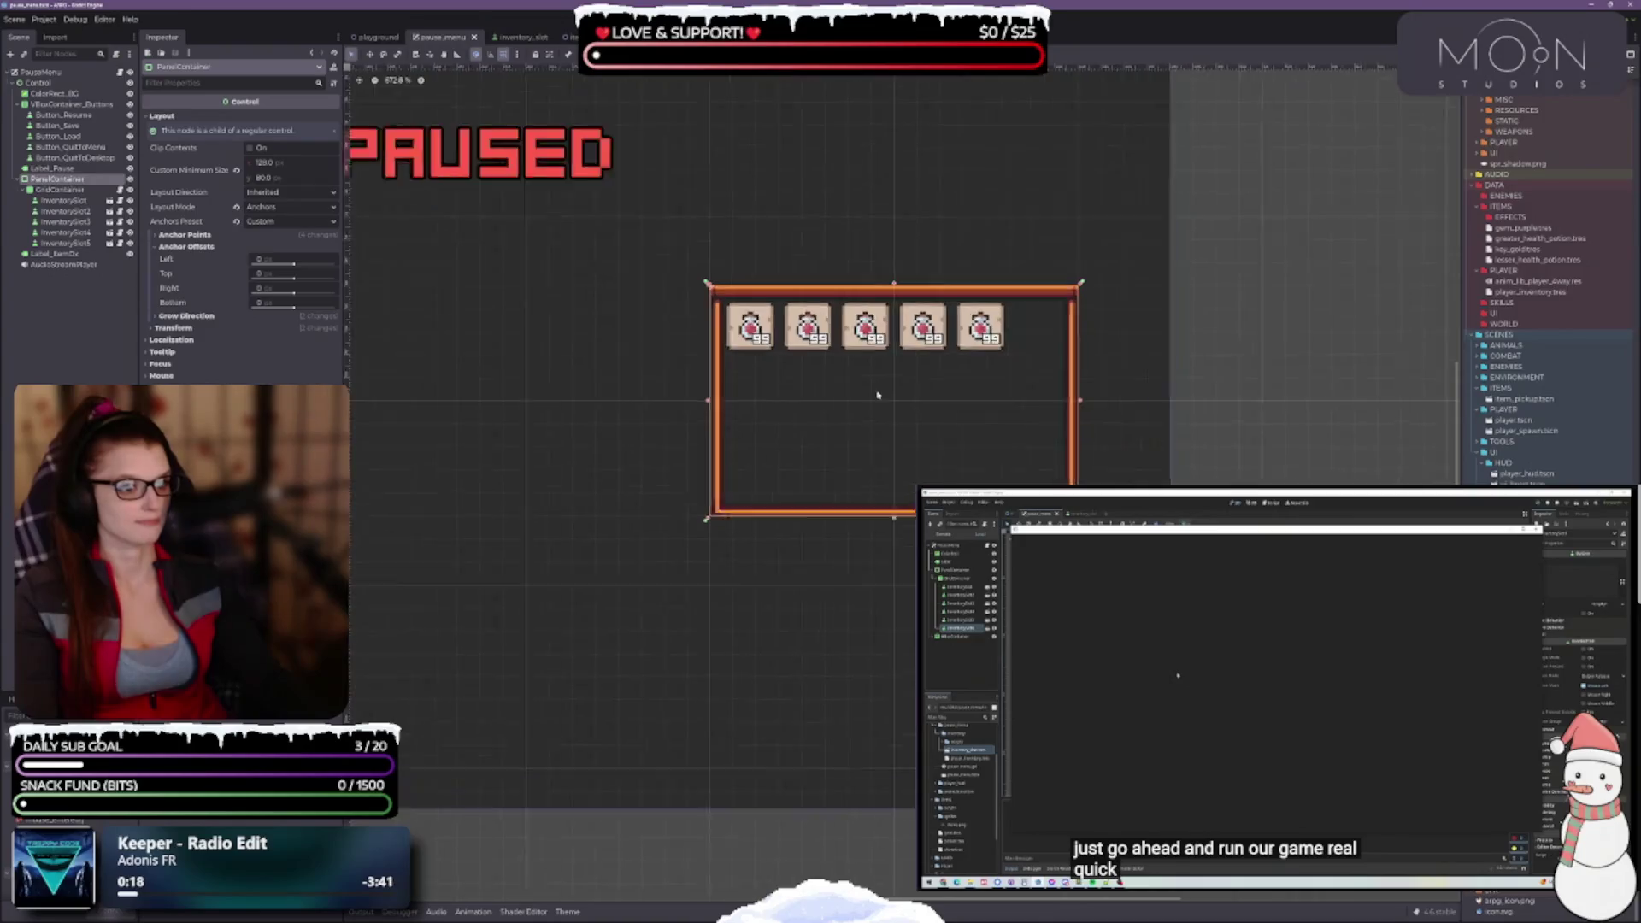
scroll(974, 476, "up", 2)
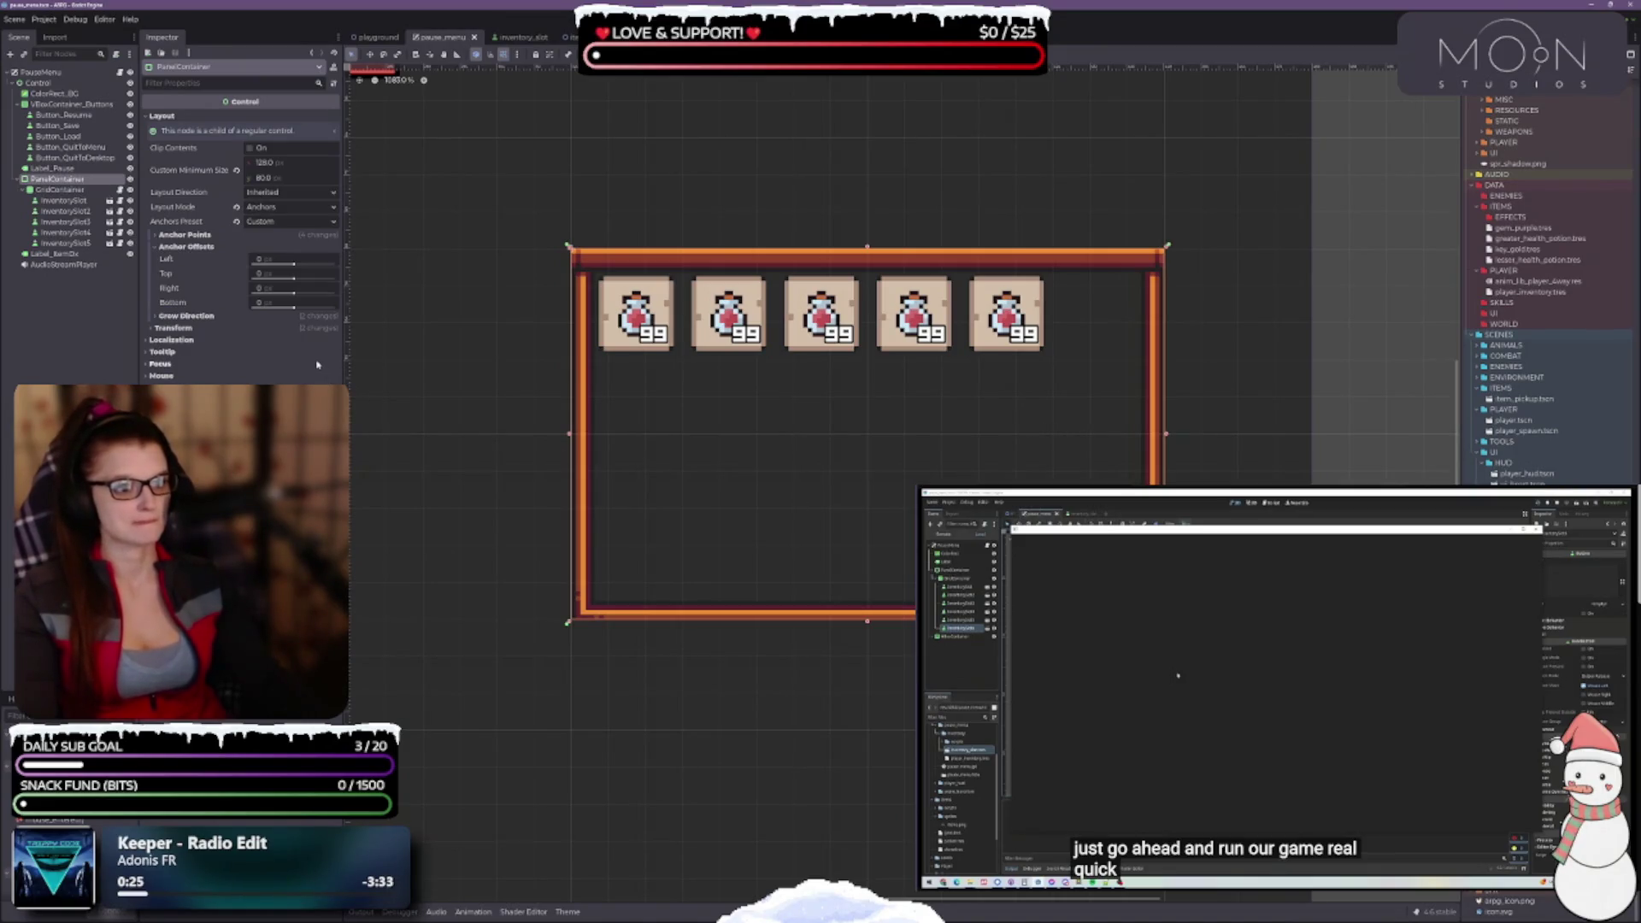
Duplicate InventorySlot5 through InventorySlot15, giving three rows of five slots
left_click(75, 243)
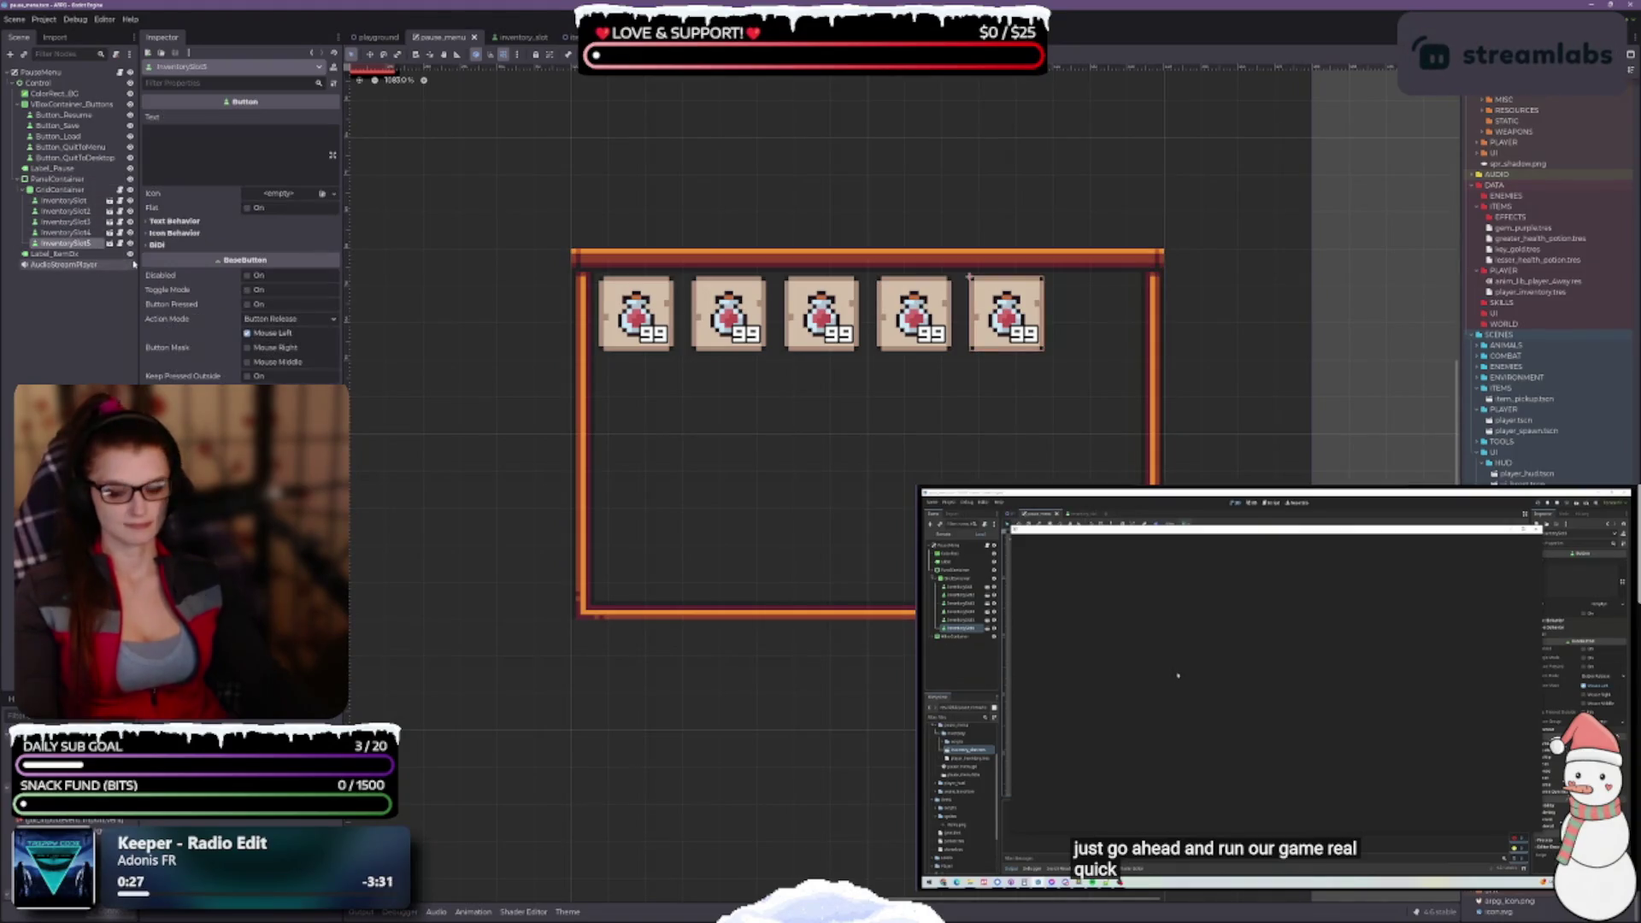
key("ctrl+d")
key("ctrl+d")
key("ctrl+d")
key("ctrl+d")
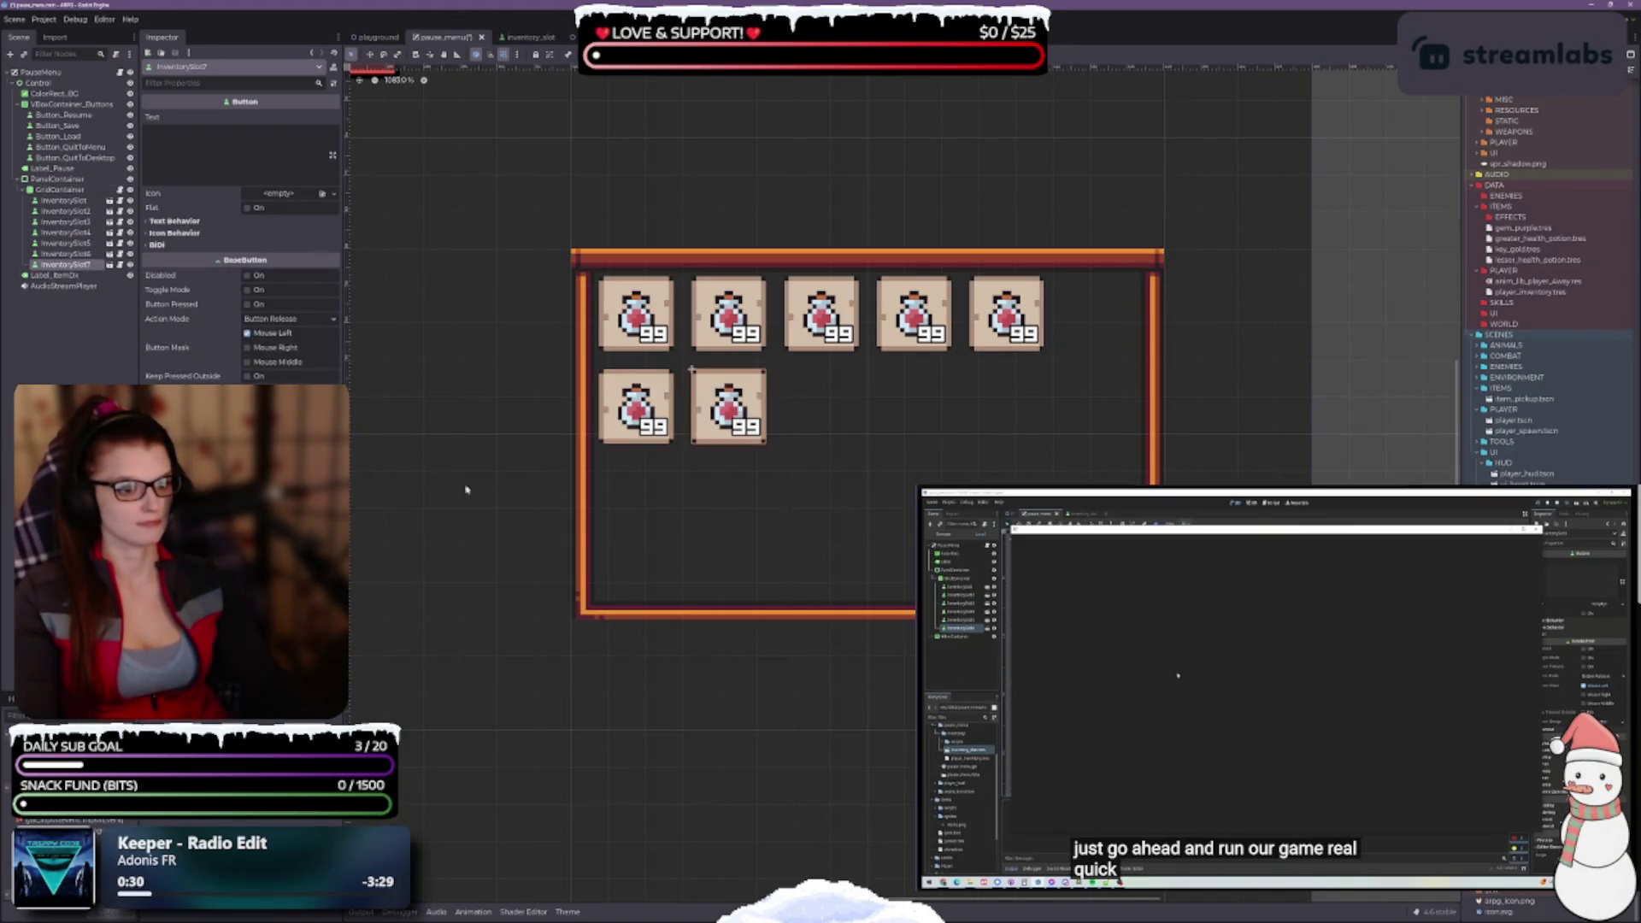
key("ctrl+d")
key("ctrl+d")
key("ctrl+d")
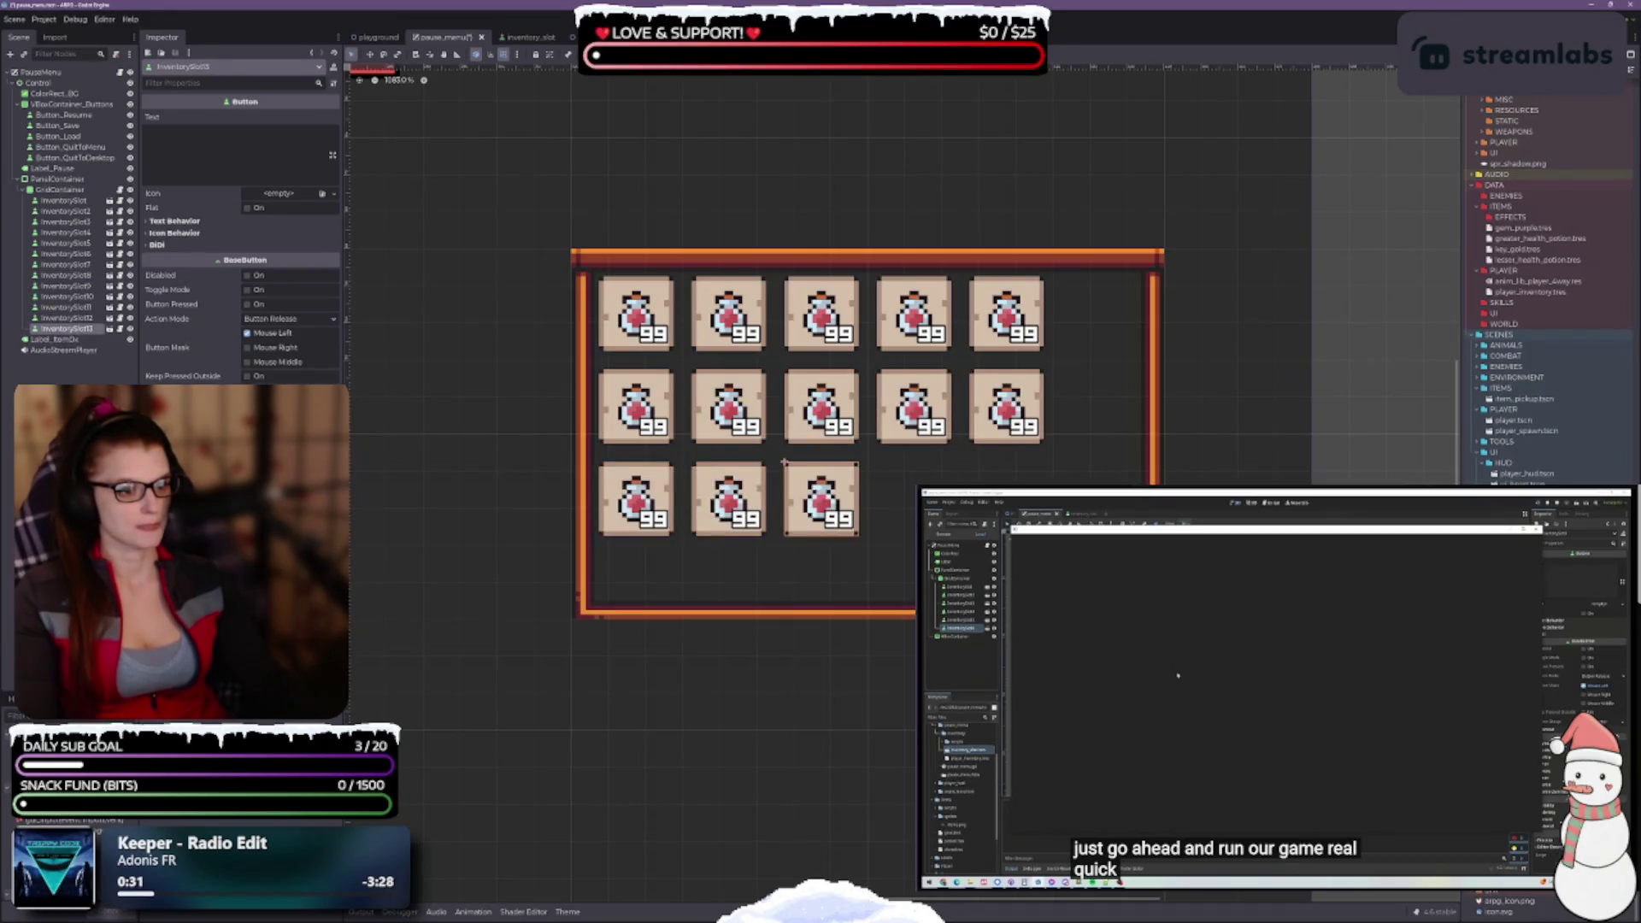
left_click(67, 191)
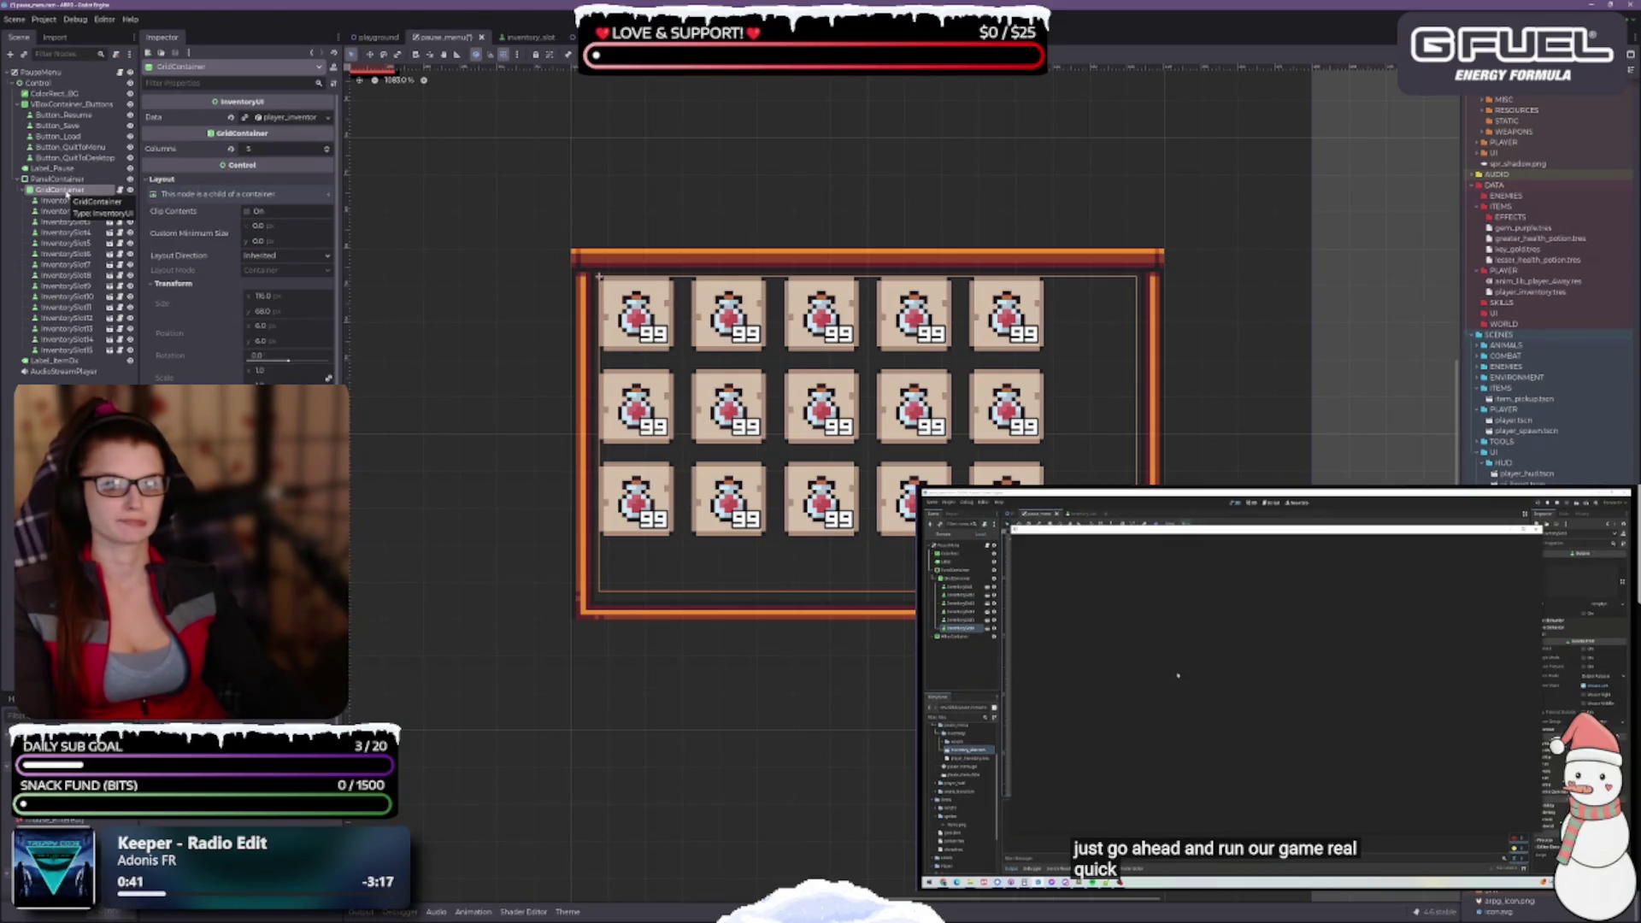
Clear the PanelContainer's 1280×800 minimum size, shrink its edges to the grid, and save
left_click(57, 180)
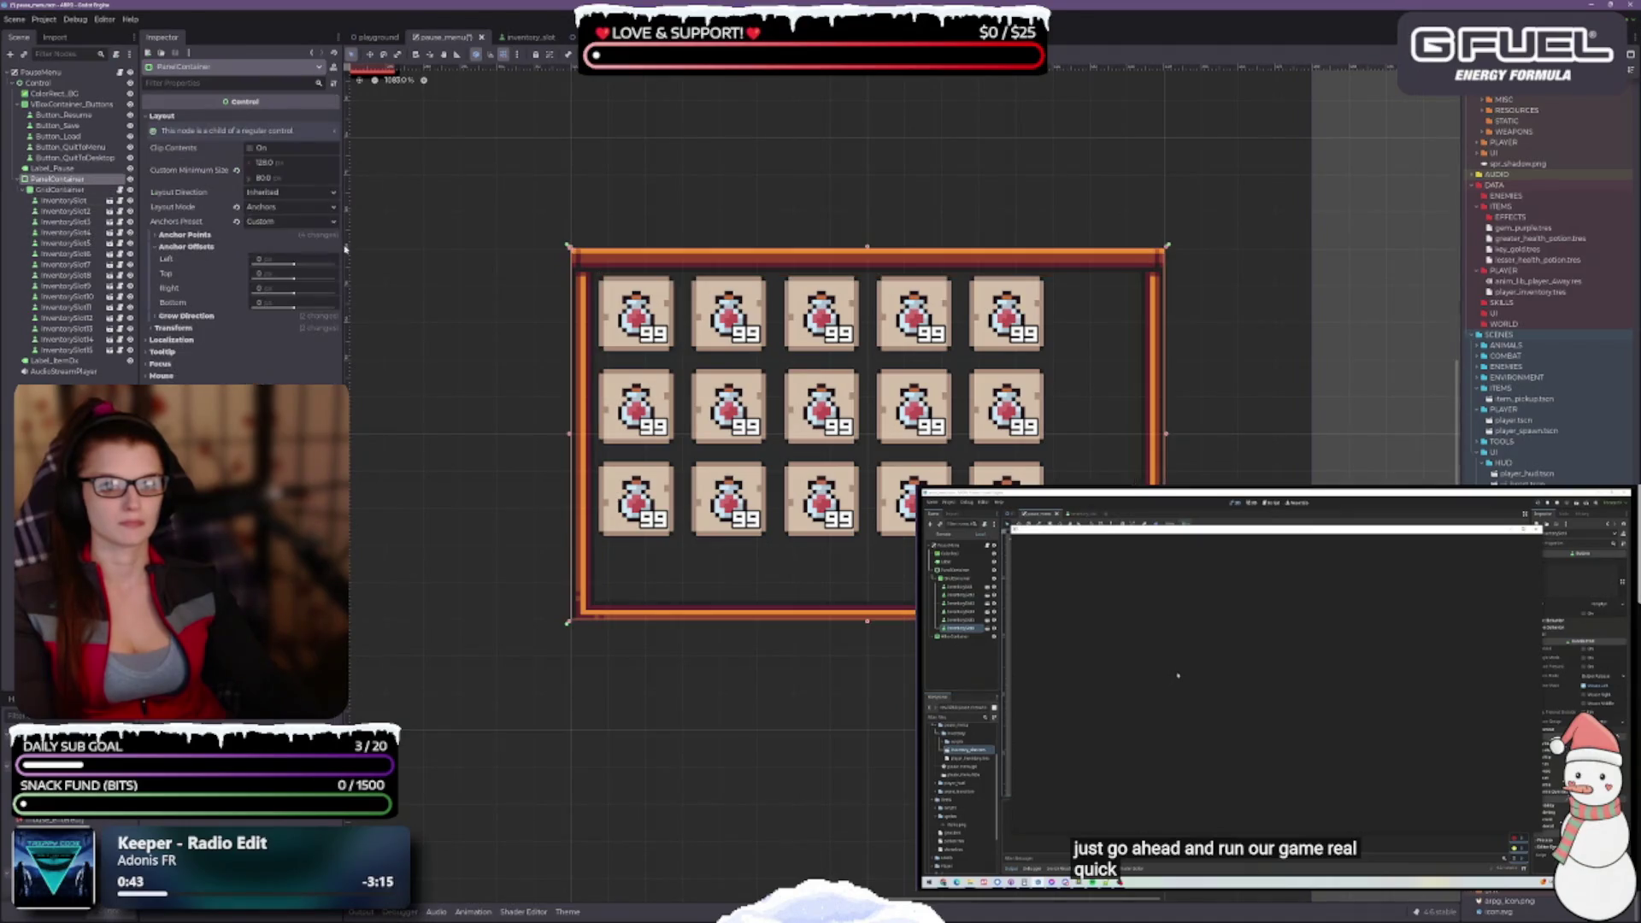
left_click(237, 170)
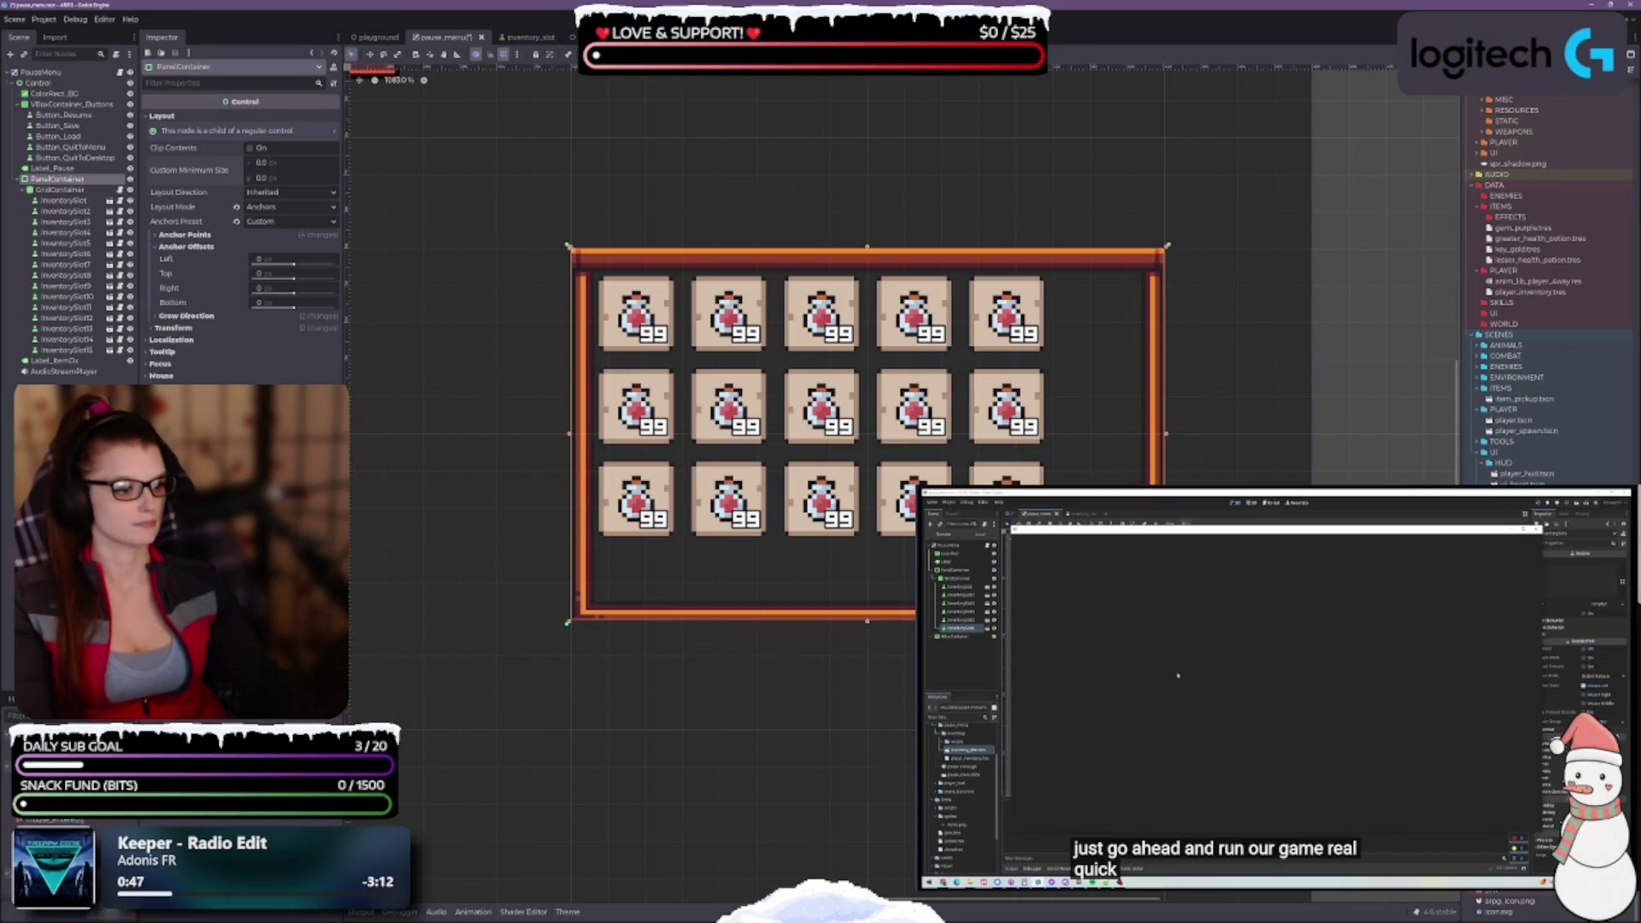
left_click_drag(1167, 436, 1059, 434)
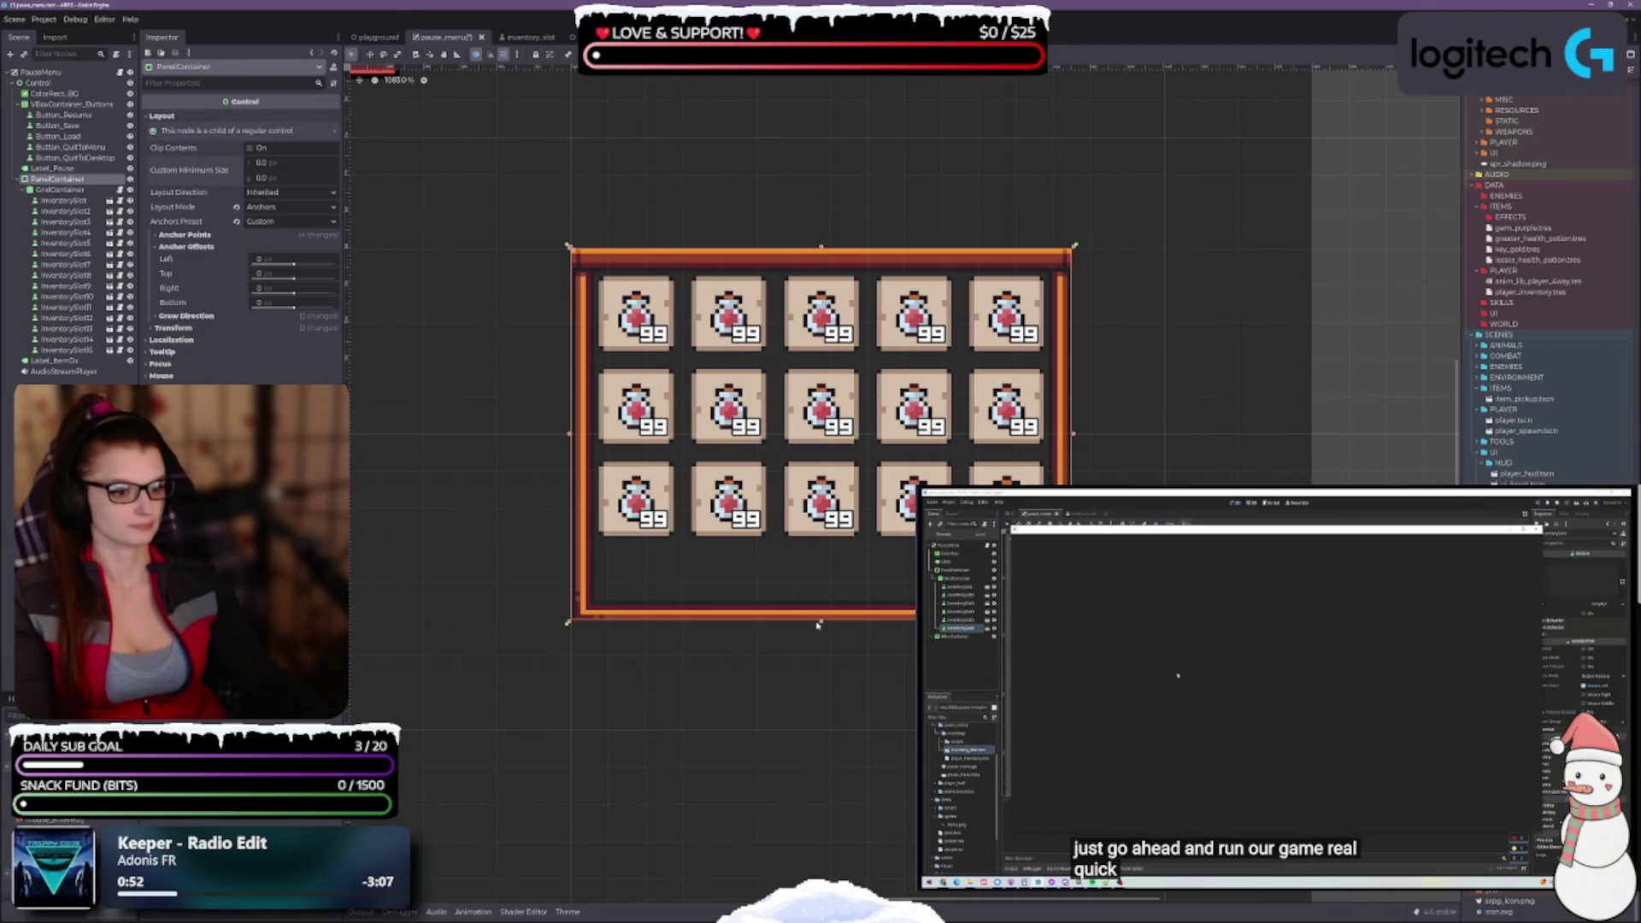
left_click_drag(817, 625, 817, 557)
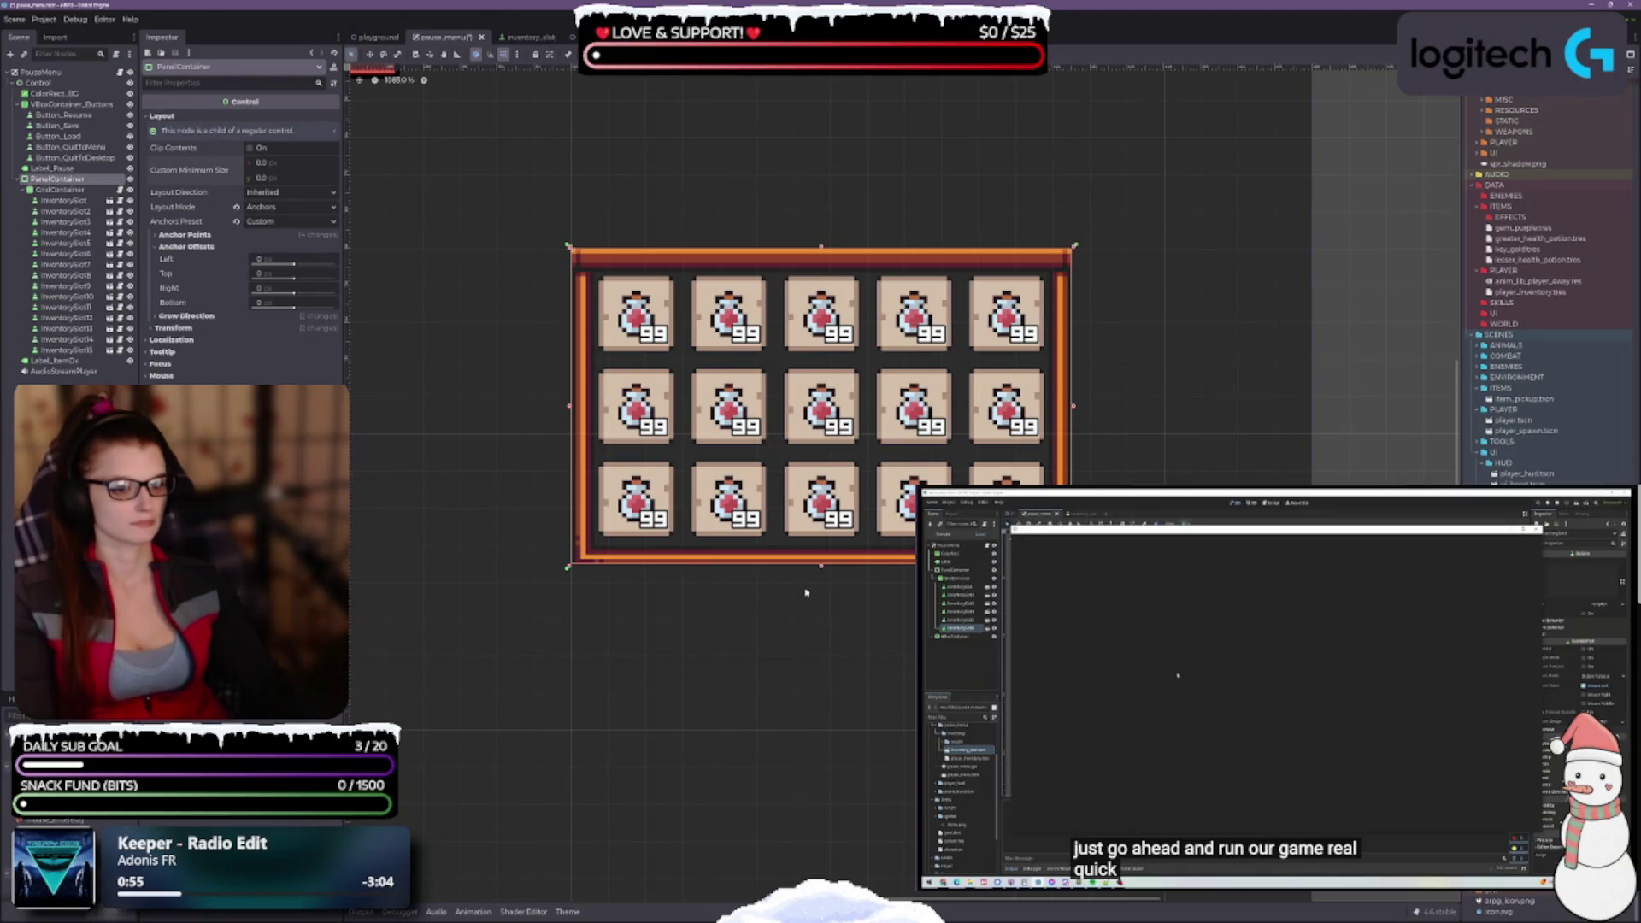
key("F5")
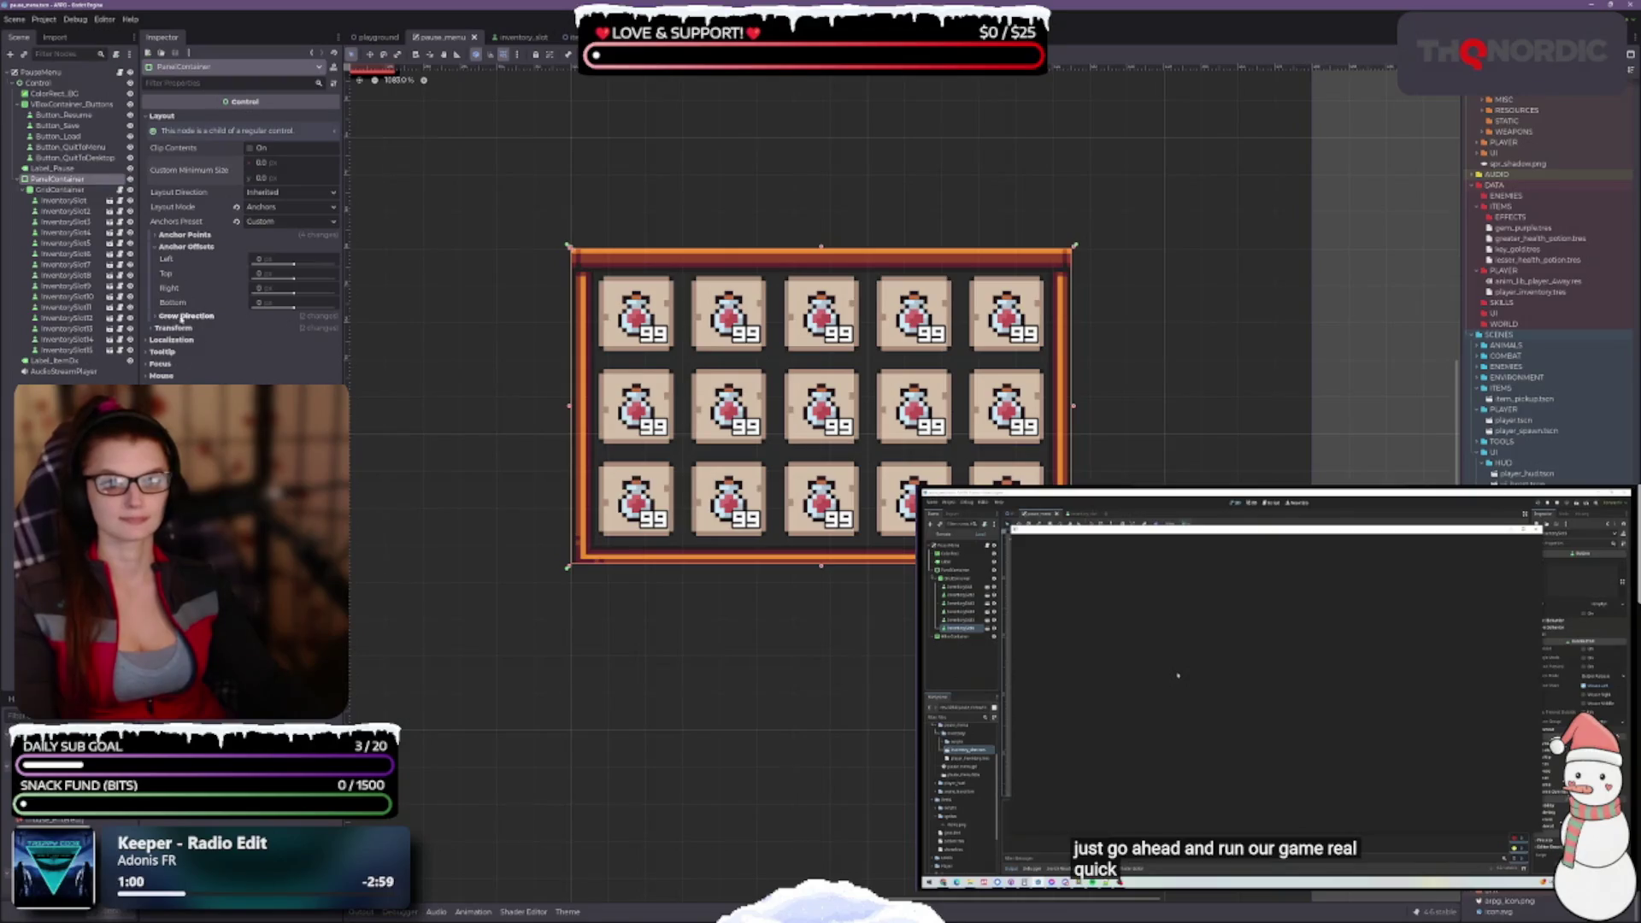
Set the PanelContainer's Custom Minimum Size to 108×68
left_click(155, 332)
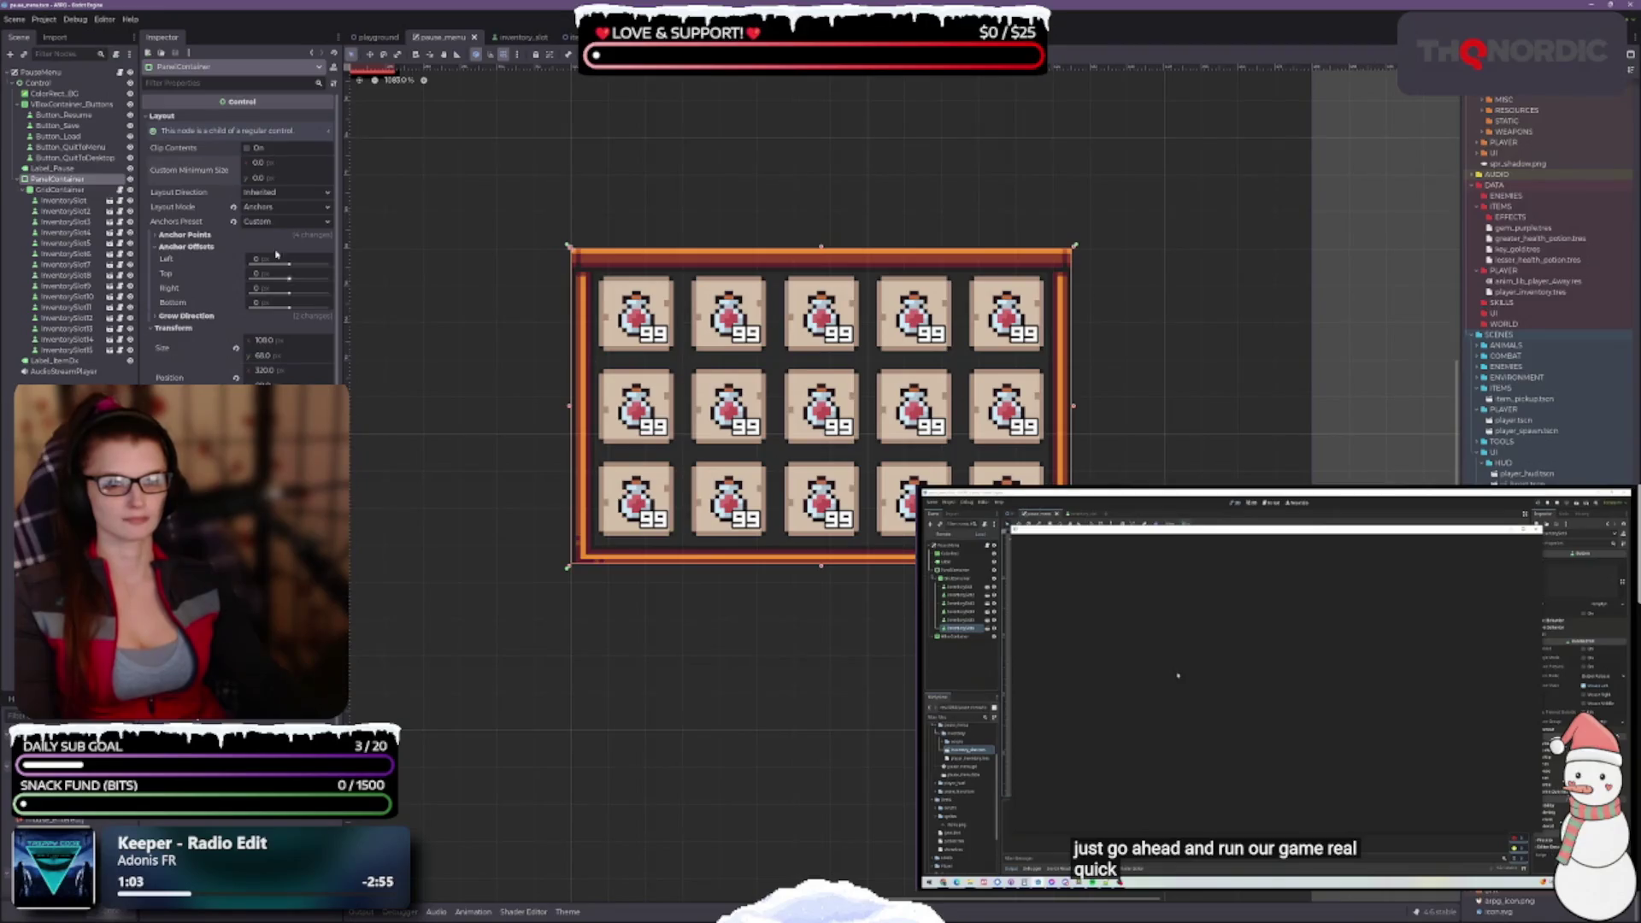
left_click(274, 163)
type("108")
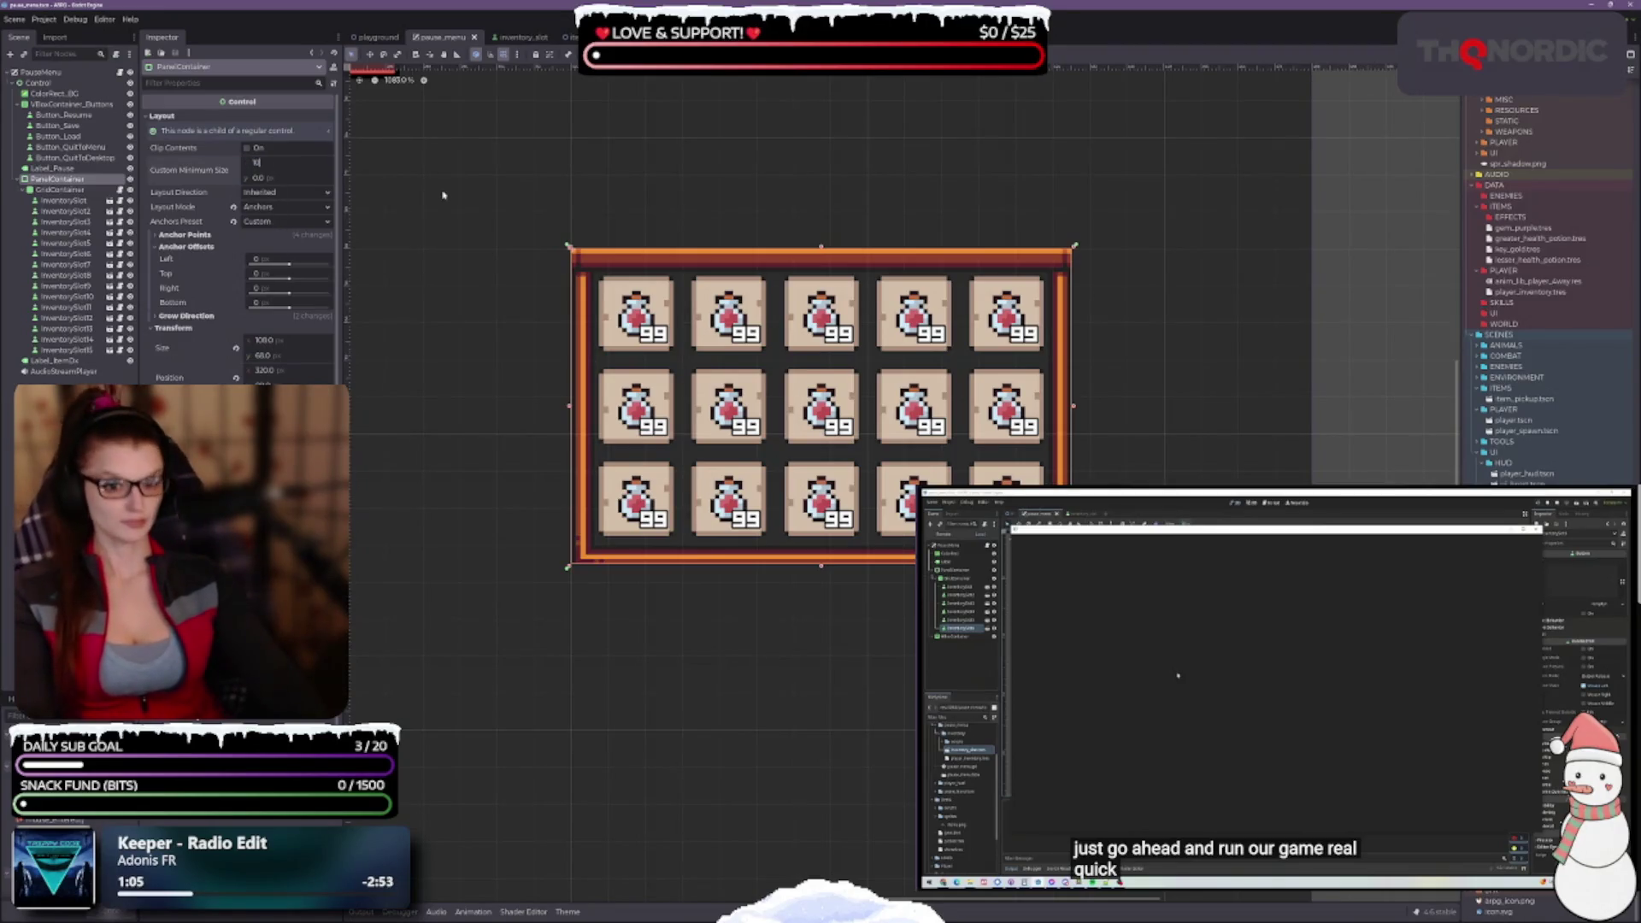
key("Tab")
type("6")
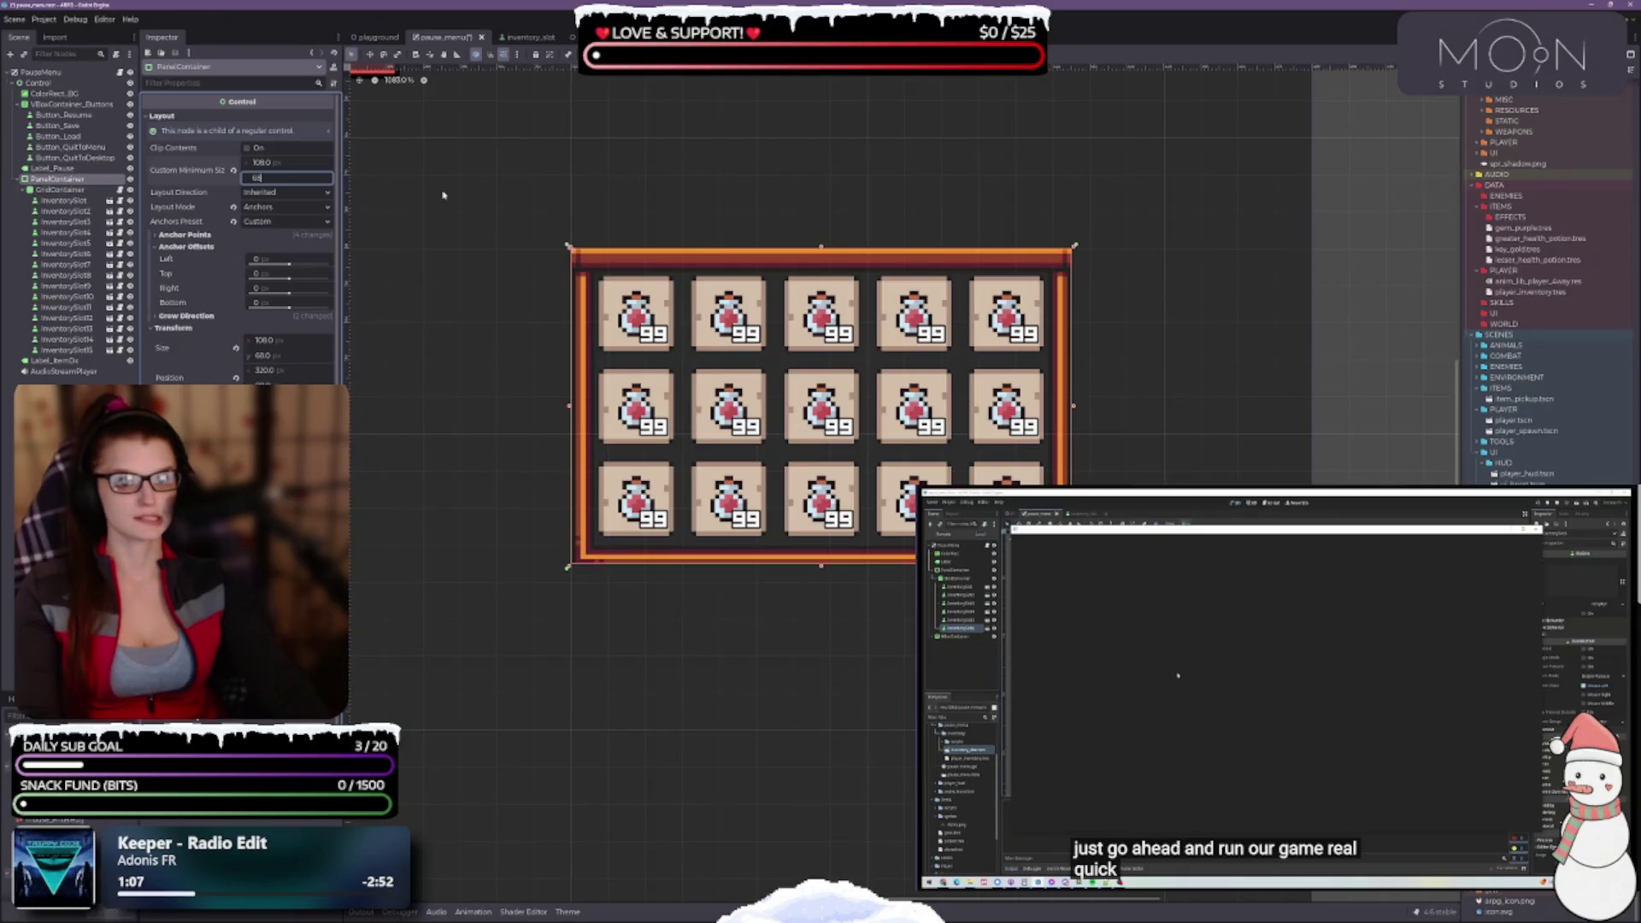
key("Return")
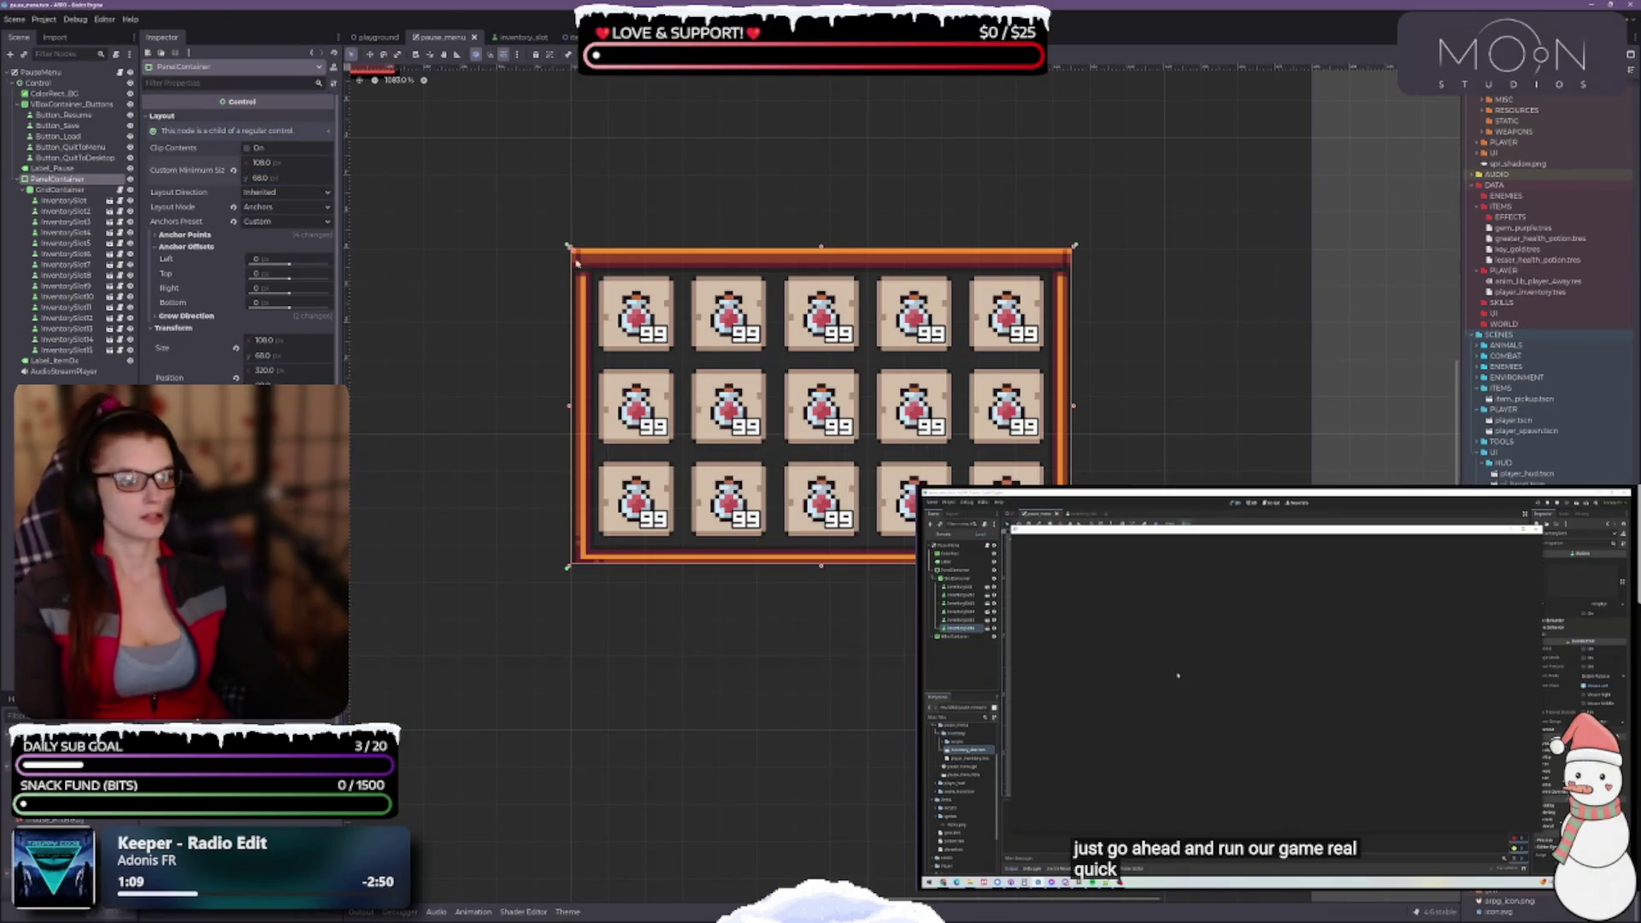
scroll(775, 407, "down", 2)
scroll(775, 407, "down", 2)
scroll(775, 407, "left", 5)
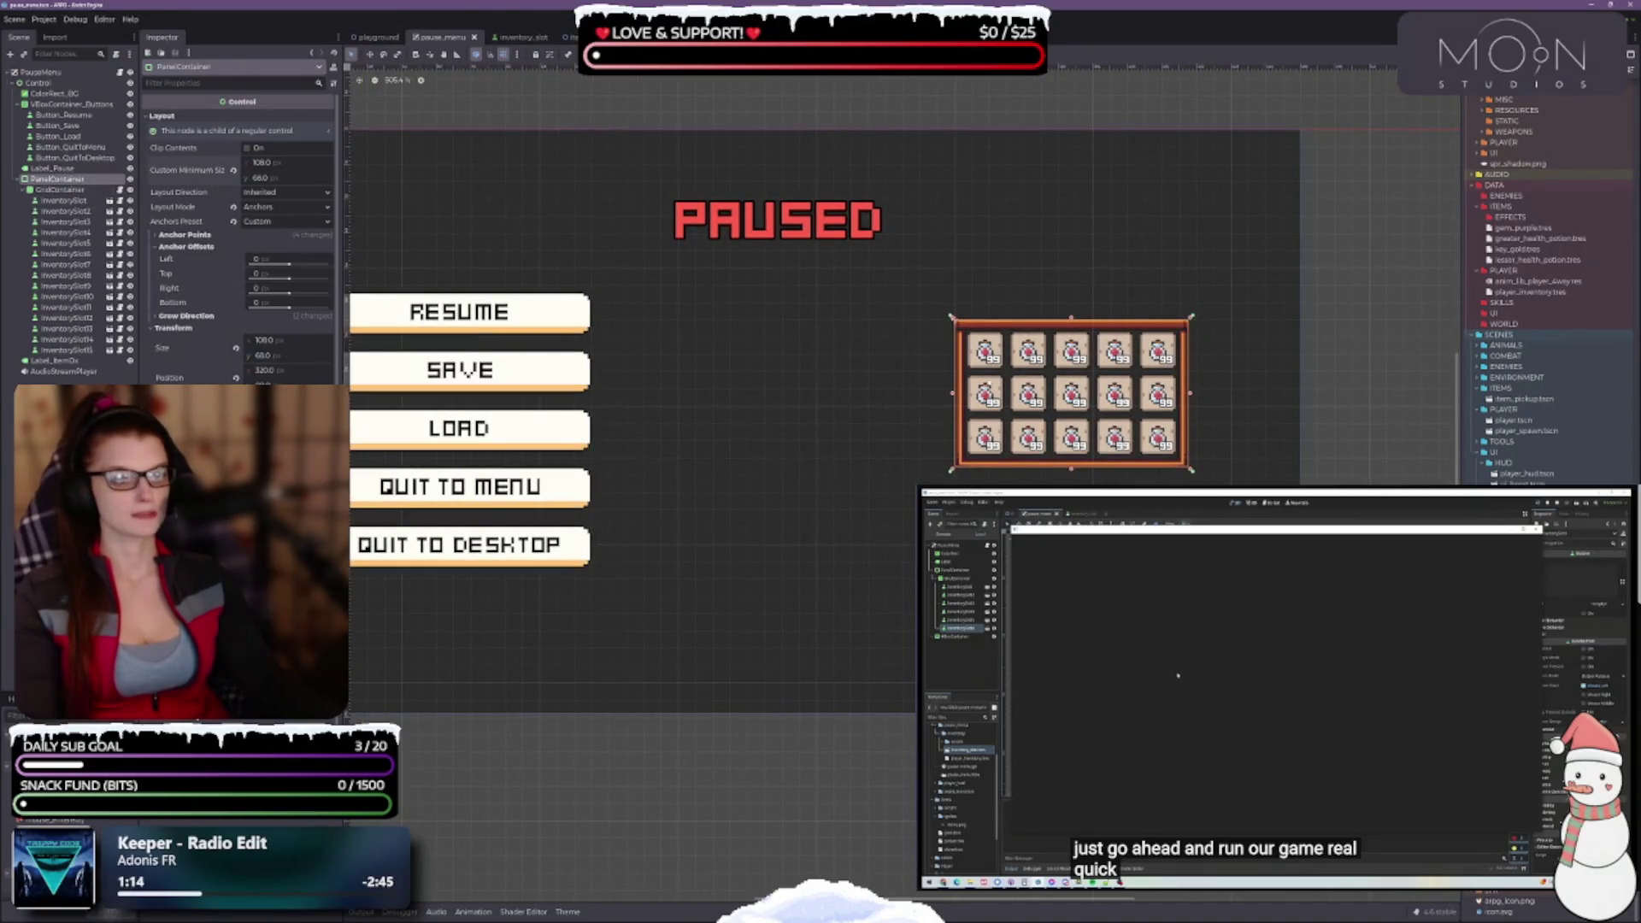
Compare the GridContainer and PanelContainer bounds, ending with the PanelContainer selected
left_click(1091, 397)
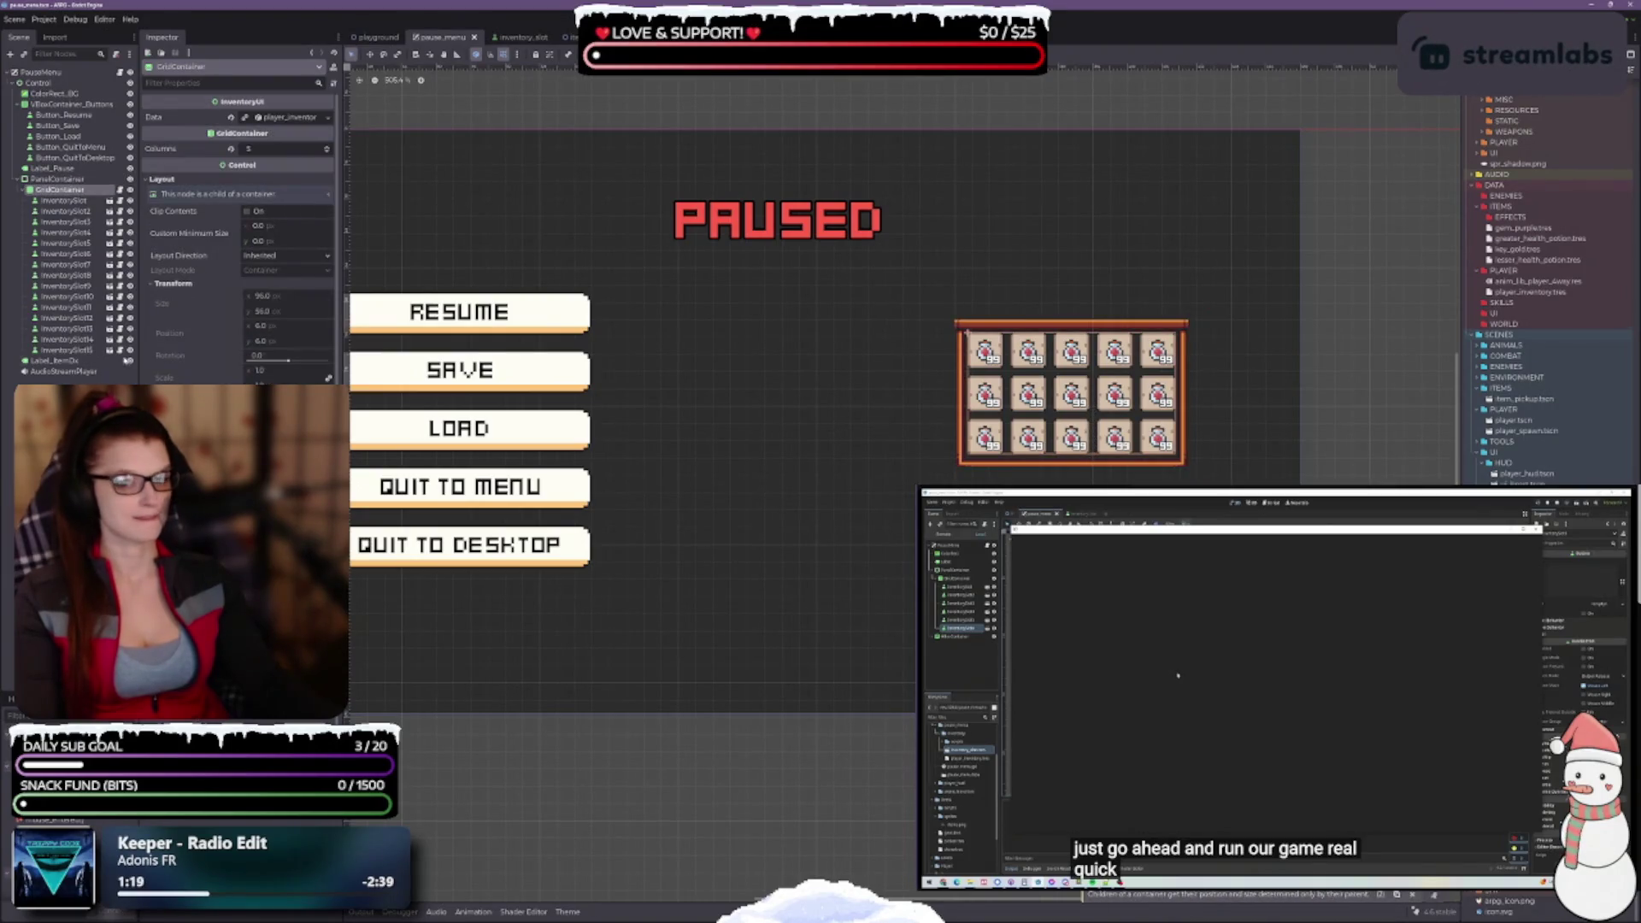
left_click(54, 179)
left_click(1092, 431)
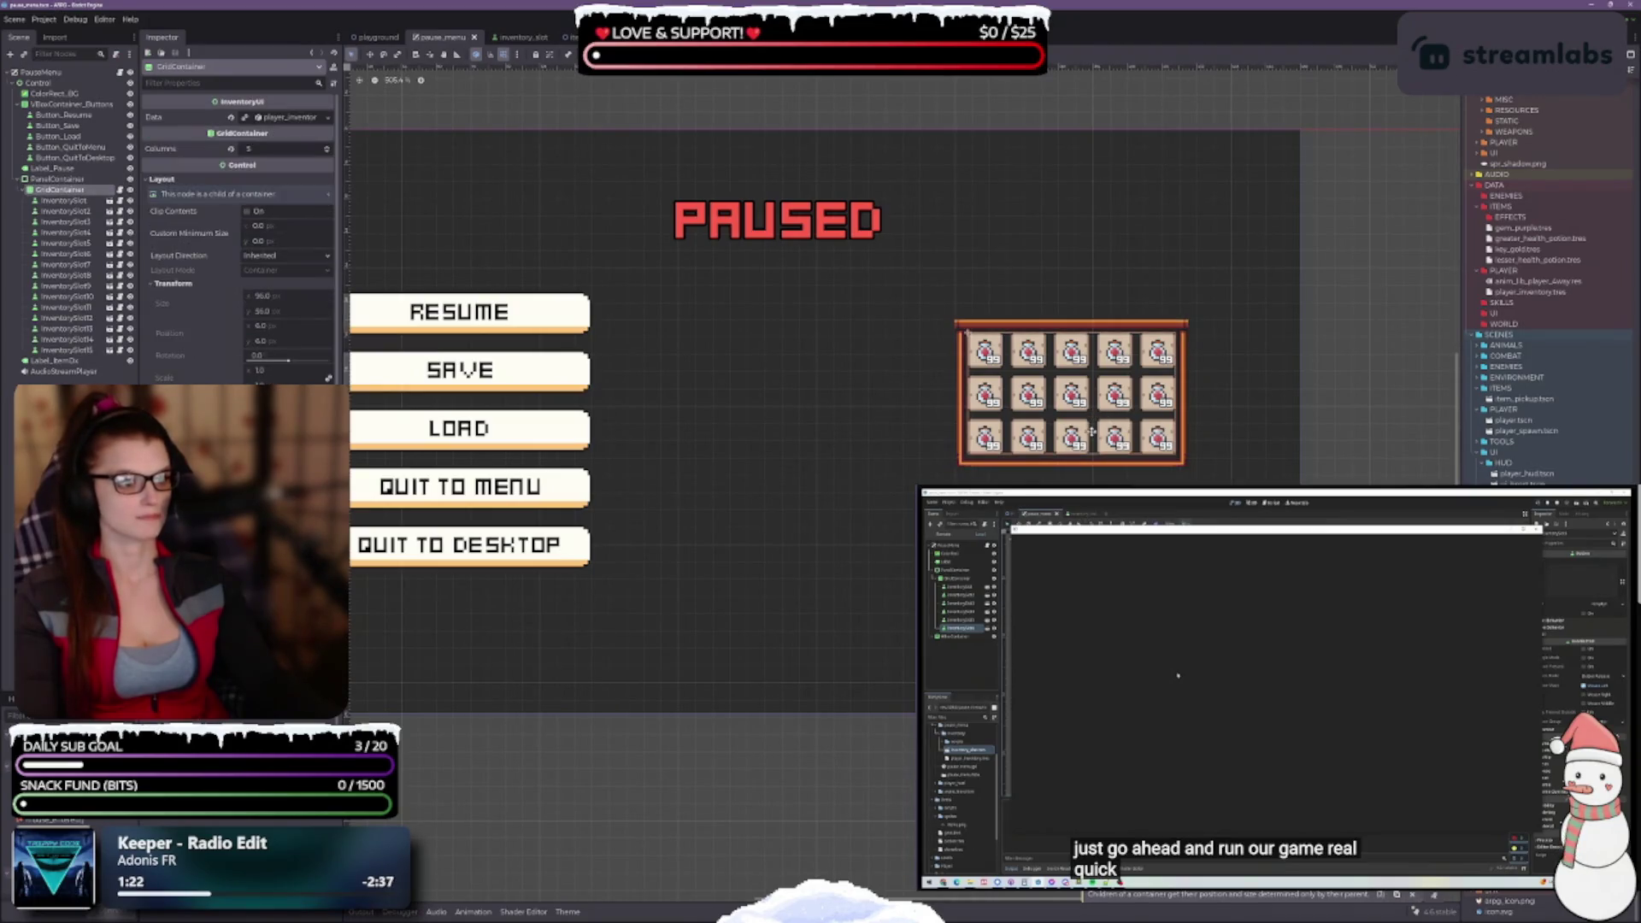
left_click(54, 180)
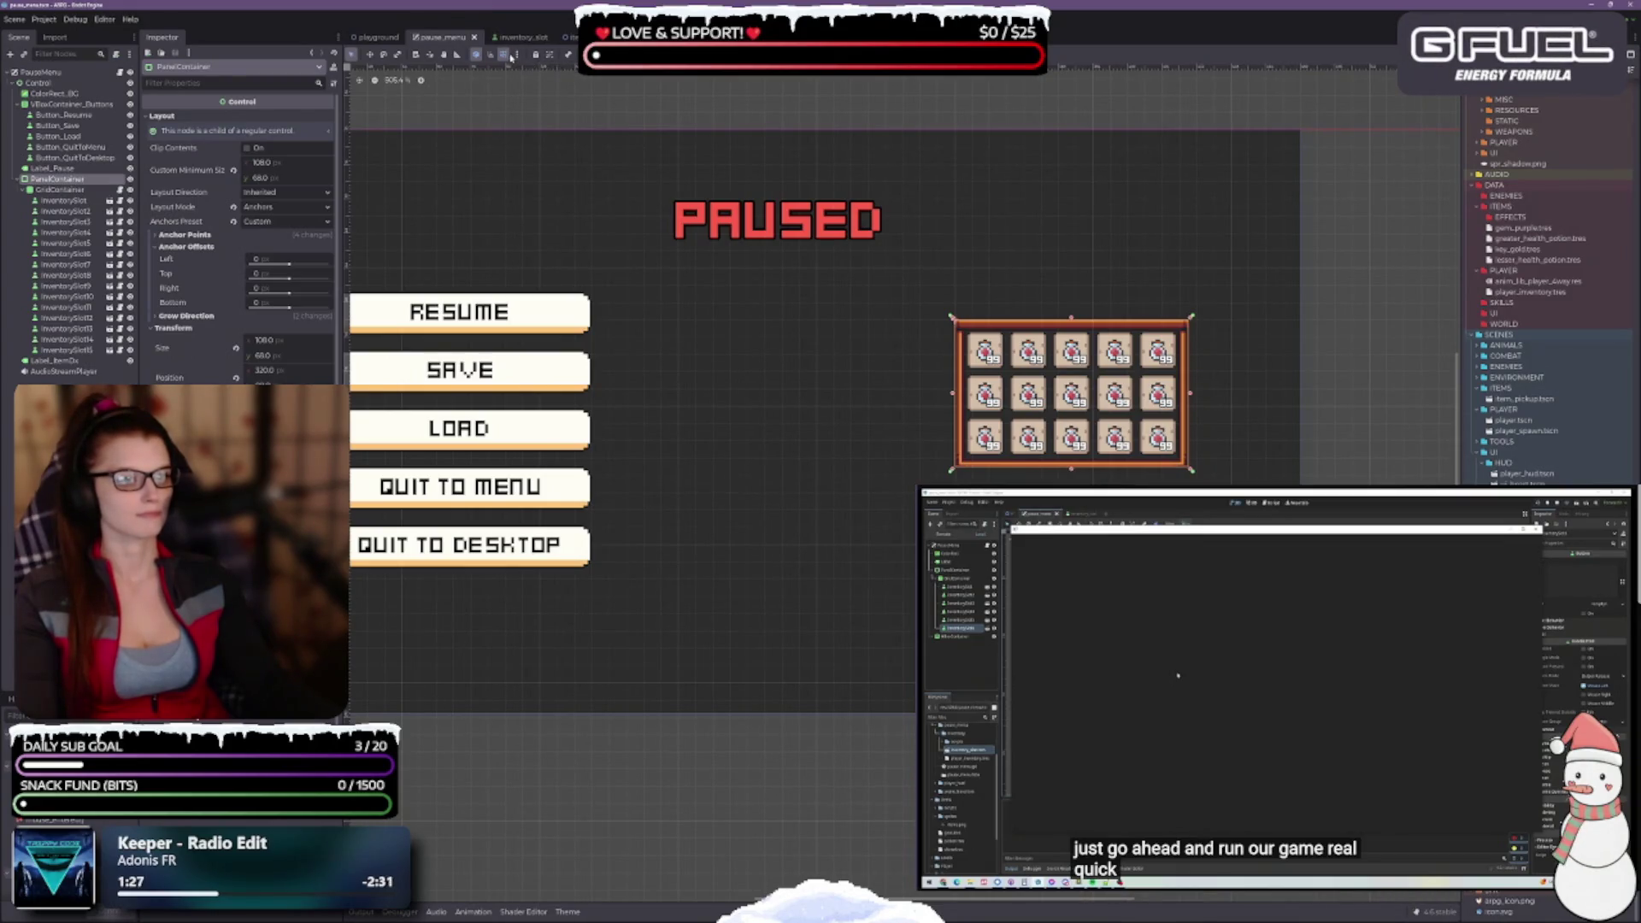
Set the snap grid step to 1 px in Configure Snap
left_click(515, 54)
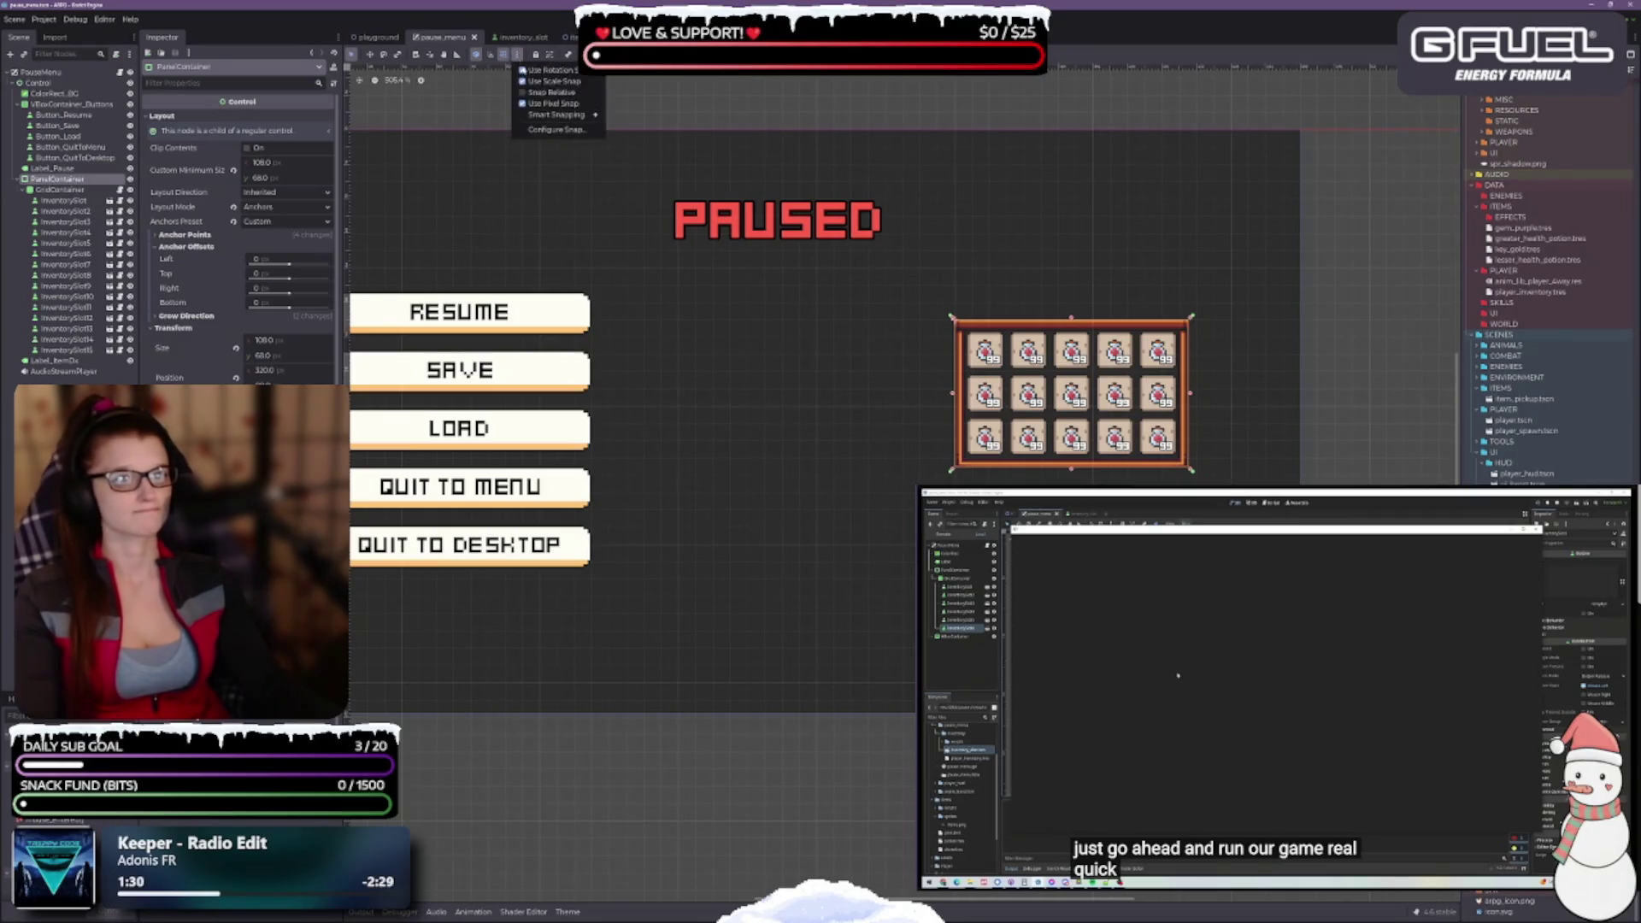
left_click(553, 129)
double_click(833, 423)
type("1")
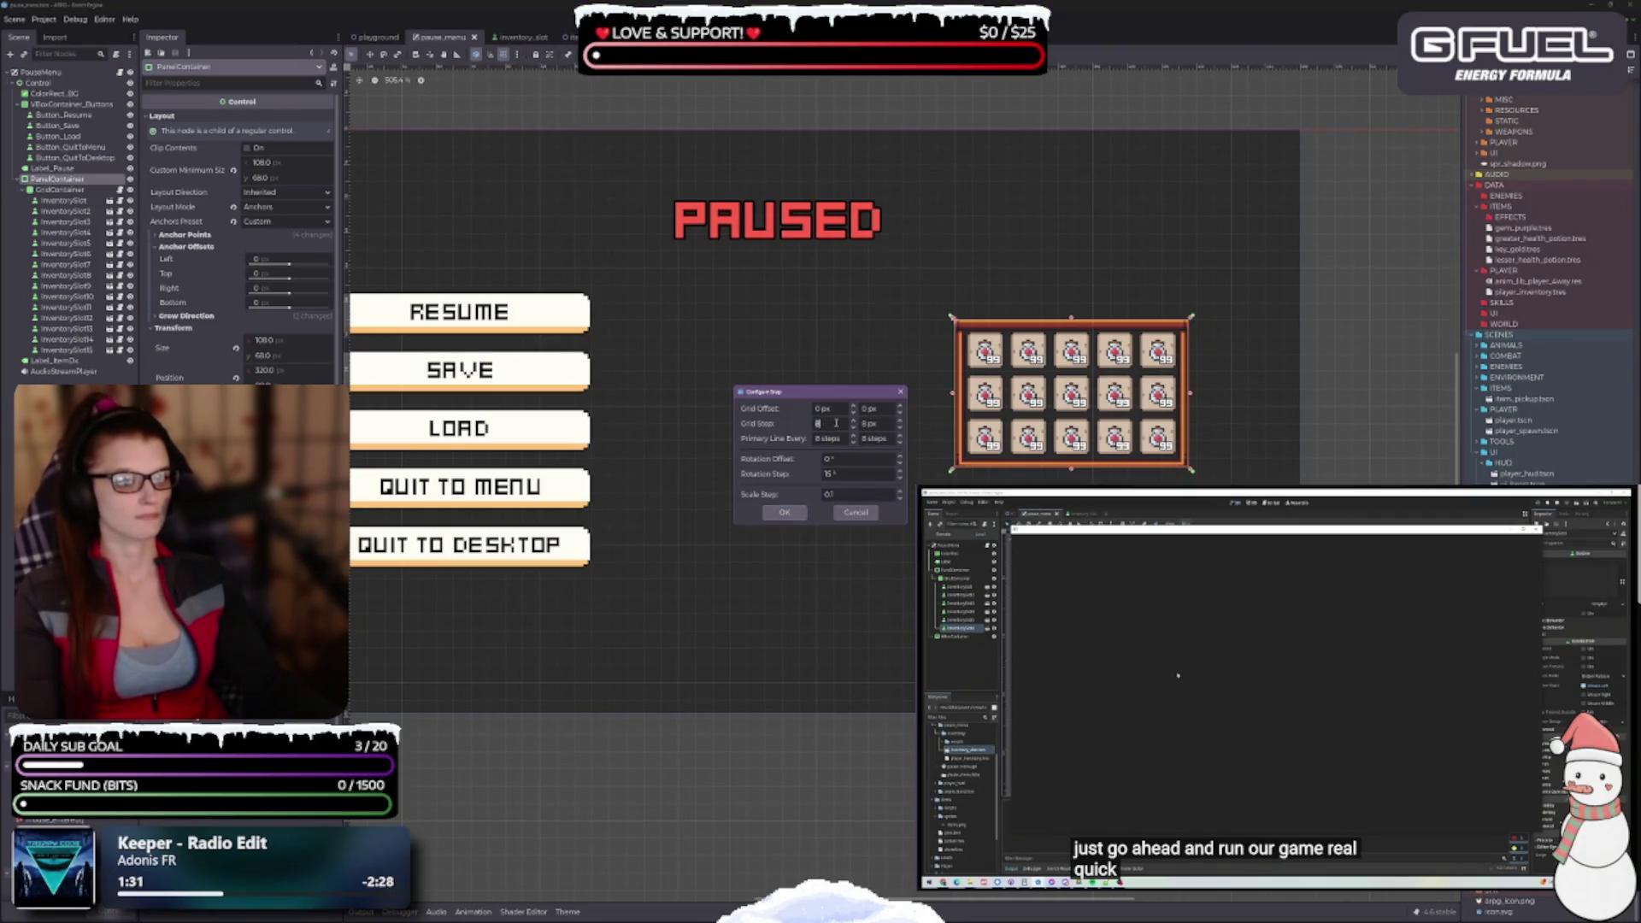
key("Tab")
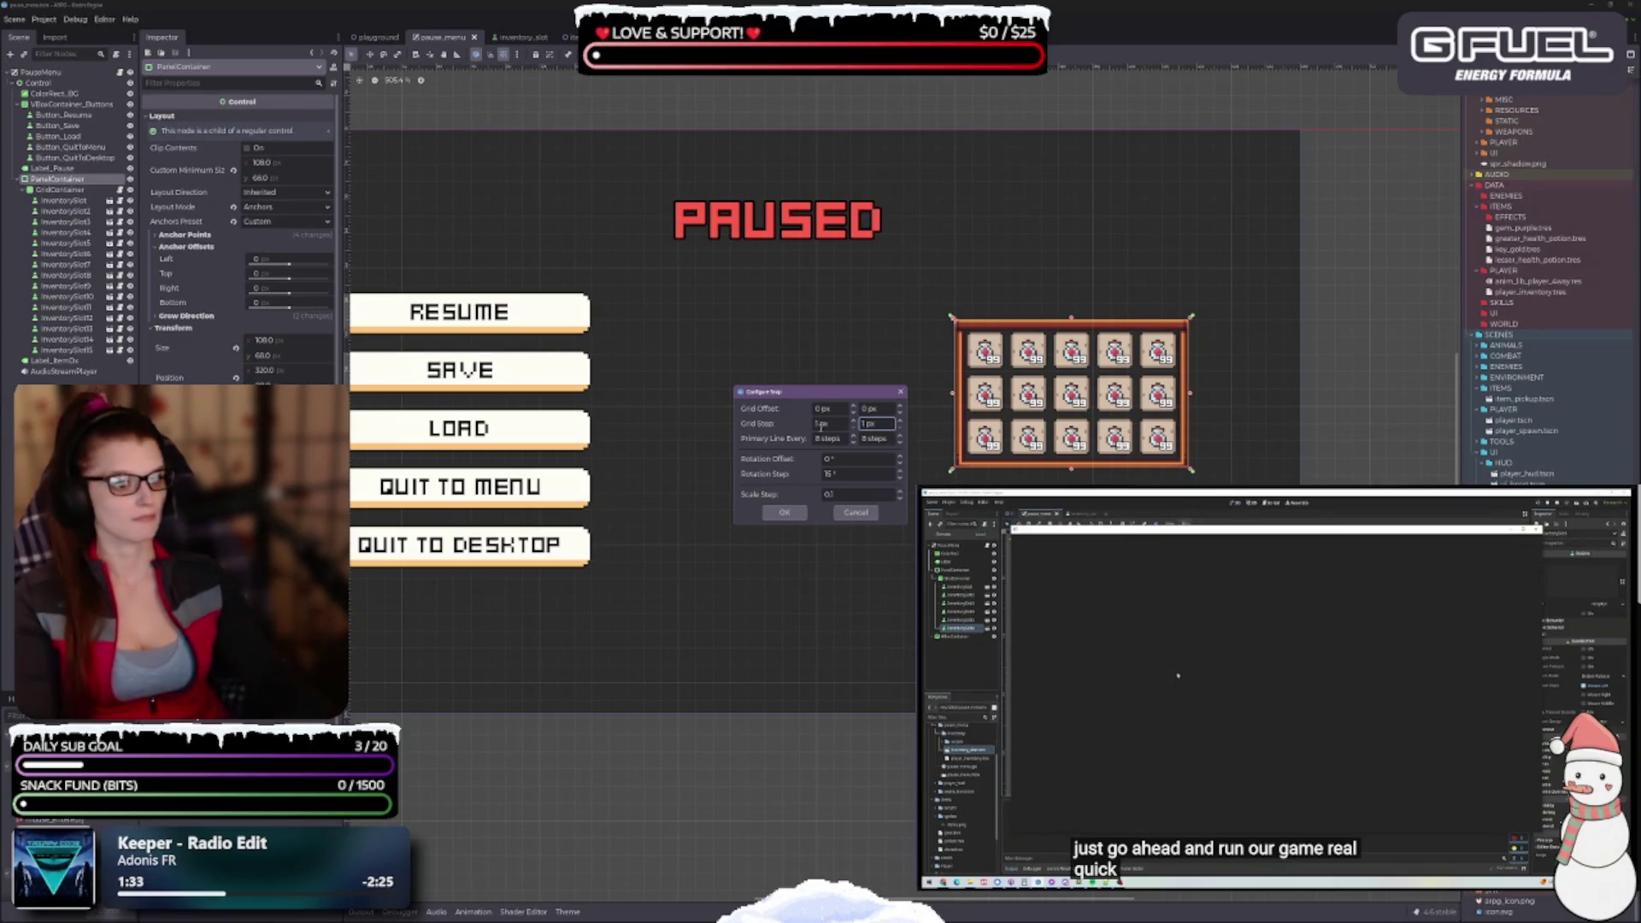
left_click(784, 512)
scroll(1085, 438, "up", 2)
scroll(1079, 434, "up", 2)
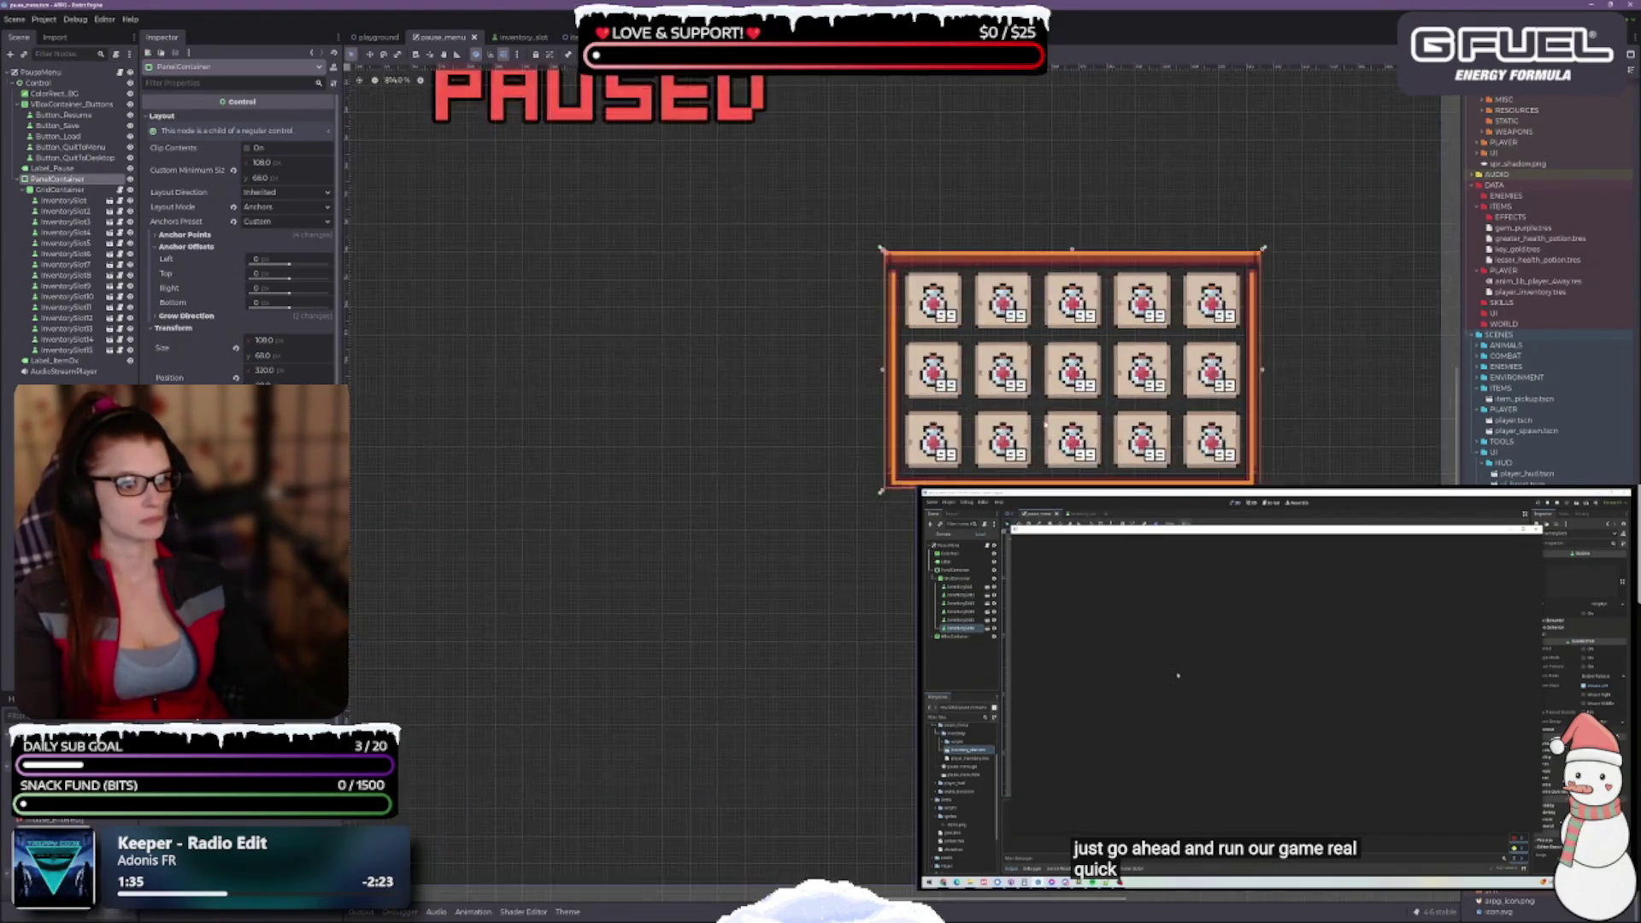
Move the potion-slot PanelContainer slightly lower on the canvas
left_click(1036, 428)
left_click(57, 179)
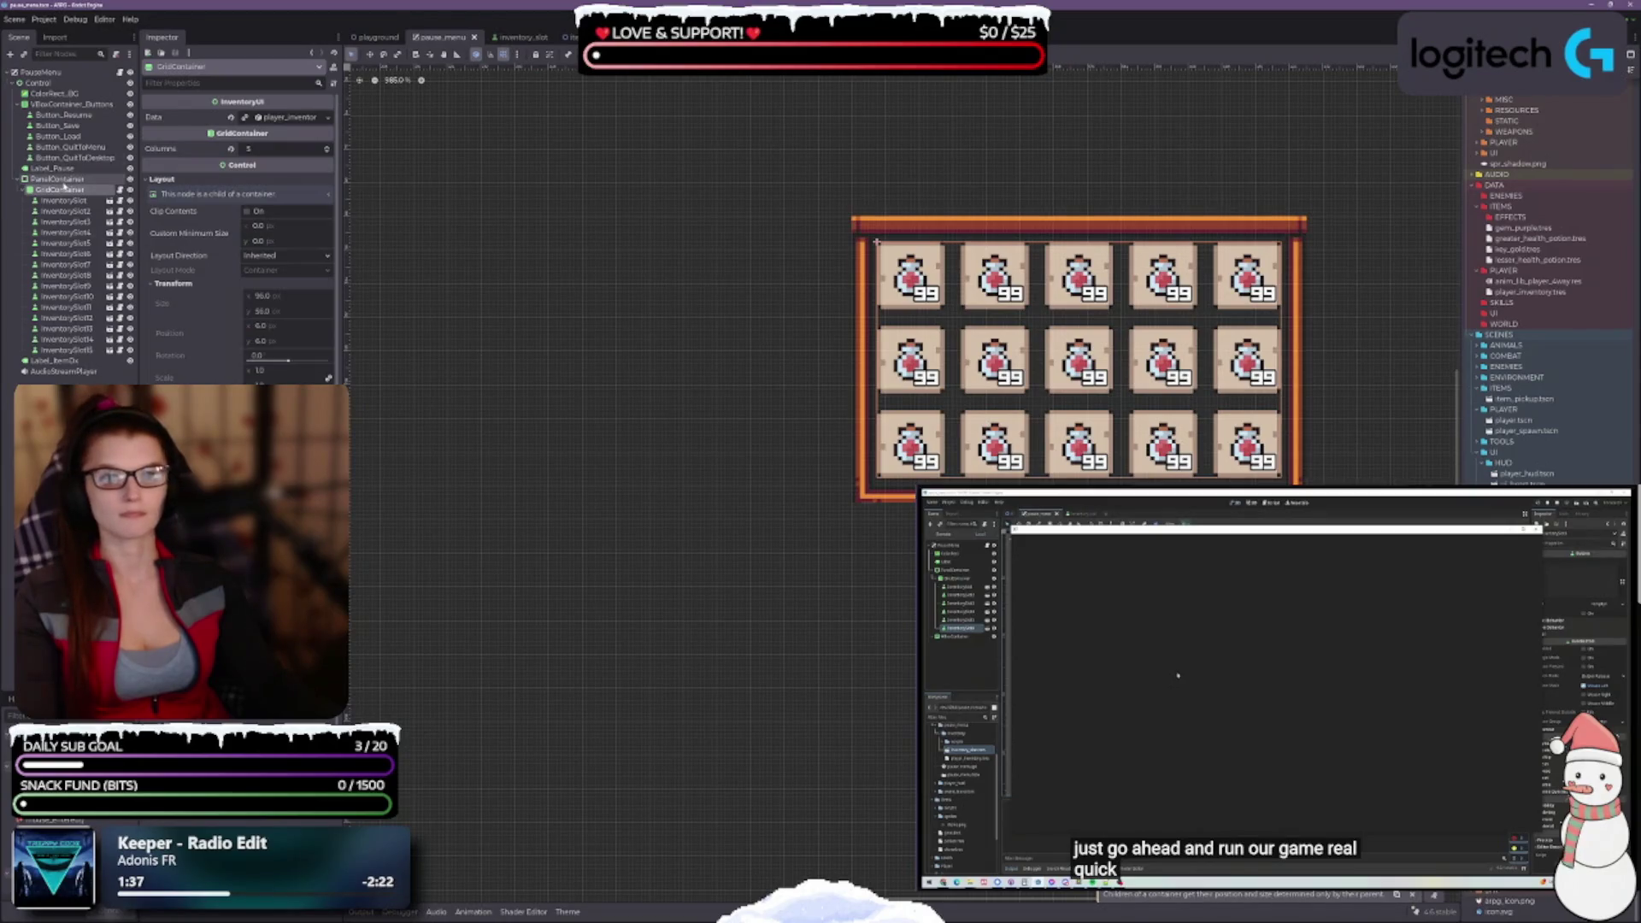
key("w")
left_click_drag(1062, 405, 1072, 418)
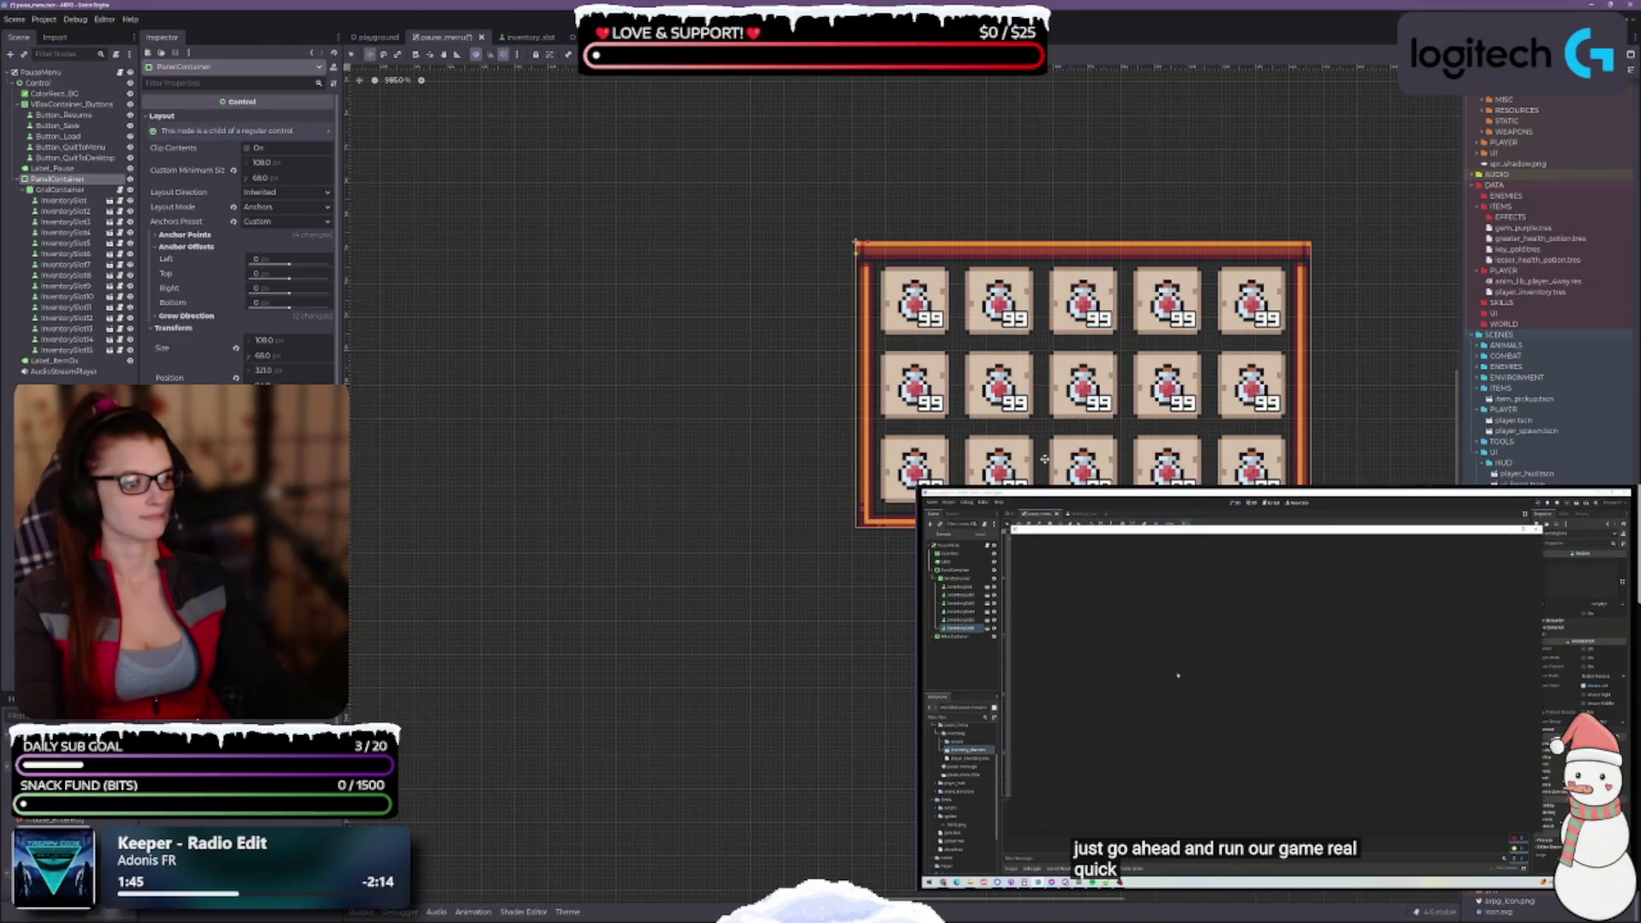
scroll(798, 414, "down", 4)
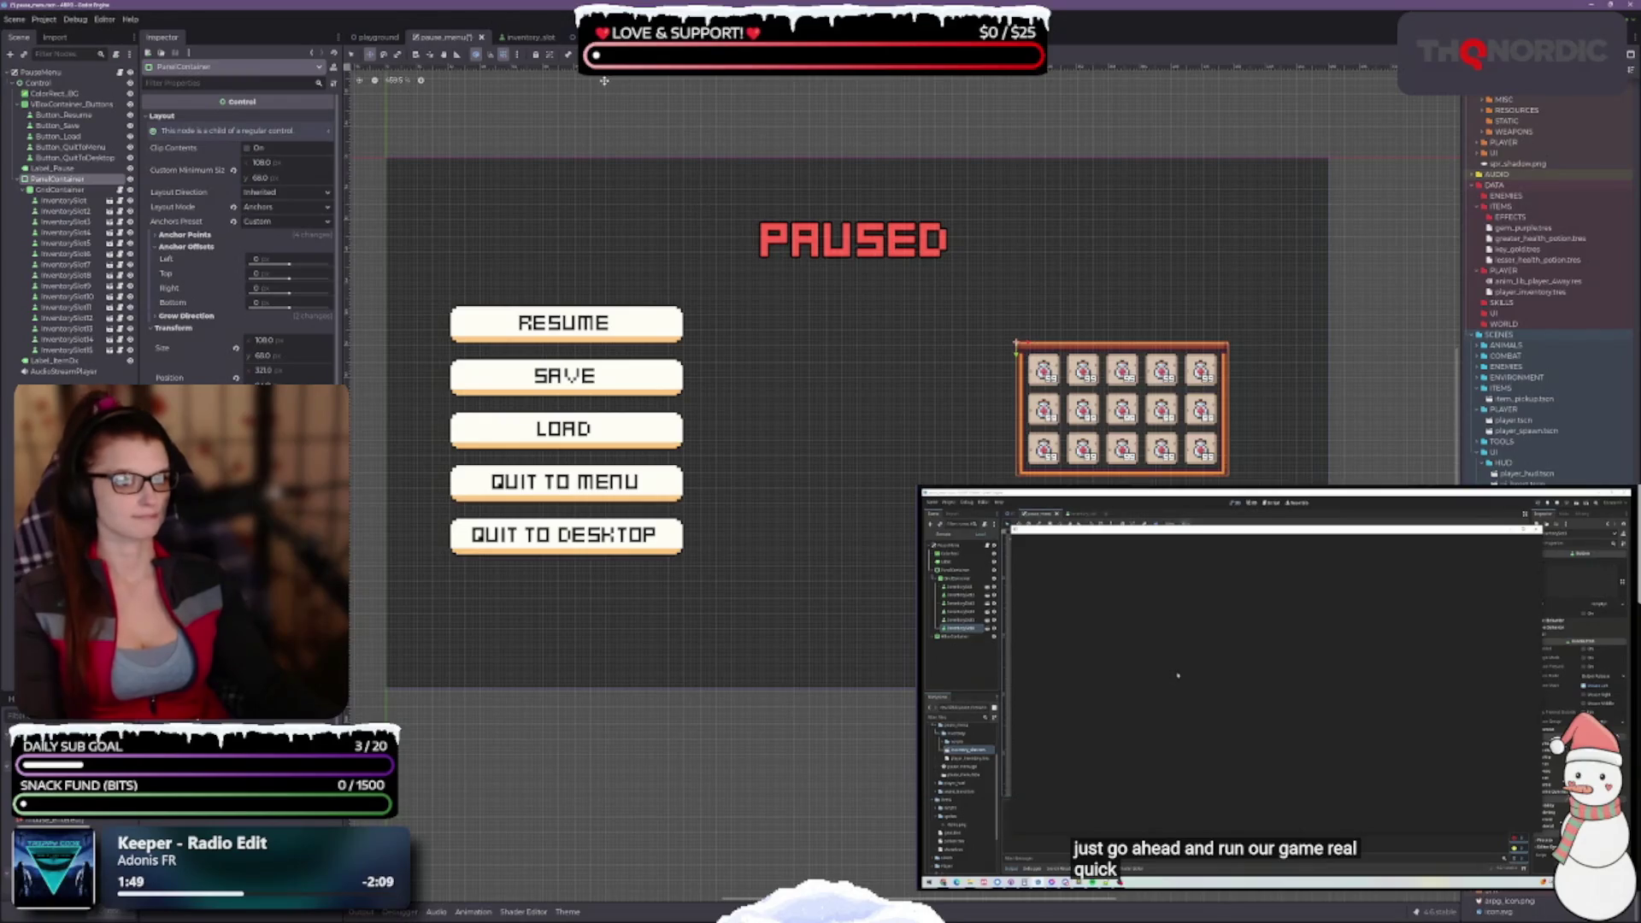
Set the snap grid step back to 4 px and switch to the inventory_slot scene
left_click(516, 54)
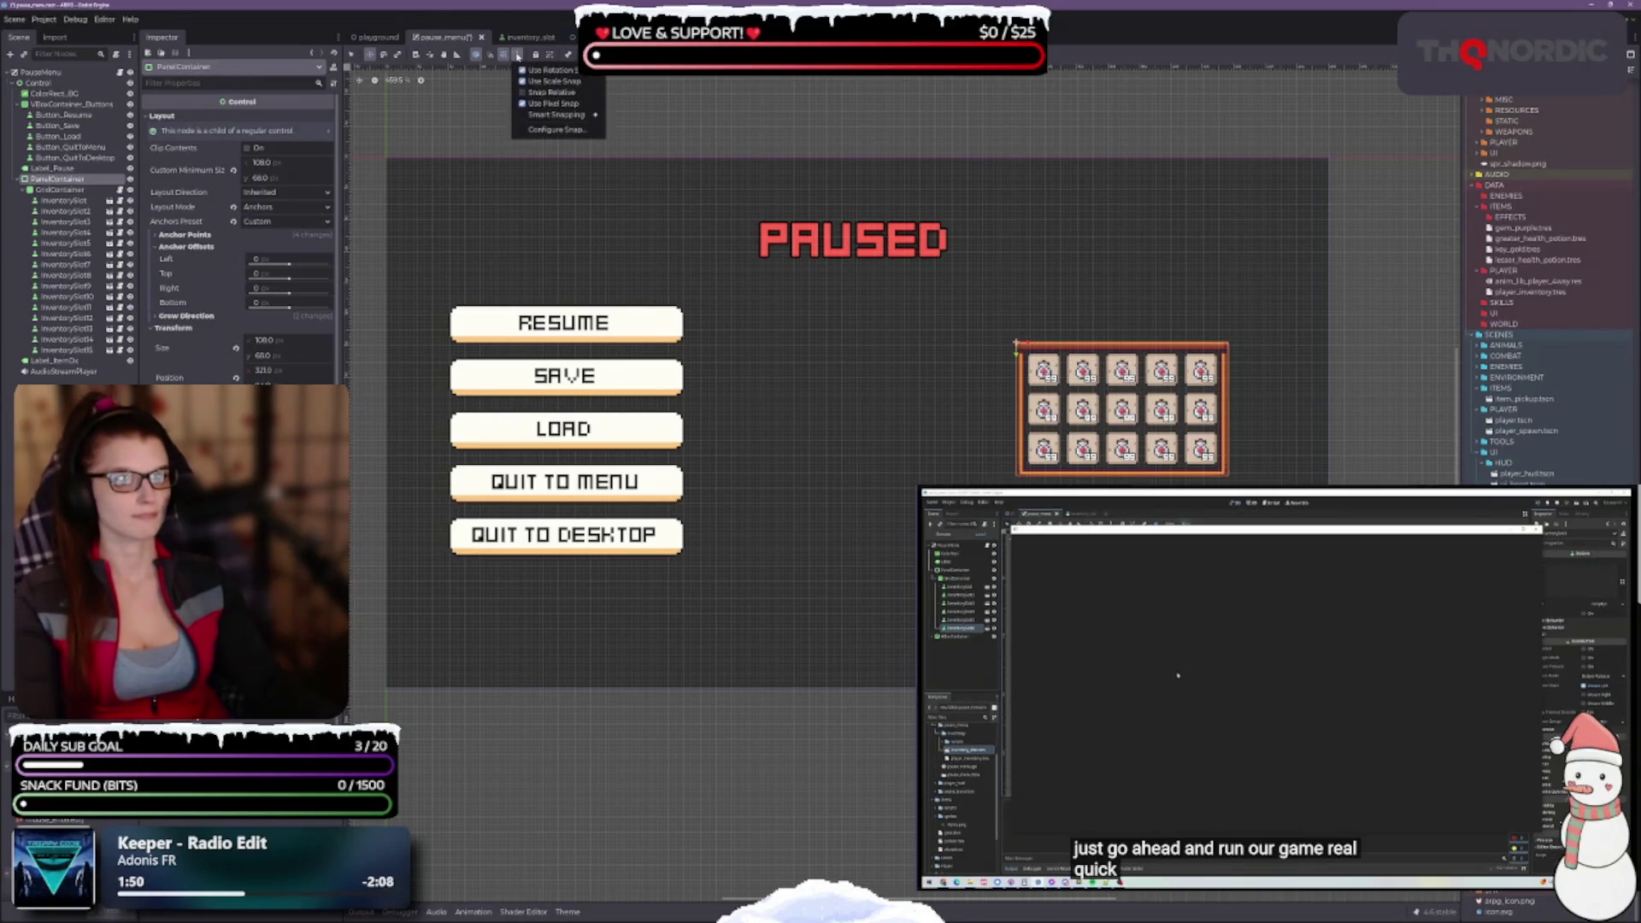
left_click(552, 131)
type("4")
key("Tab")
type("4")
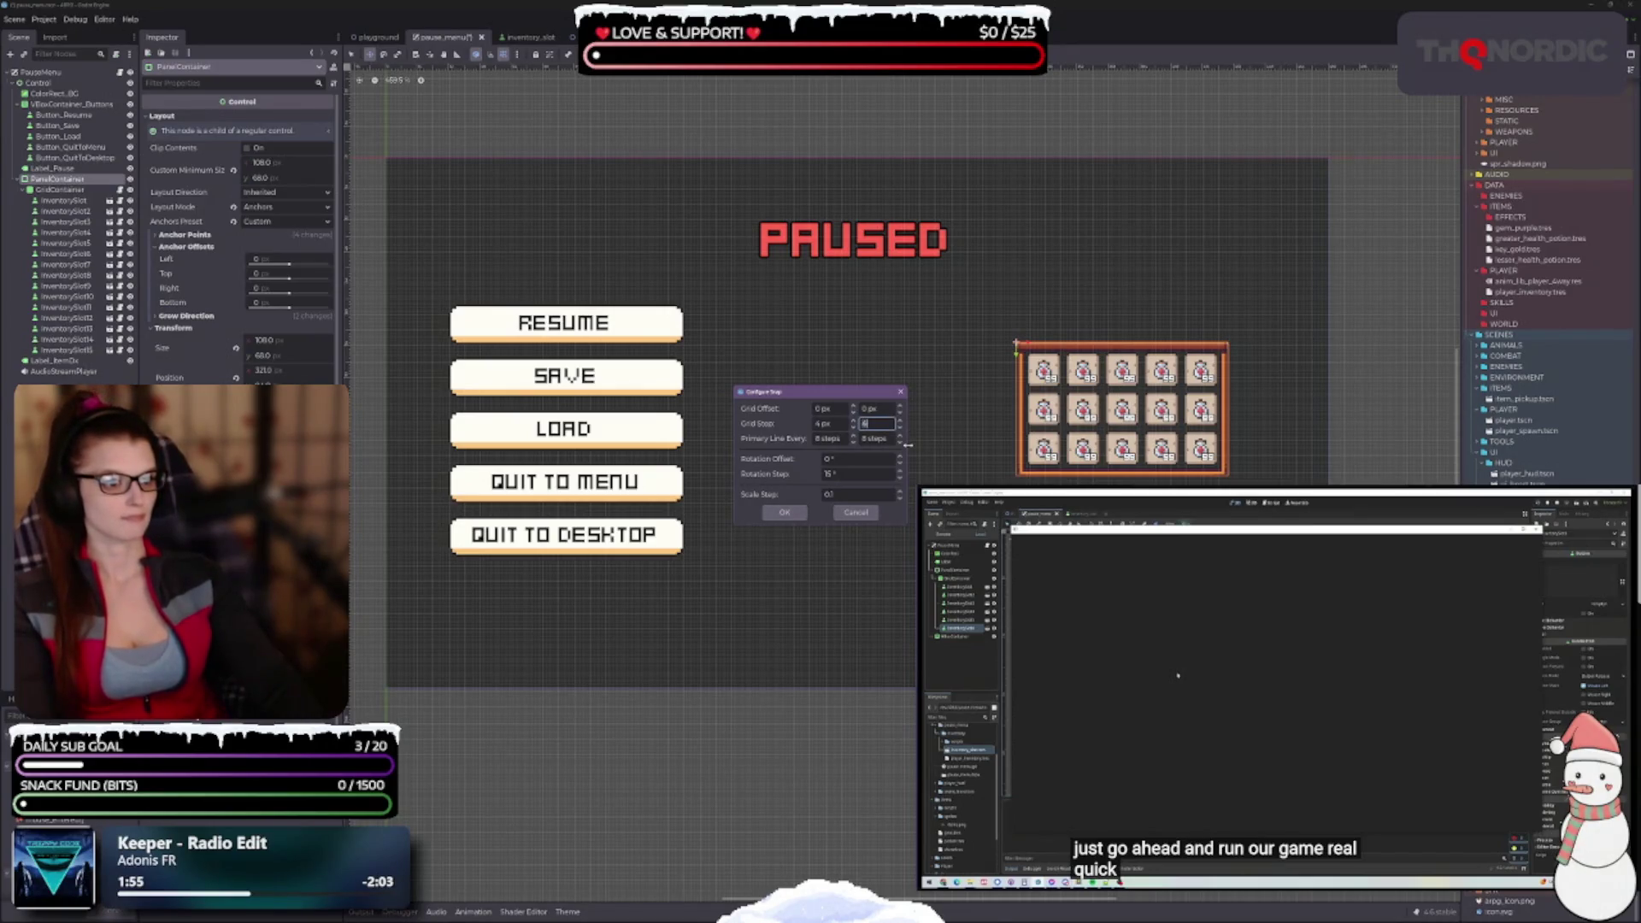
left_click(774, 512)
scroll(1075, 479, "up", 2)
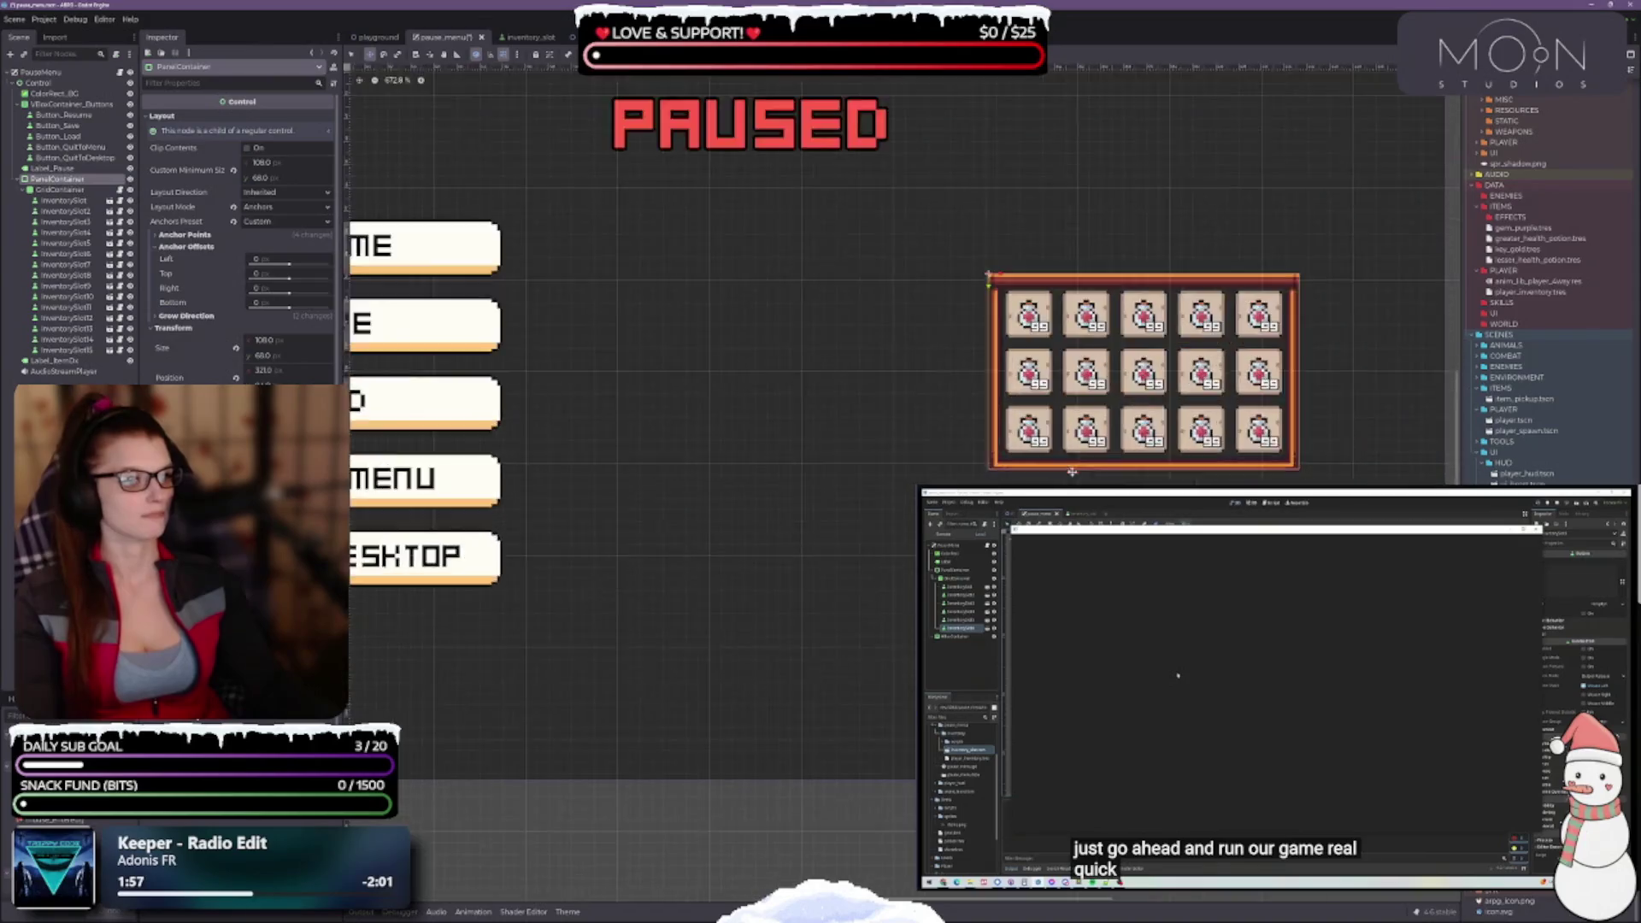
scroll(1075, 479, "up", 2)
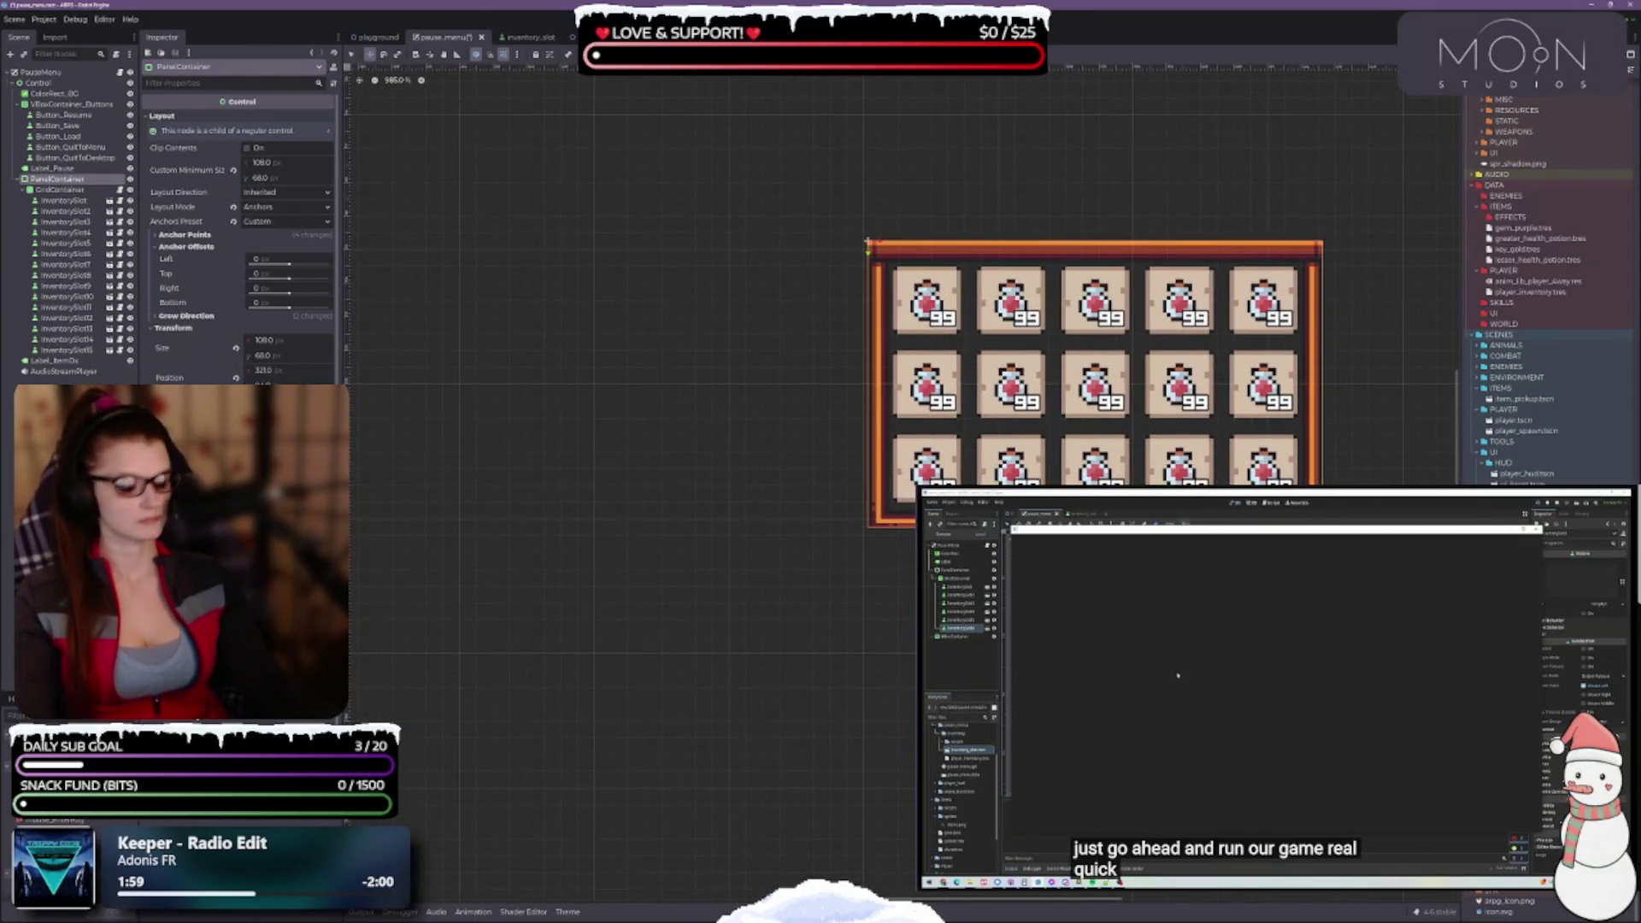
scroll(932, 481, "down", 4)
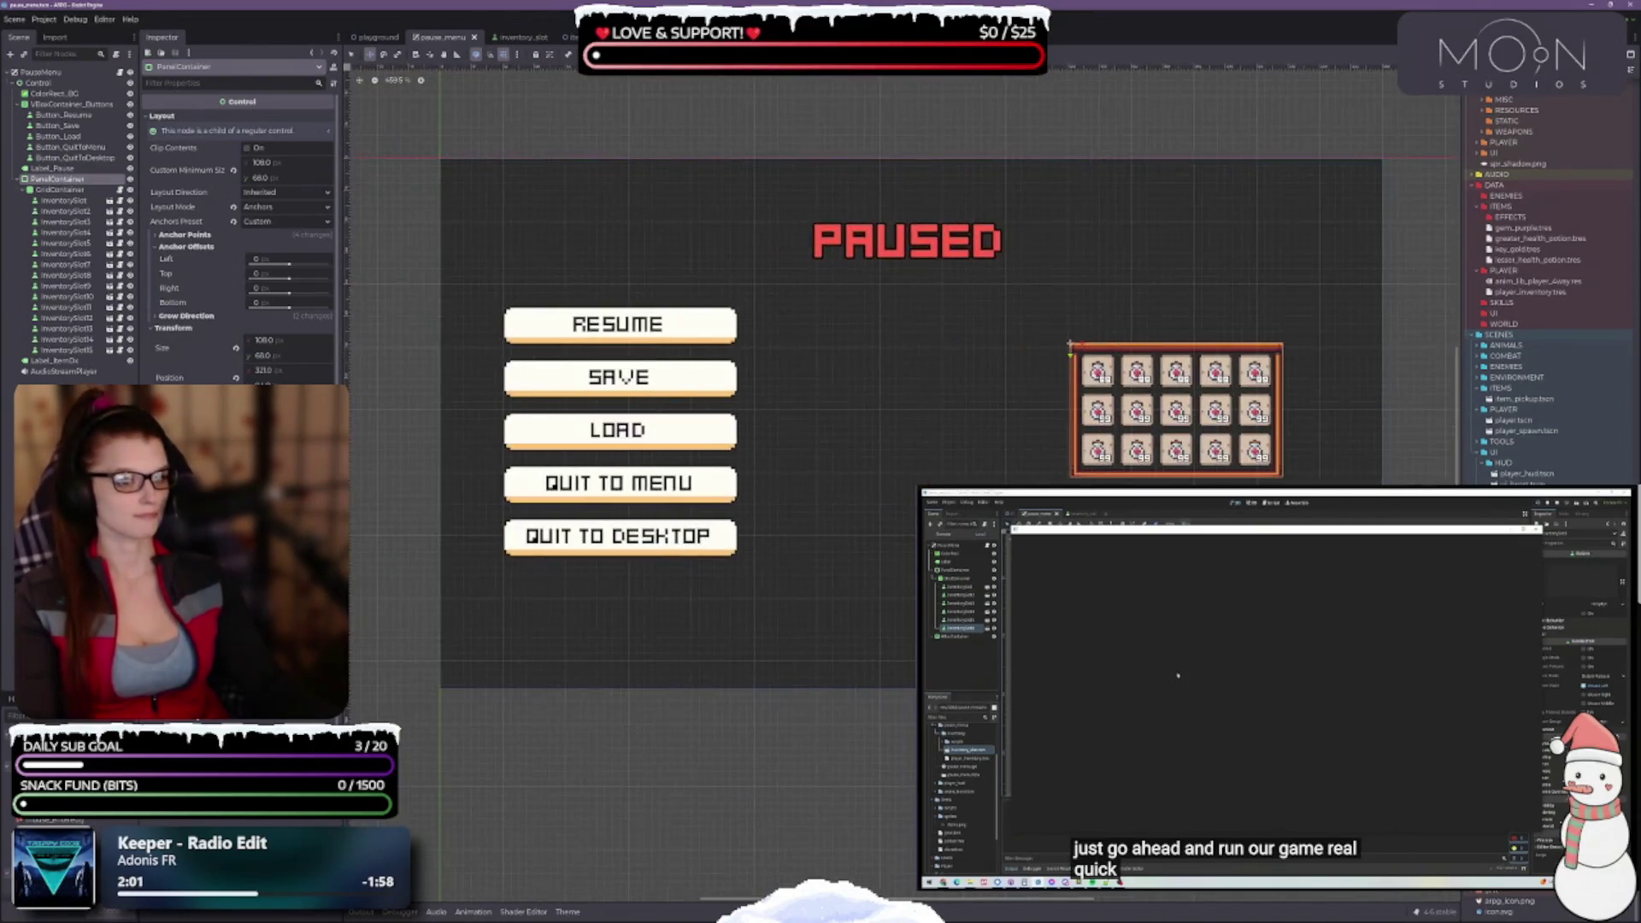
scroll(1193, 480, "up", 2)
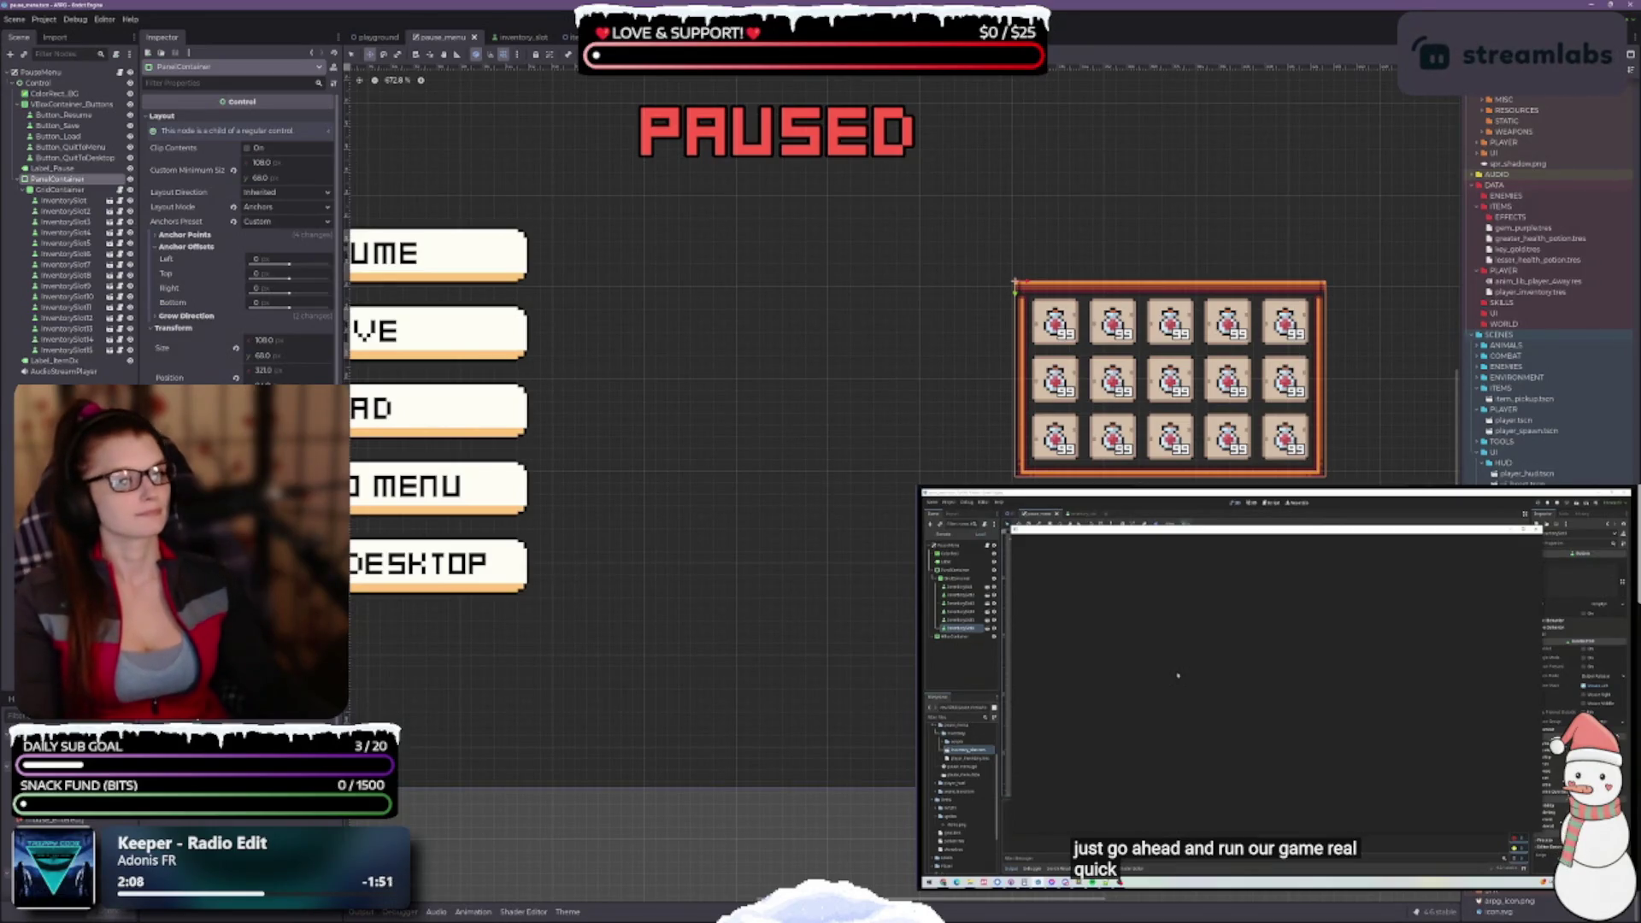
scroll(1011, 472, "down", 4)
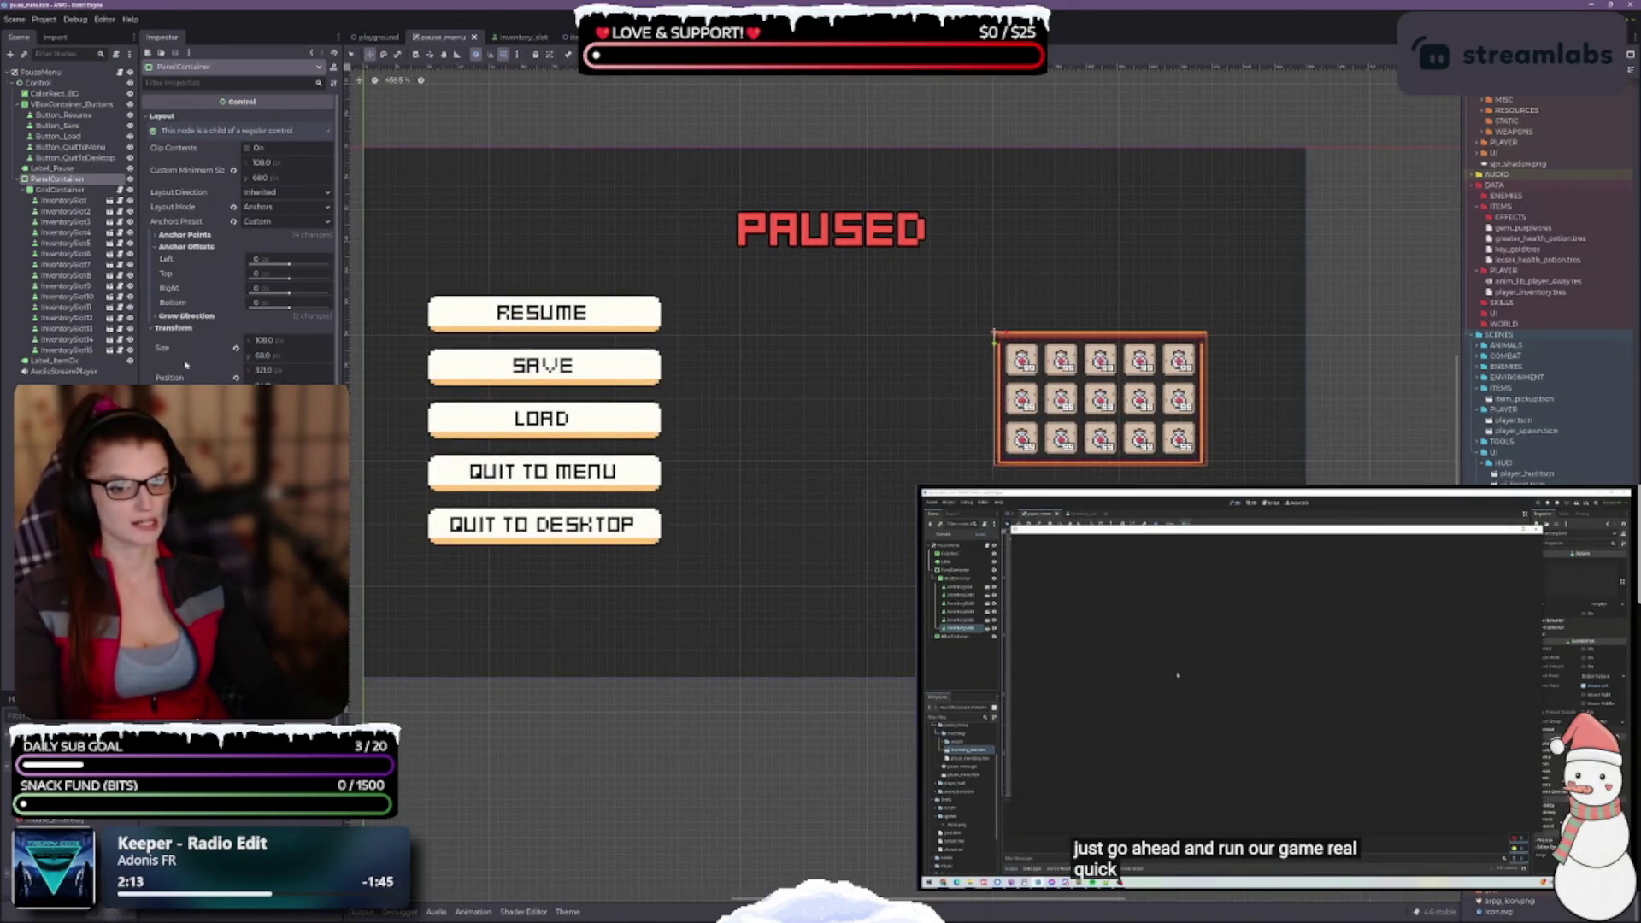
left_click(519, 40)
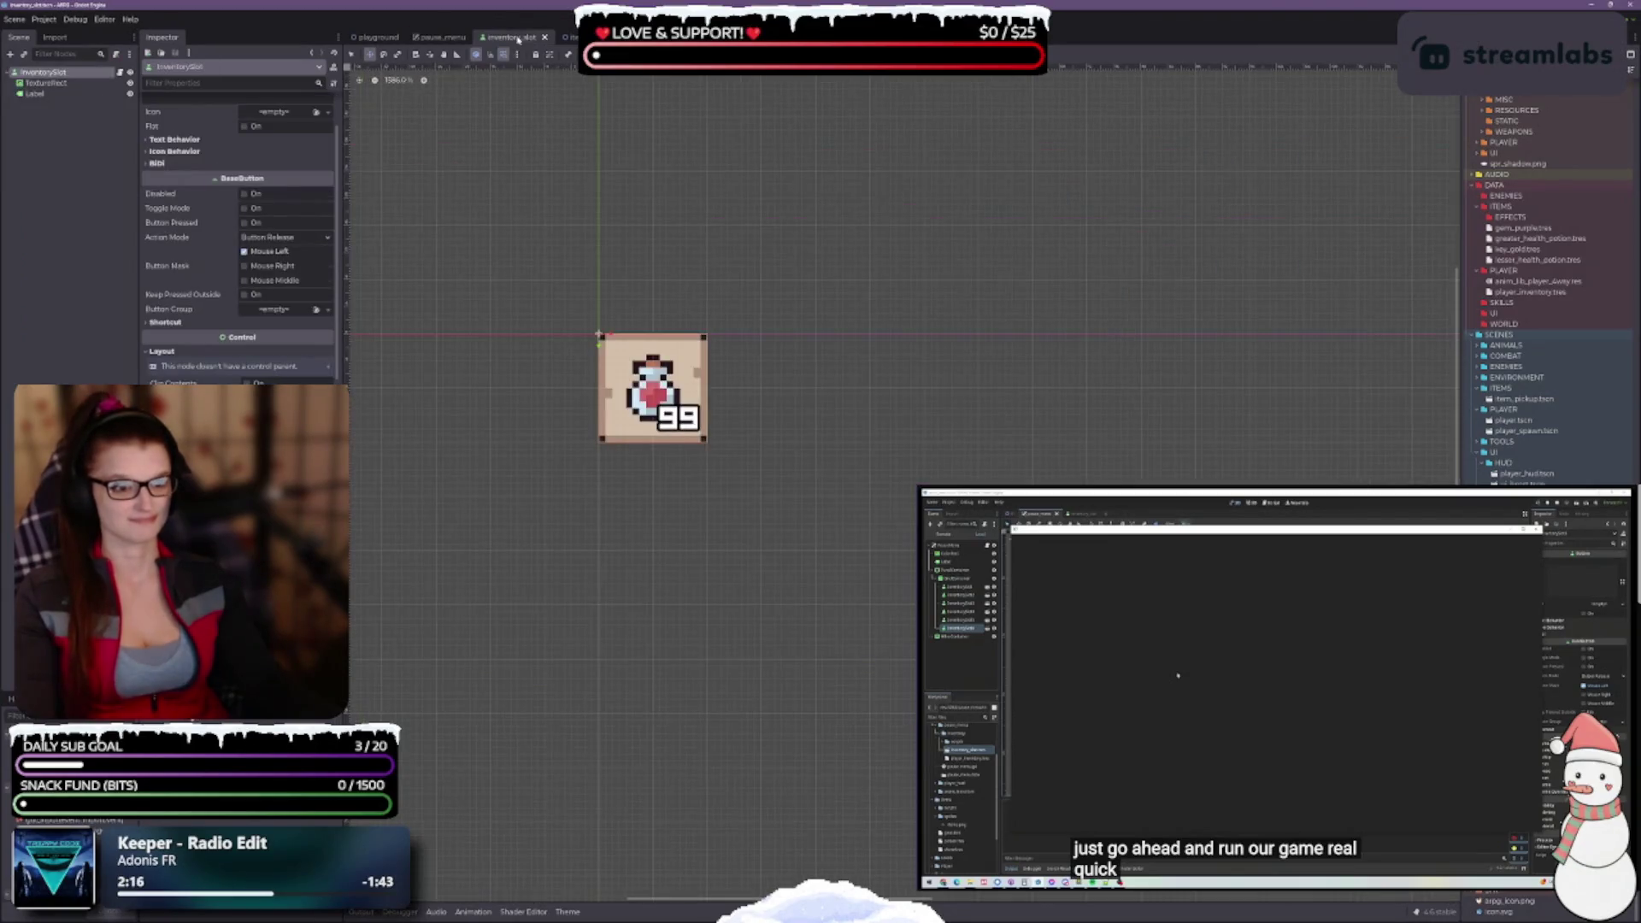
Check the slot grid on the pause_menu tab, then return to the inventory_slot scene
scroll(700, 454, "up", 2)
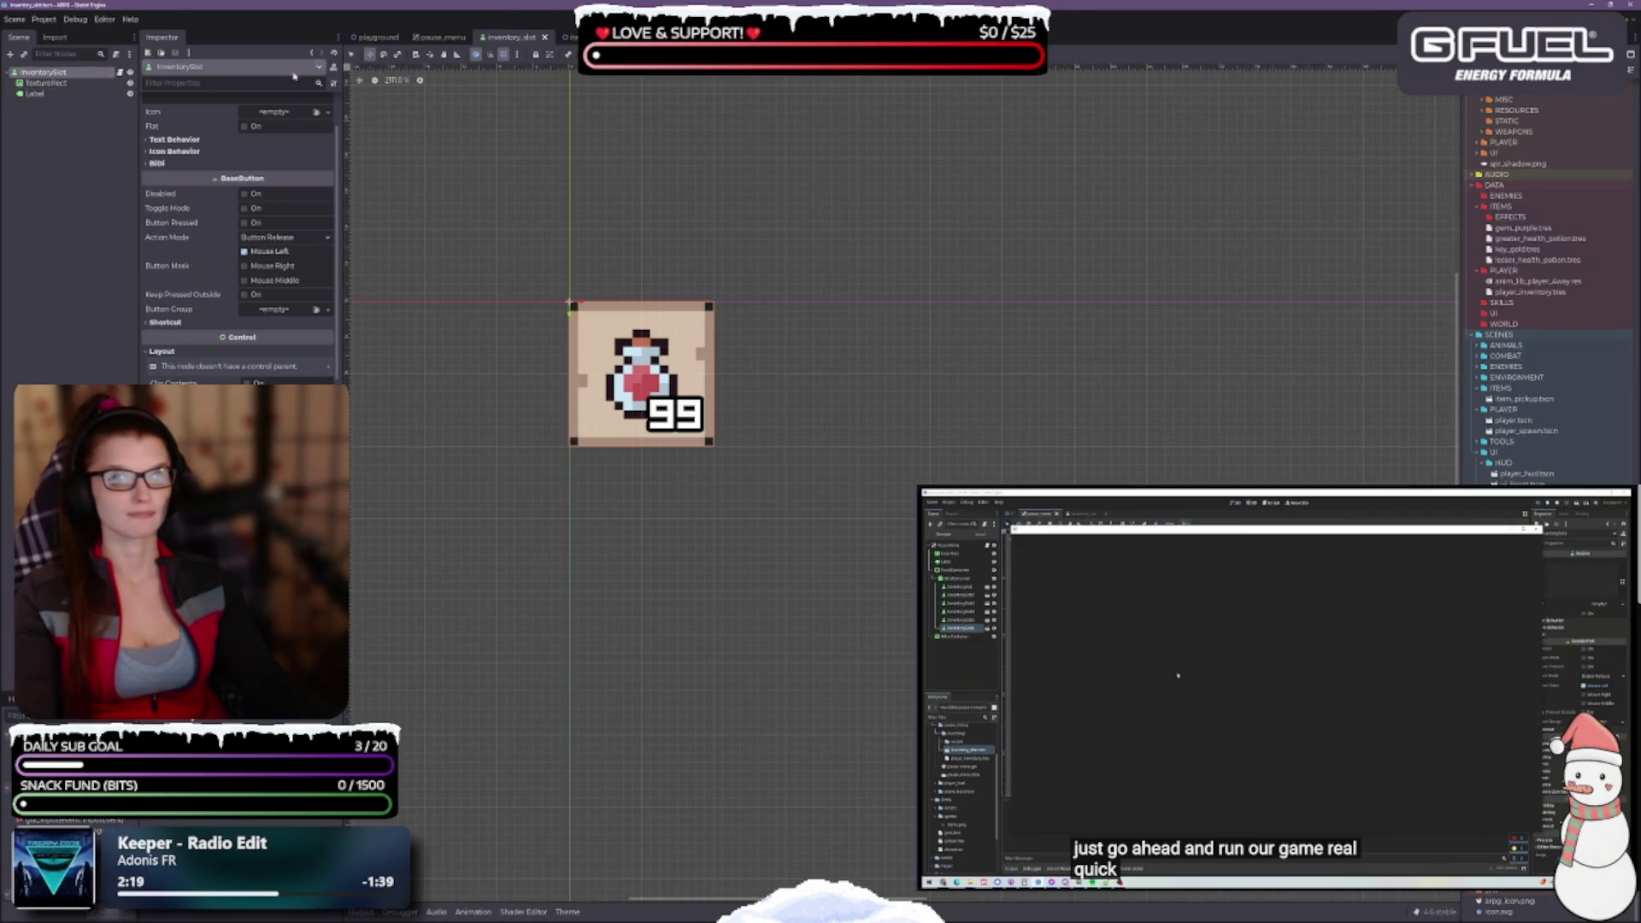
left_click(351, 54)
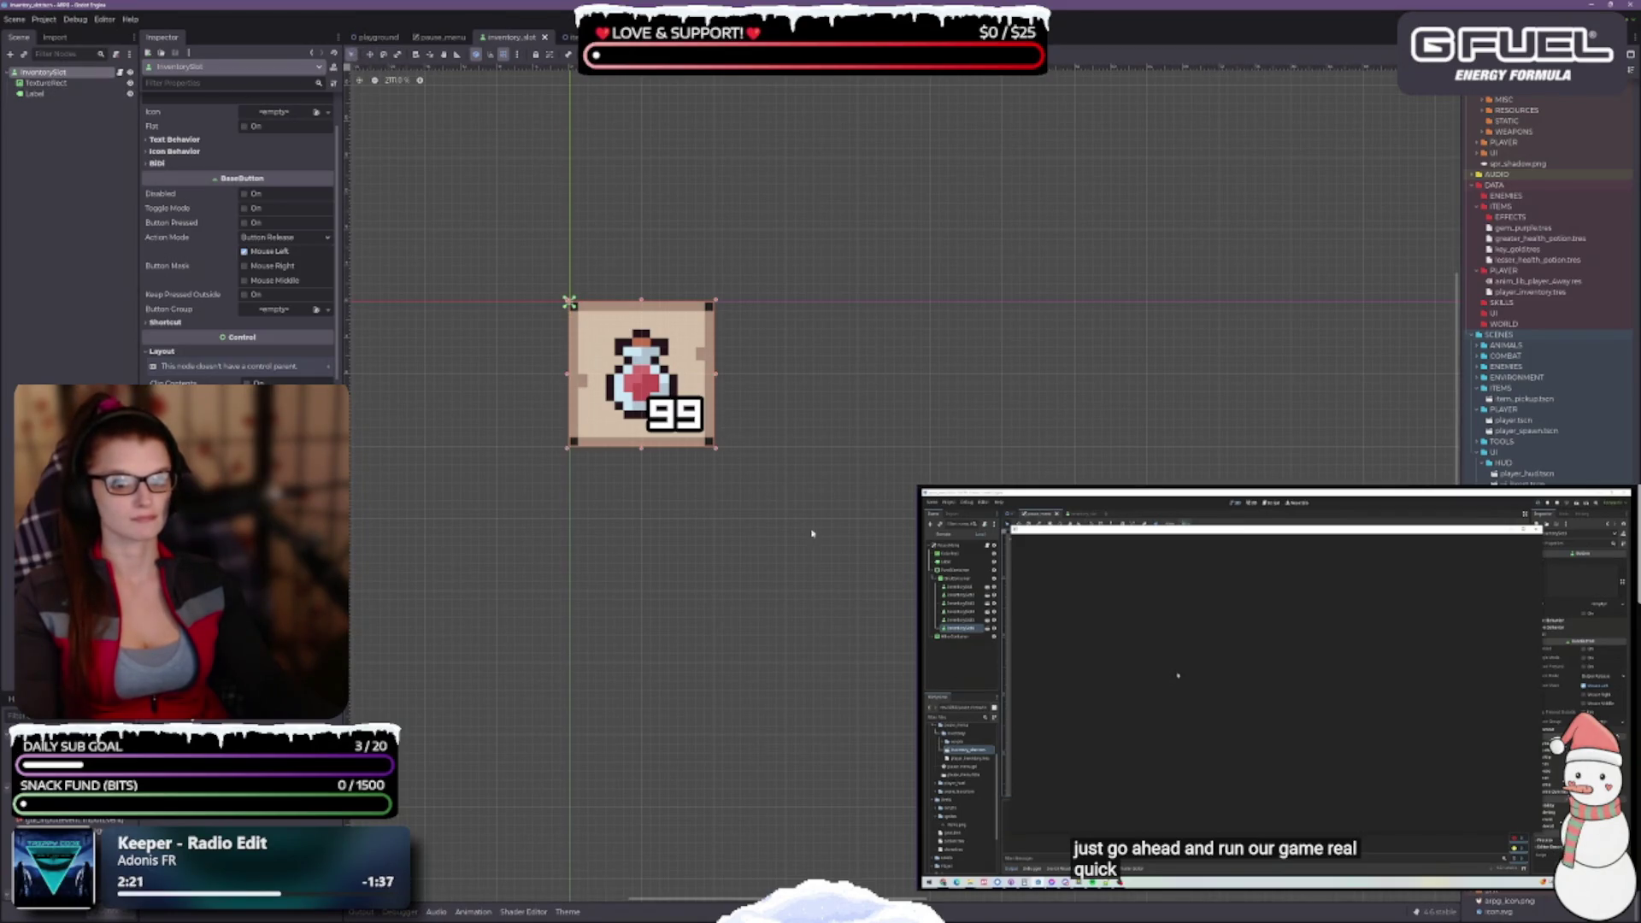
scroll(812, 496, "down", 2)
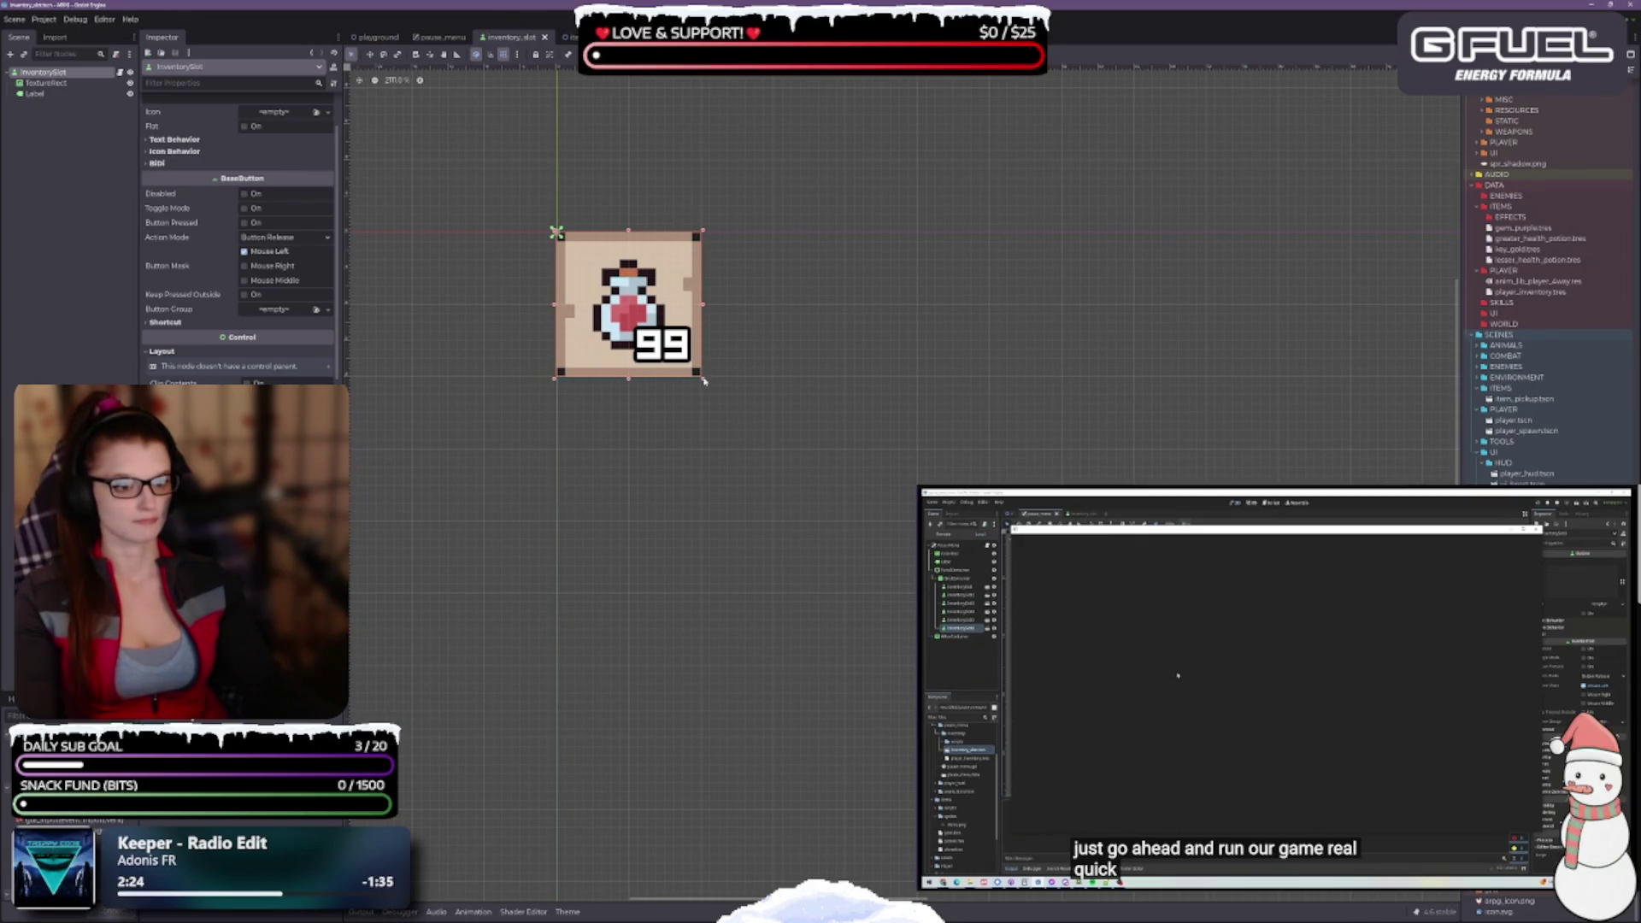
left_click(446, 37)
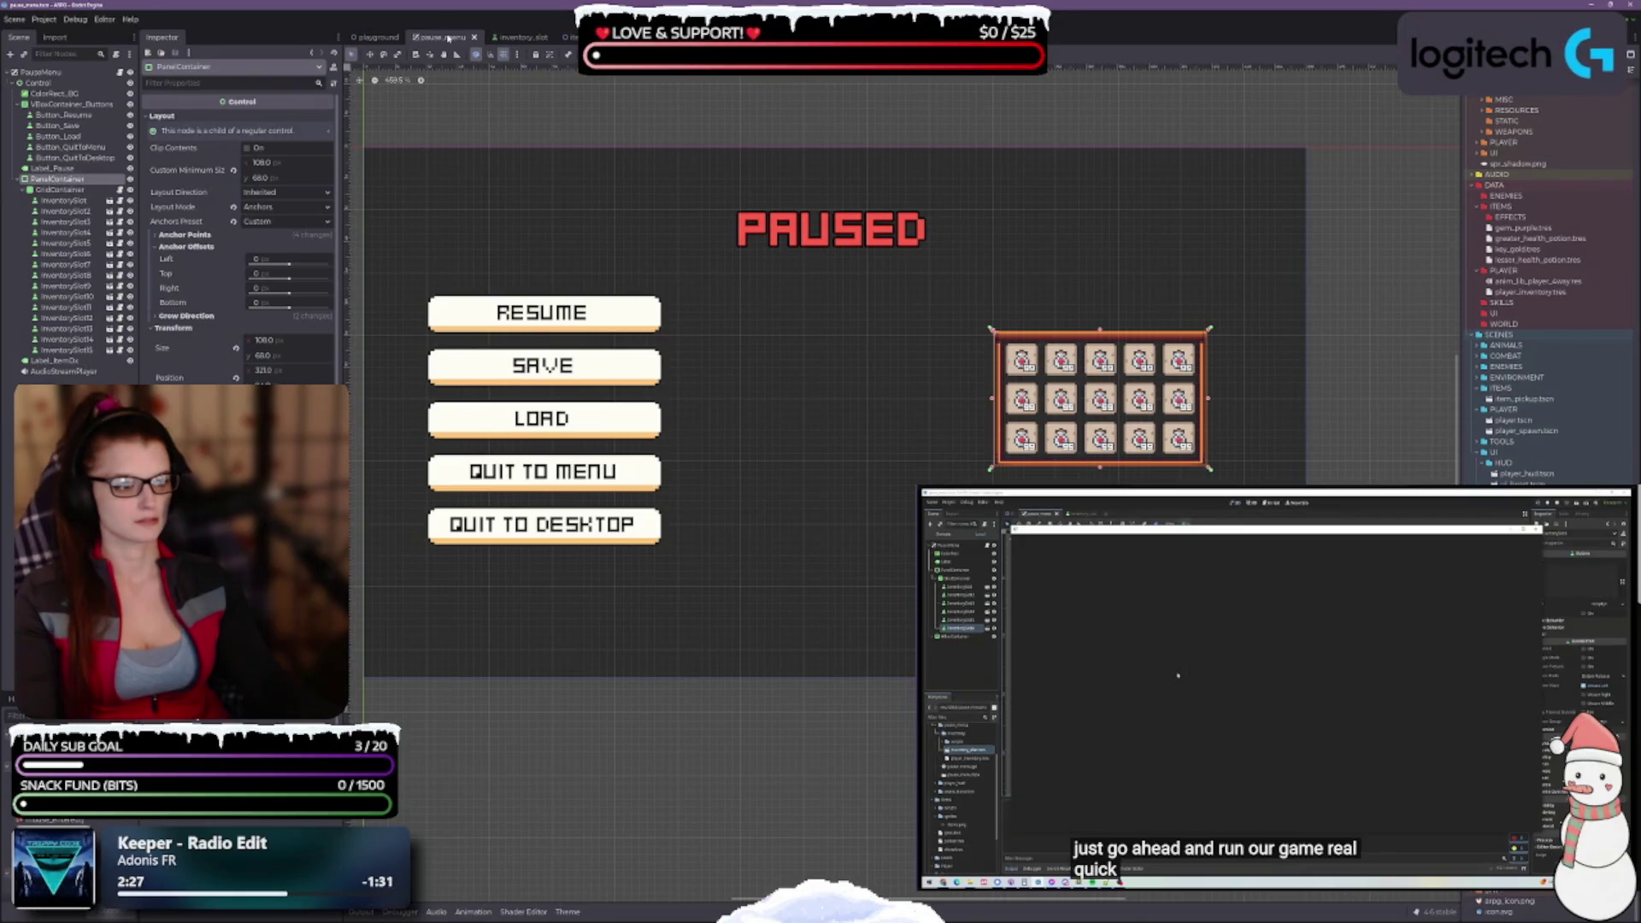
left_click(515, 38)
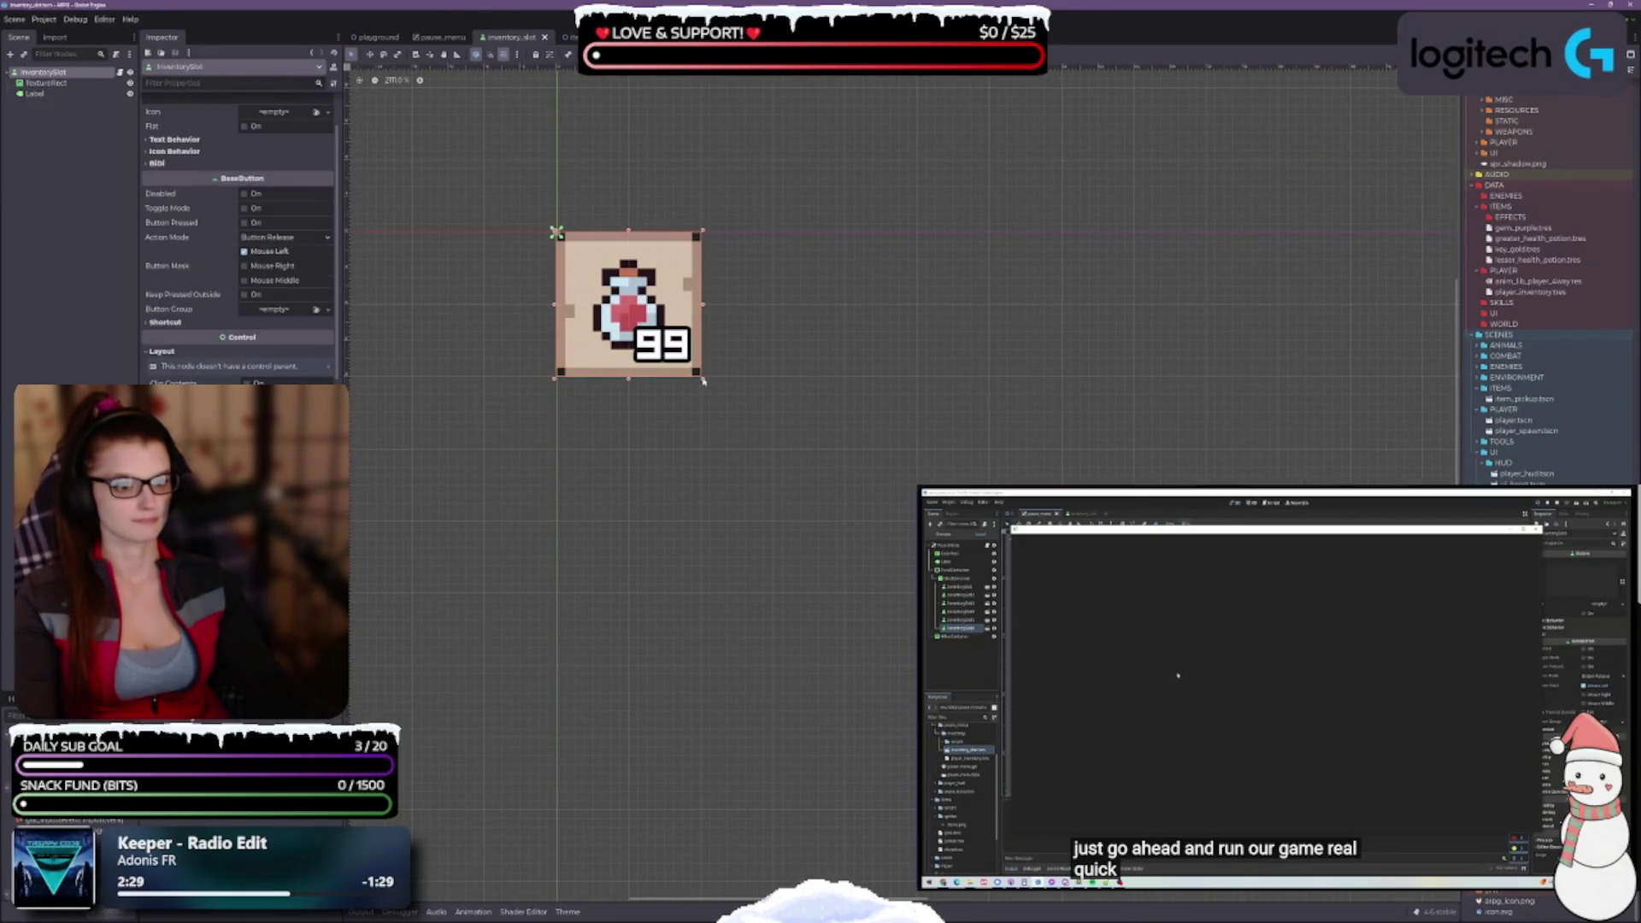
Enlarge the inventory slot from its bottom-right handle and save the scene
left_click_drag(702, 381, 759, 431)
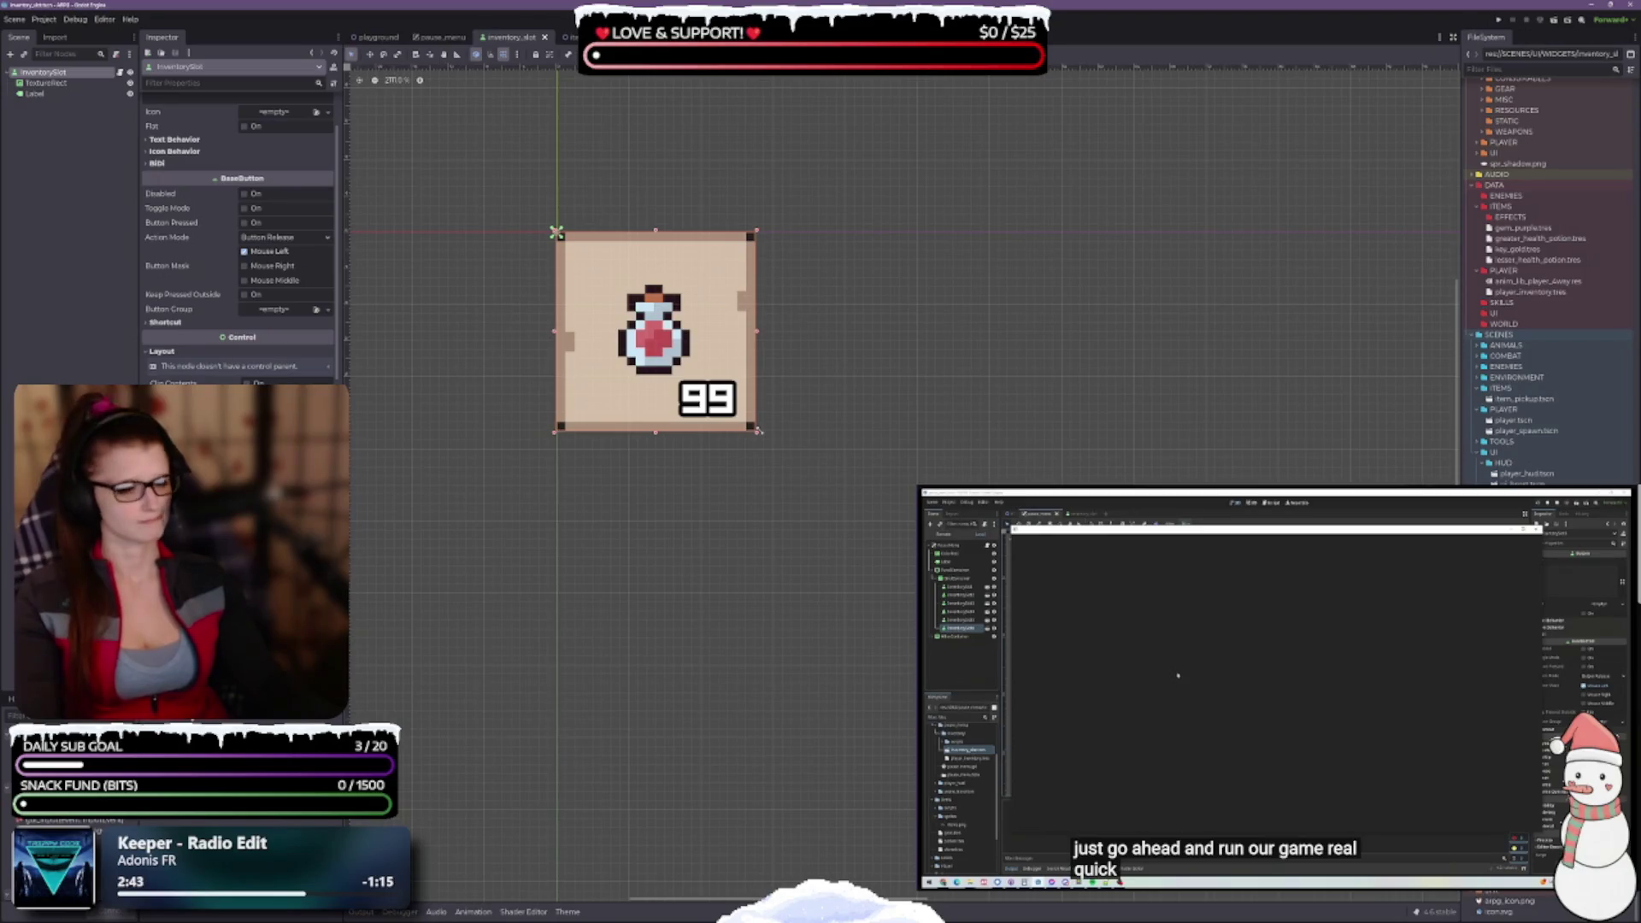
left_click_drag(758, 432, 775, 452)
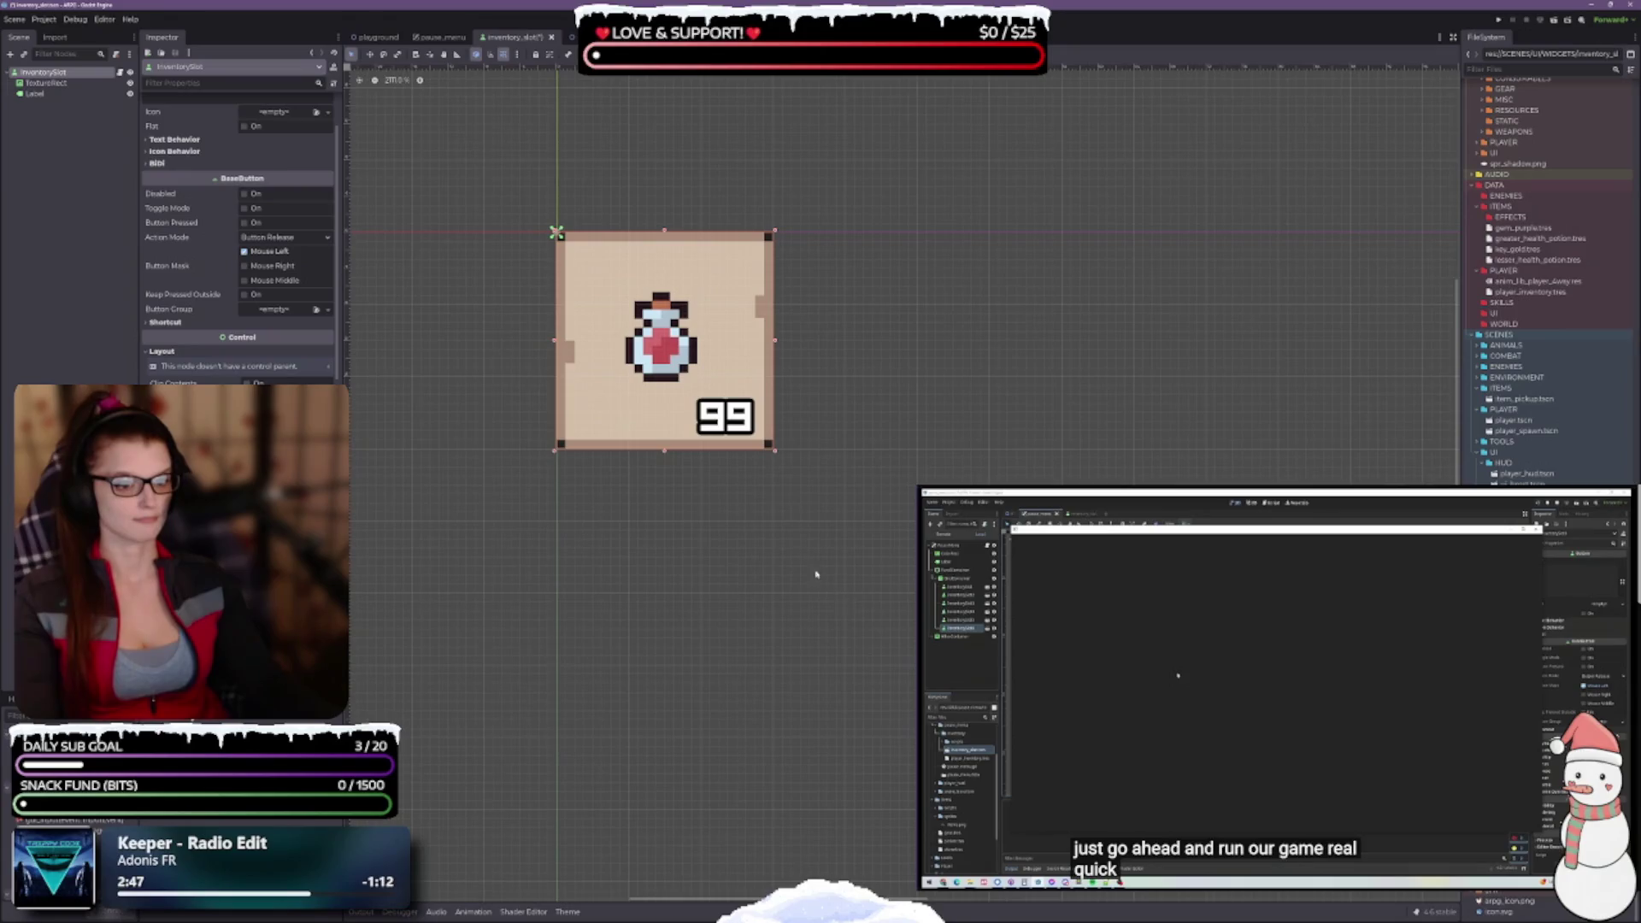
key("ctrl+s")
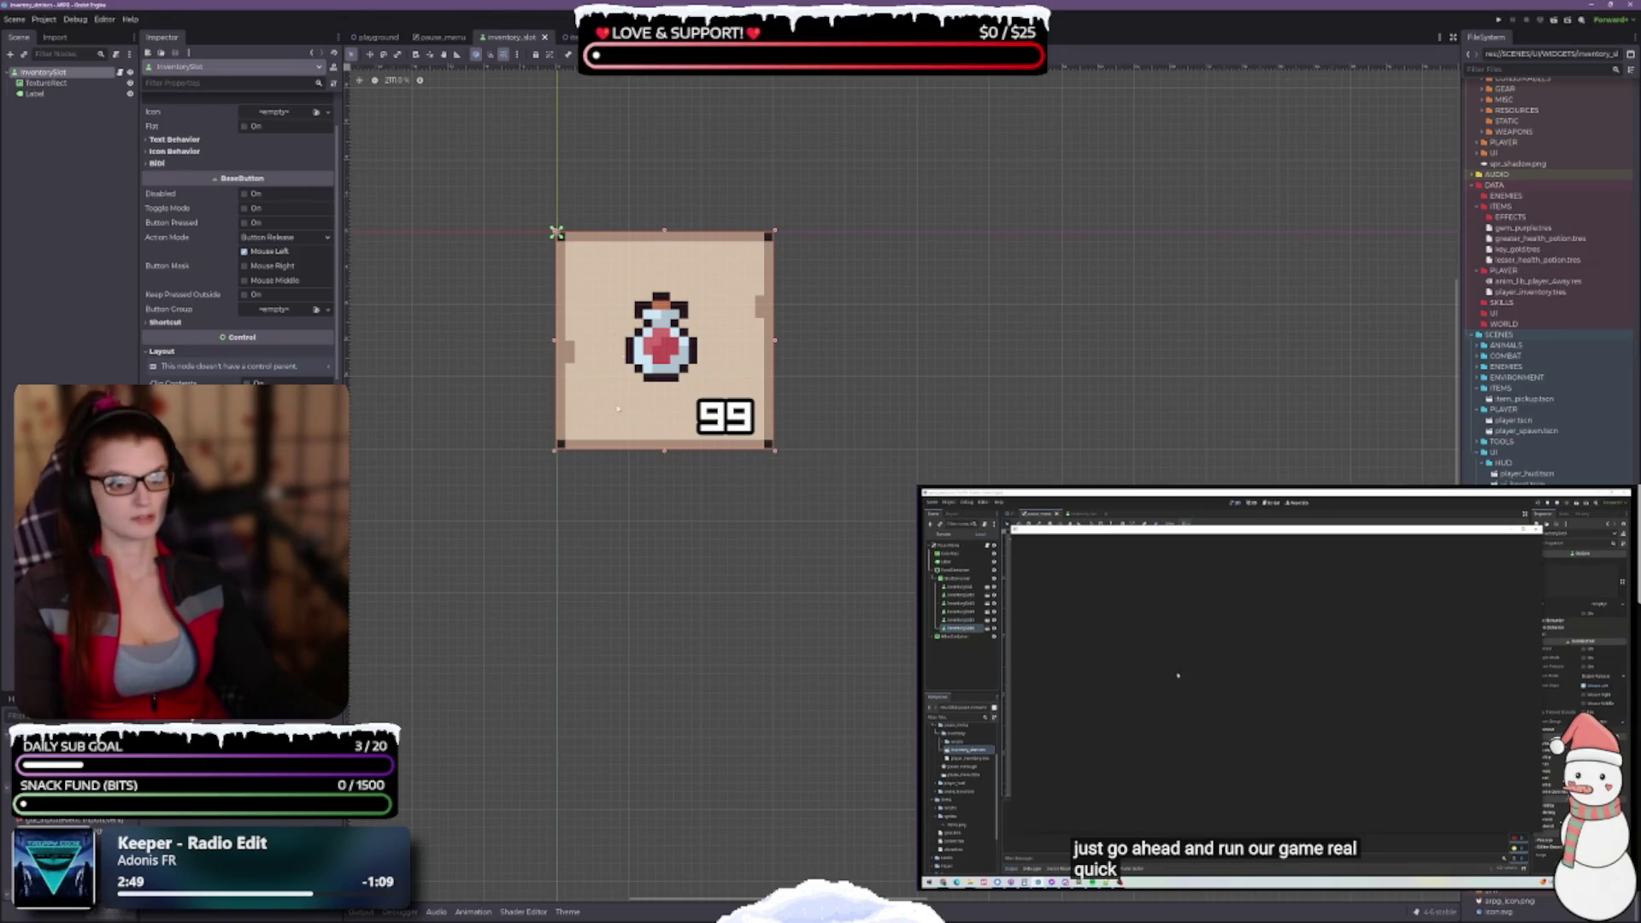
scroll(637, 323, "up", 1)
left_click(119, 84)
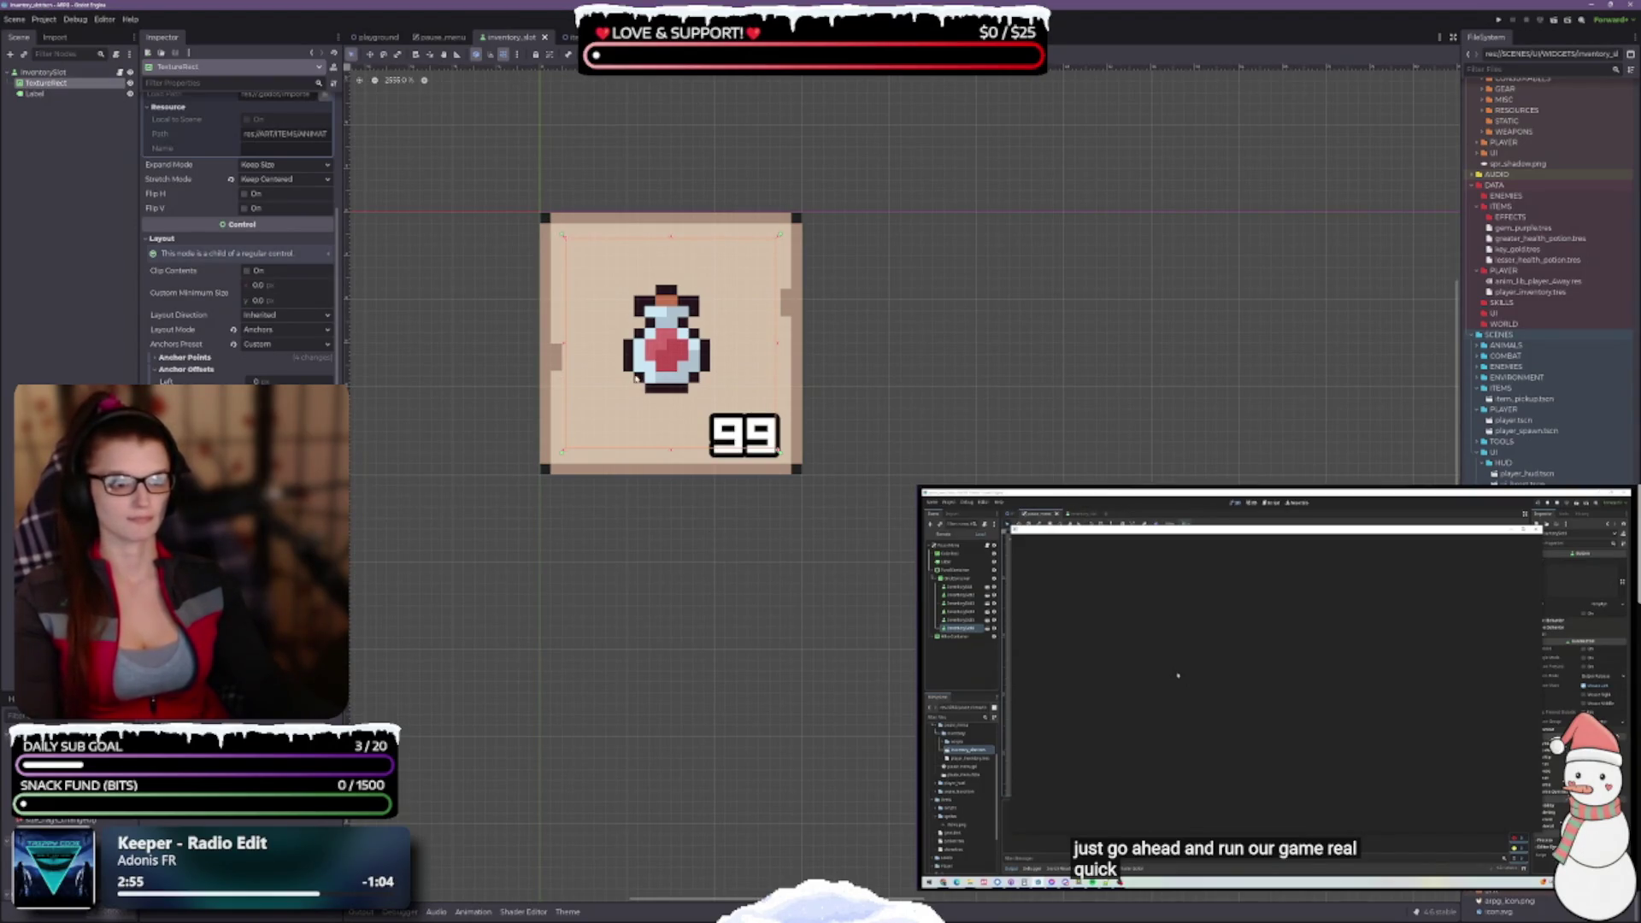
Enlarge the potion TextureRect at its top-left, right and bottom edges, apply an anchor preset, and save
scroll(641, 323, "up", 2)
scroll(709, 369, "up", 2)
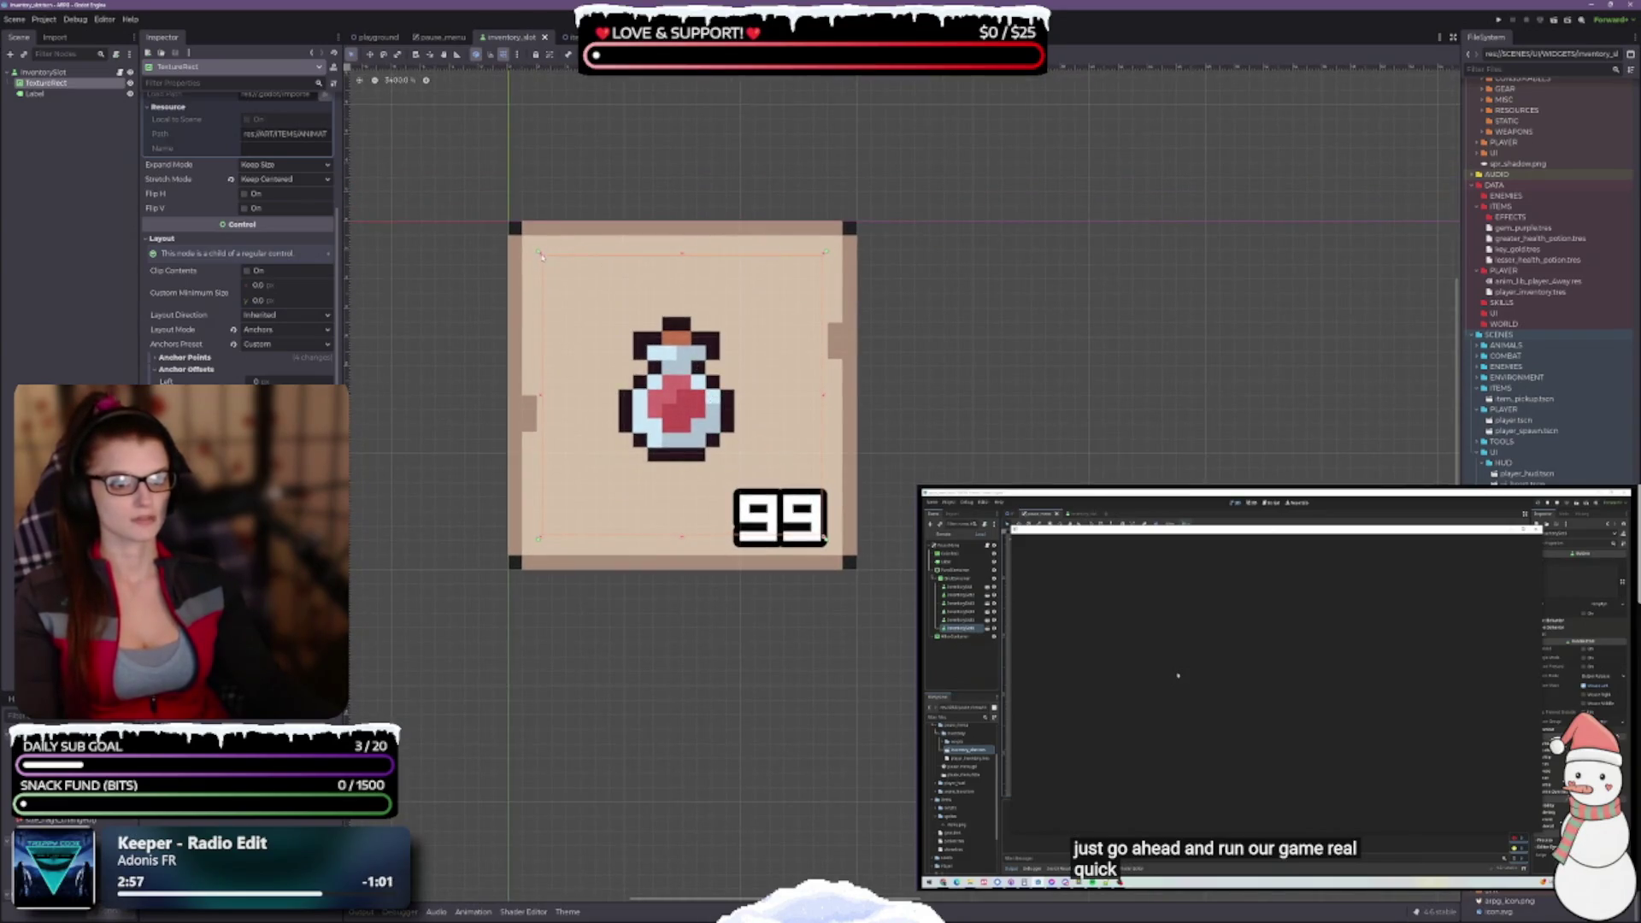
left_click_drag(548, 255, 526, 232)
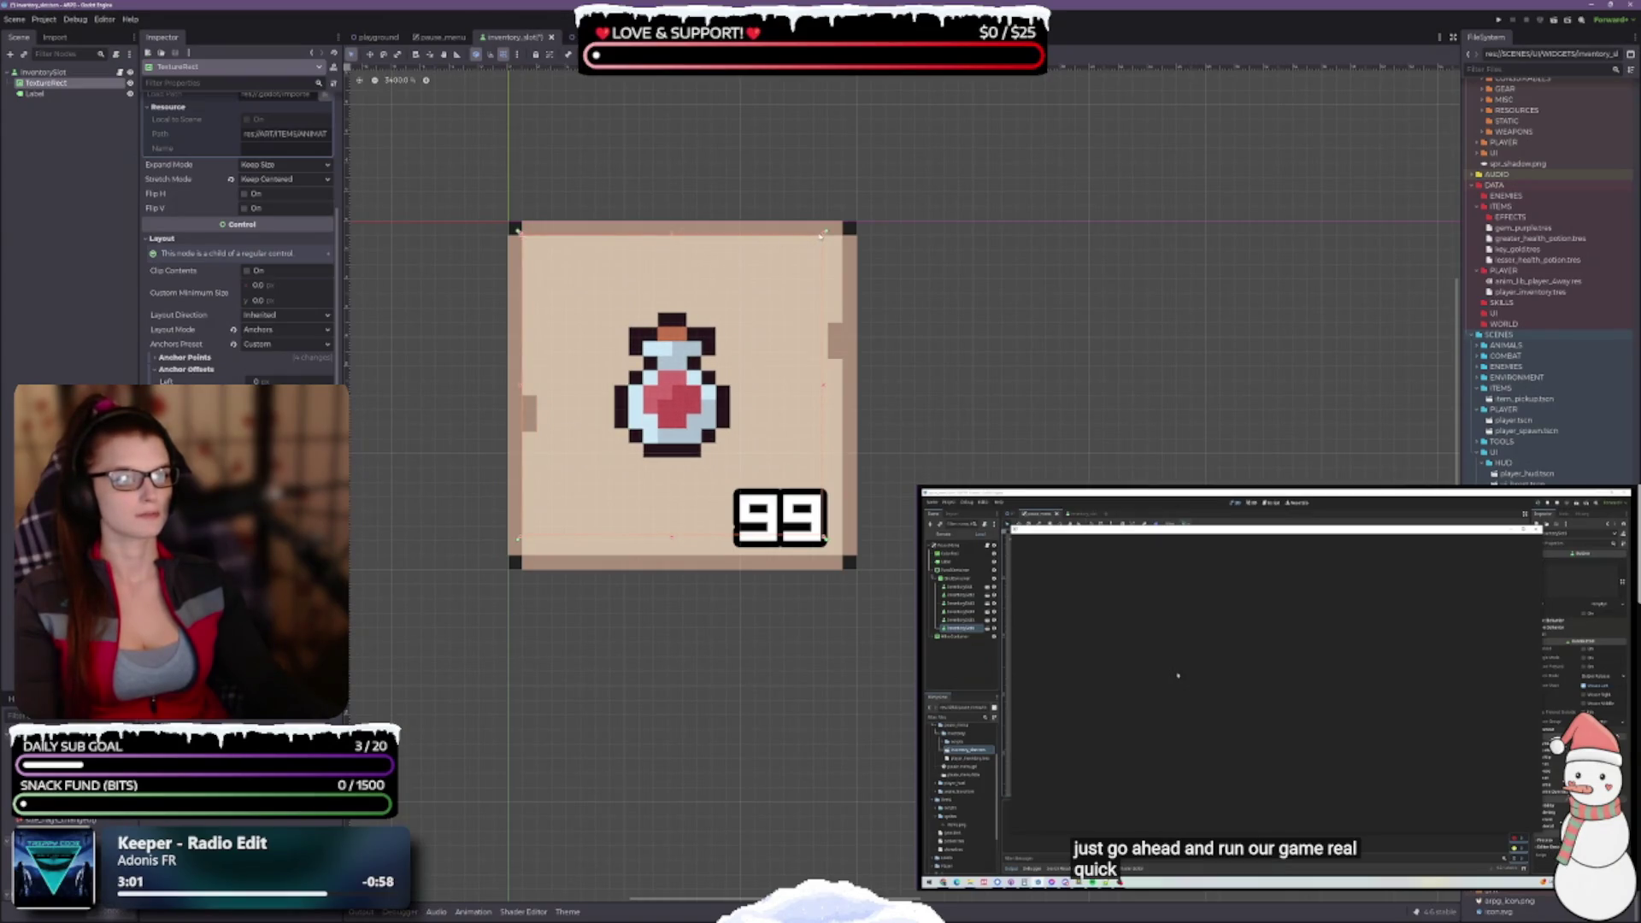
left_click_drag(822, 232, 848, 229)
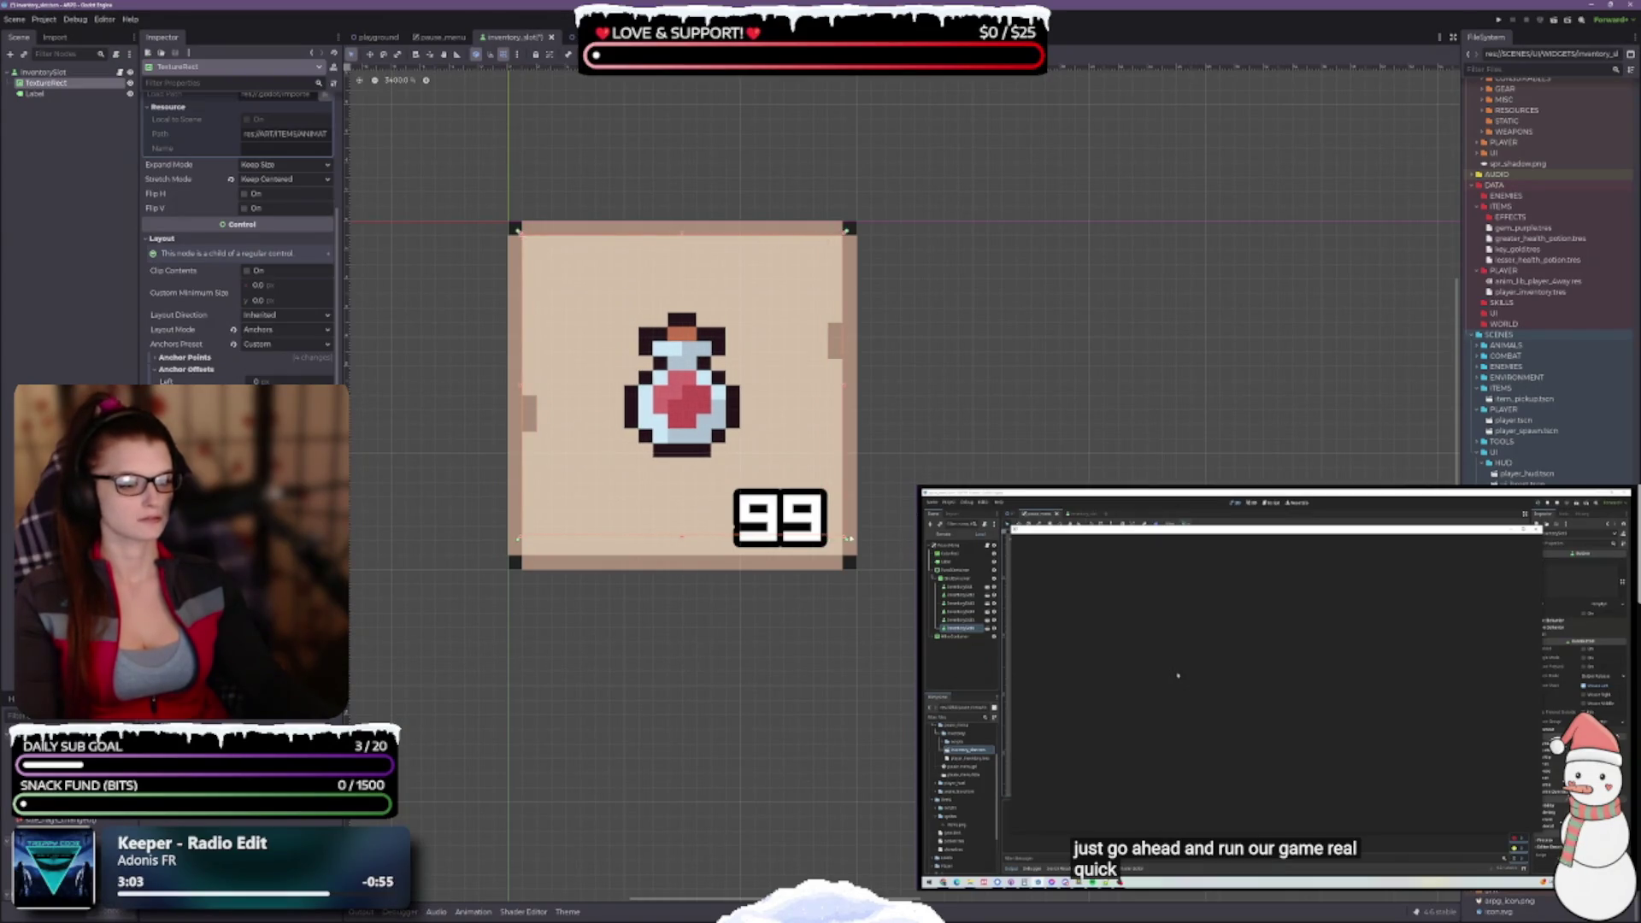
left_click_drag(844, 540, 847, 560)
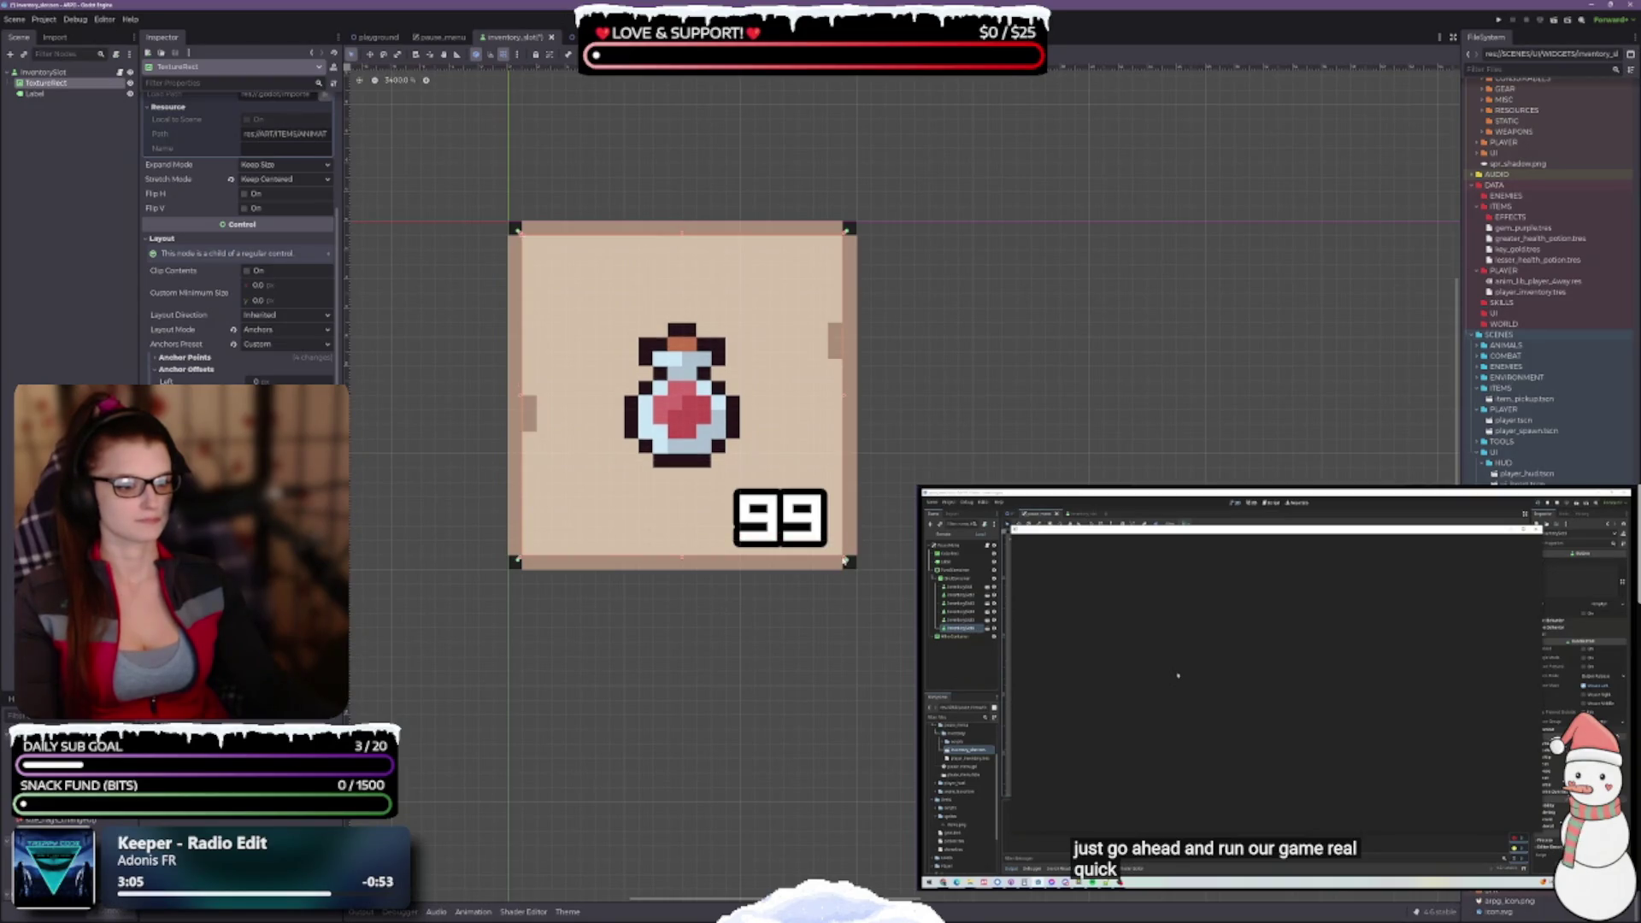
left_click(846, 561)
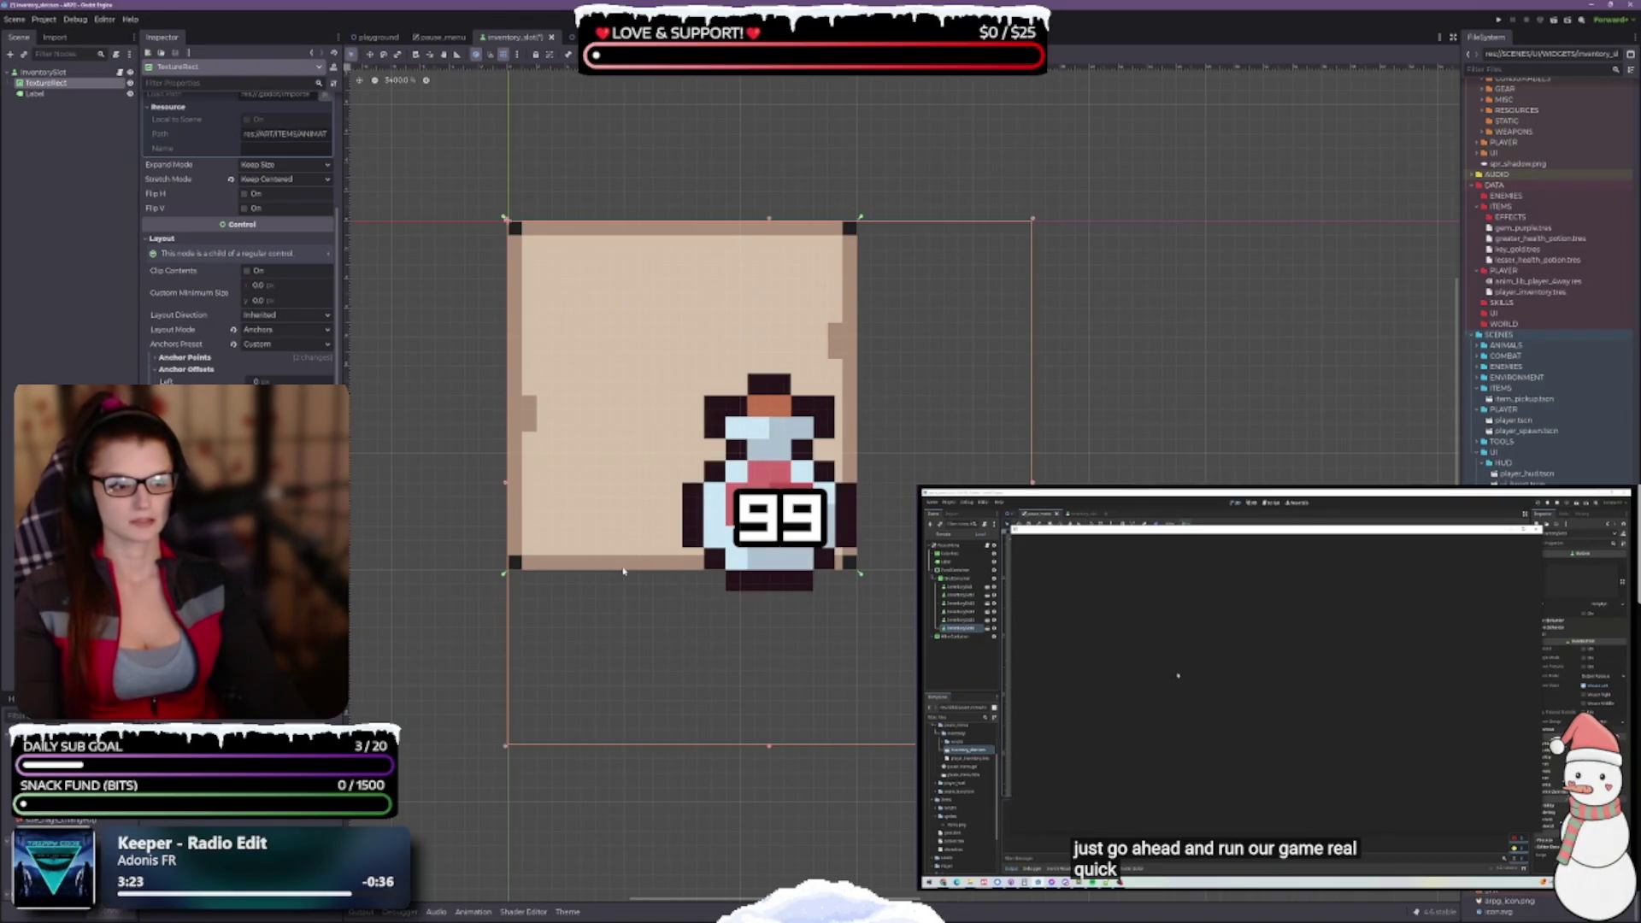
key("F5")
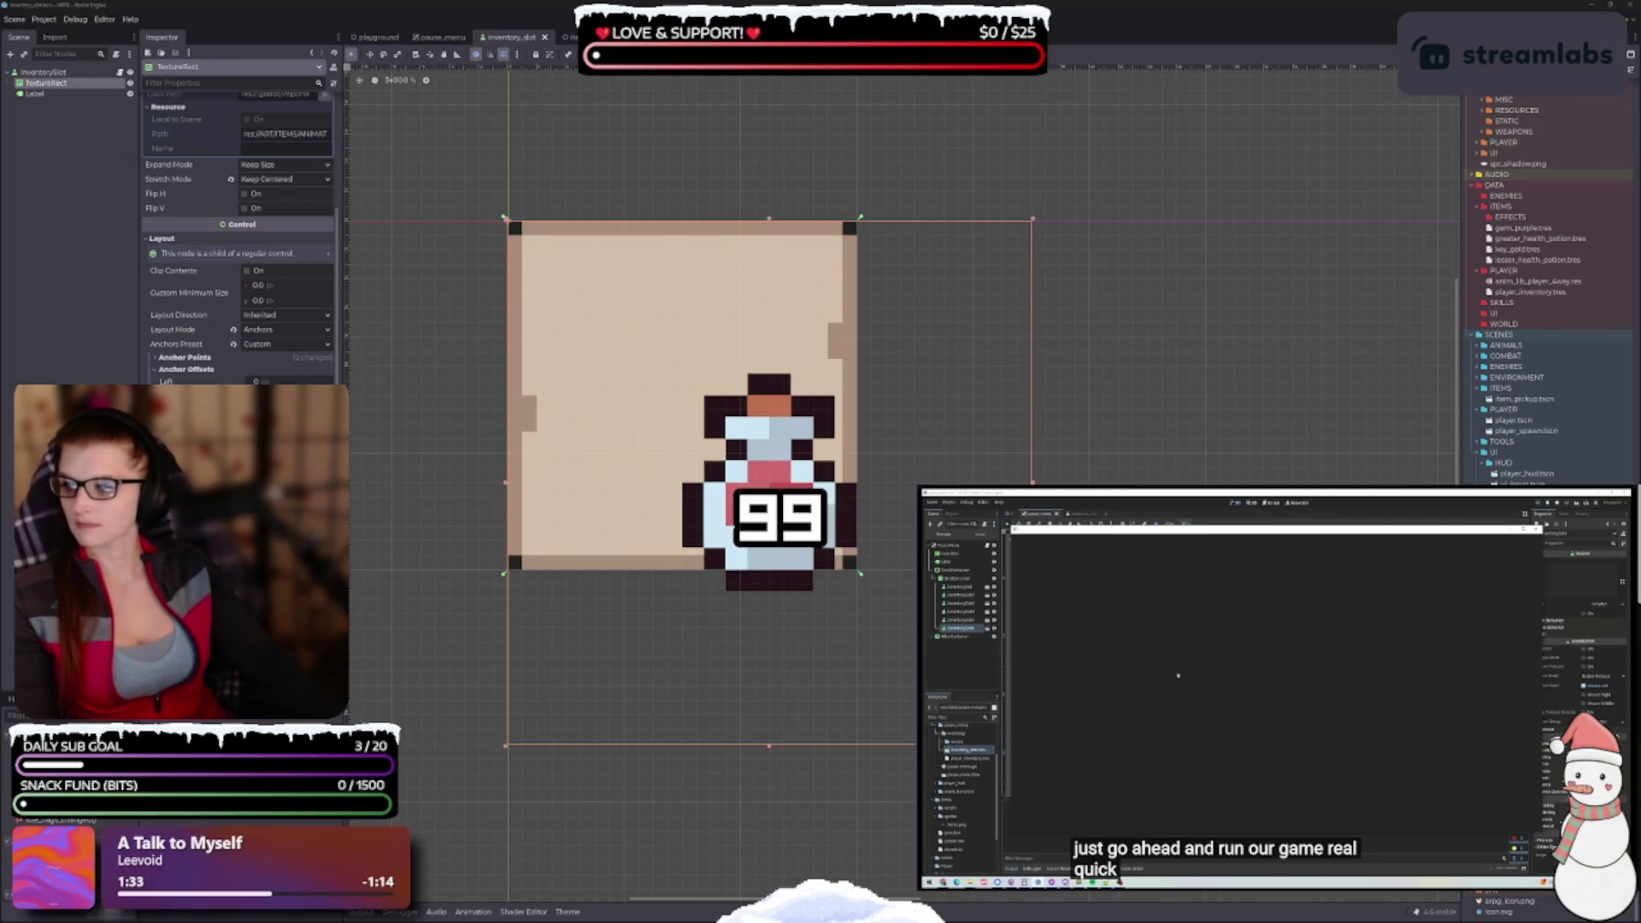
Undo the anchor layout change that pushed the potion image off-centre
key("ctrl+z")
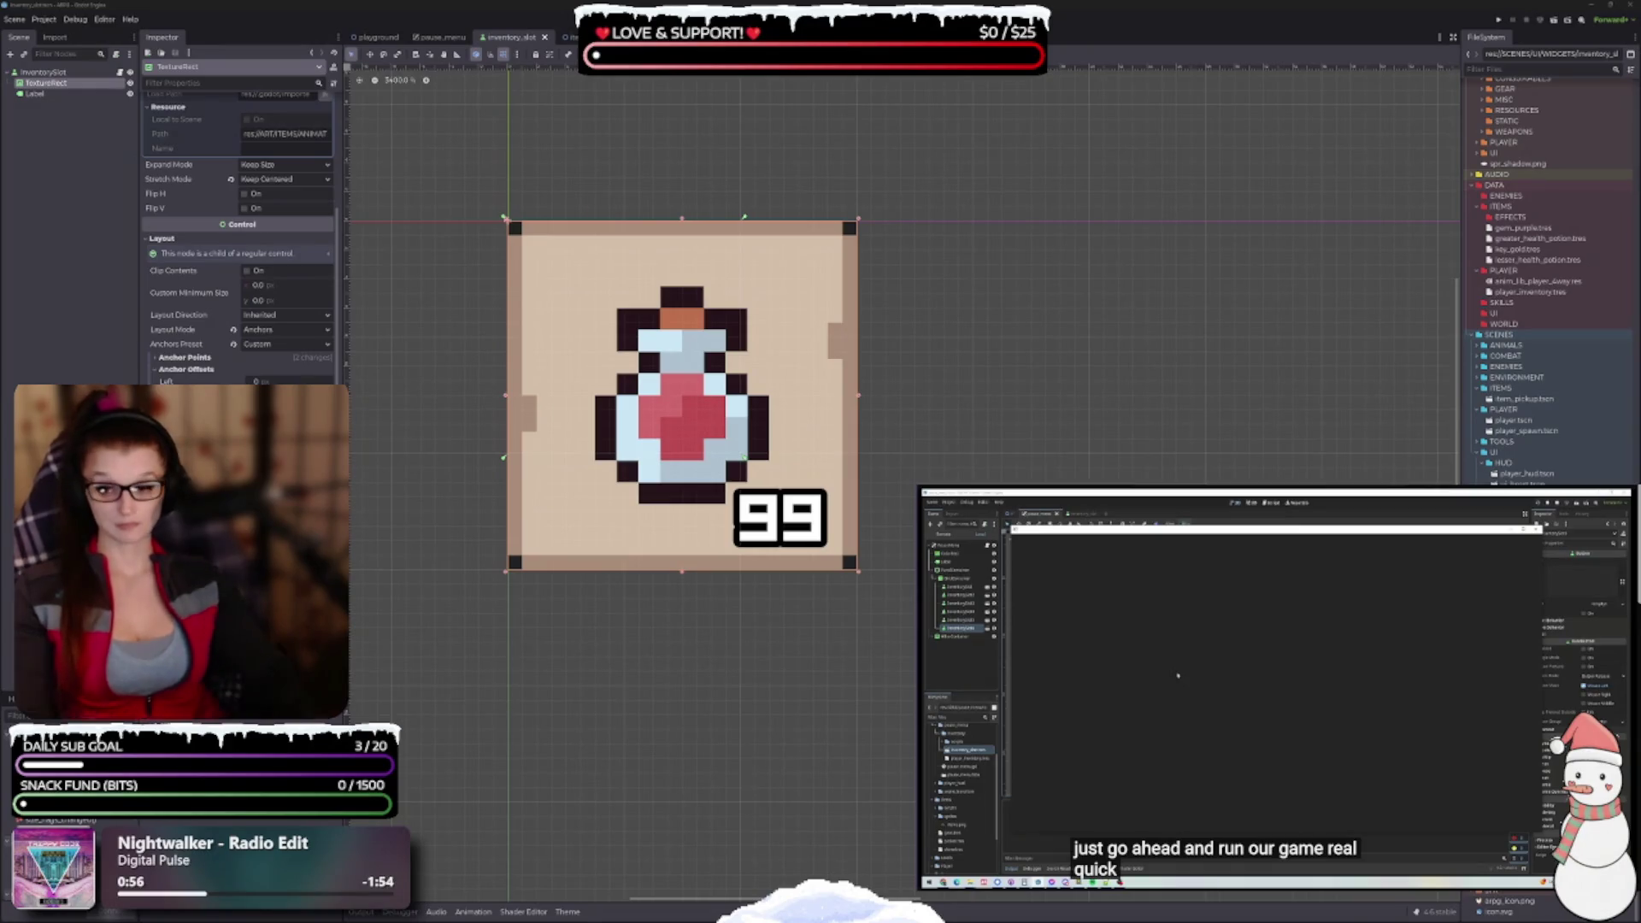
Drag the potion TextureRect's bottom-right anchor pin to the slot's bottom-right corner
scroll(753, 462, "down", 3)
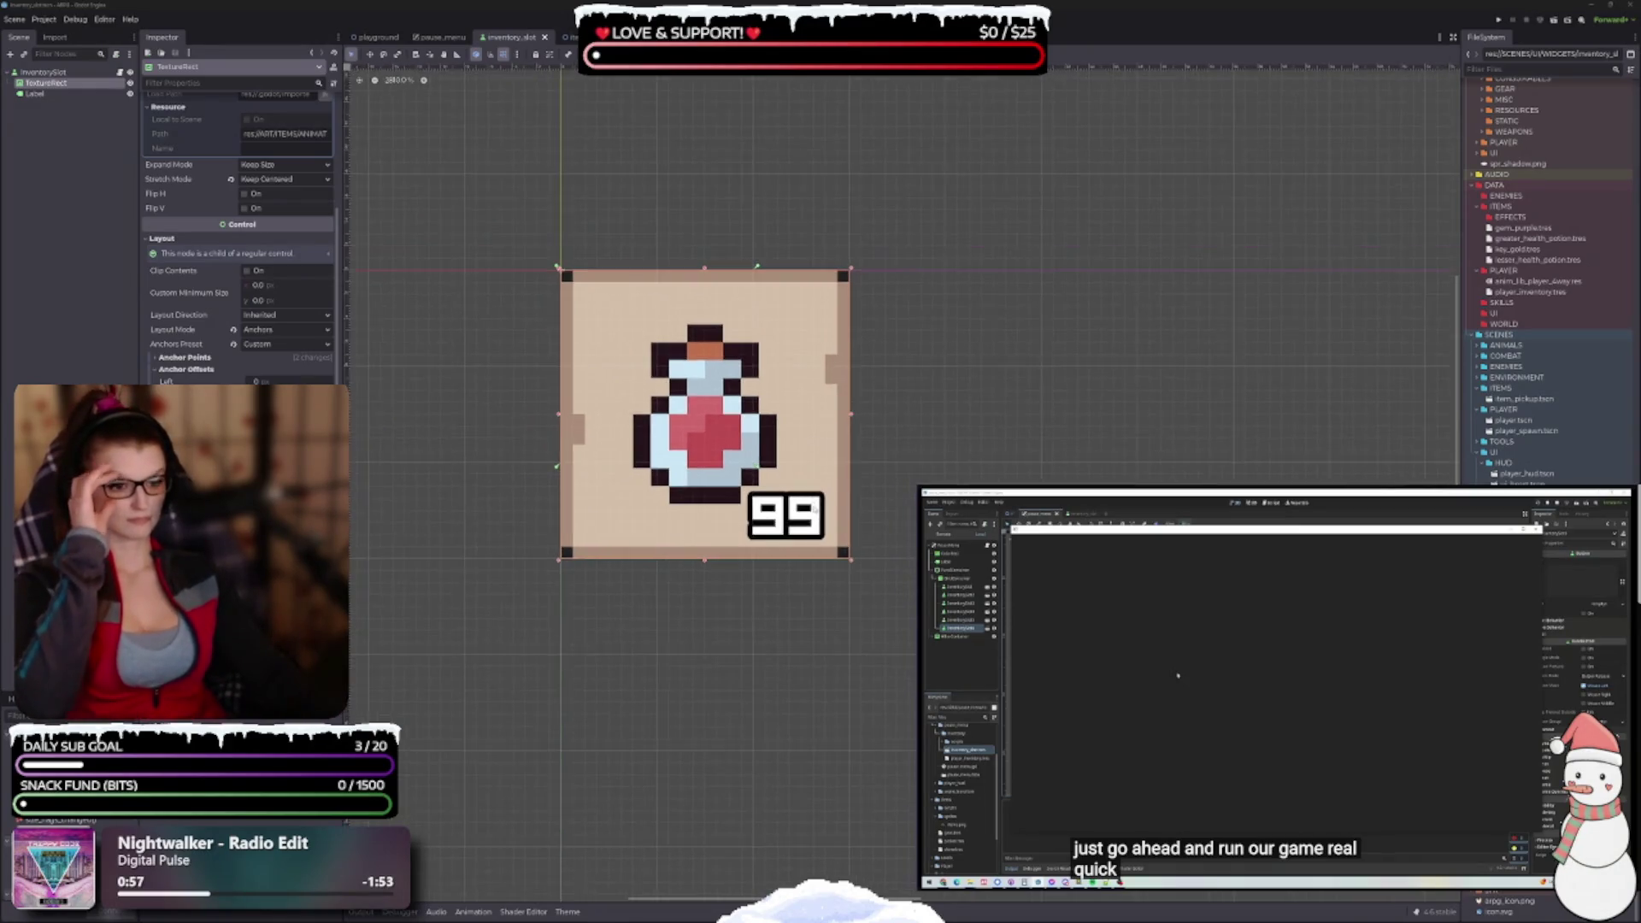
scroll(658, 419, "up", 2)
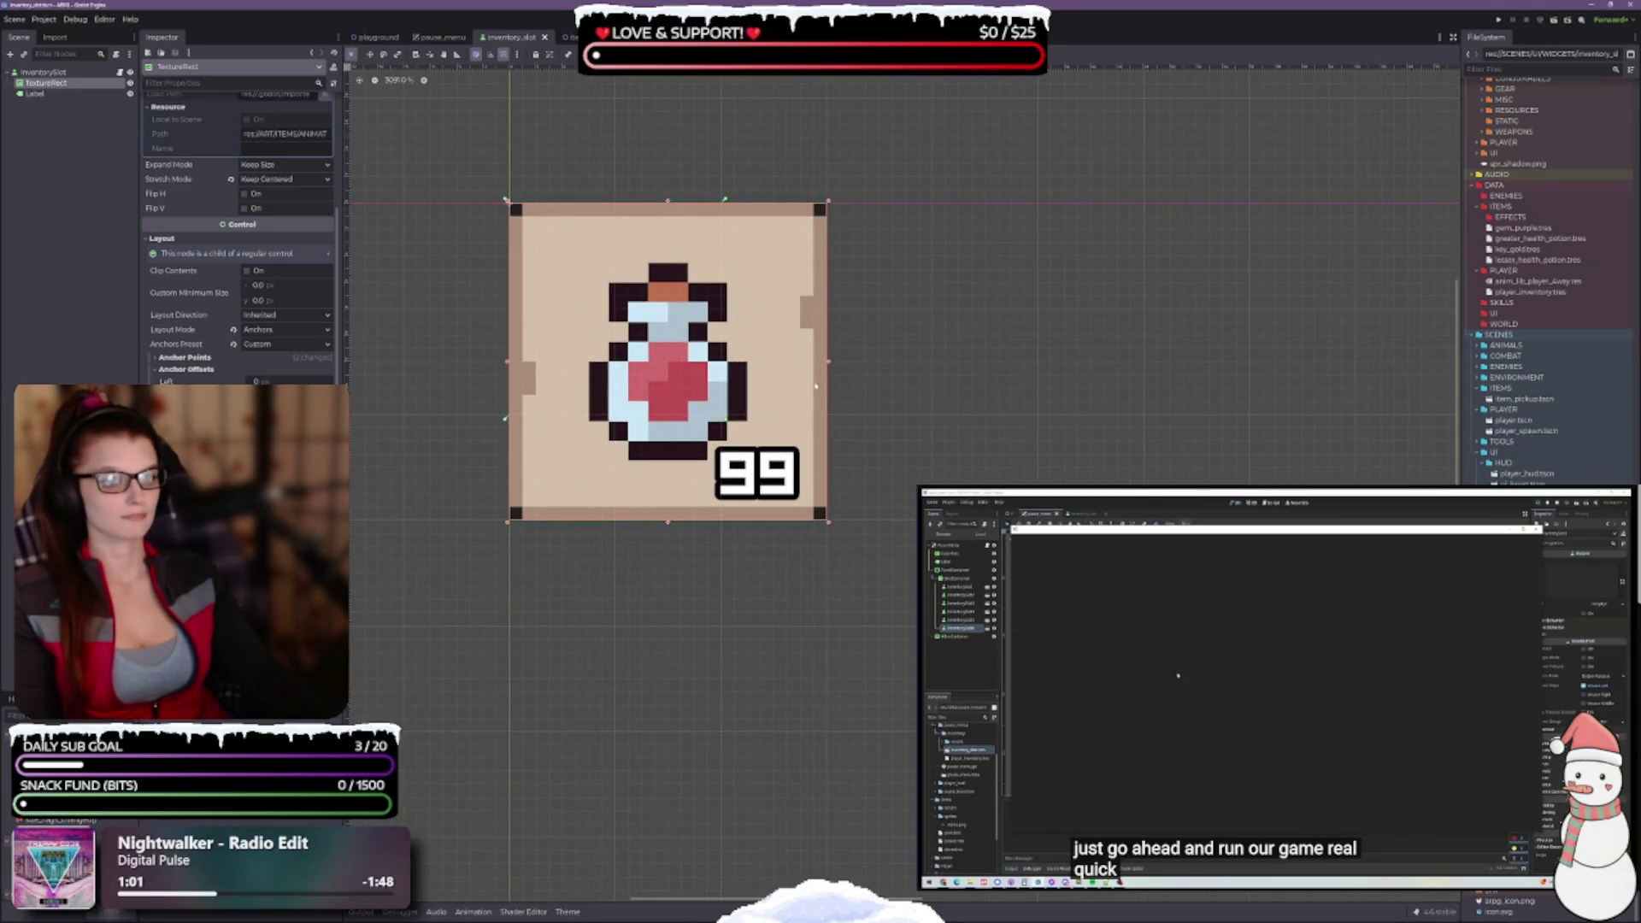
left_click_drag(739, 433, 828, 524)
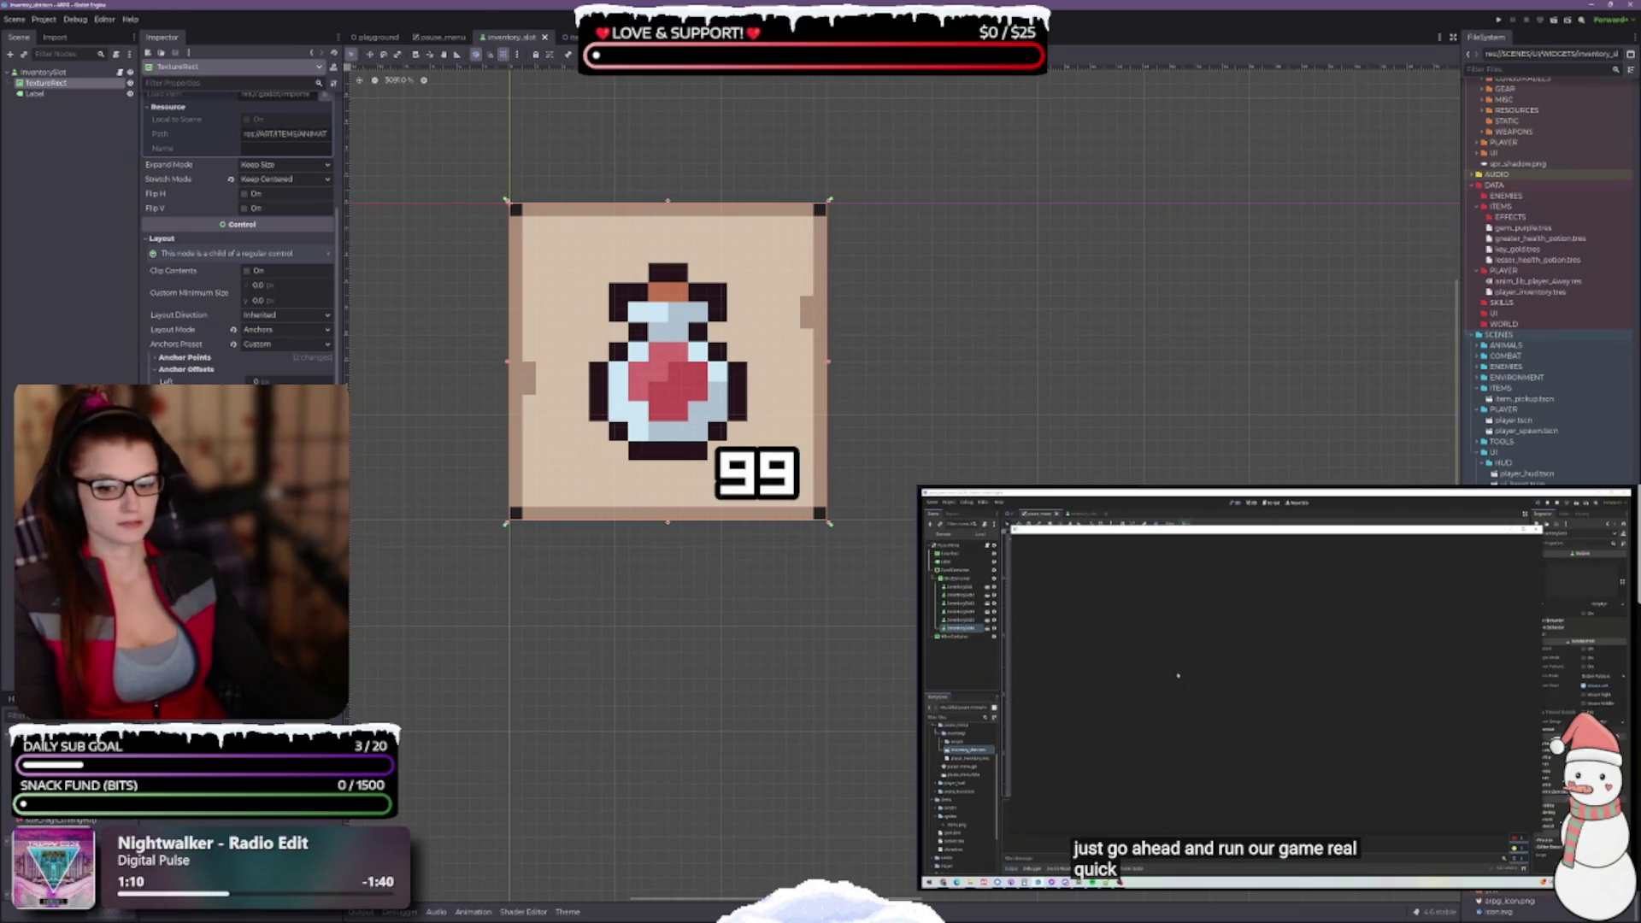
Select the 99 count Label and undo its three earlier size changes
left_click(49, 94)
scroll(239, 214, "down", 5)
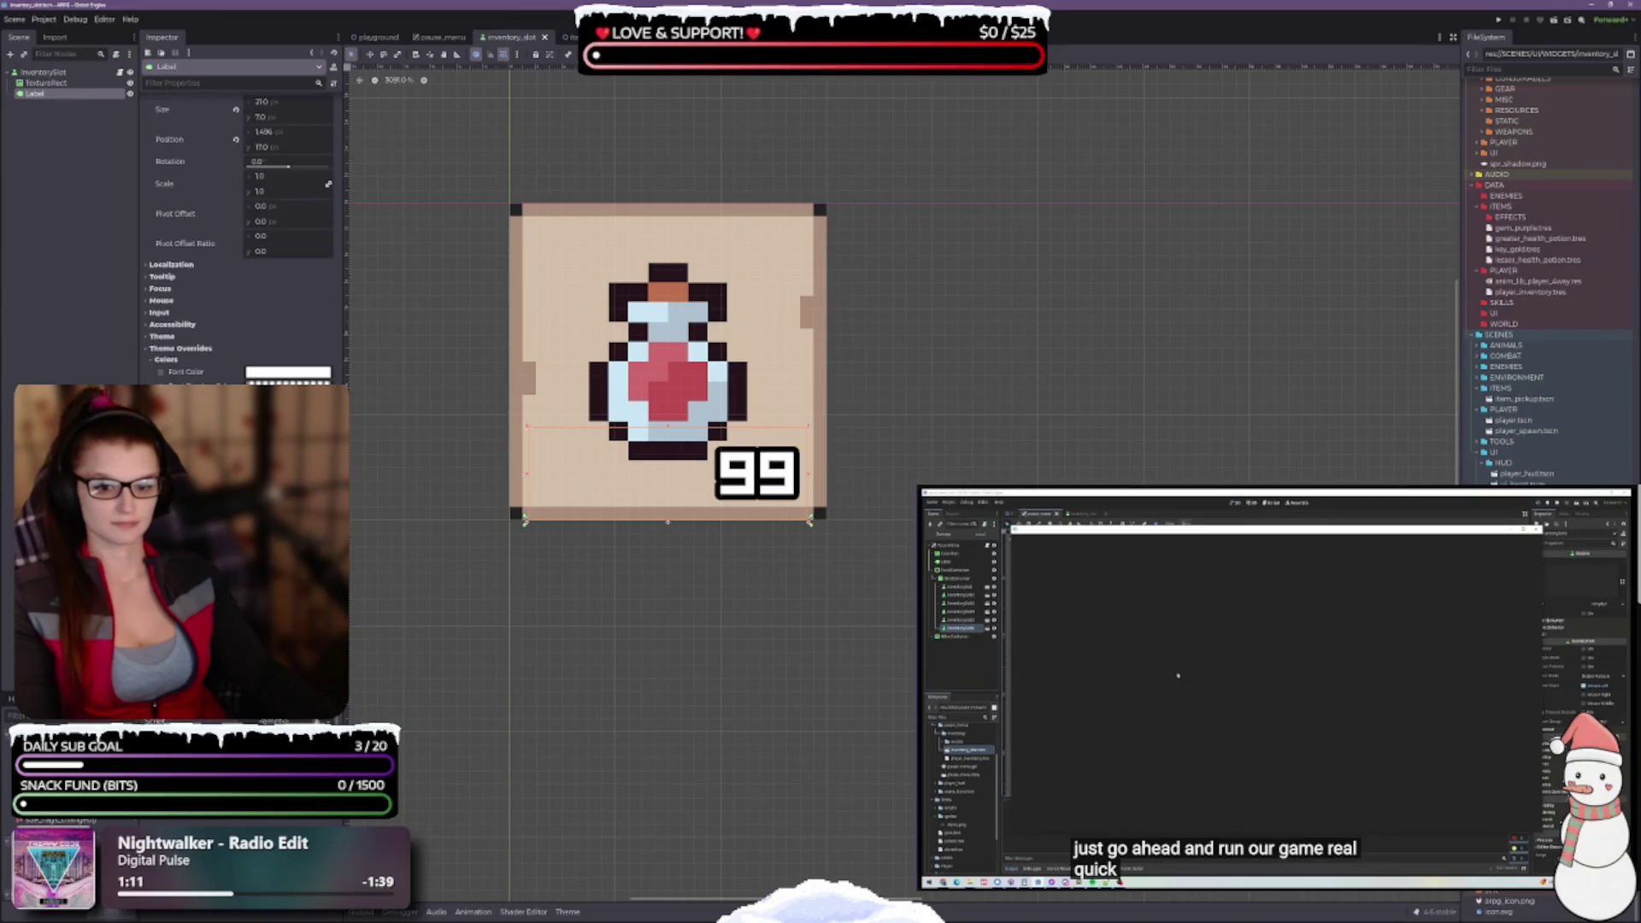
key("ctrl+z")
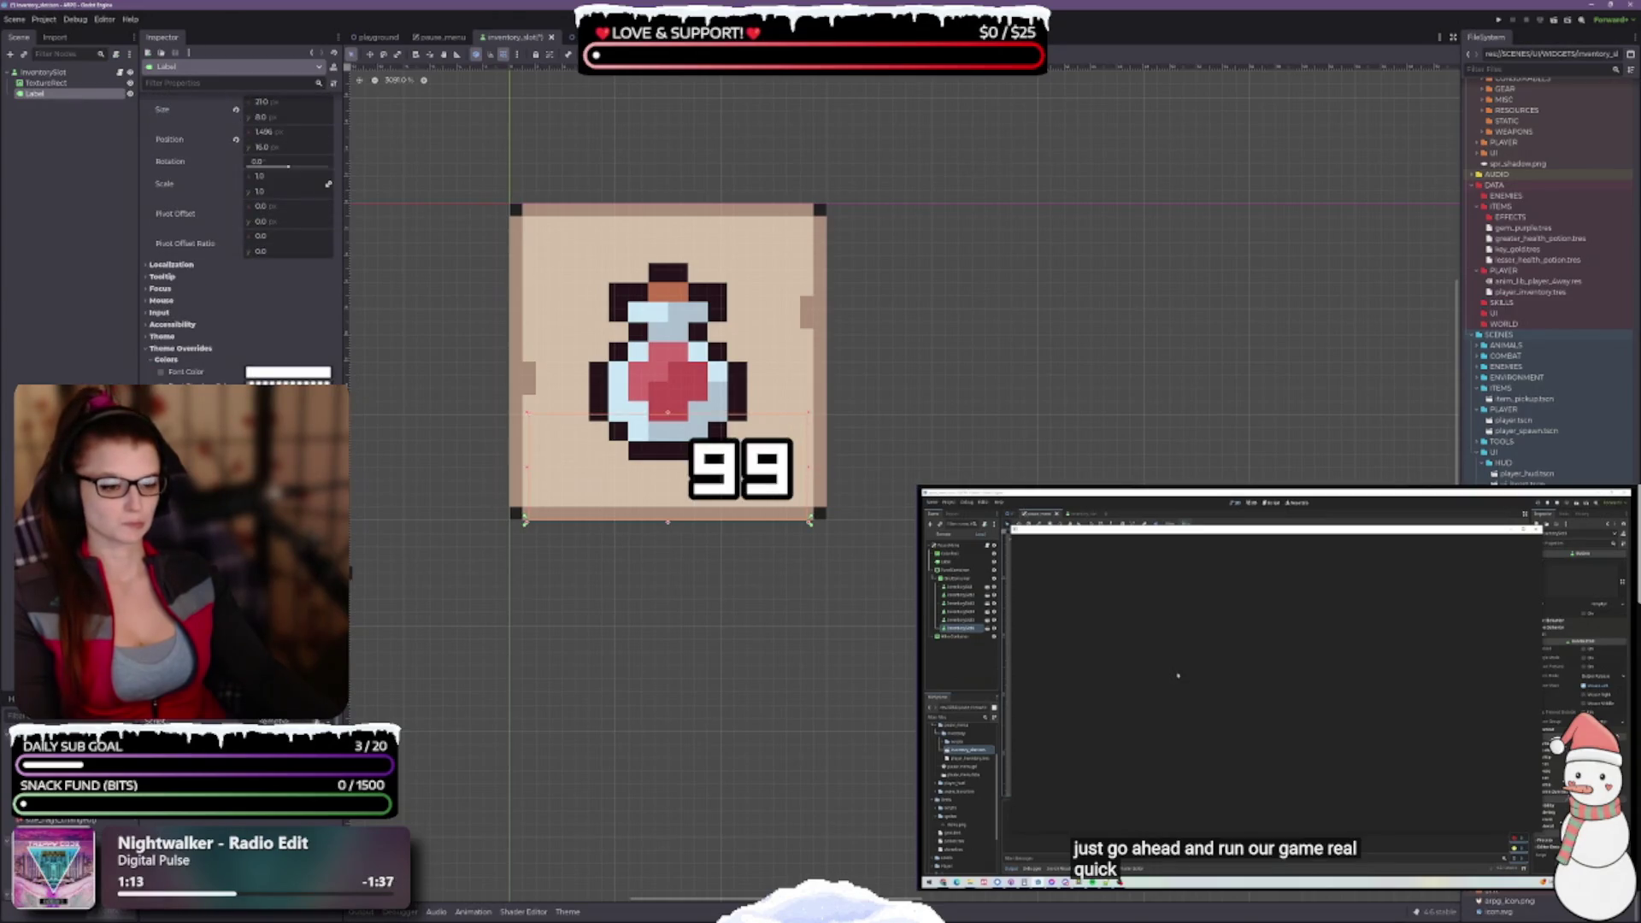
key("ctrl+z")
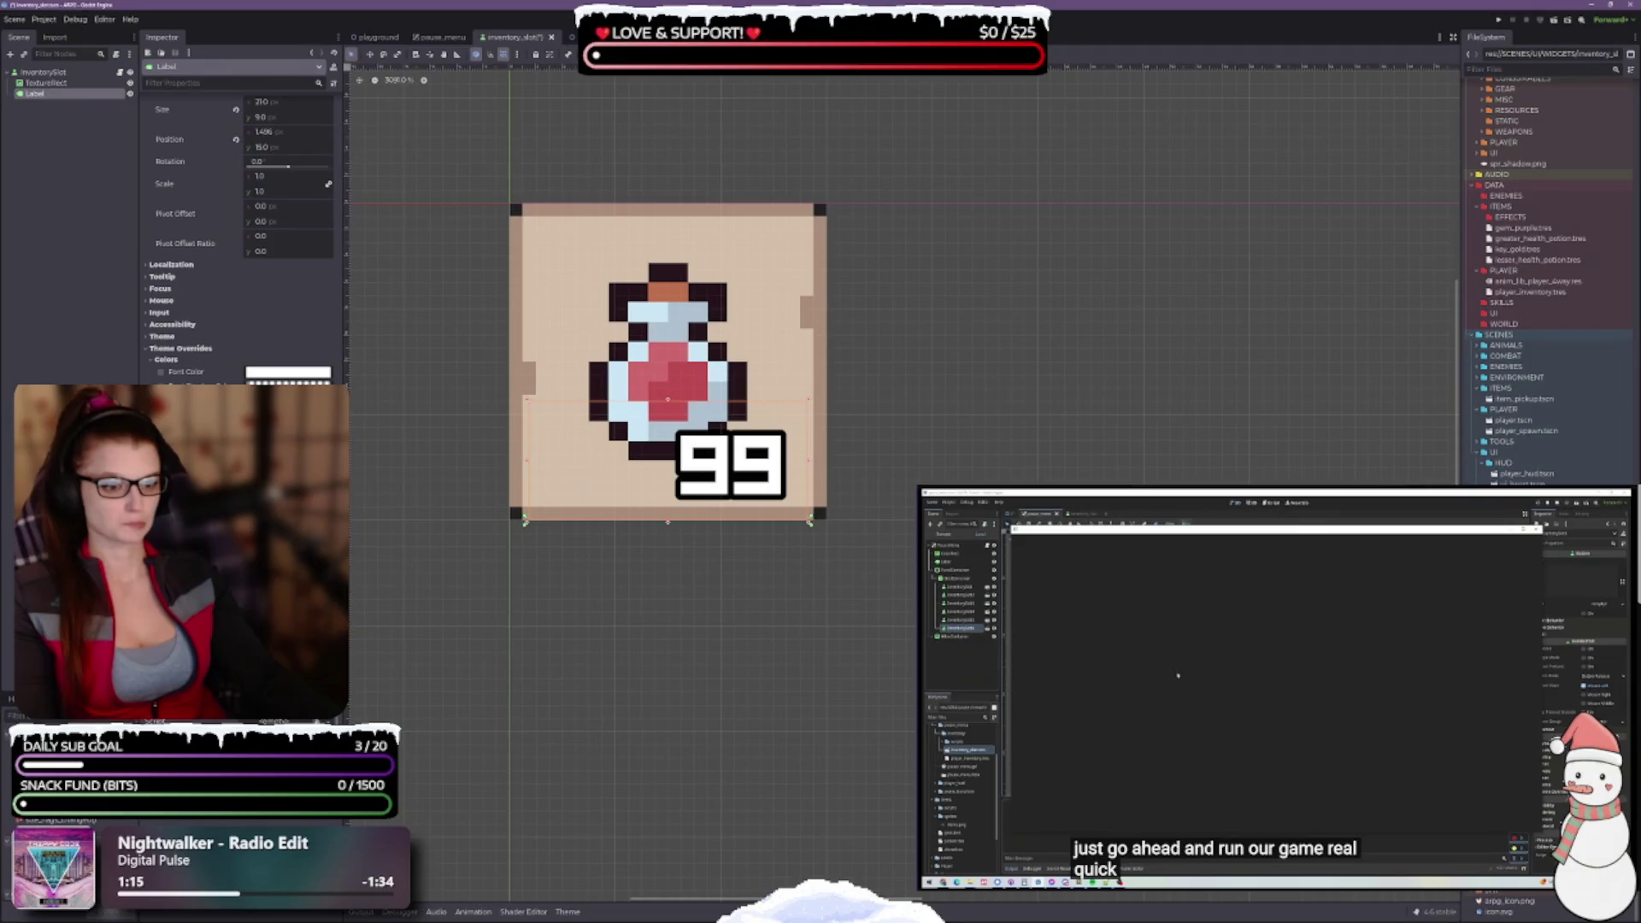
key("ctrl+z")
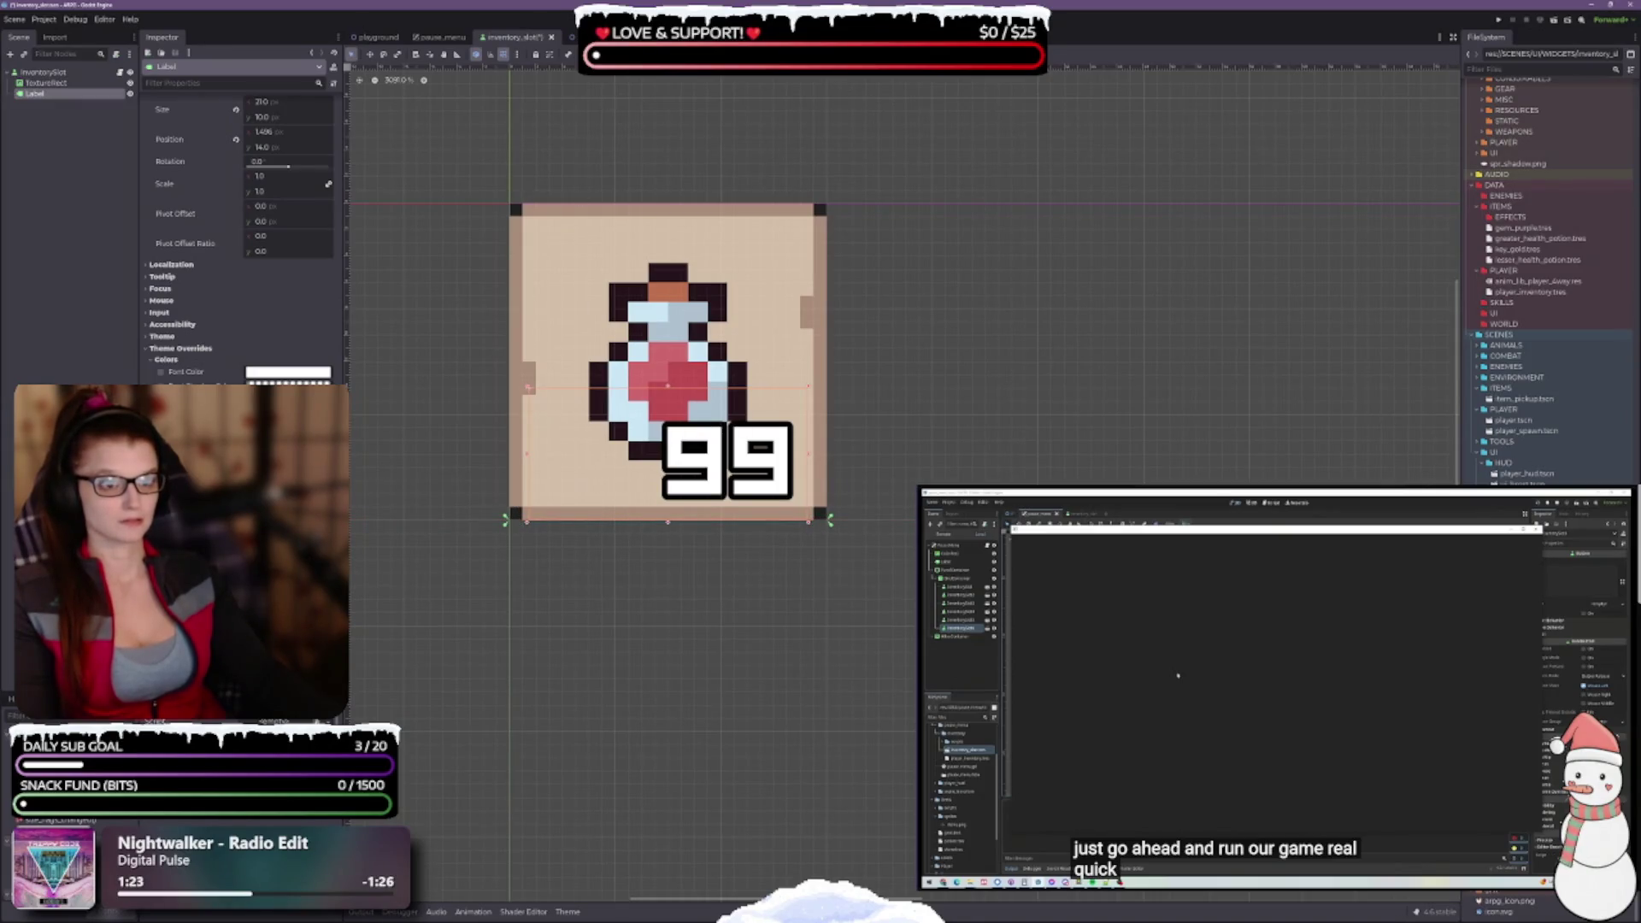
Adjust the Label's left and right edges to narrow it to 22 px
left_click_drag(527, 458, 509, 454)
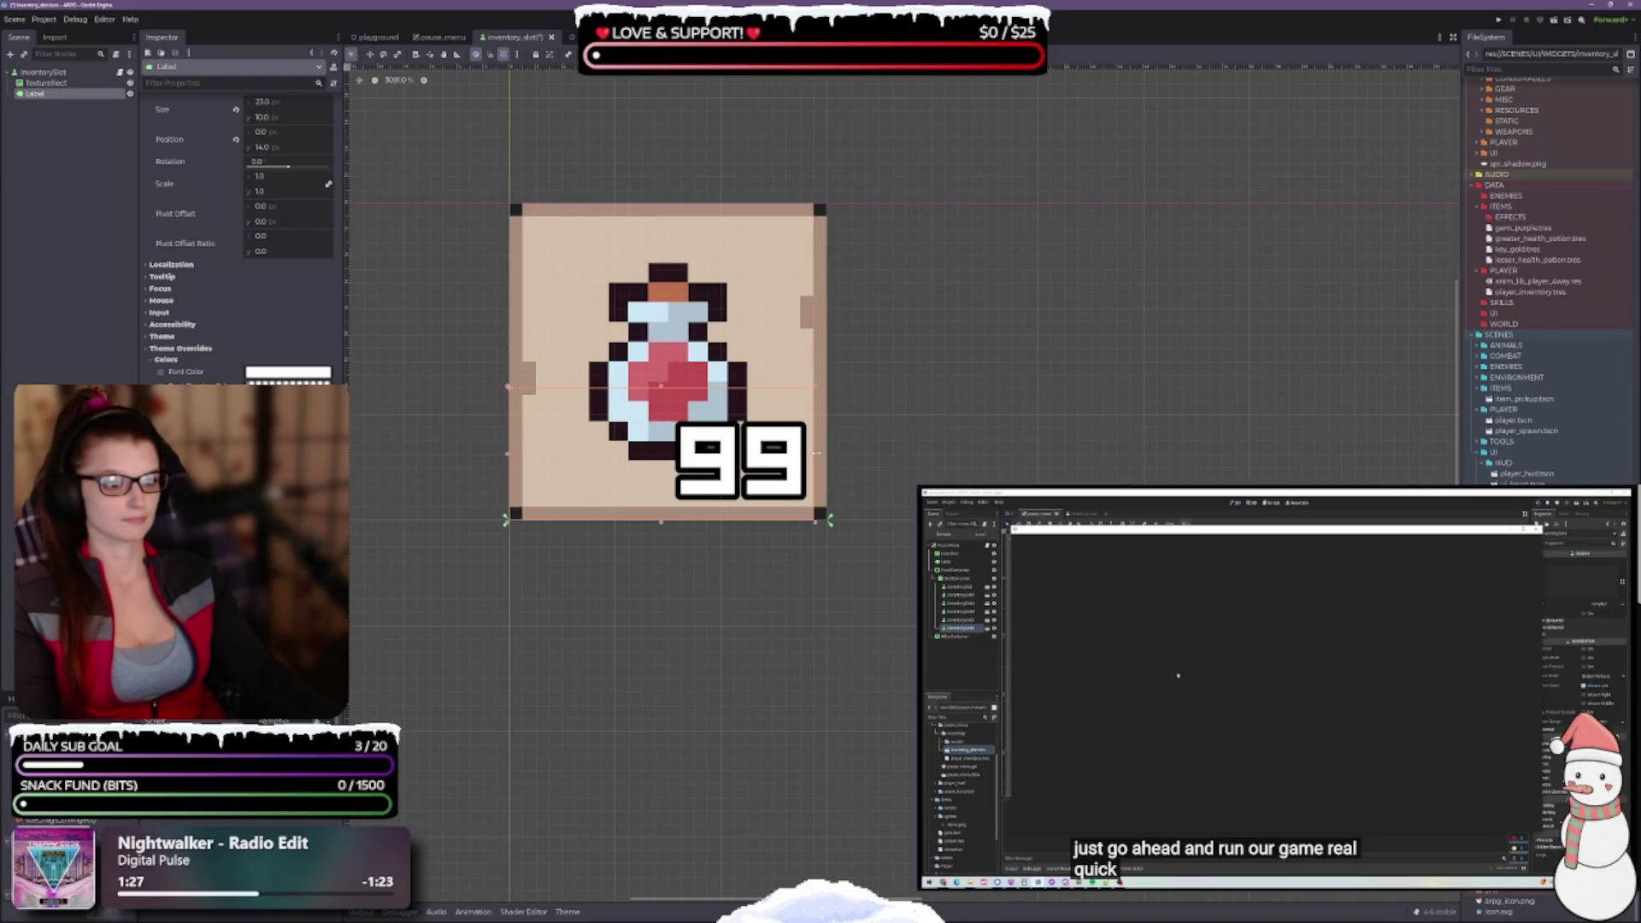
left_click_drag(817, 453, 826, 454)
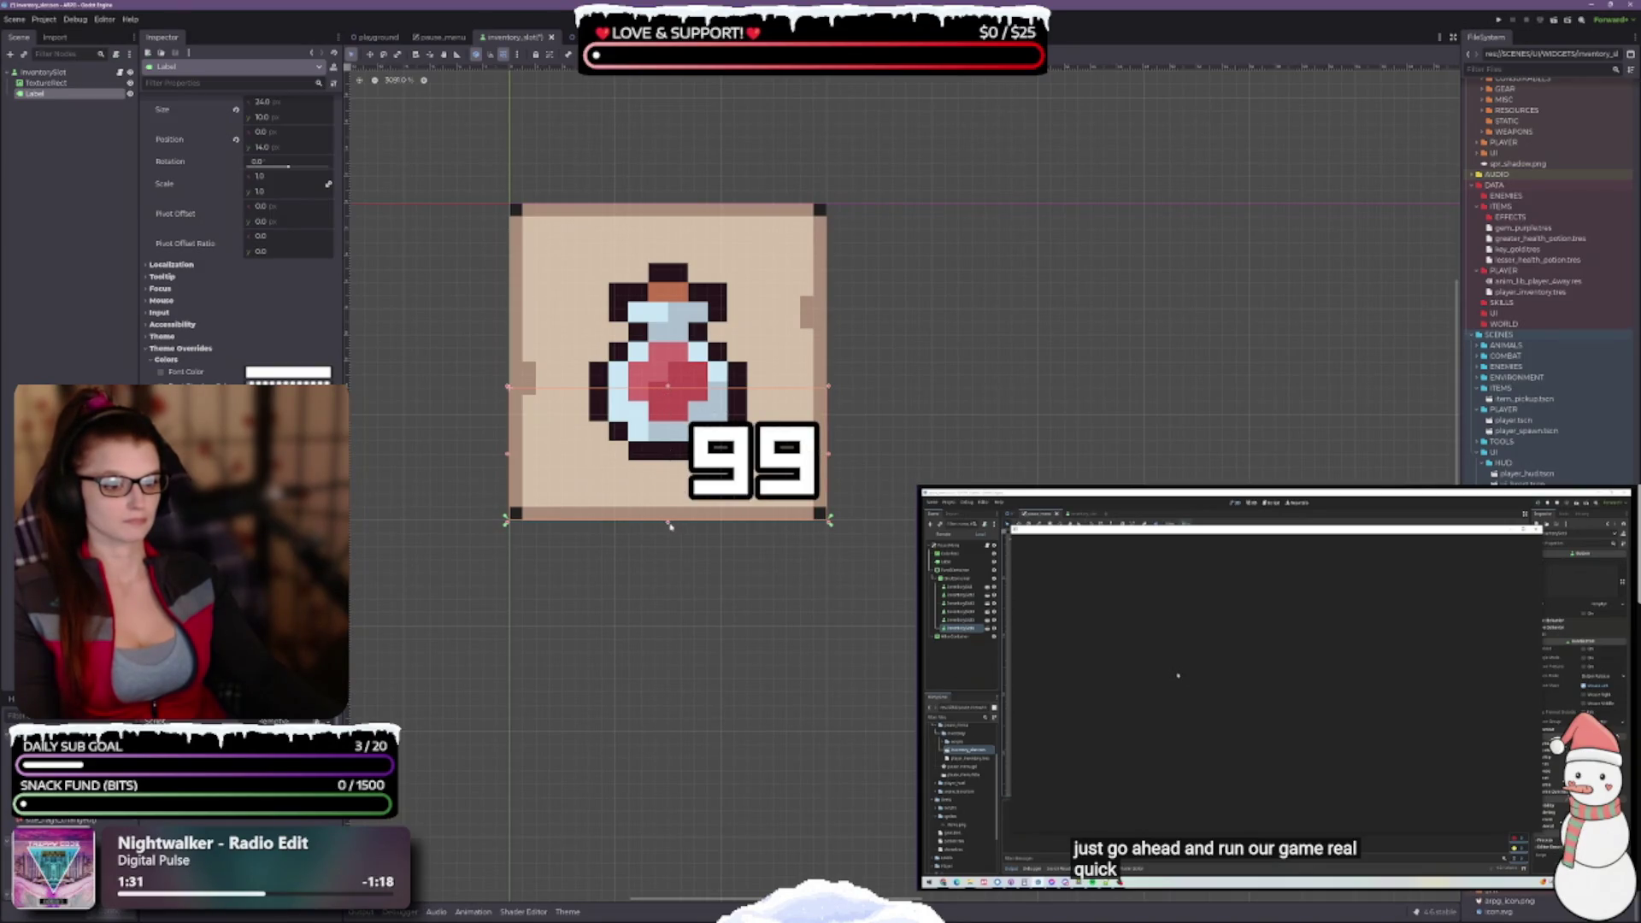
scroll(766, 517, "up", 1)
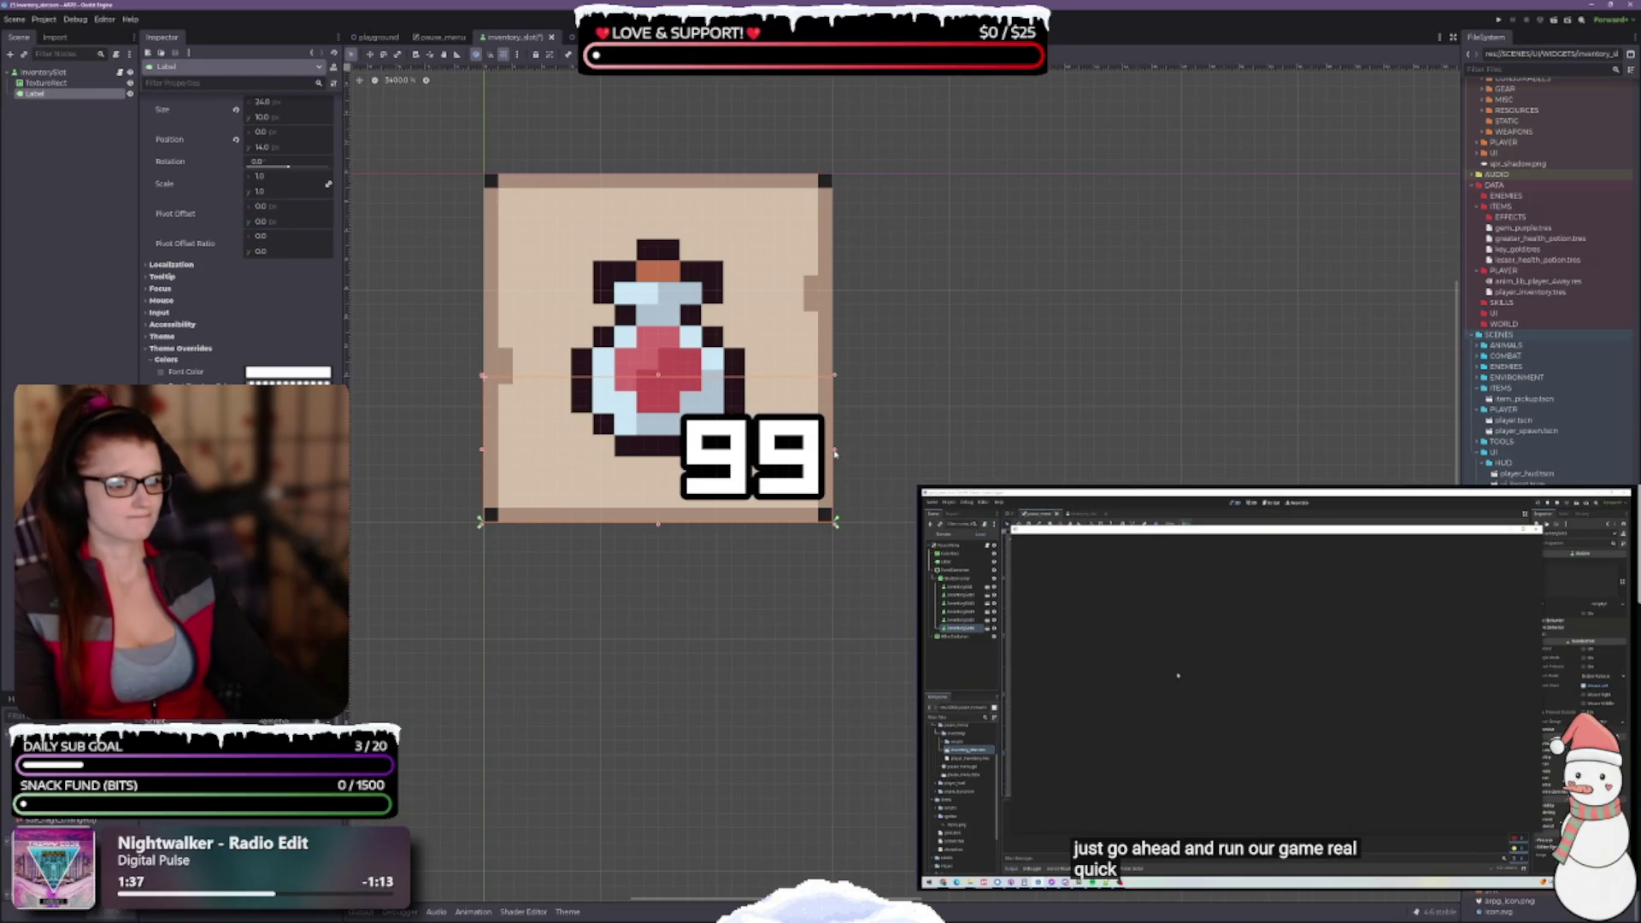
left_click_drag(834, 454, 822, 449)
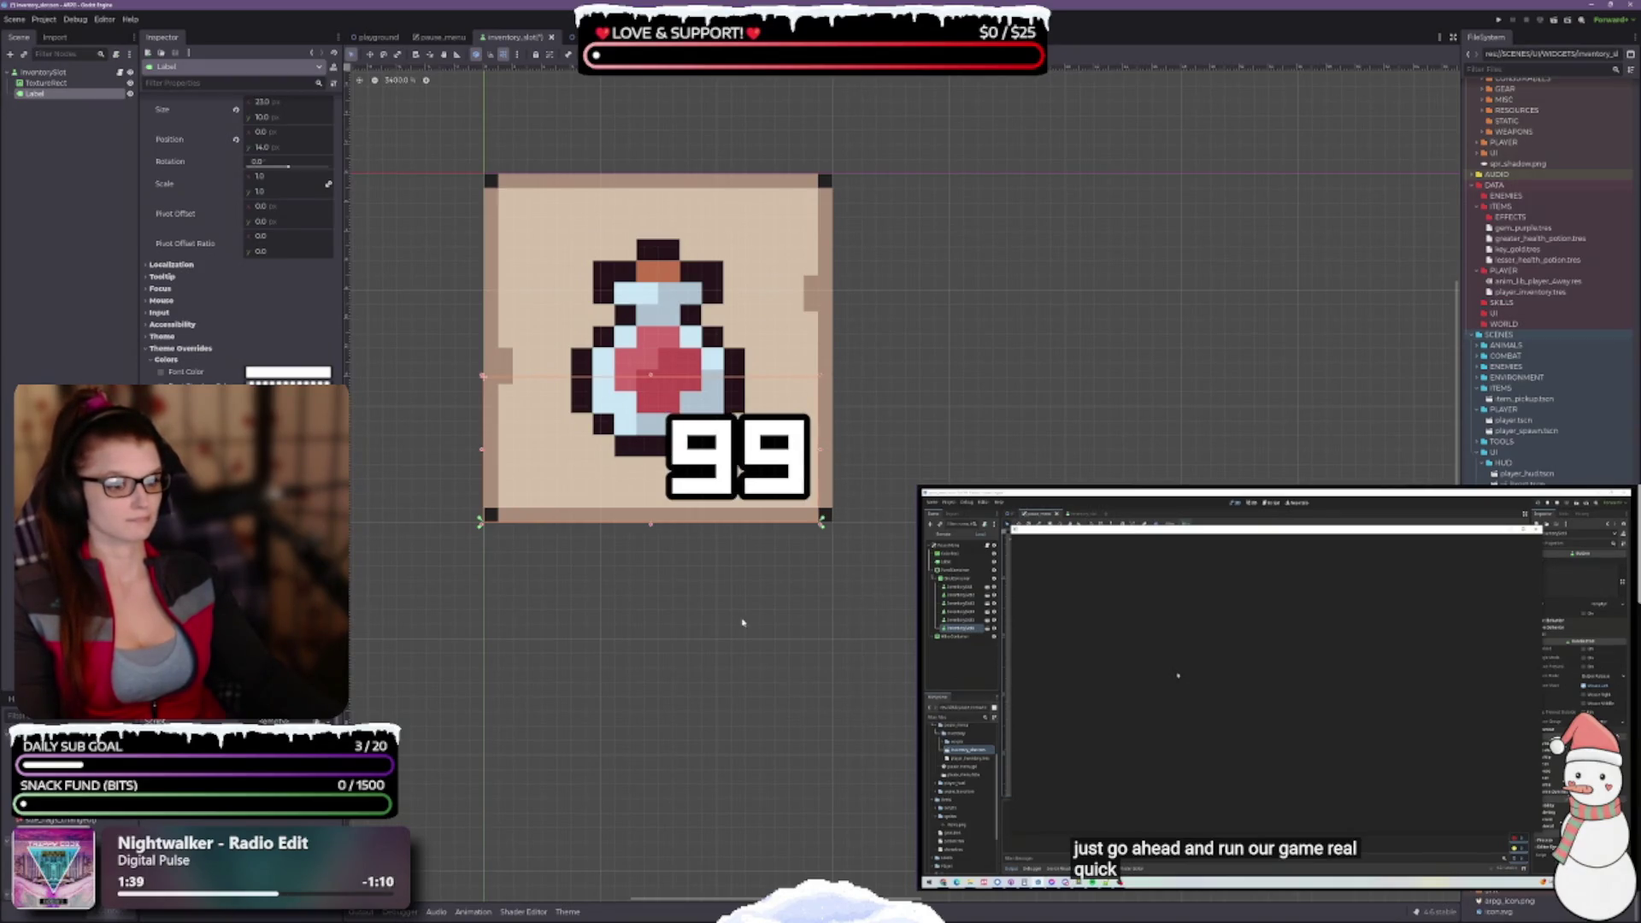
left_click_drag(484, 449, 495, 449)
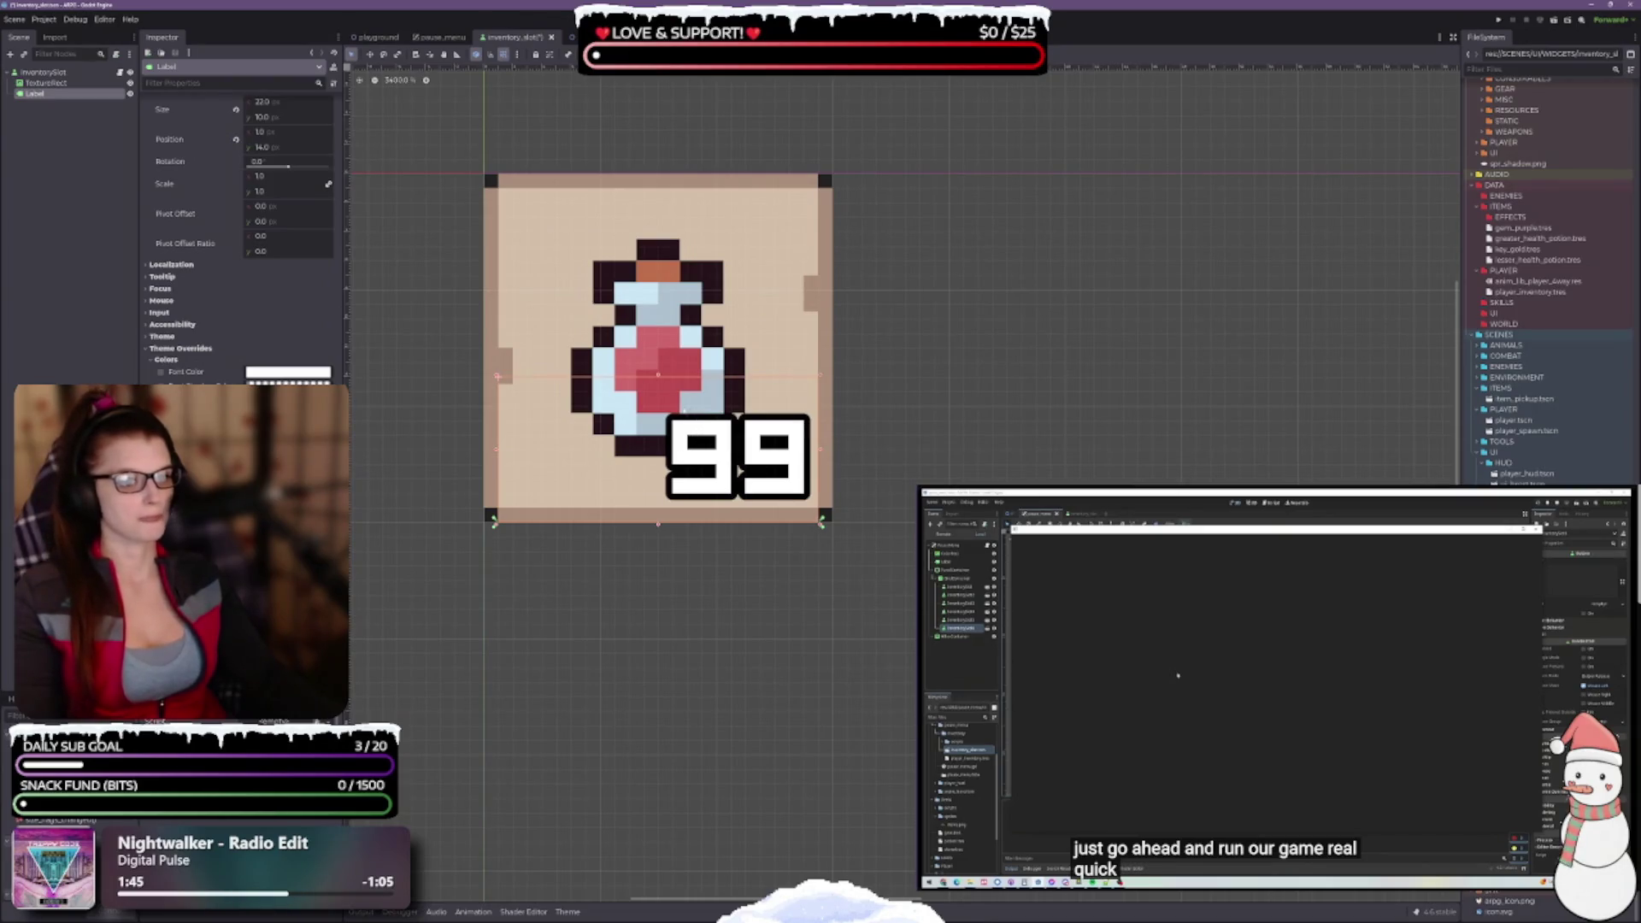
scroll(653, 400, "down", 3)
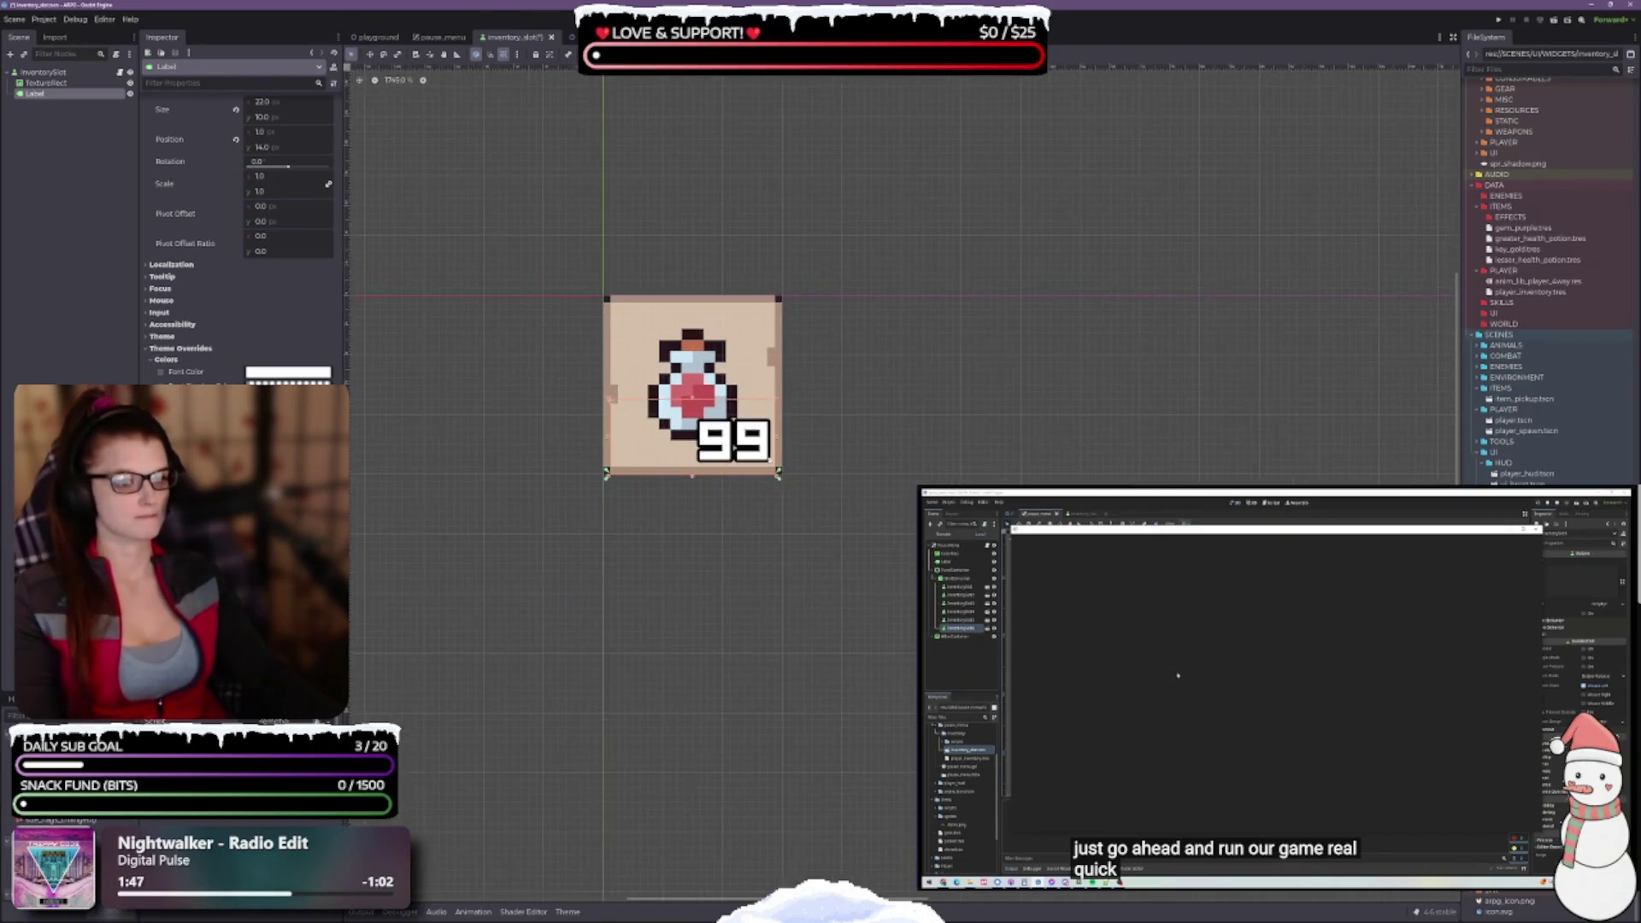
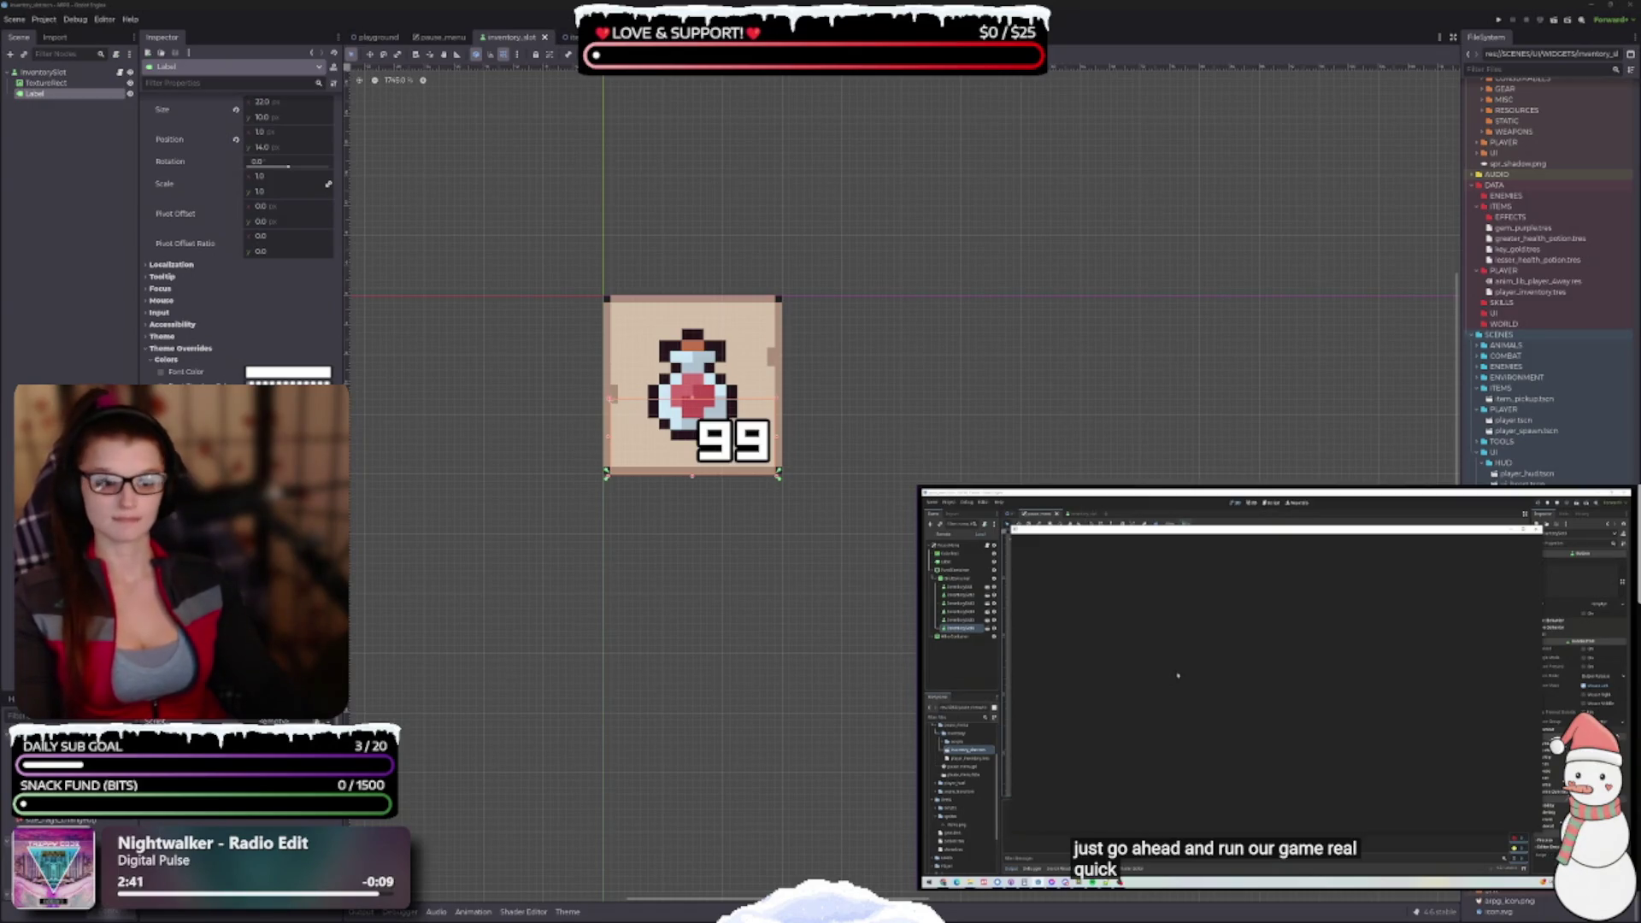
Zoom in on the potion slot, select its TextureRect, and shrink the potion icon
left_click_drag(856, 478, 818, 452)
scroll(653, 399, "up", 2)
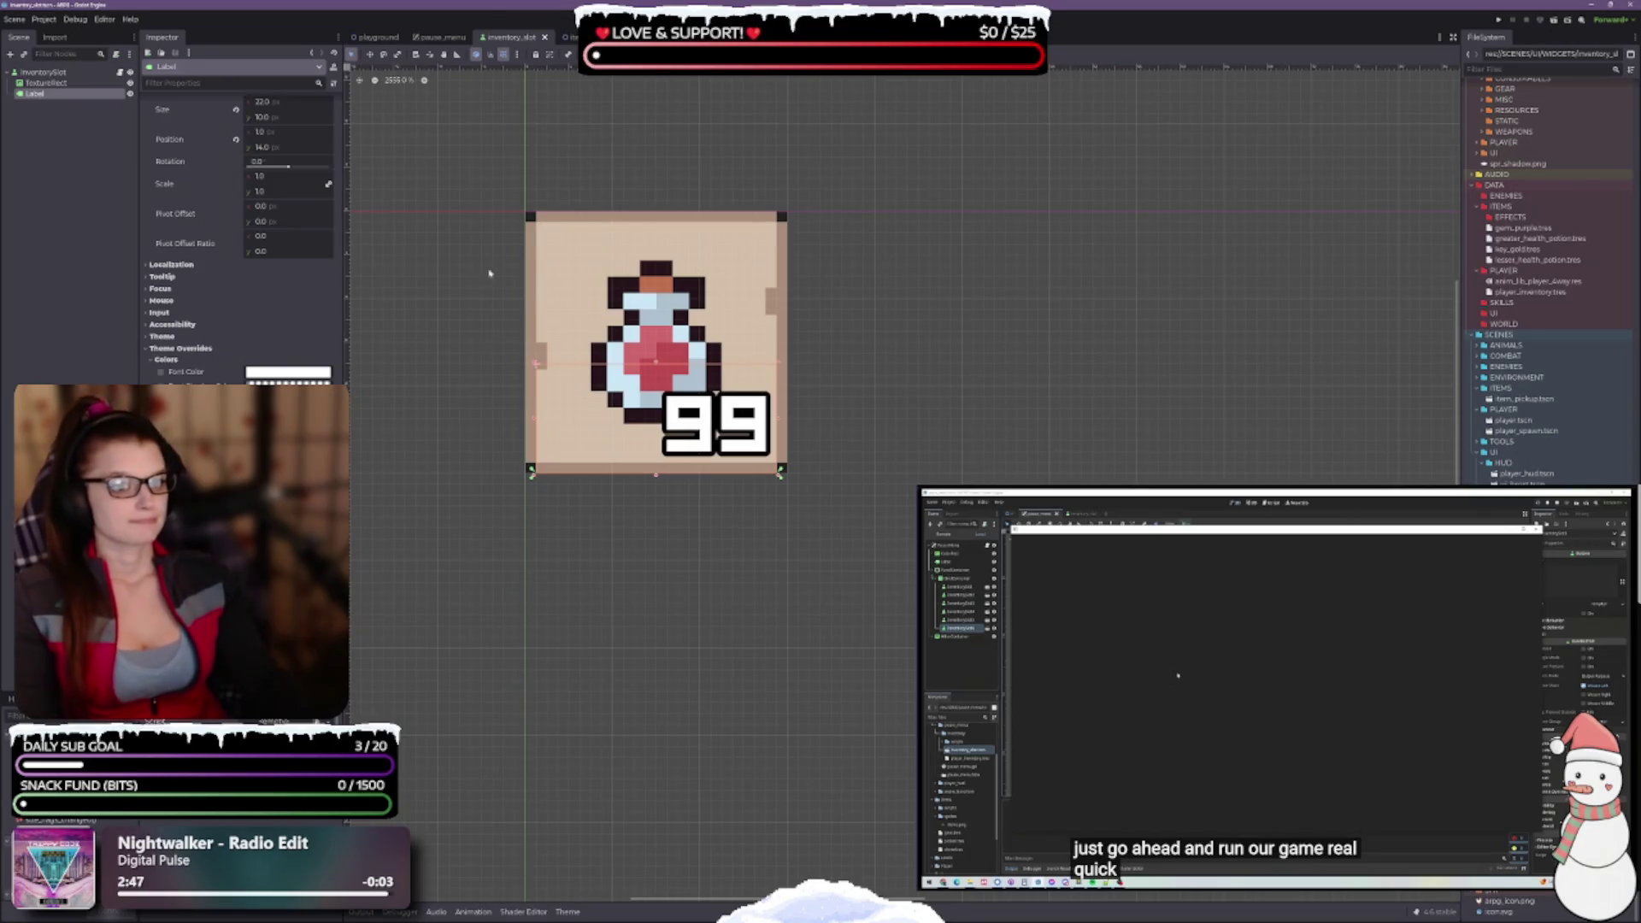
left_click(45, 83)
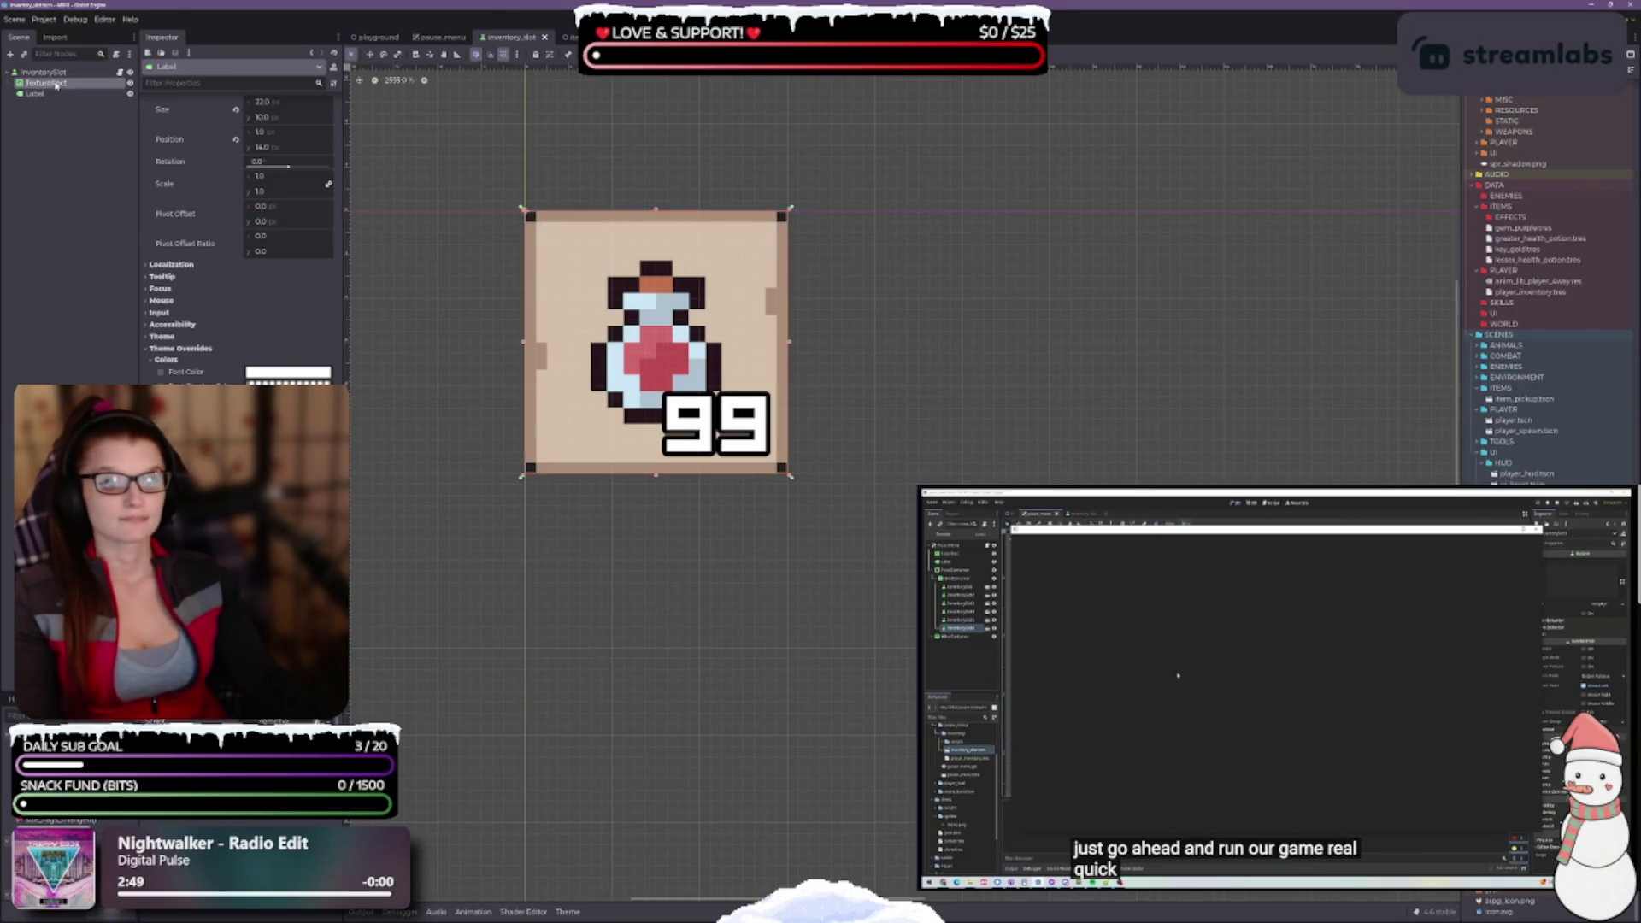
scroll(725, 427, "up", 1)
scroll(721, 425, "up", 1)
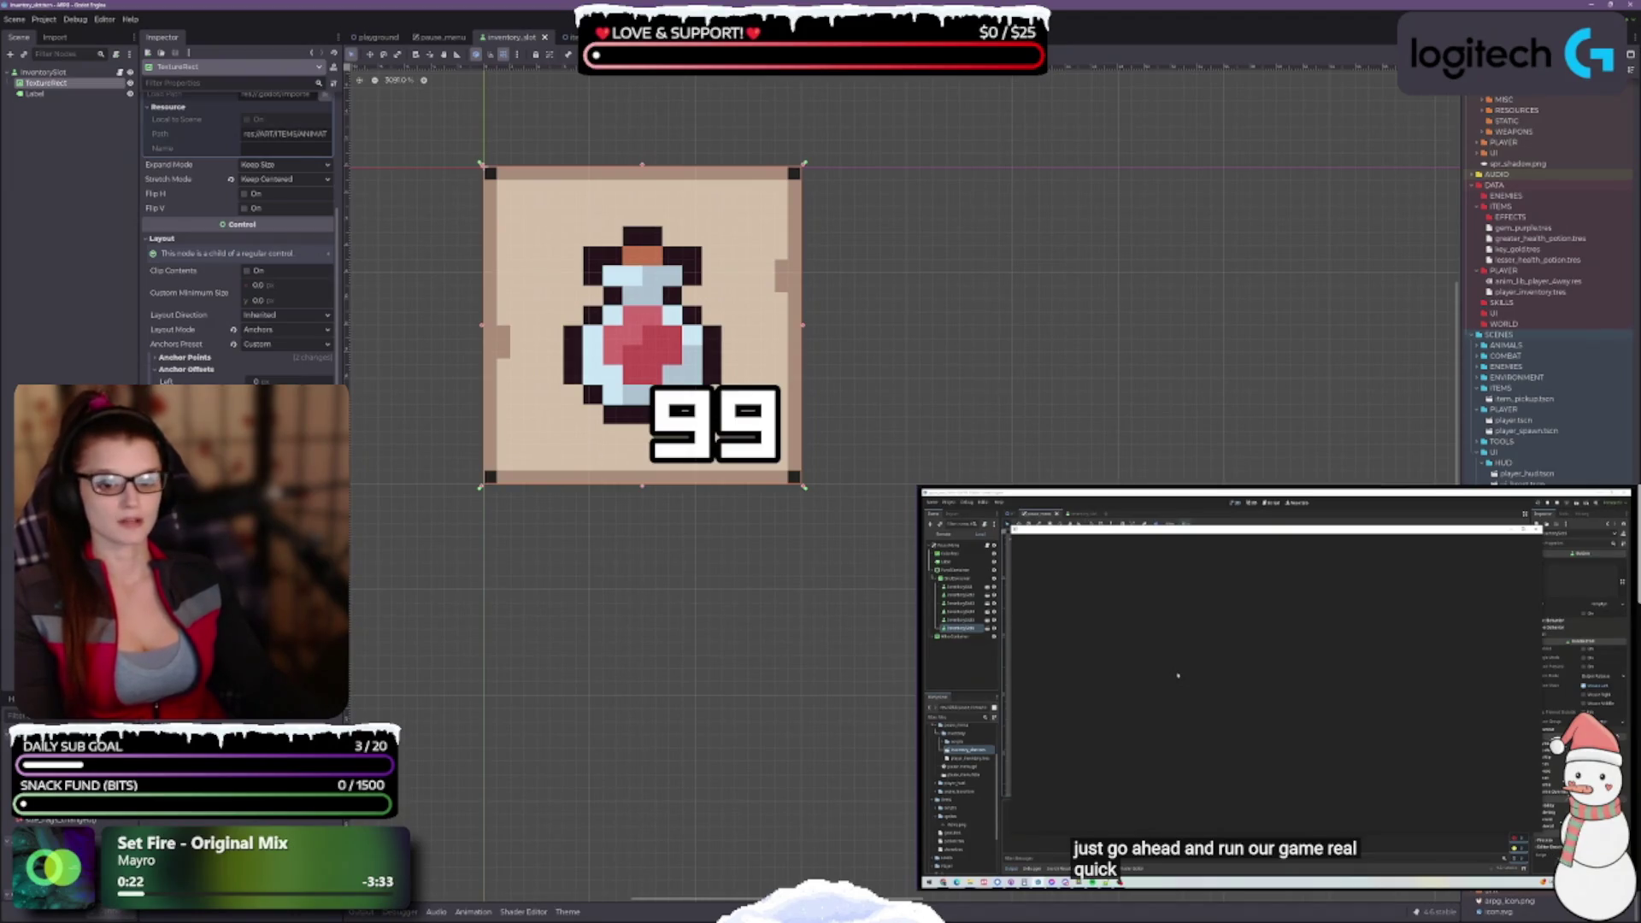
left_click(231, 538)
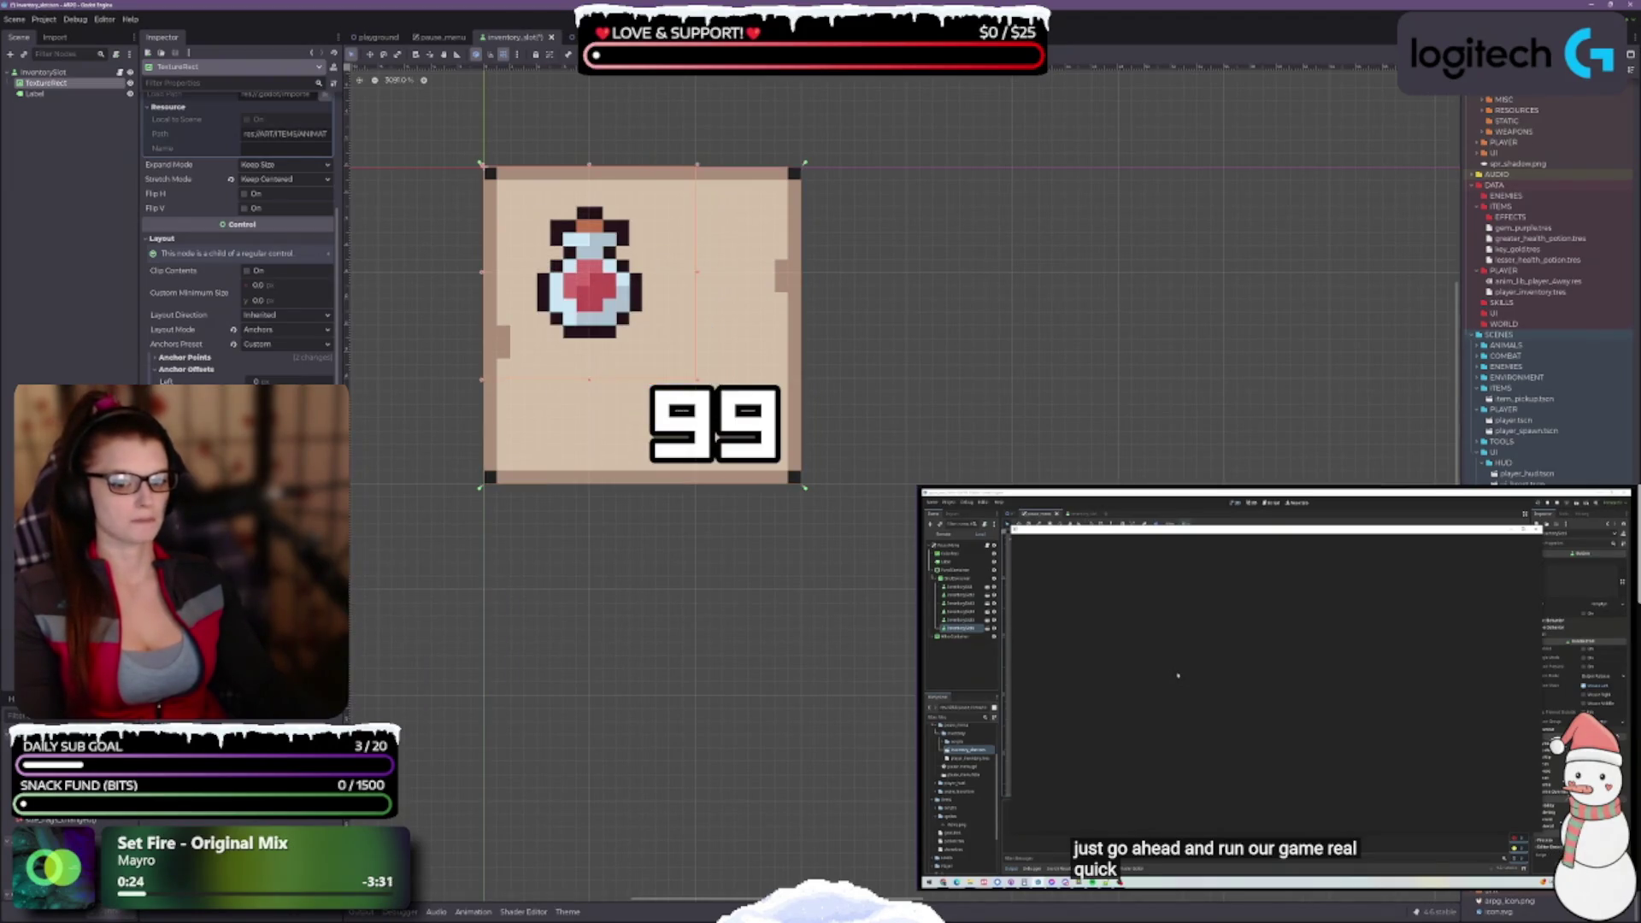
Try the Scale stretch mode and the expand modes, leaving expand mode at Keep Size
left_click(270, 180)
left_click(267, 200)
left_click(271, 180)
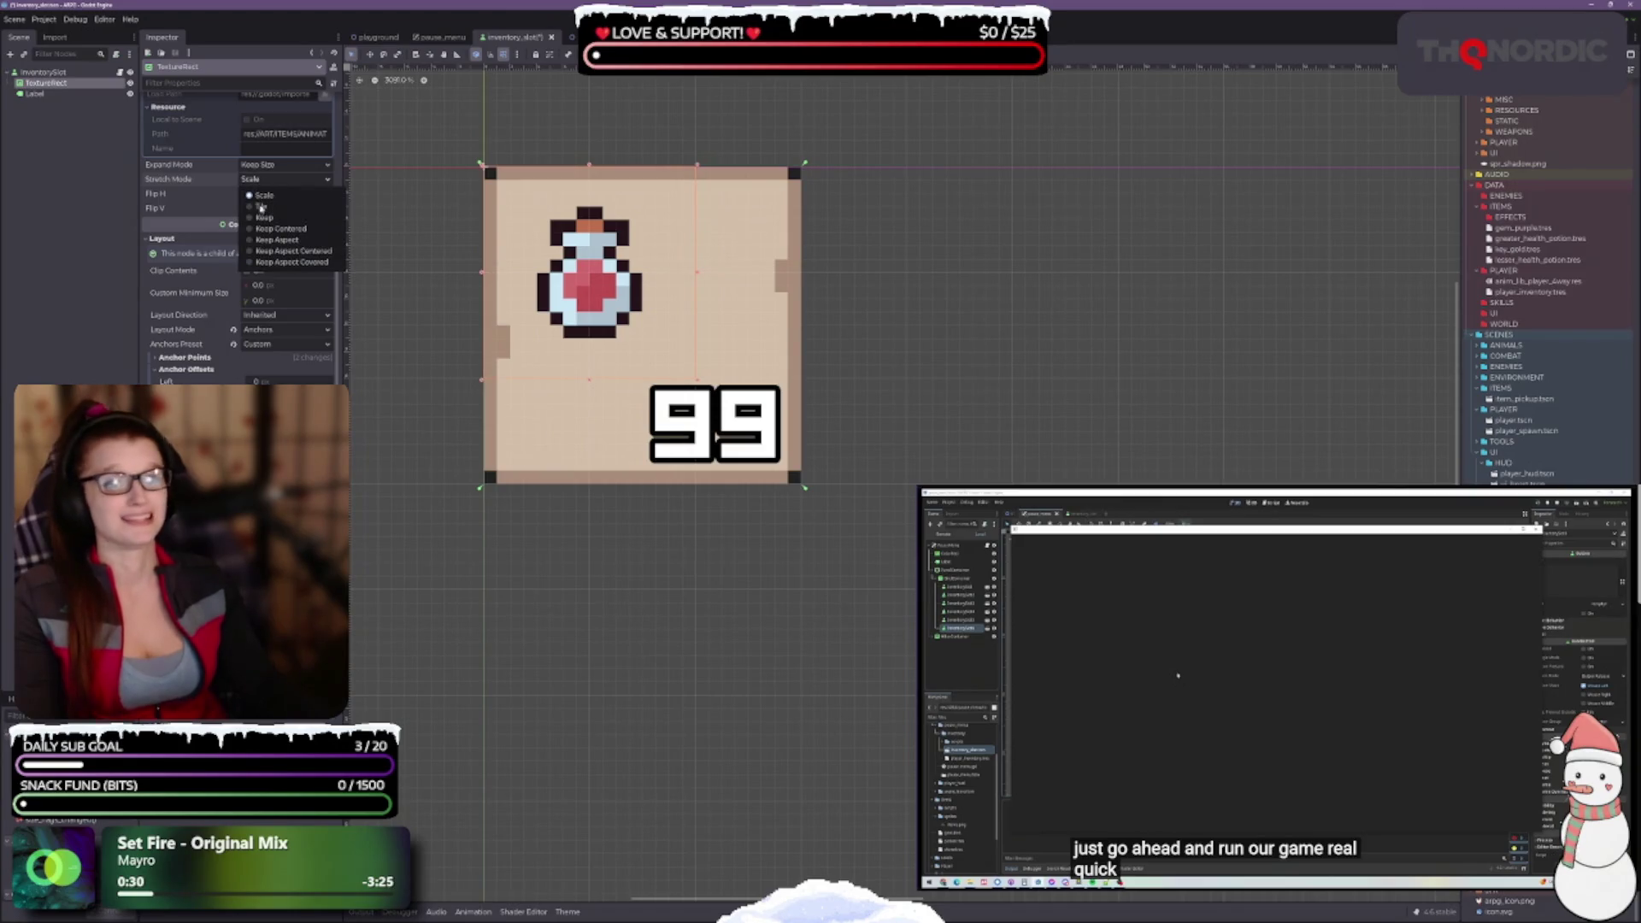
left_click(256, 185)
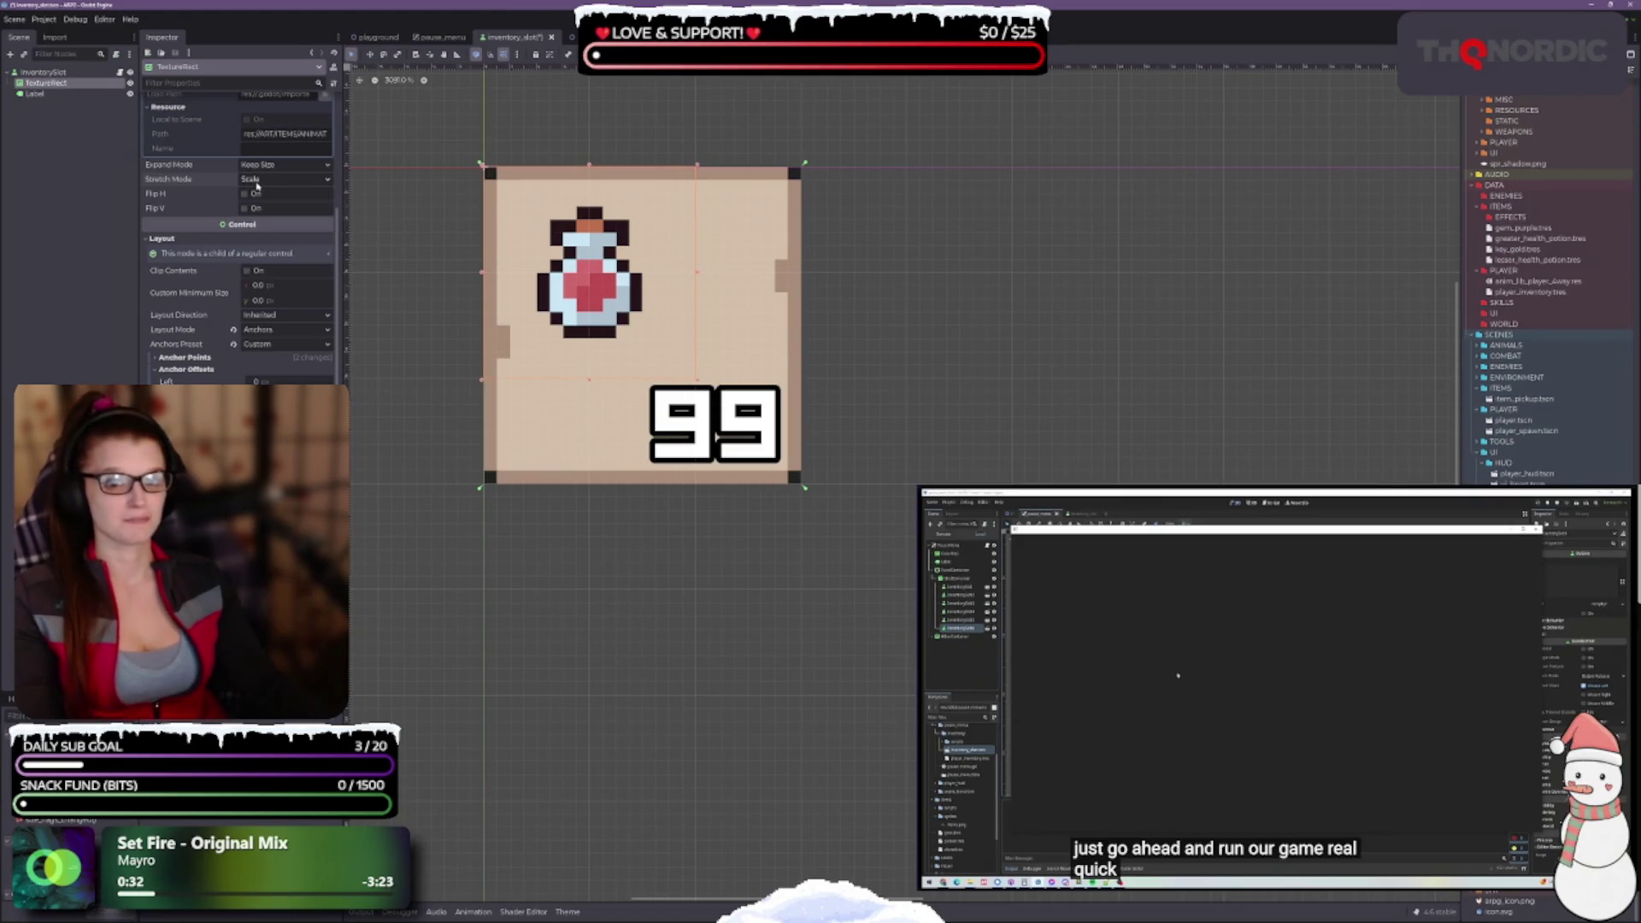
left_click(258, 168)
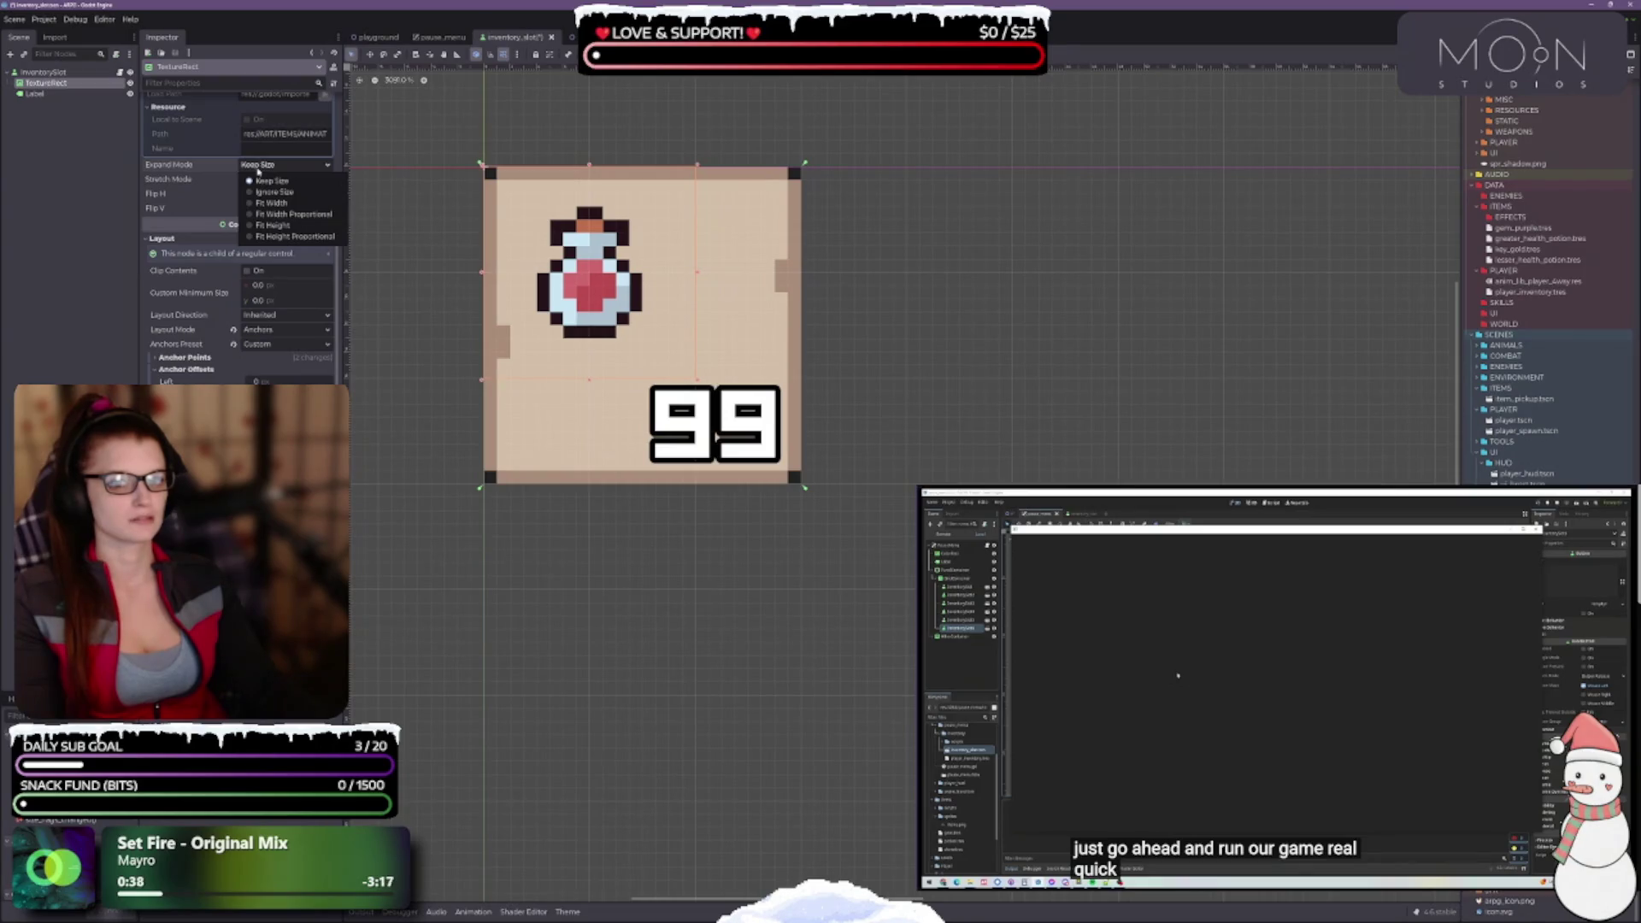
key("Down")
key("Down")
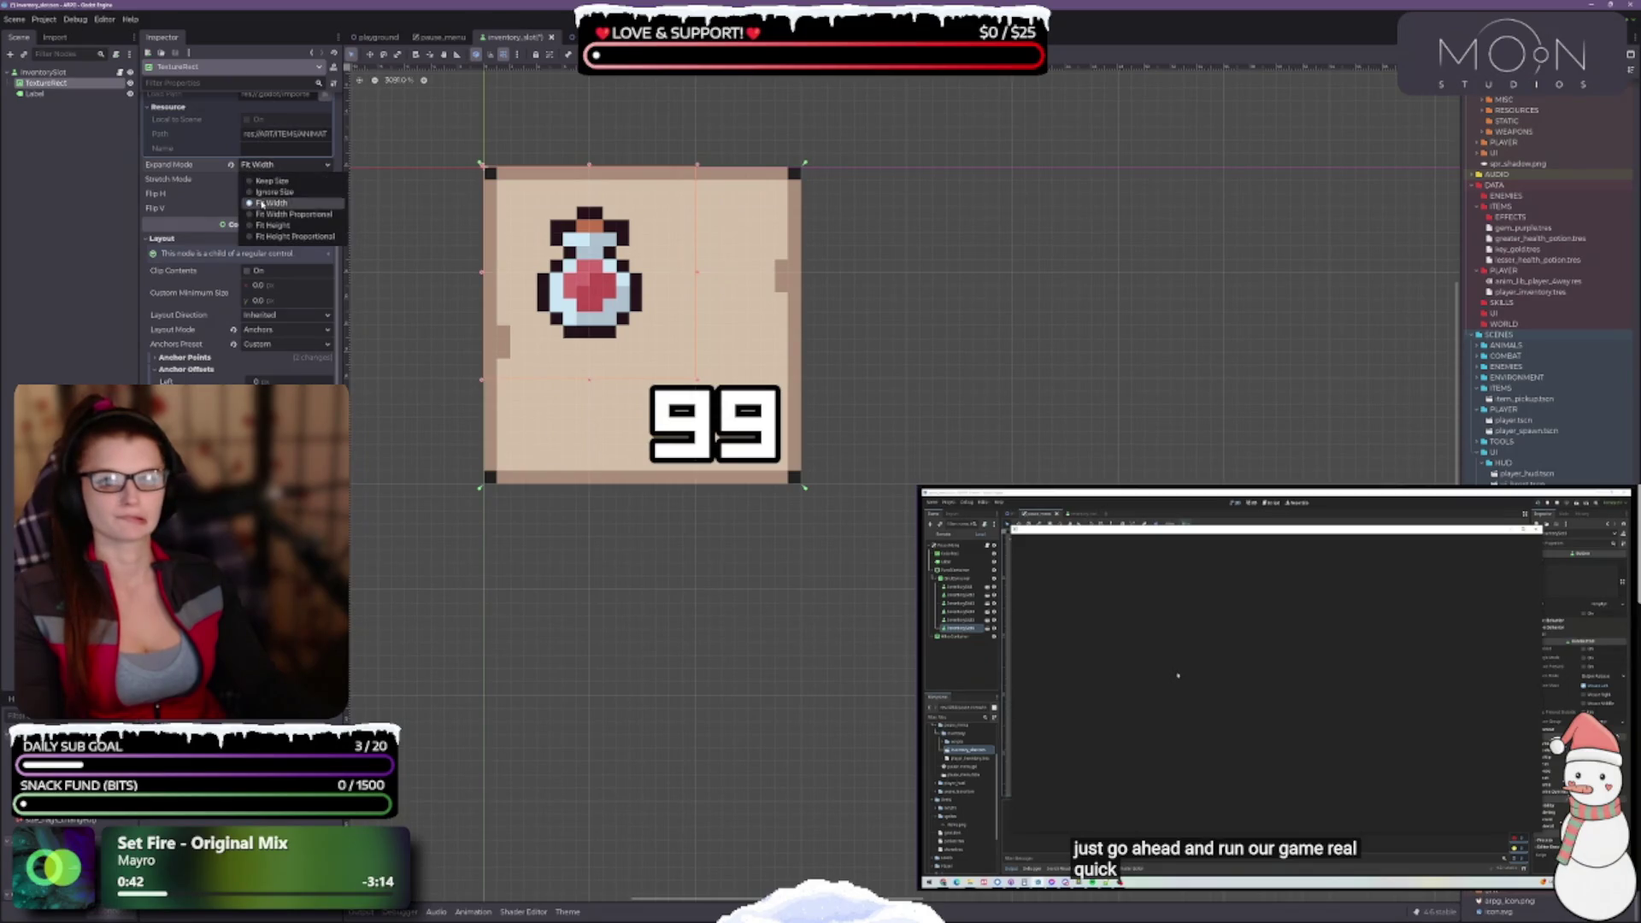
left_click(261, 181)
left_click(261, 179)
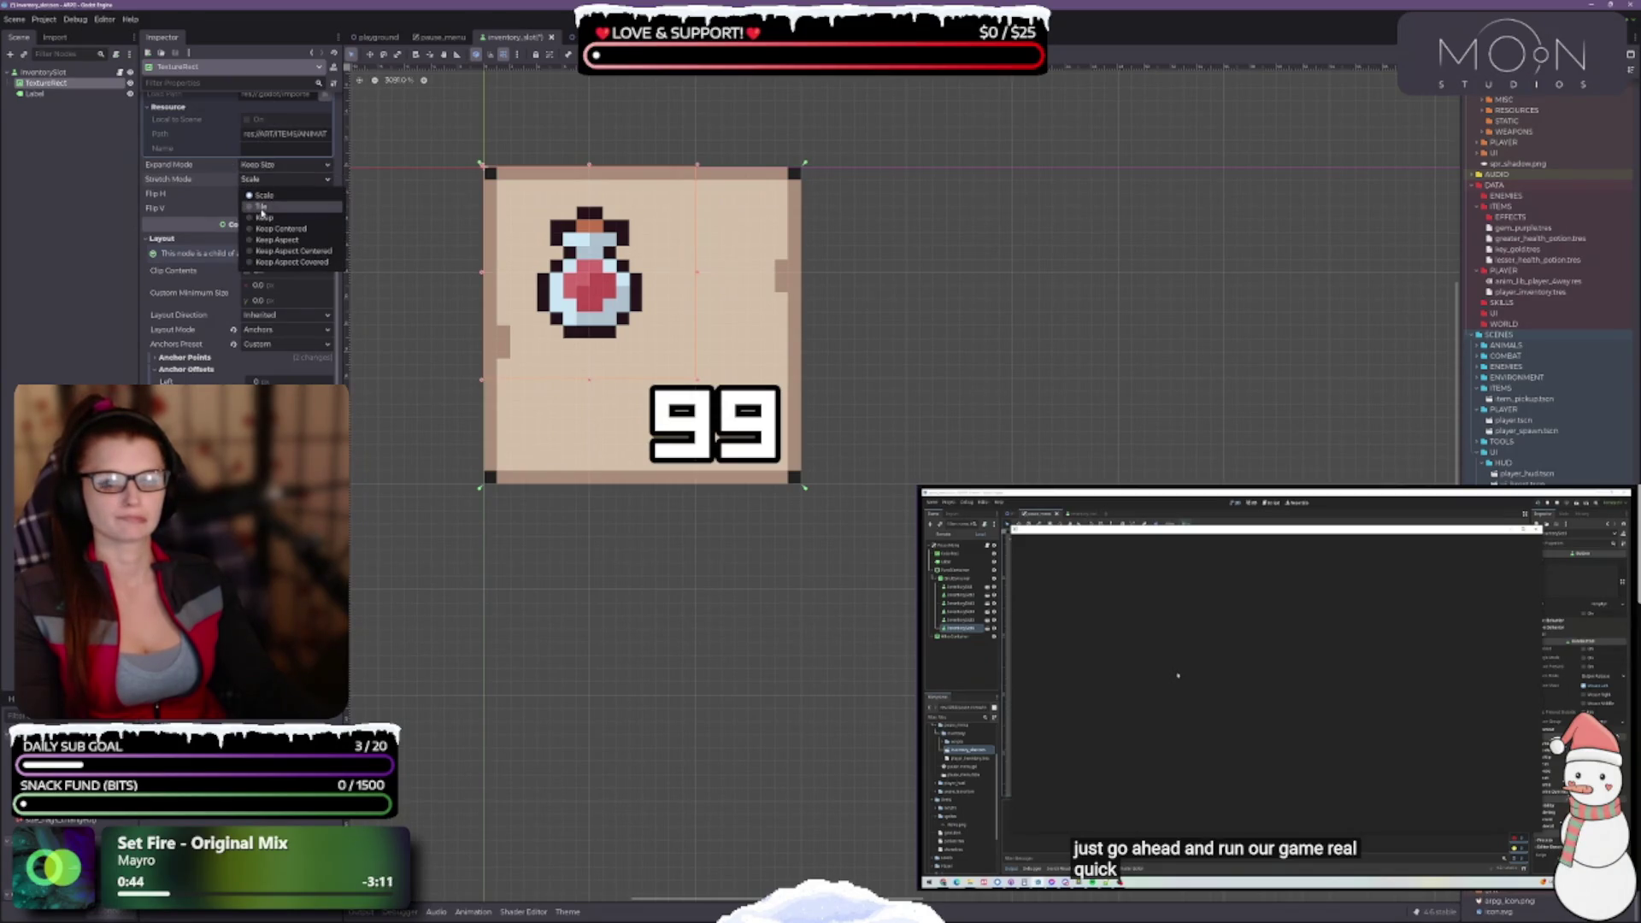
Try Tile and Keep Aspect Centered, then settle on Keep Centered and enlarge the texture rect
left_click(262, 208)
left_click(259, 181)
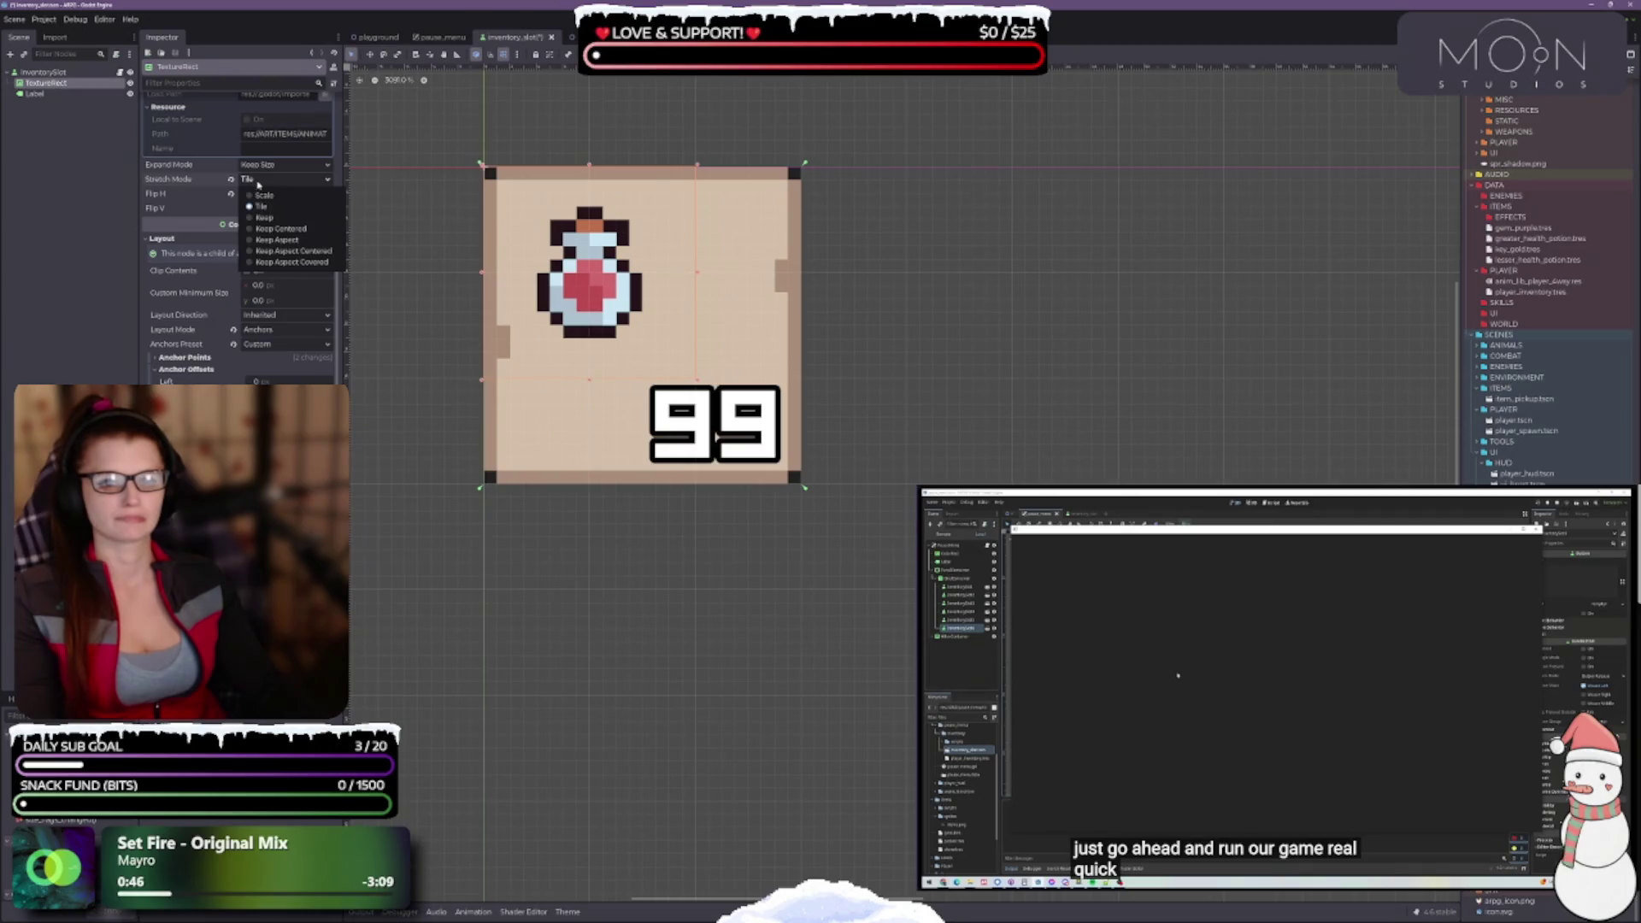
left_click(258, 184)
left_click(256, 180)
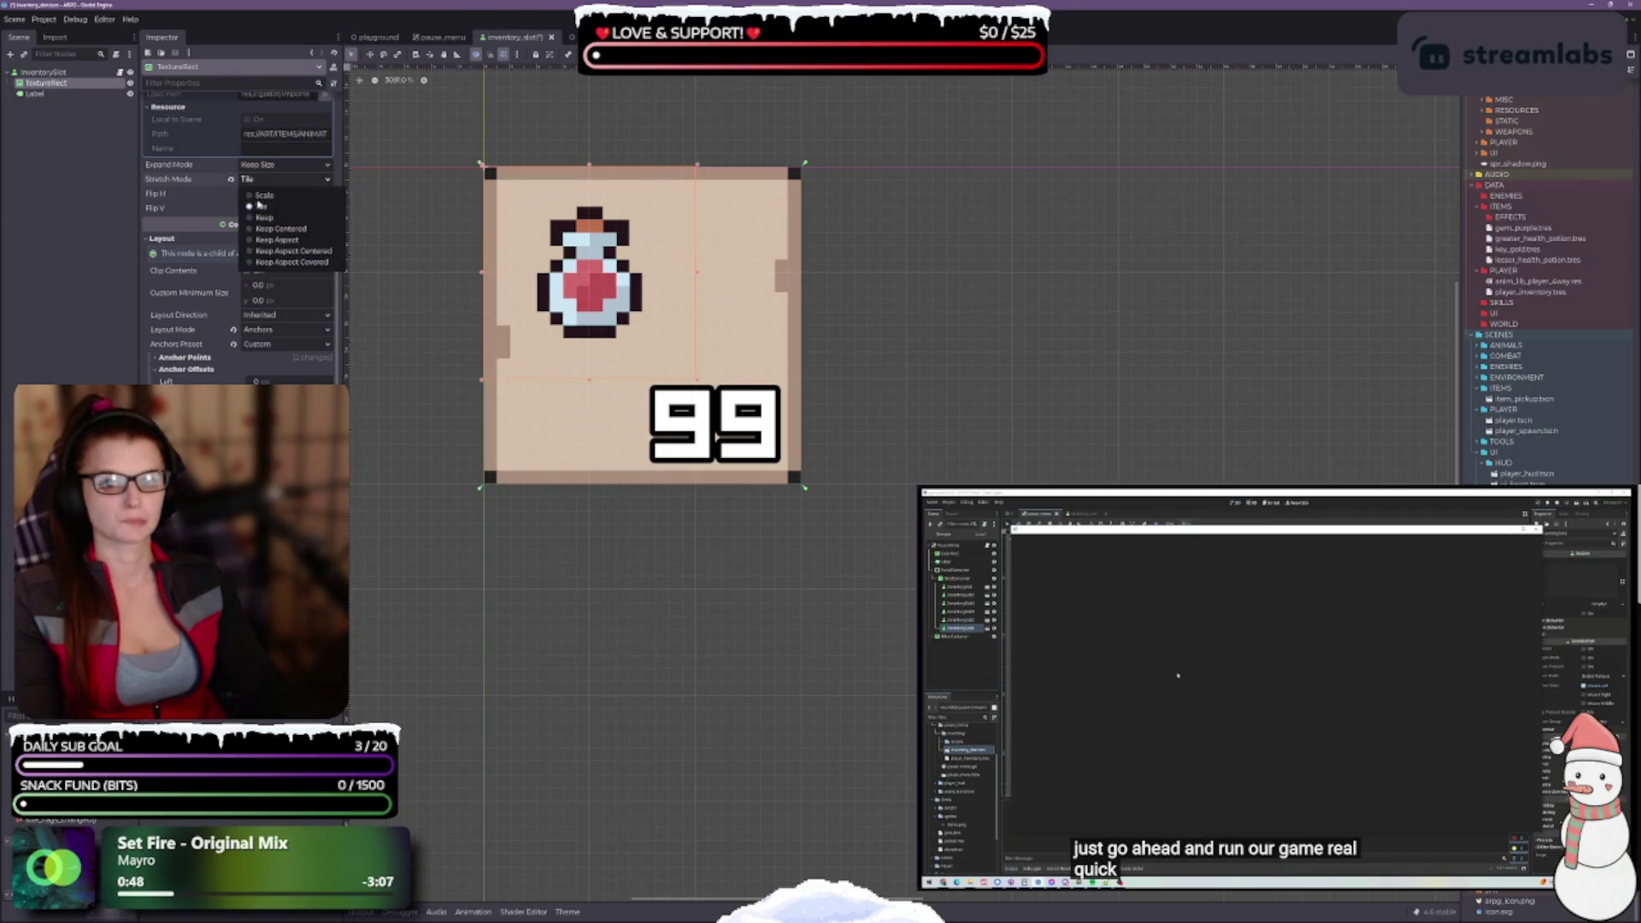
left_click(273, 252)
left_click(274, 181)
left_click(275, 229)
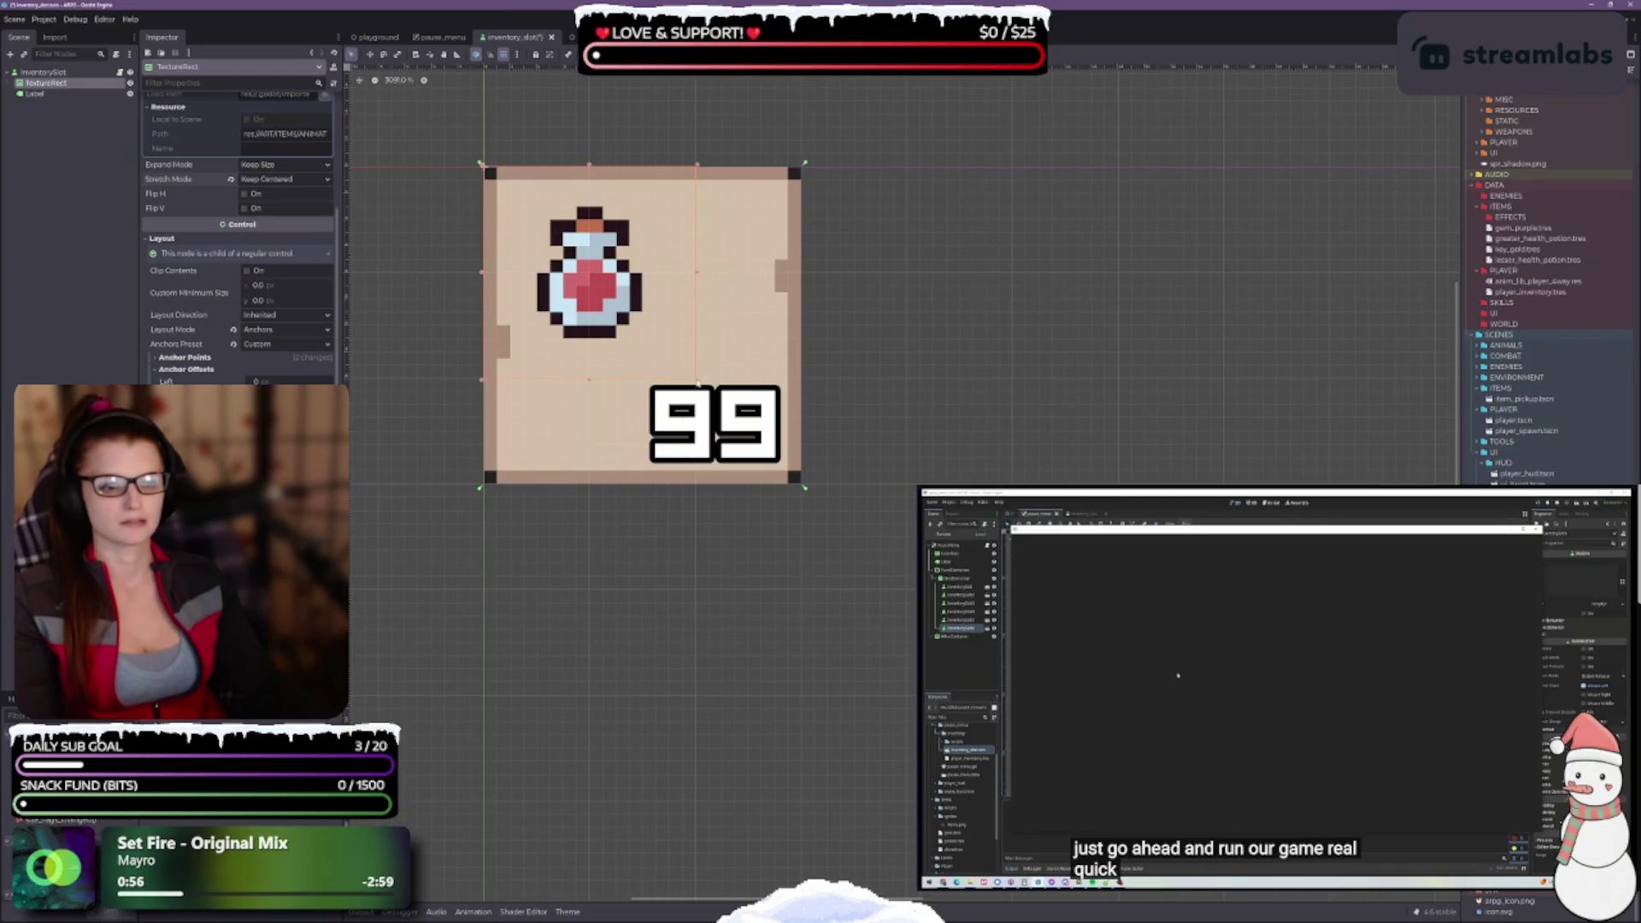
left_click_drag(698, 381, 790, 477)
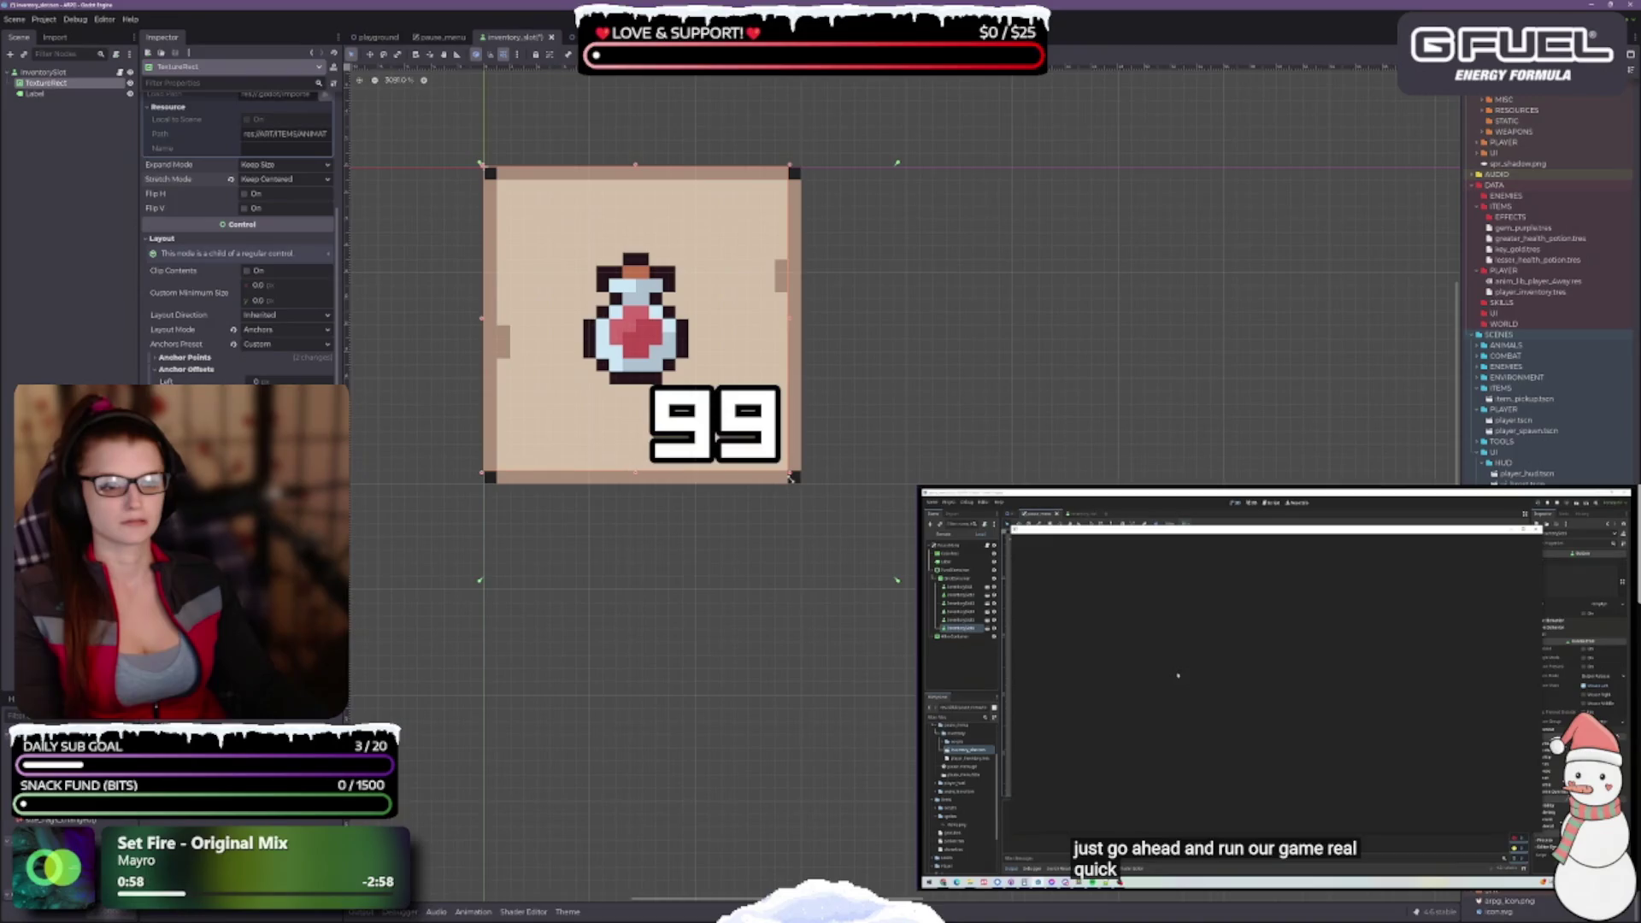
Undo the rect enlargement and save the inventory slot scene
key("ctrl+z")
key("ctrl+s")
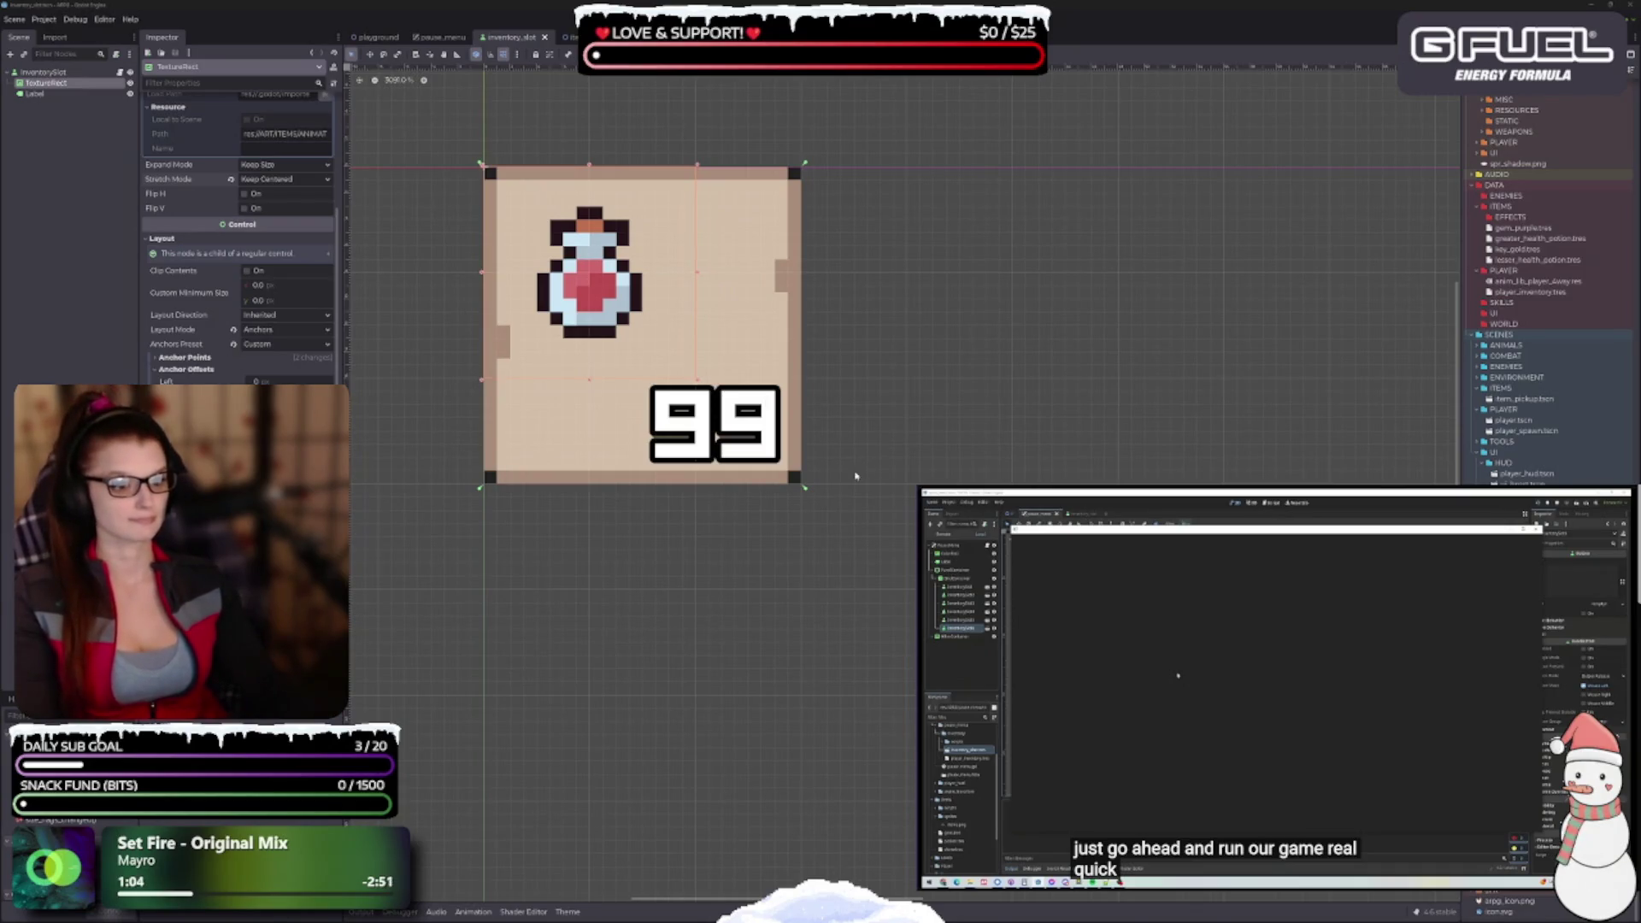
key("F5")
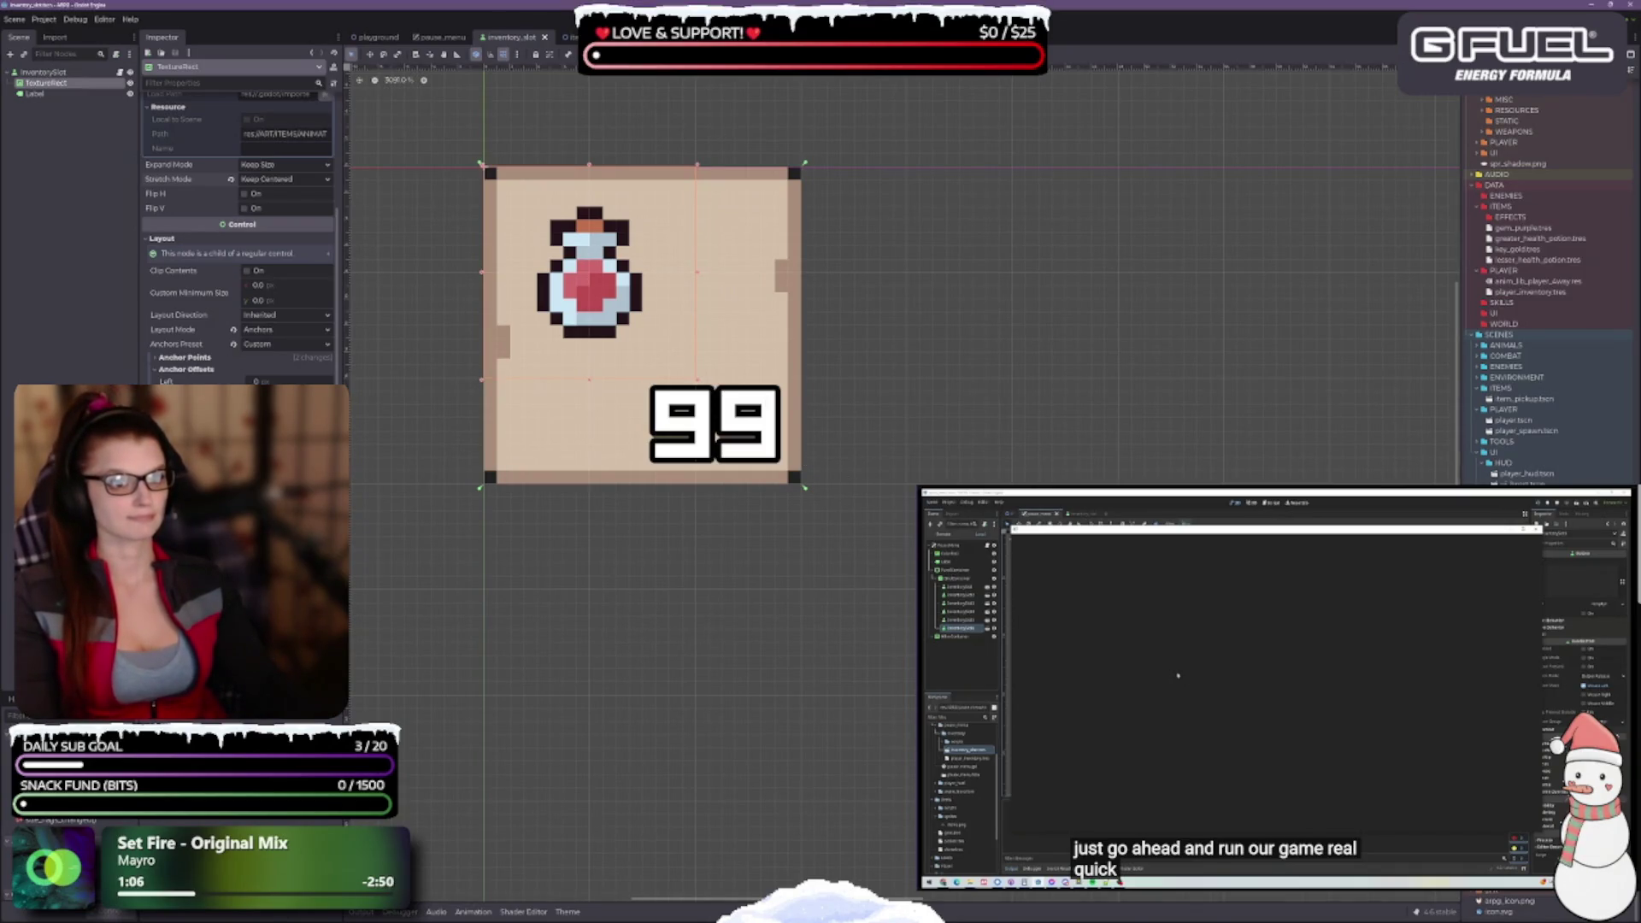
Stretch the TextureRect to the slot corner, set Stretch Mode to Scale, and save
left_click_drag(698, 382, 803, 486)
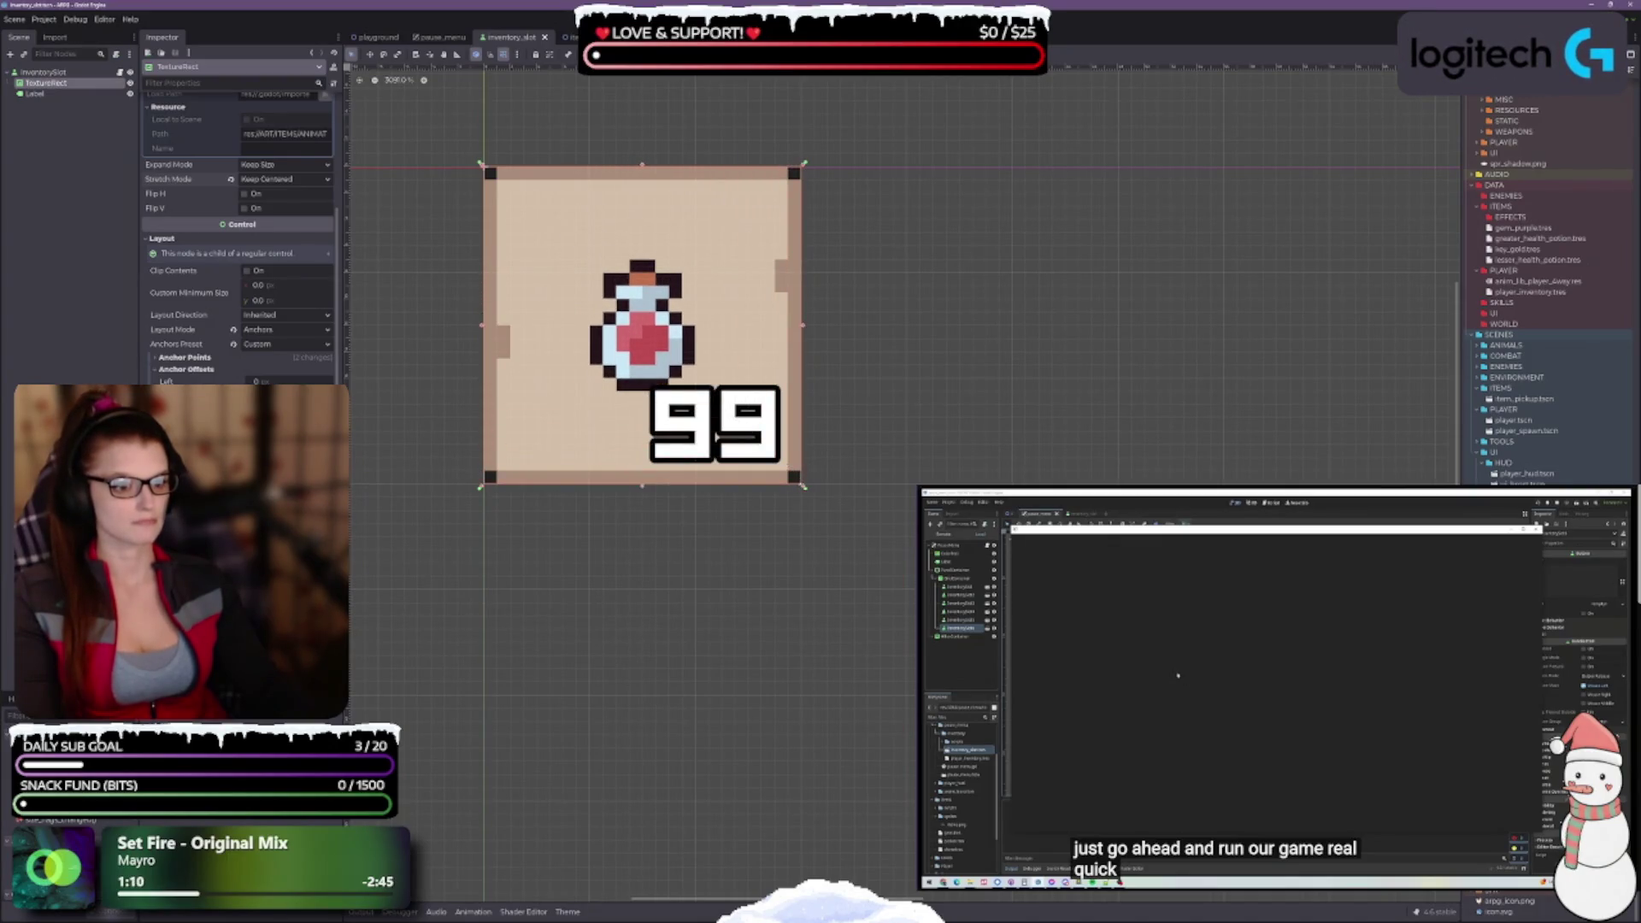
left_click(287, 179)
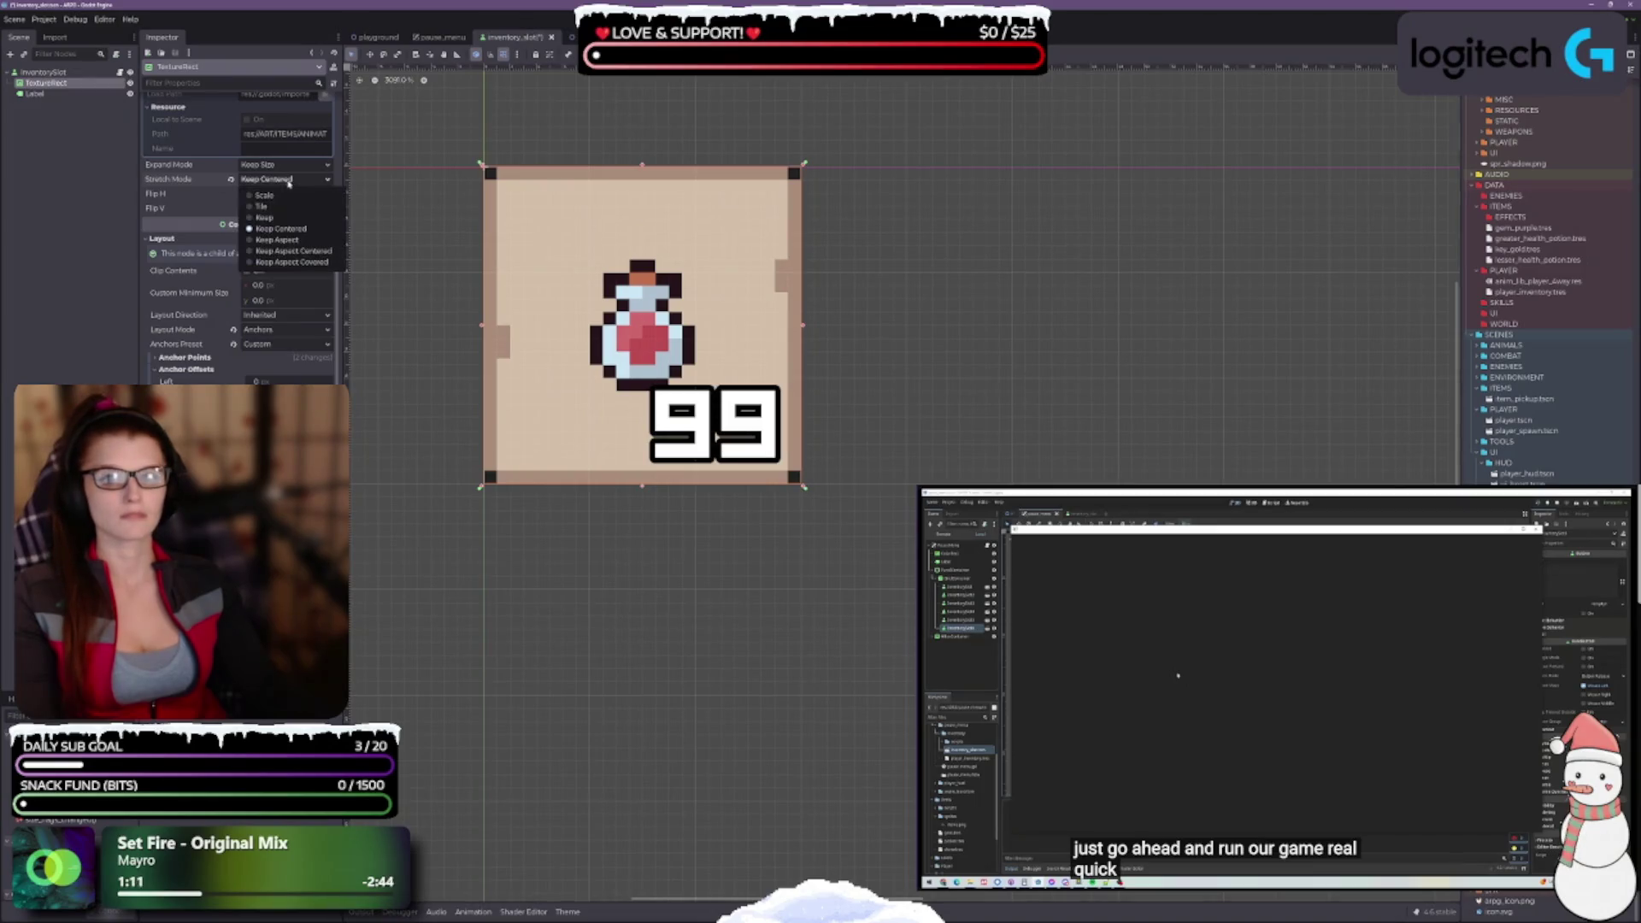
left_click(273, 197)
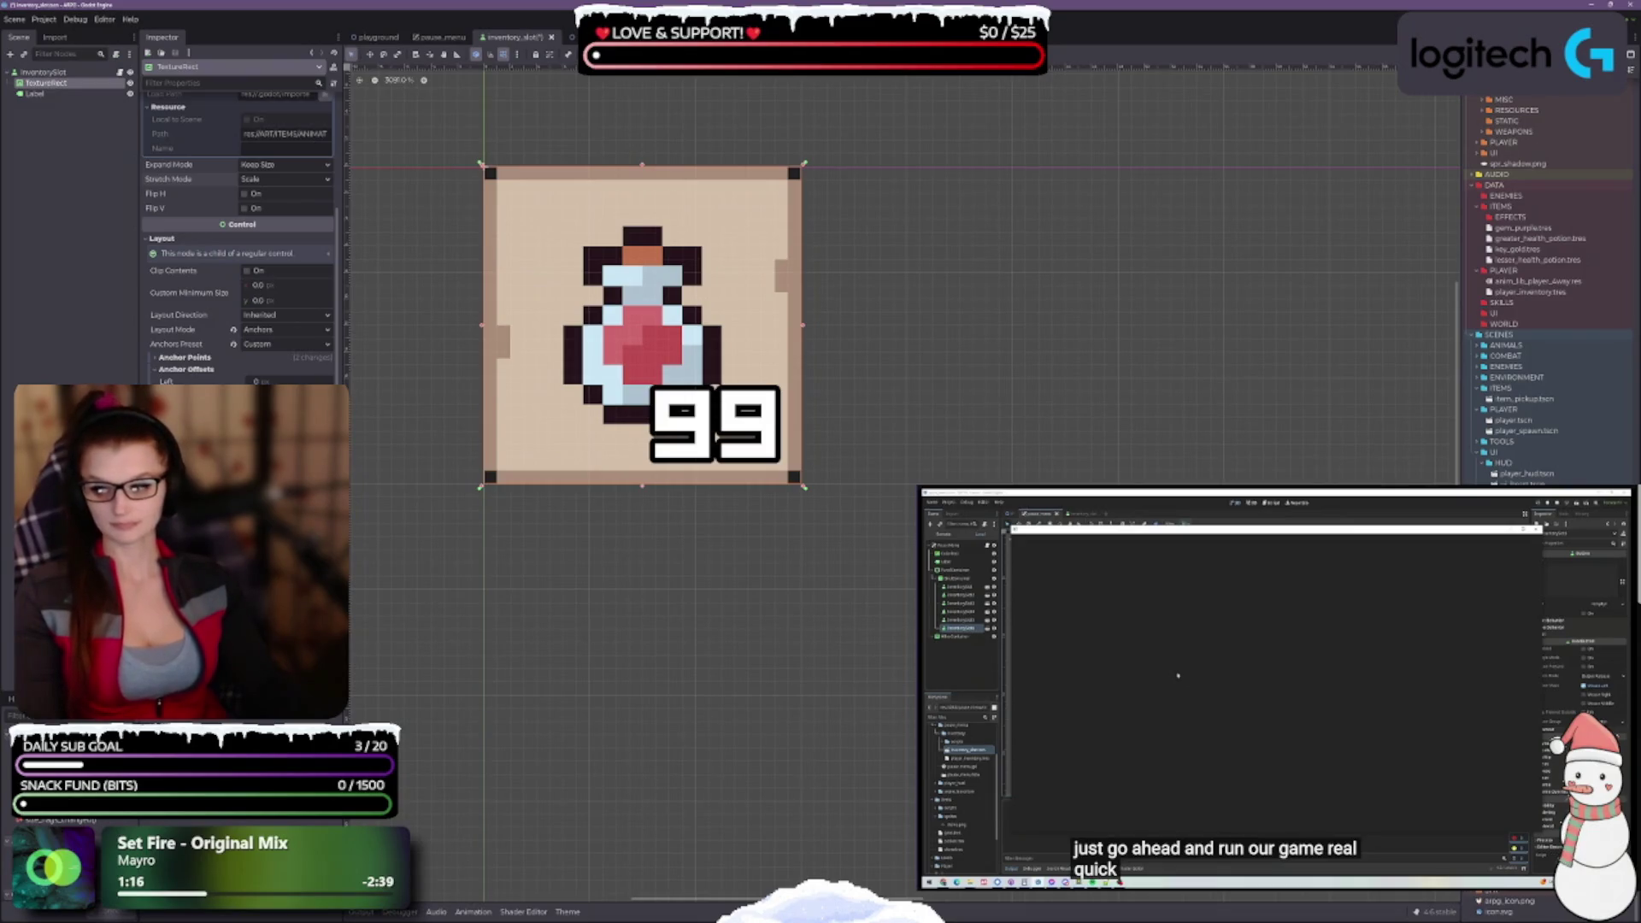
key("ctrl+s")
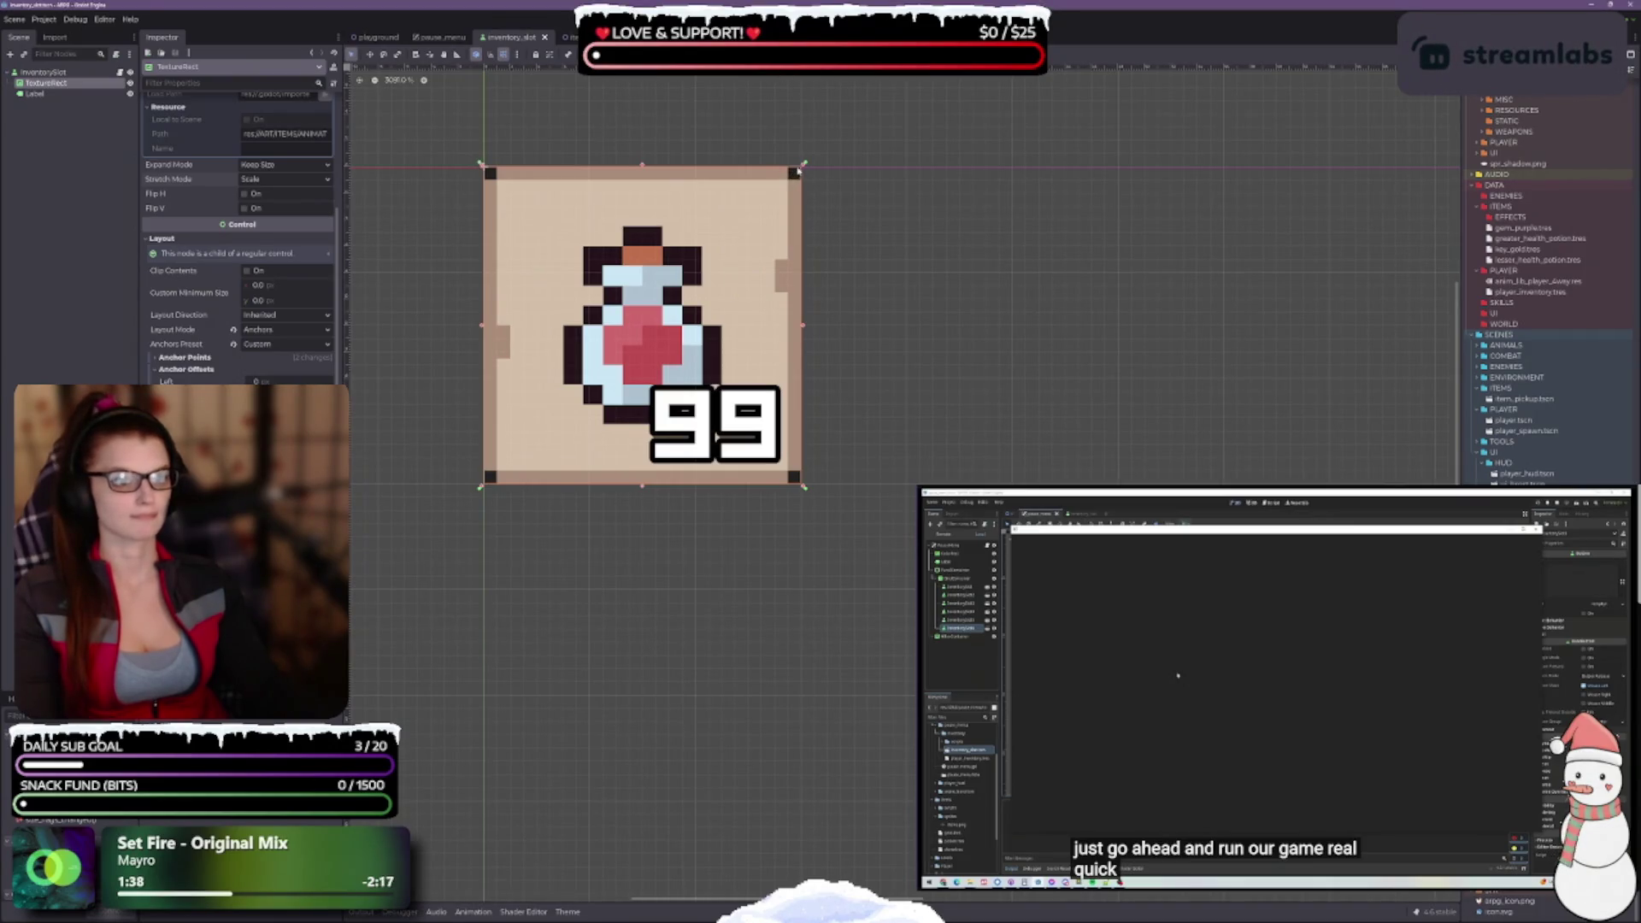
Shrink the potion texture slightly from its corner and save the slot scene
left_click_drag(803, 168, 793, 175)
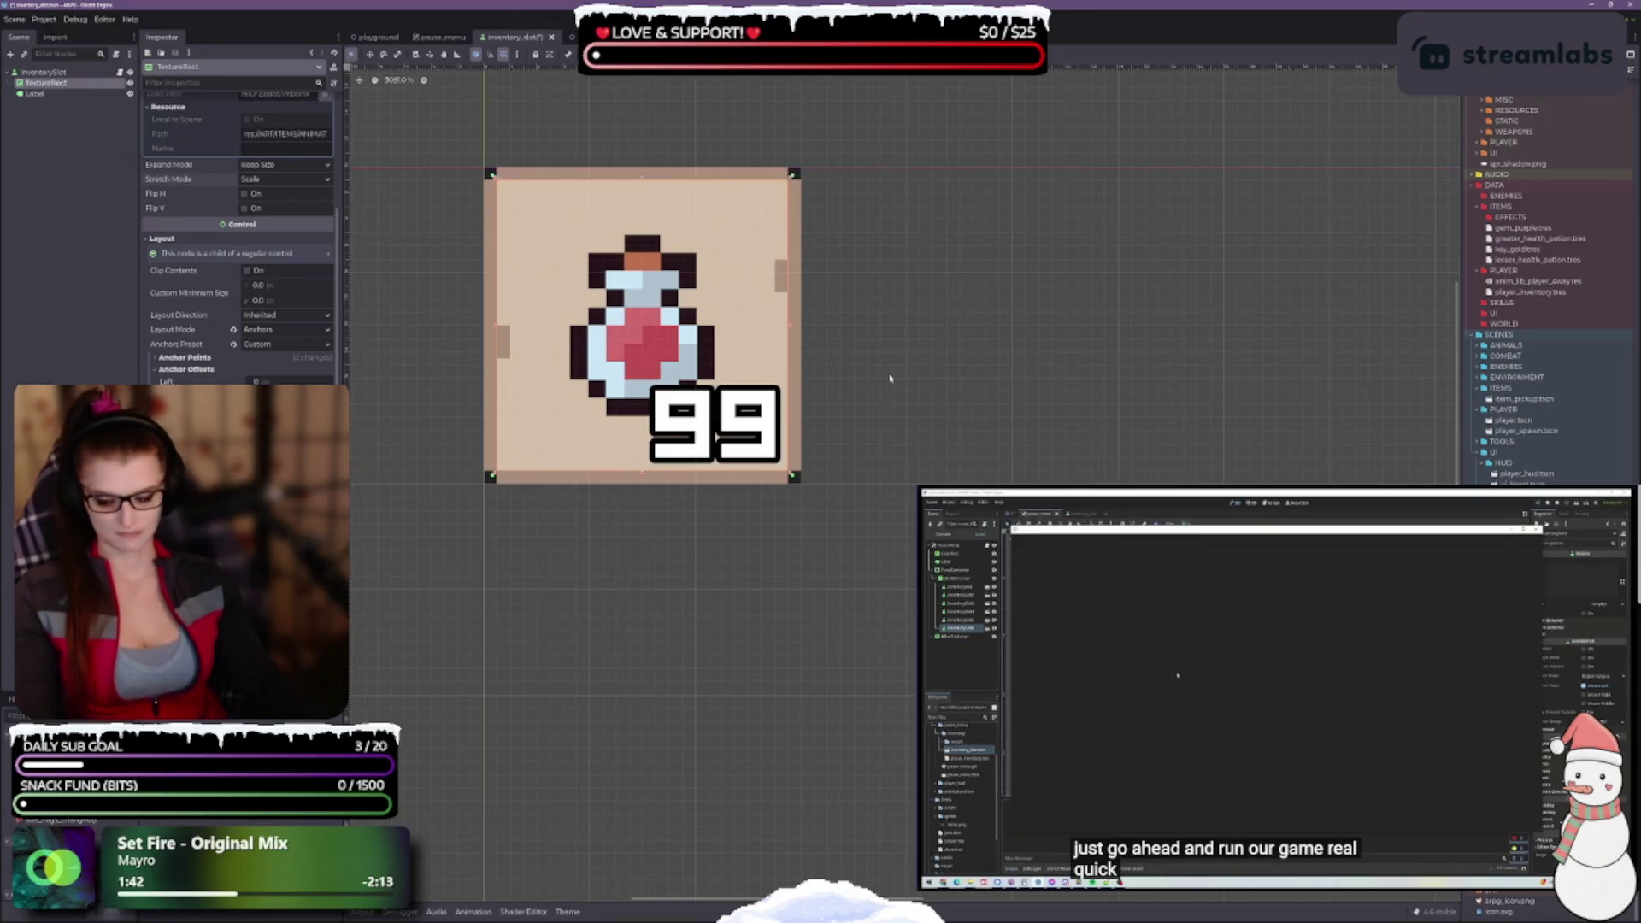
key("ctrl+s")
scroll(699, 293, "down", 2)
scroll(699, 291, "down", 5)
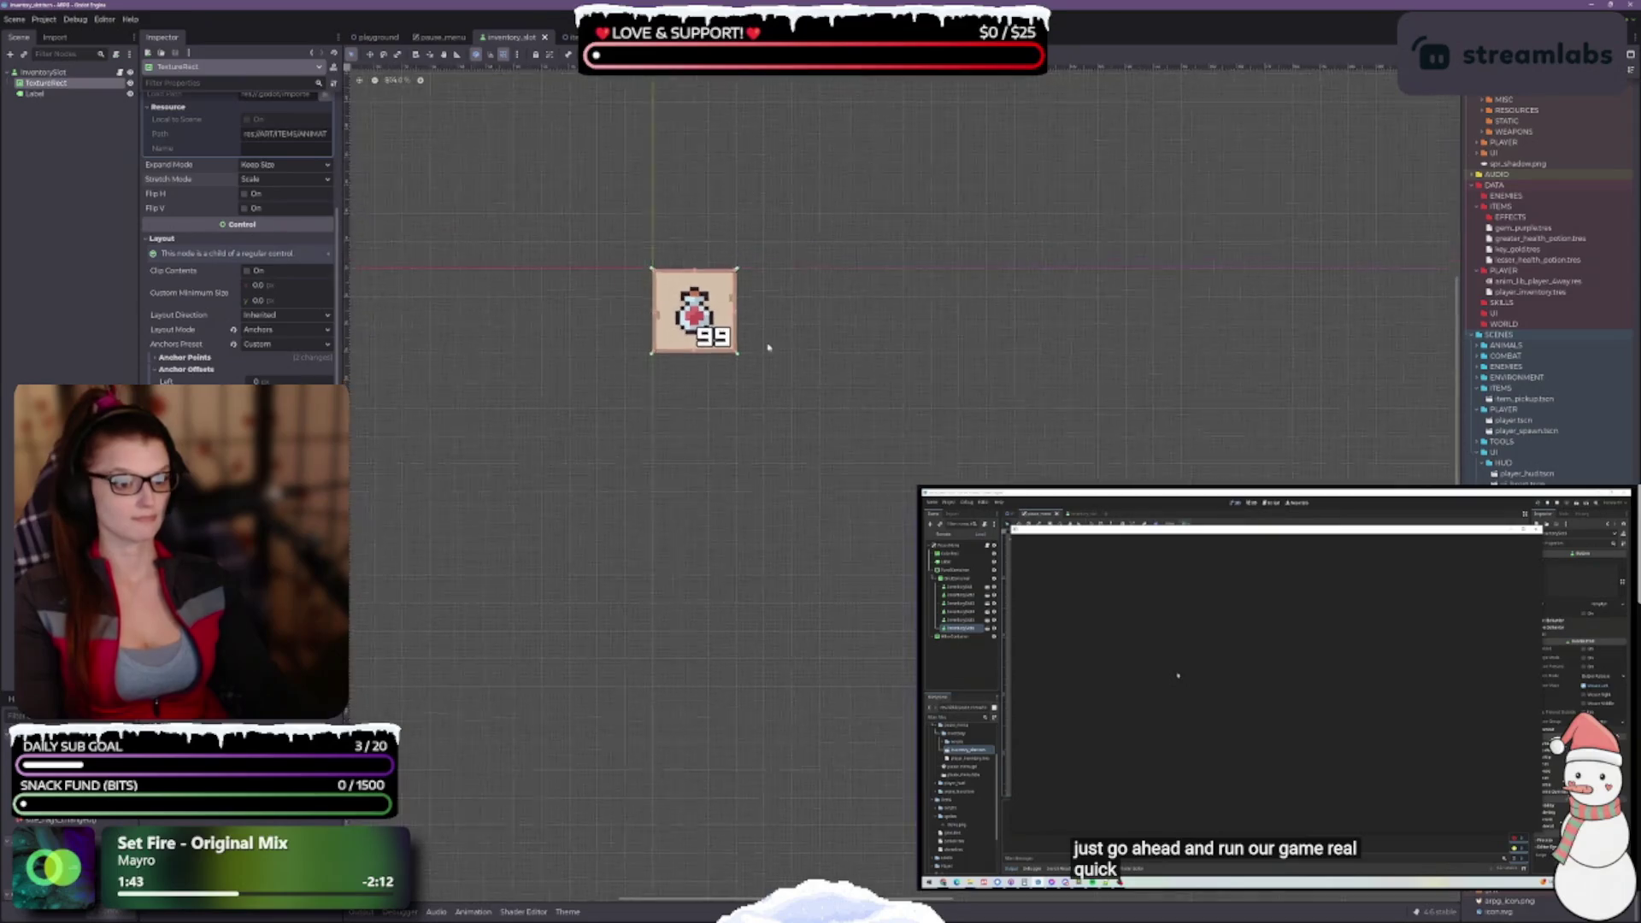
scroll(742, 308, "up", 6)
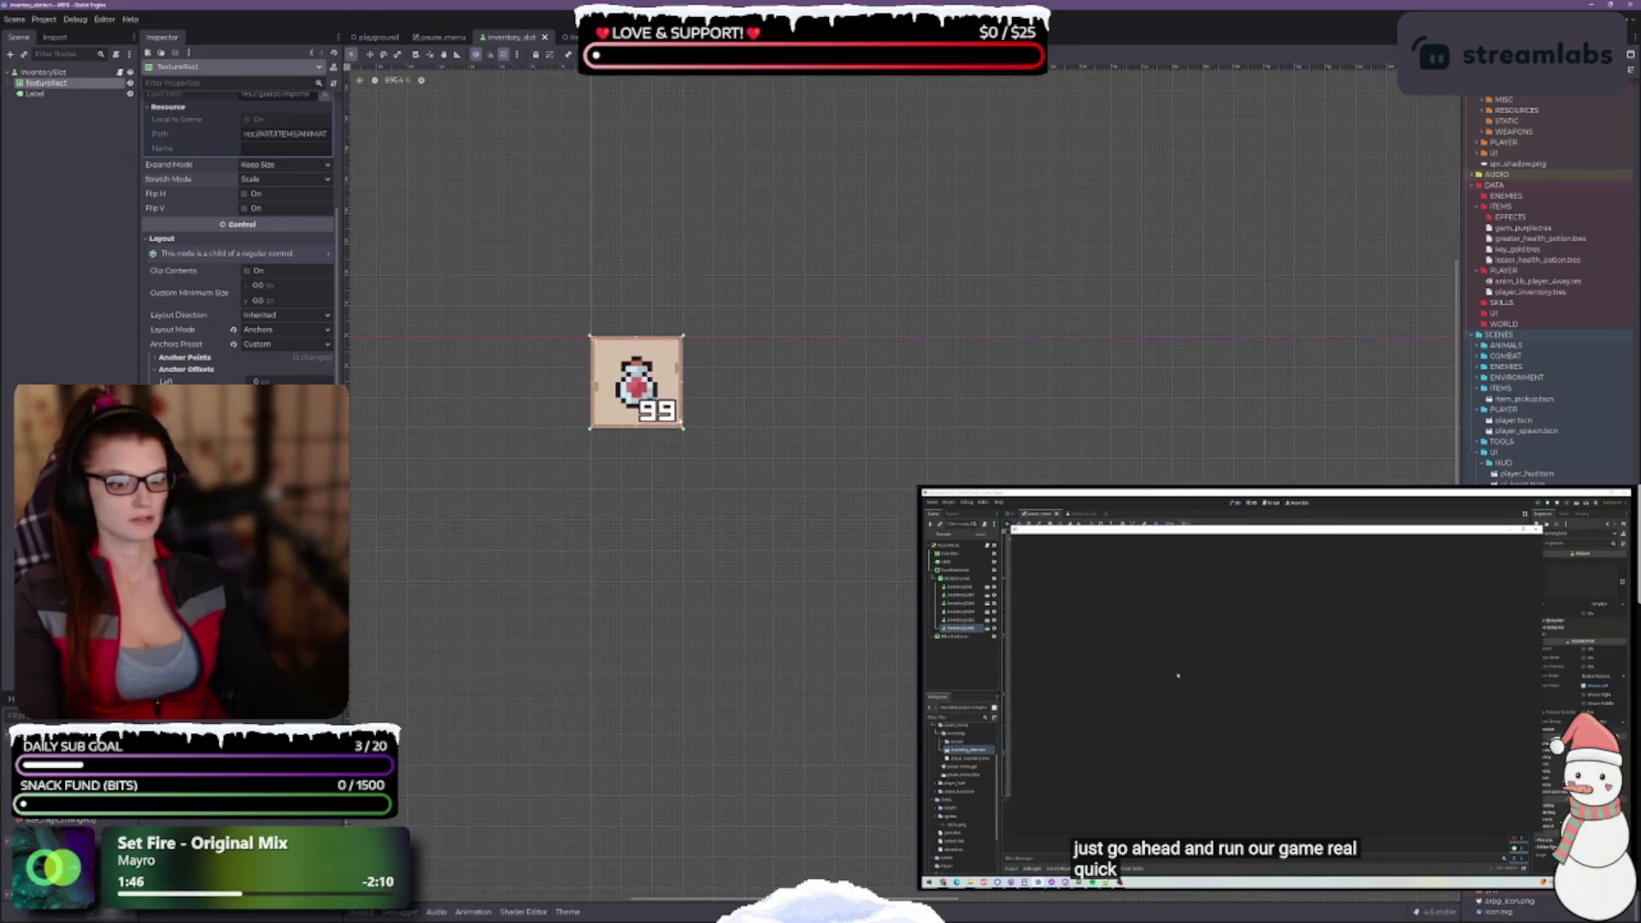
scroll(652, 342, "up", 2)
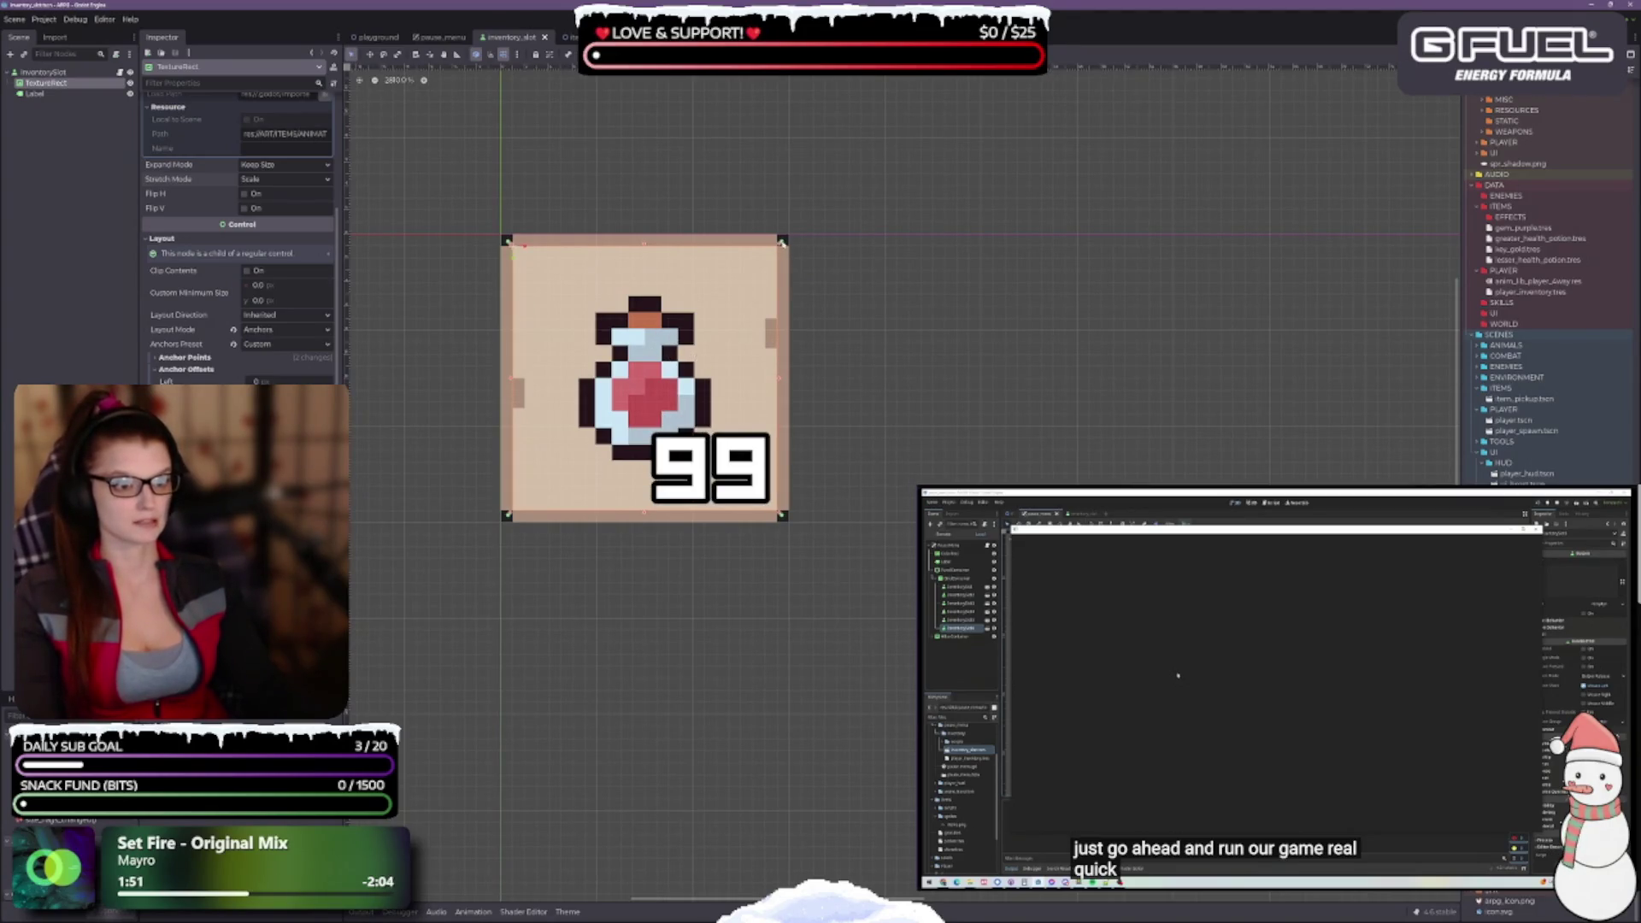
Nudge and resize the potion texture from its corner so it draws slightly larger, then save
key("Right")
key("Up")
mouse_move(791, 231)
left_mouse_down()
mouse_move(780, 245)
mouse_move(802, 220)
left_mouse_up()
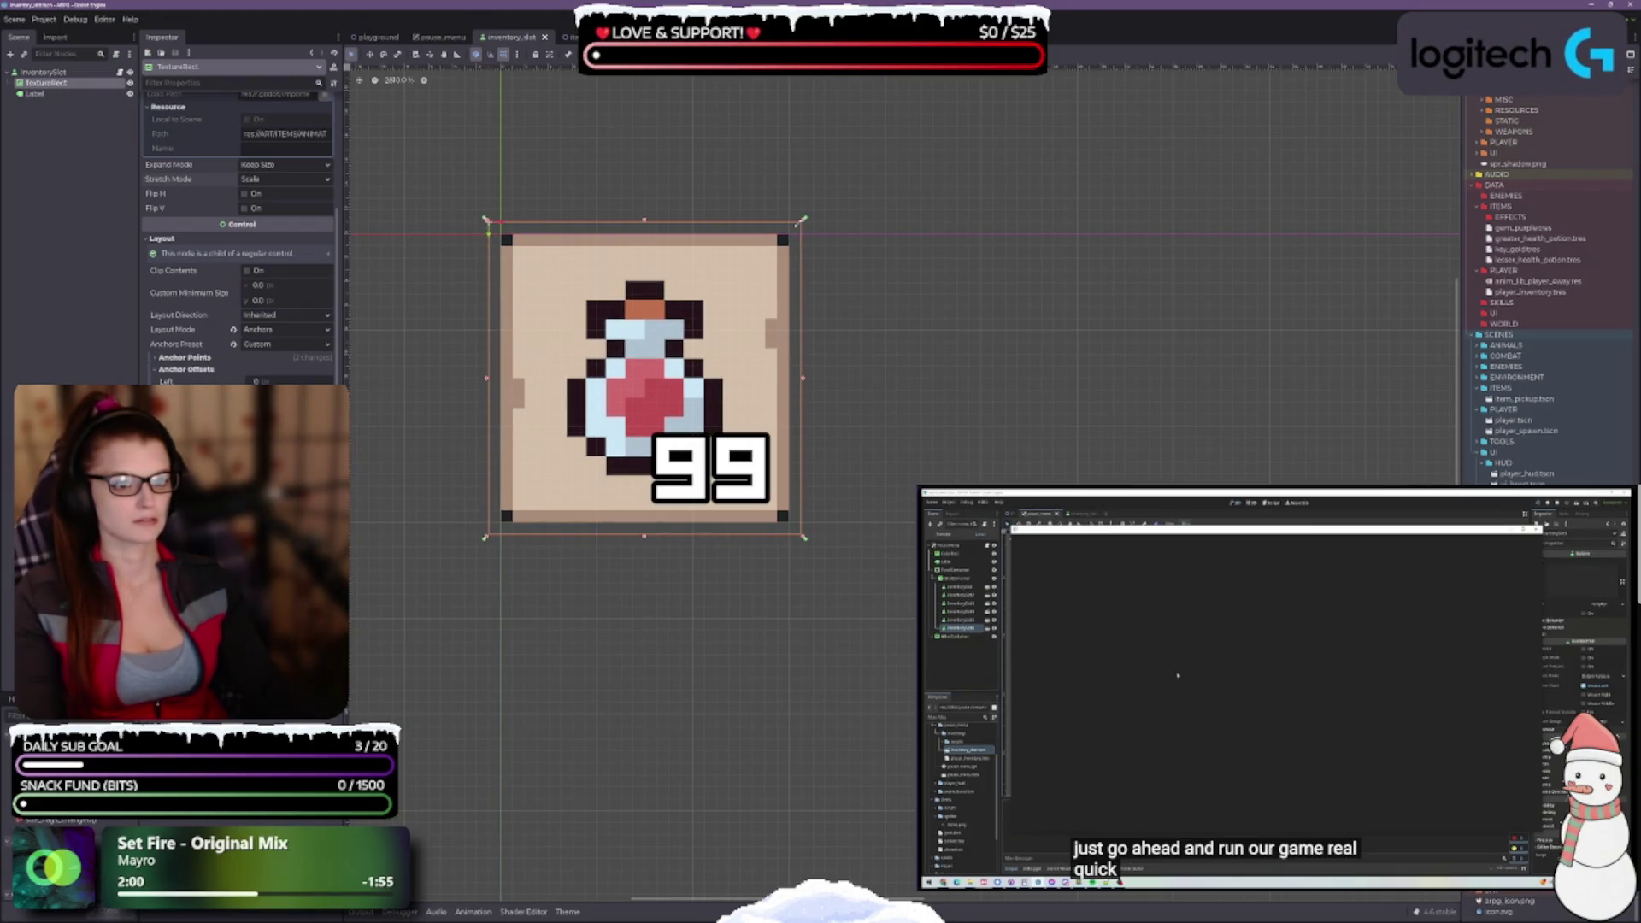
left_click_drag(802, 219, 803, 220)
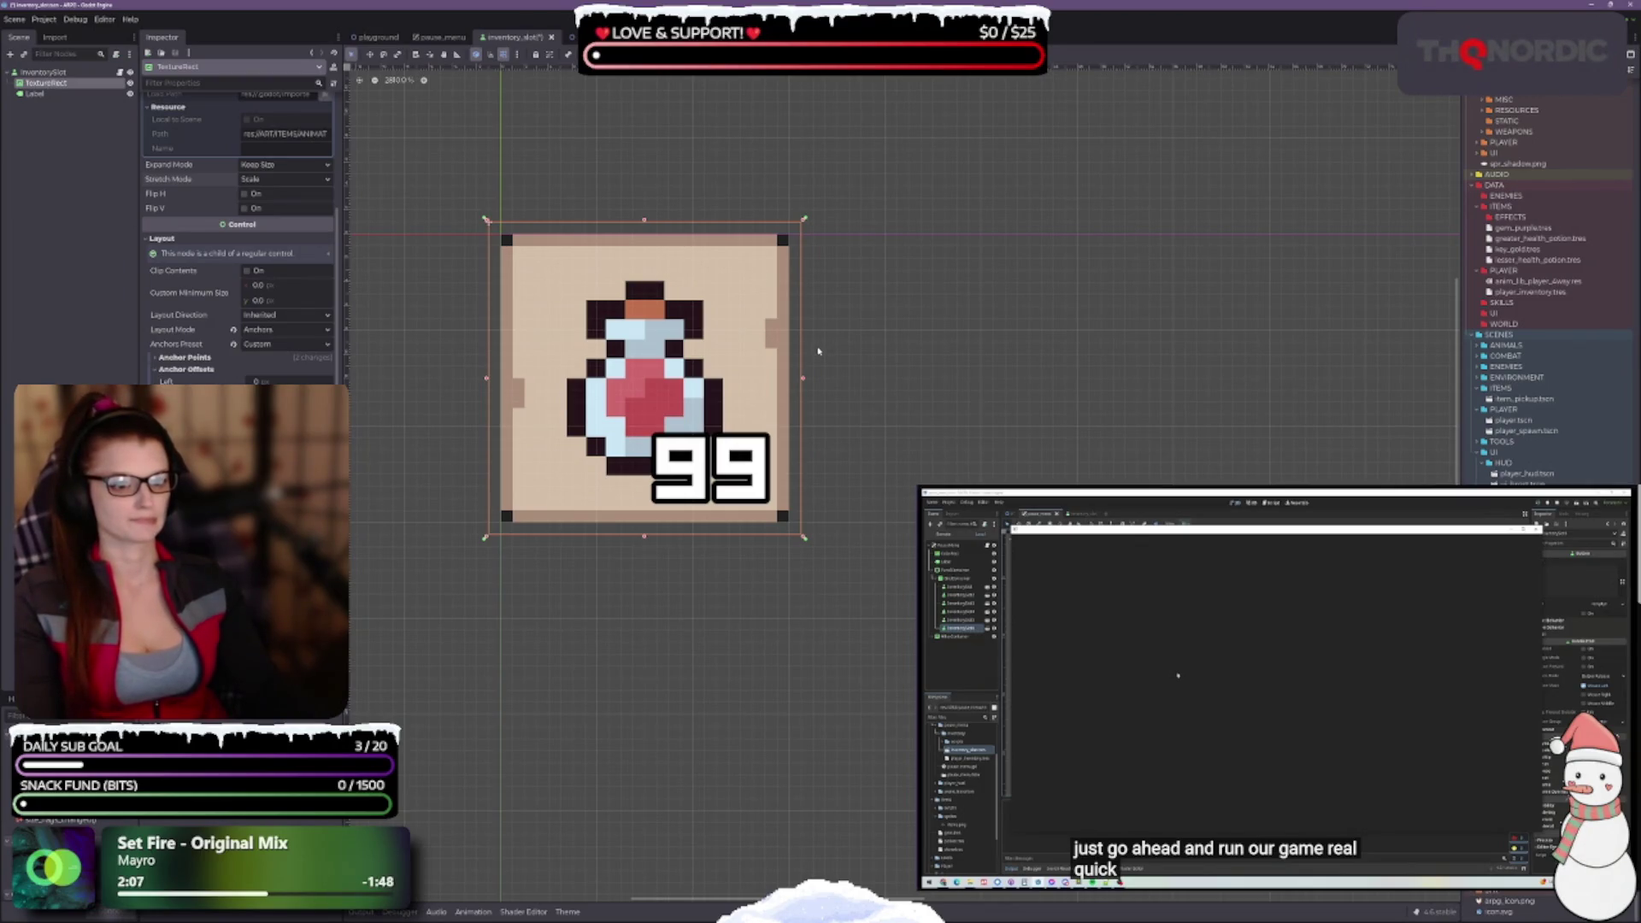
key("F5")
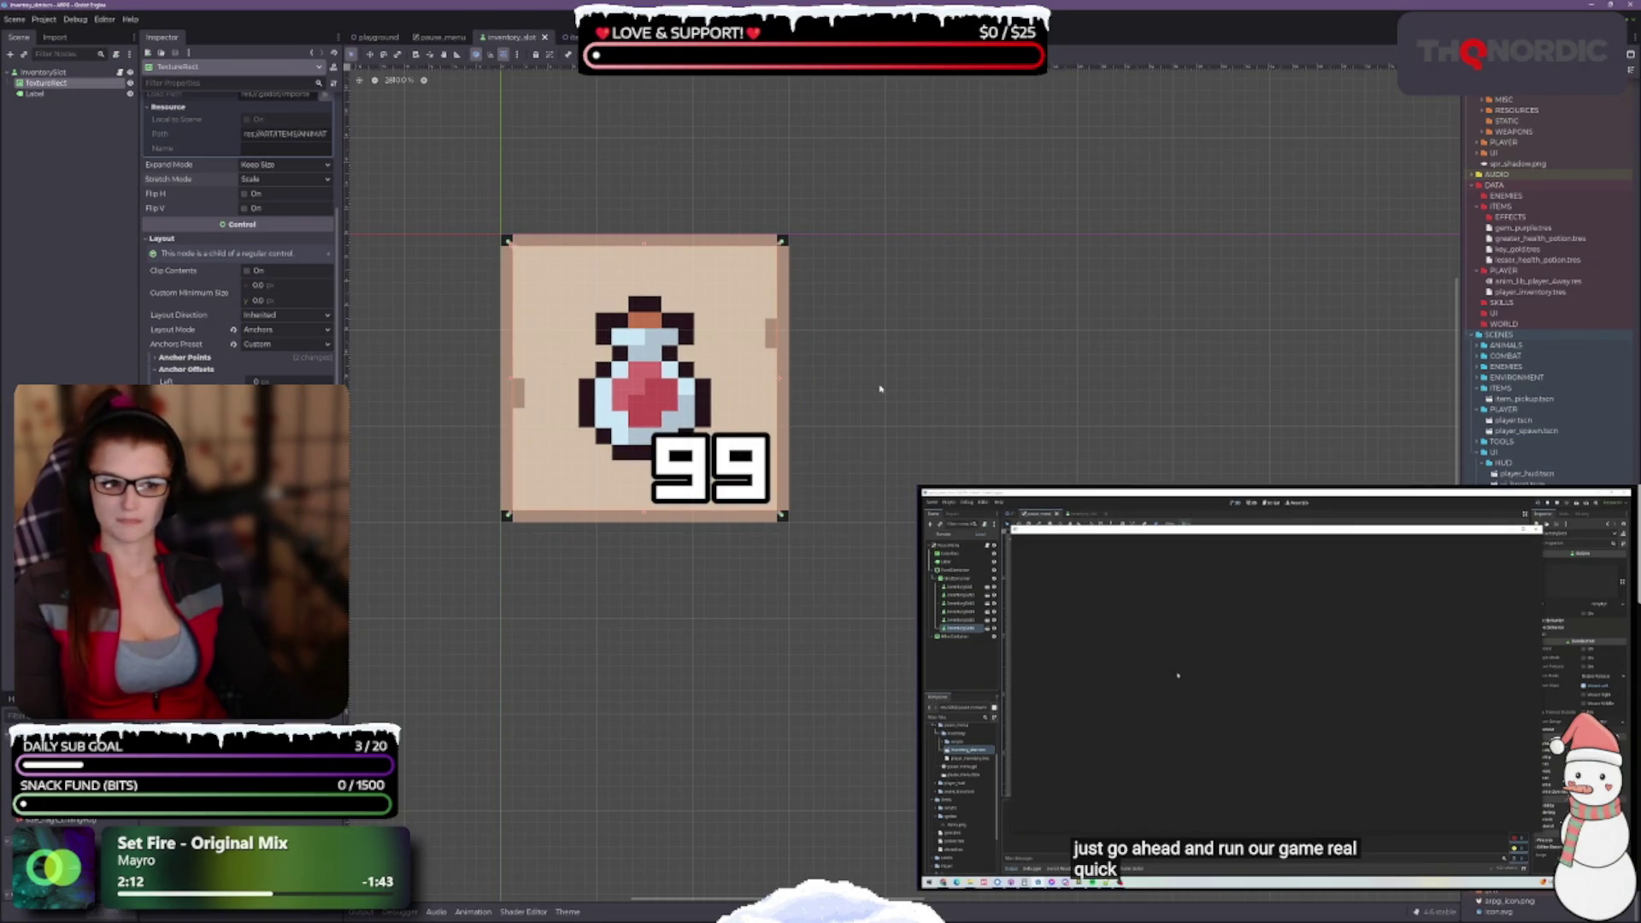
left_click_drag(780, 245, 792, 231)
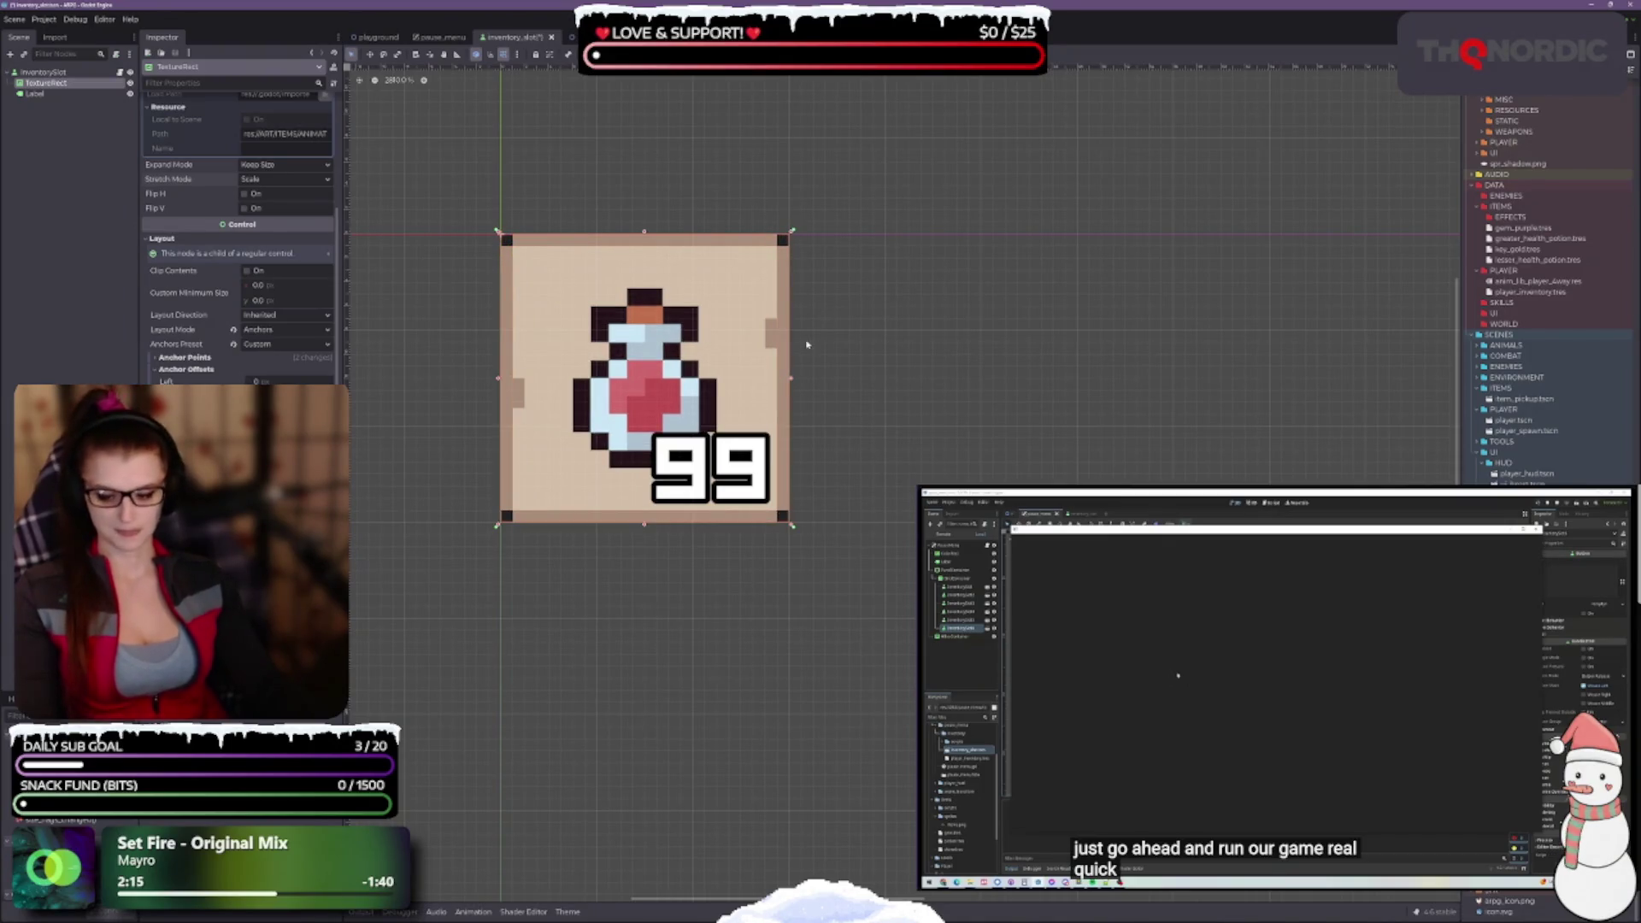
key("F5")
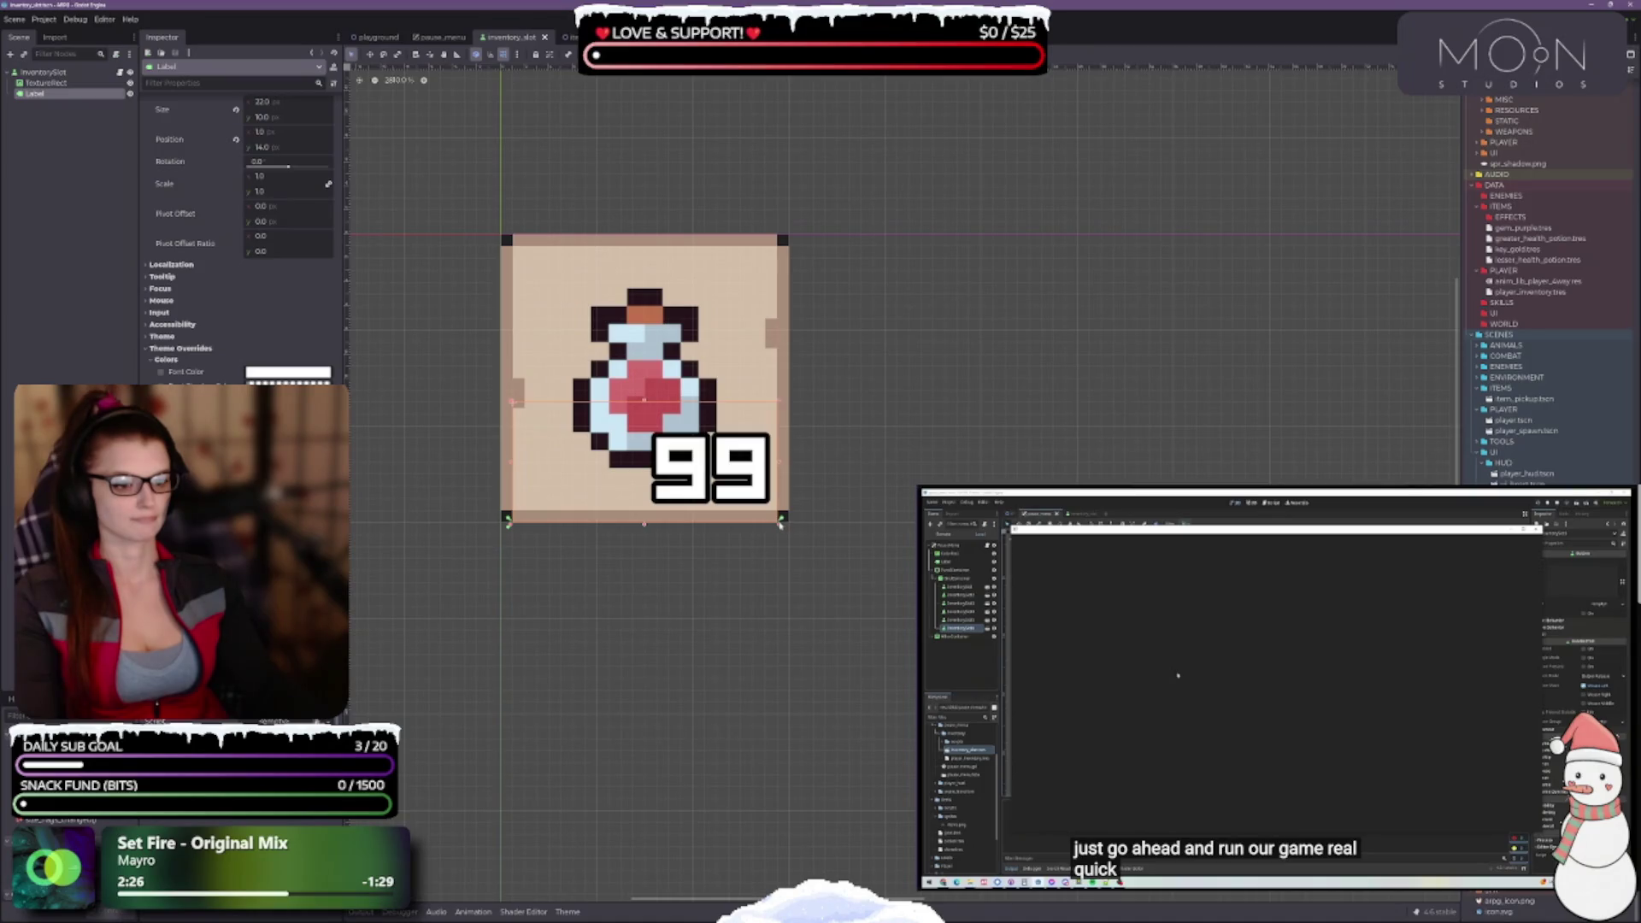
left_click_drag(781, 525, 792, 524)
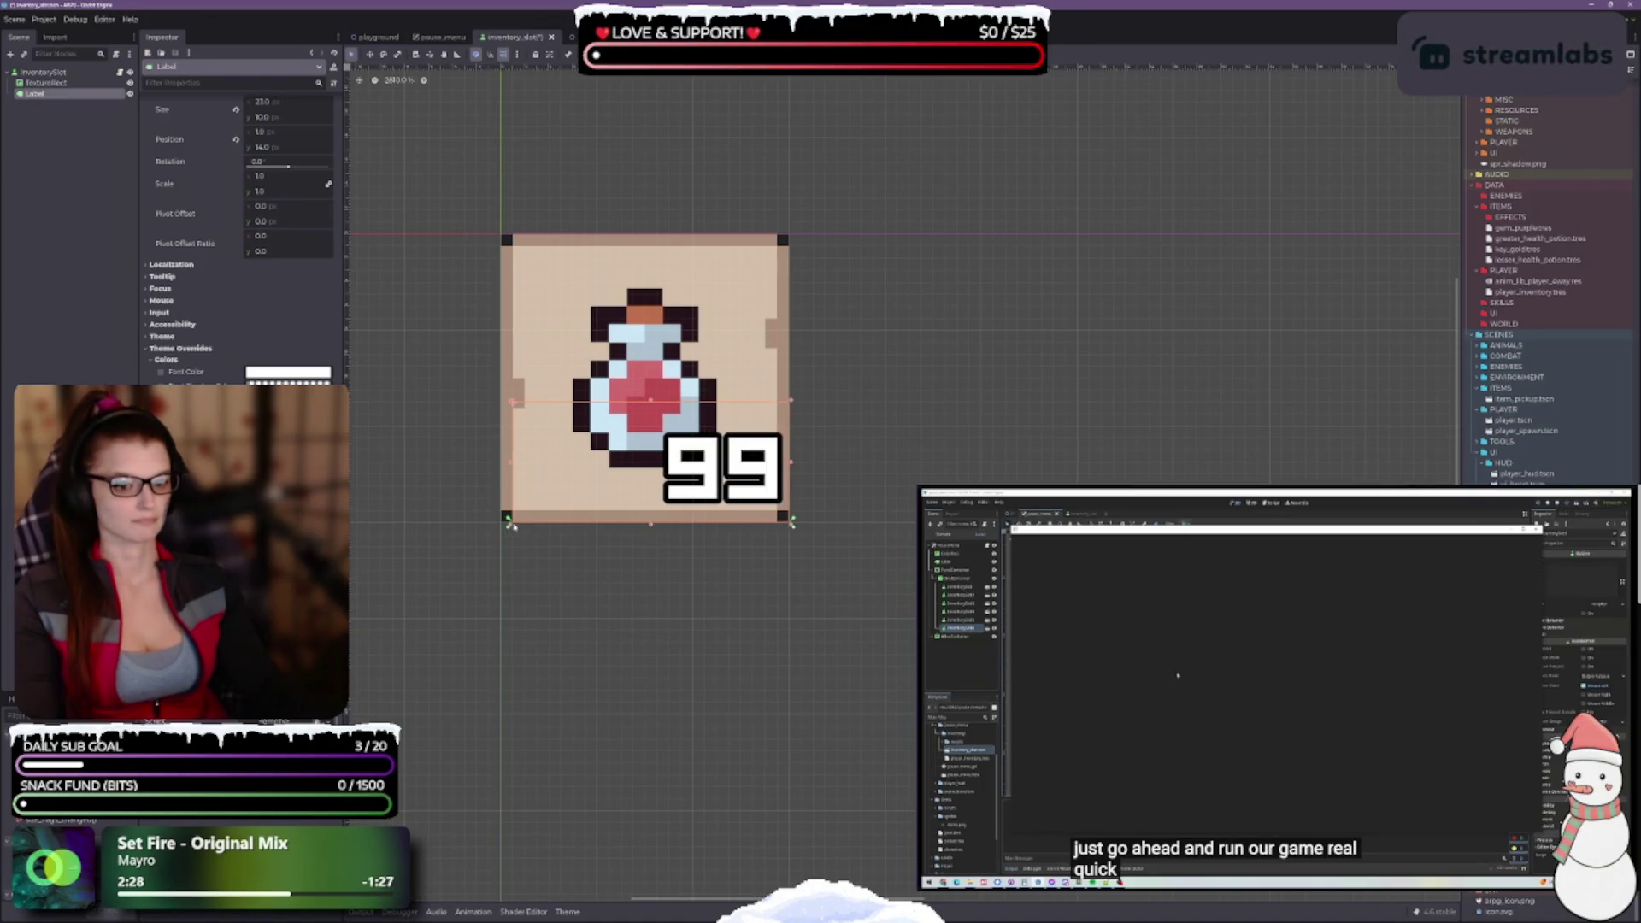
left_click_drag(509, 525, 497, 521)
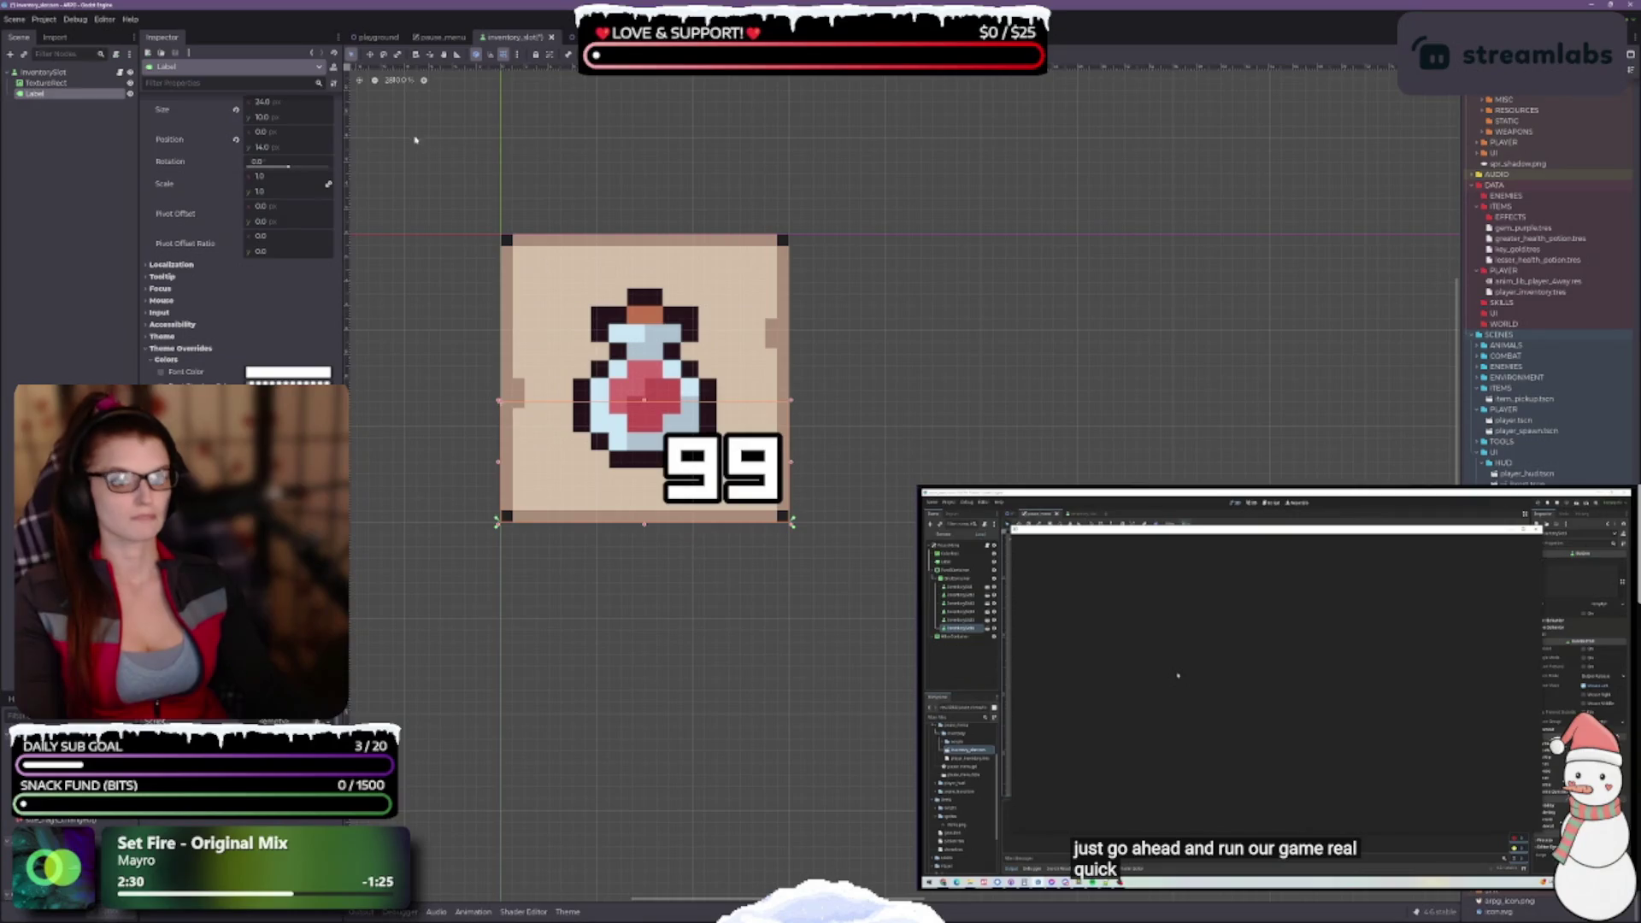
scroll(197, 262, "up", 2)
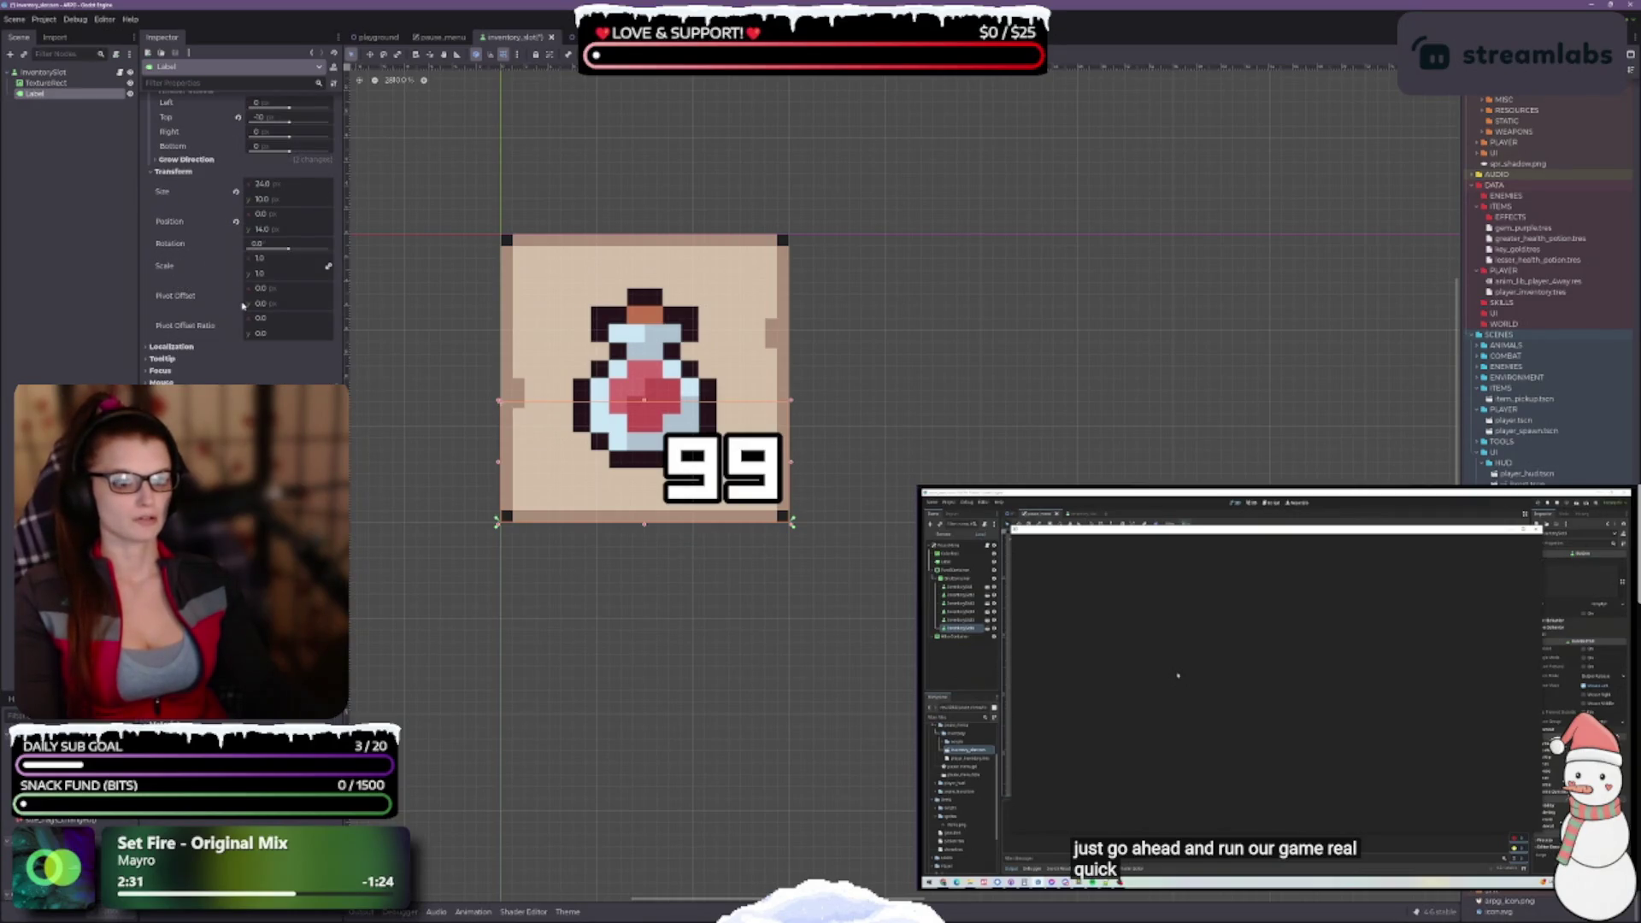
left_click(270, 290)
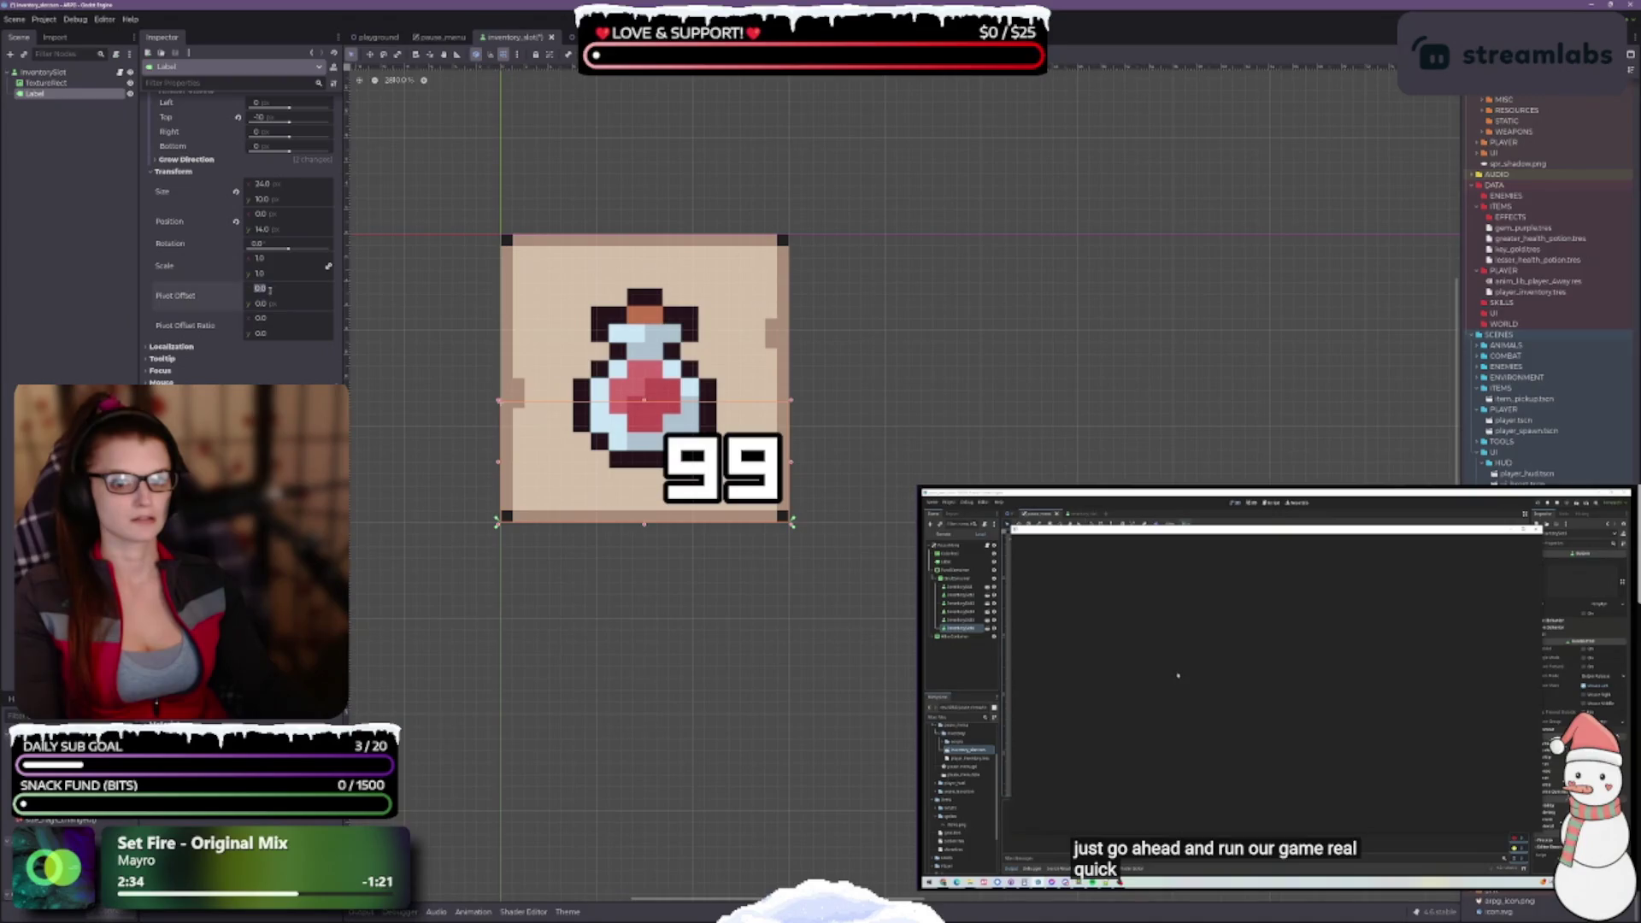
type("1")
key("Return")
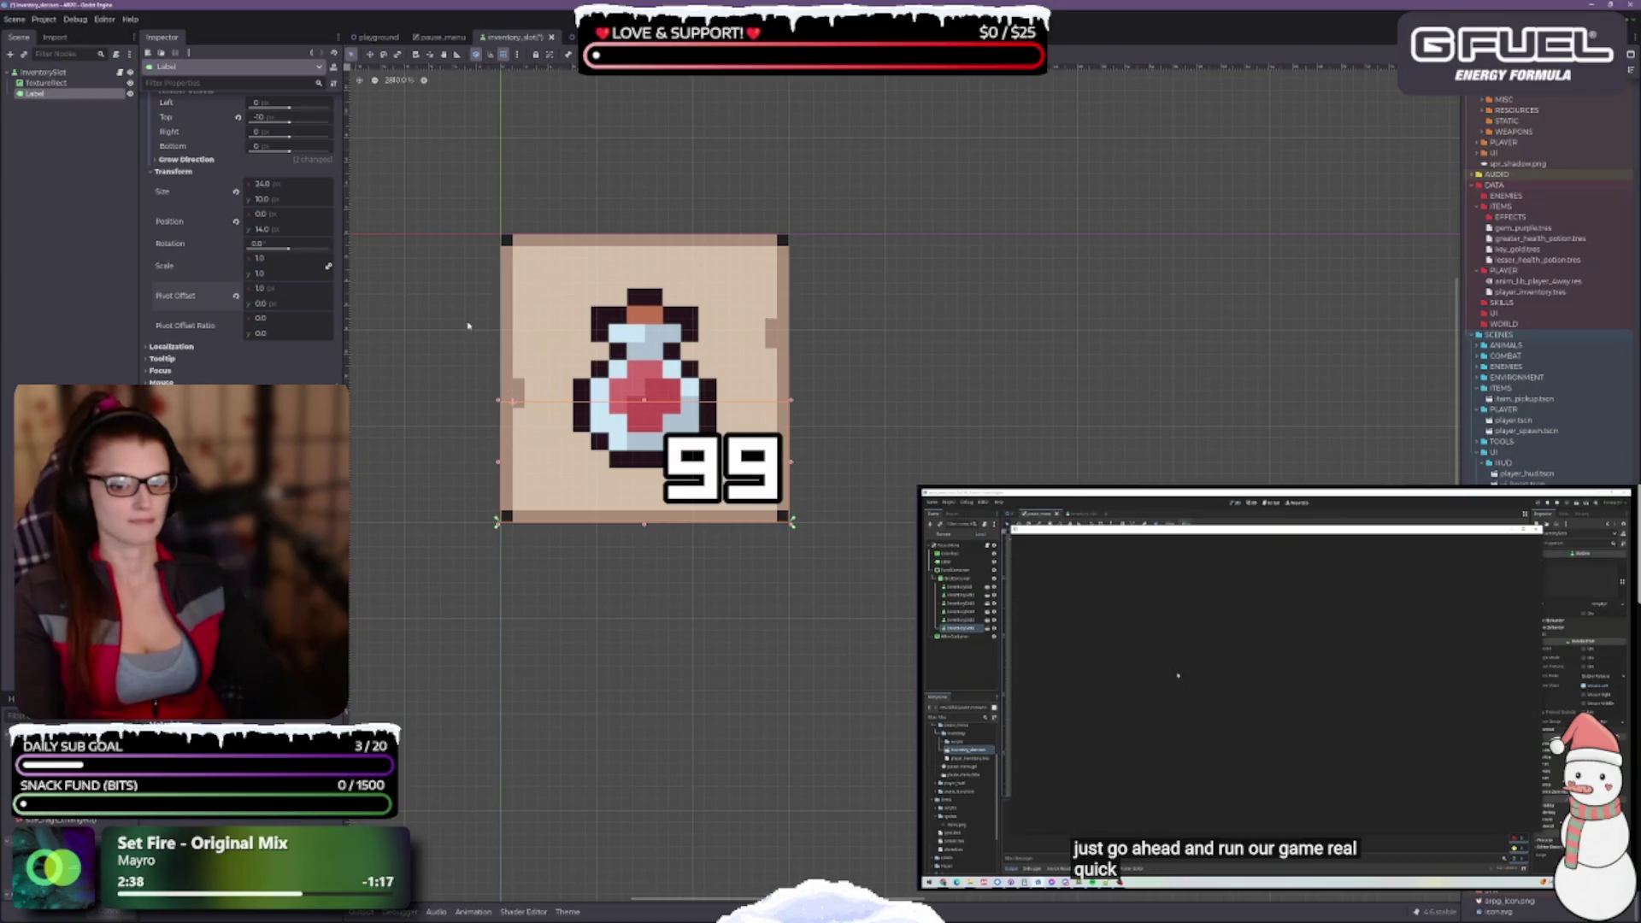
left_click(237, 296)
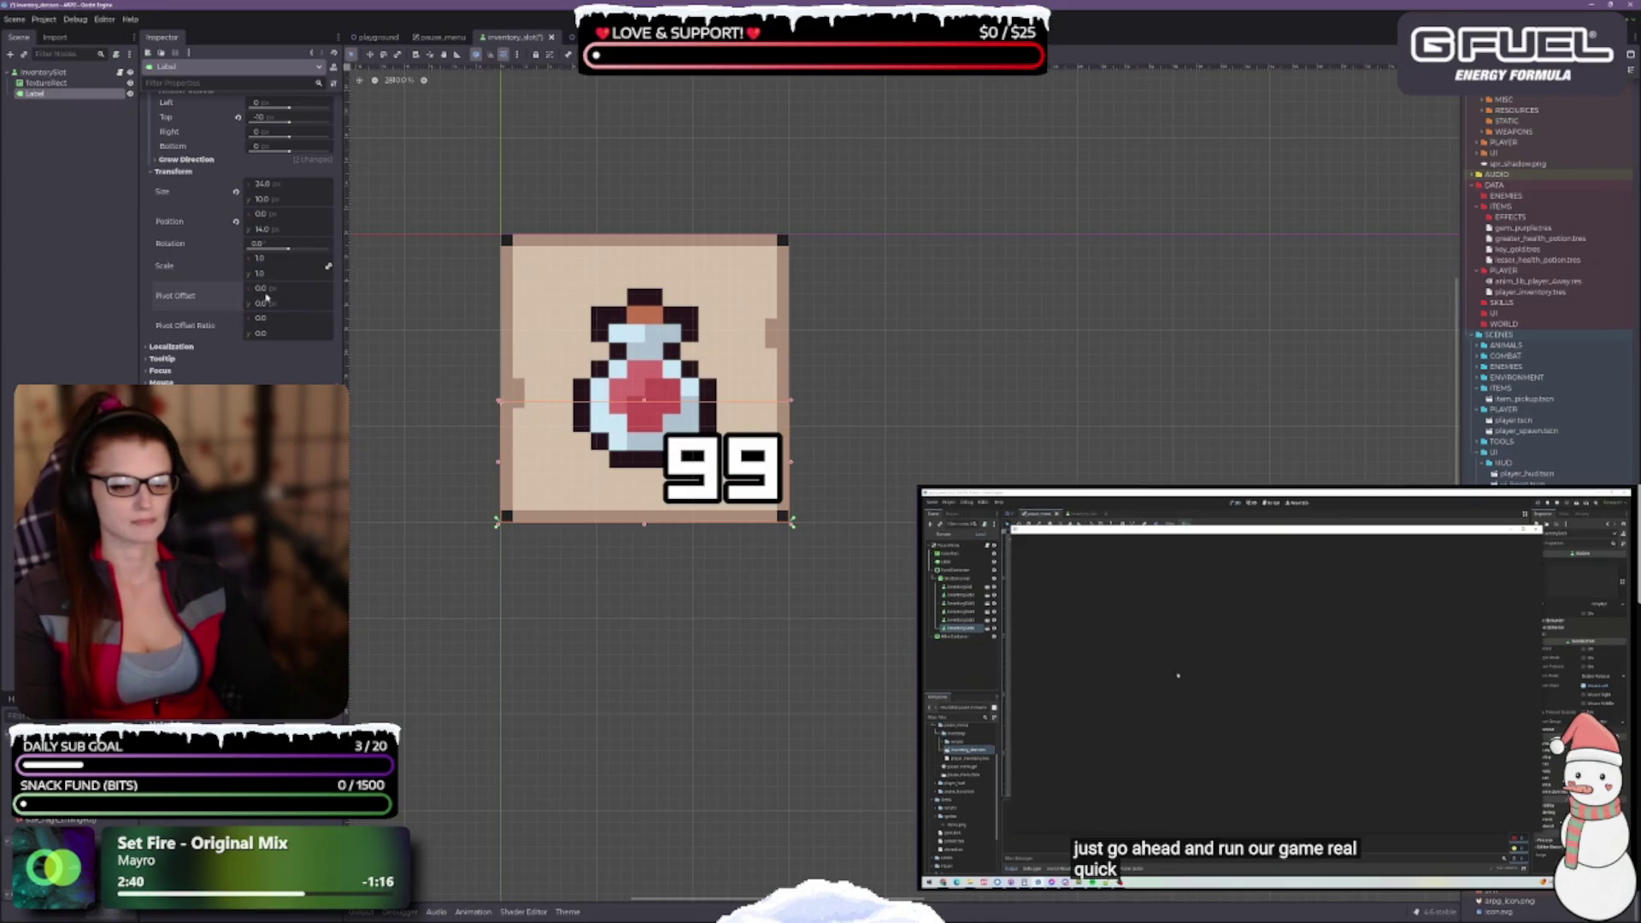
left_click_drag(792, 464, 781, 462)
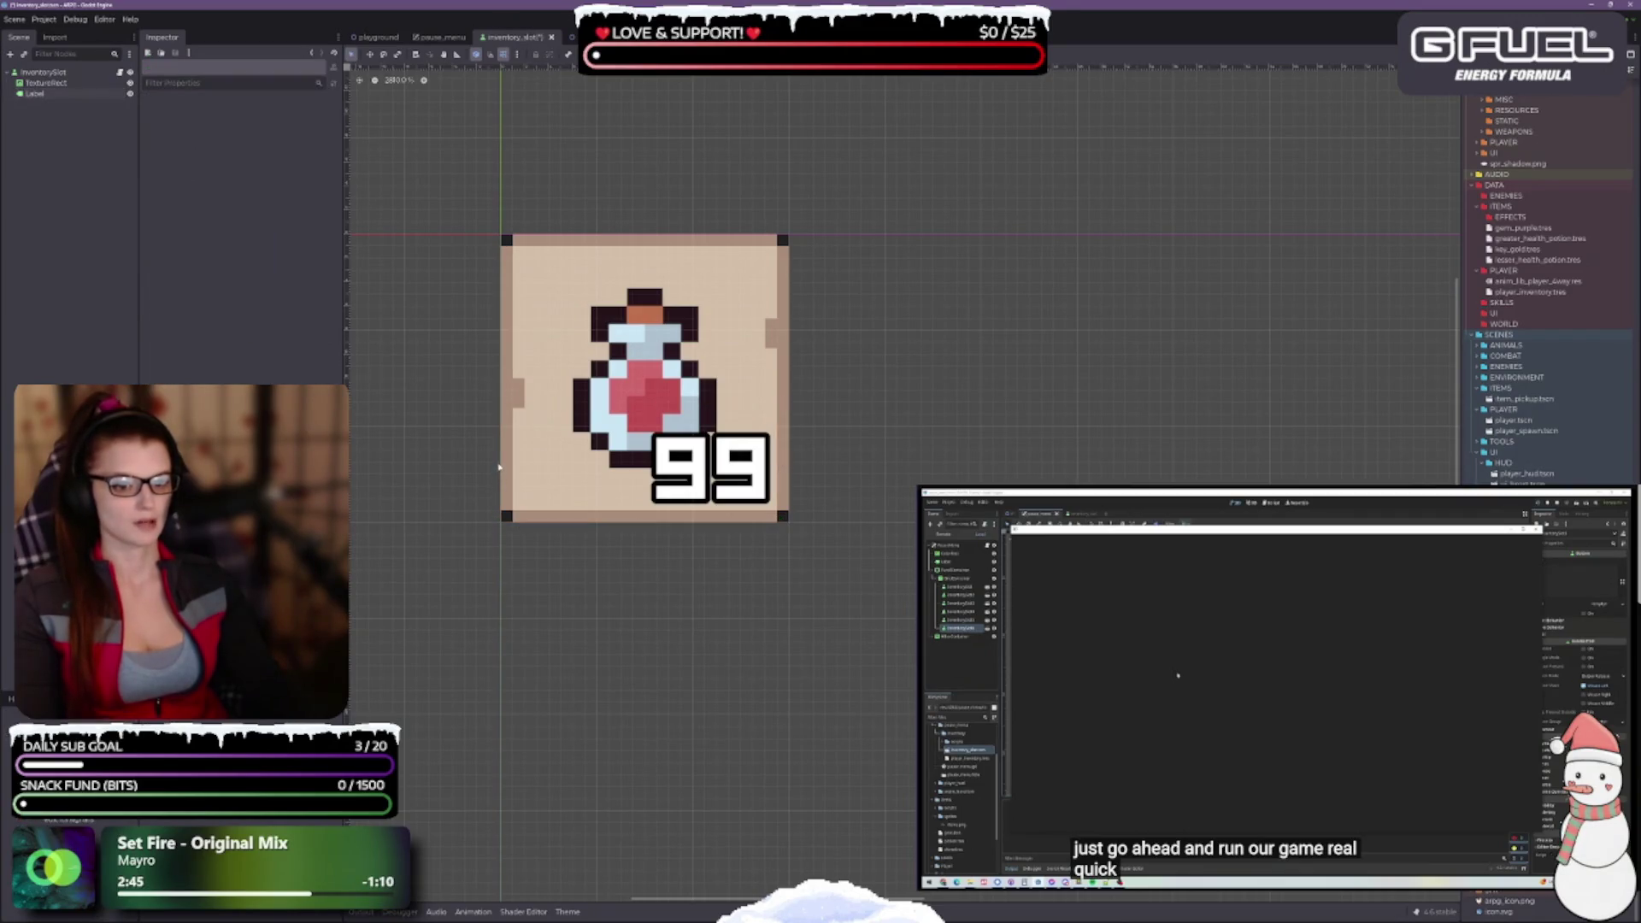
left_click_drag(498, 464, 510, 461)
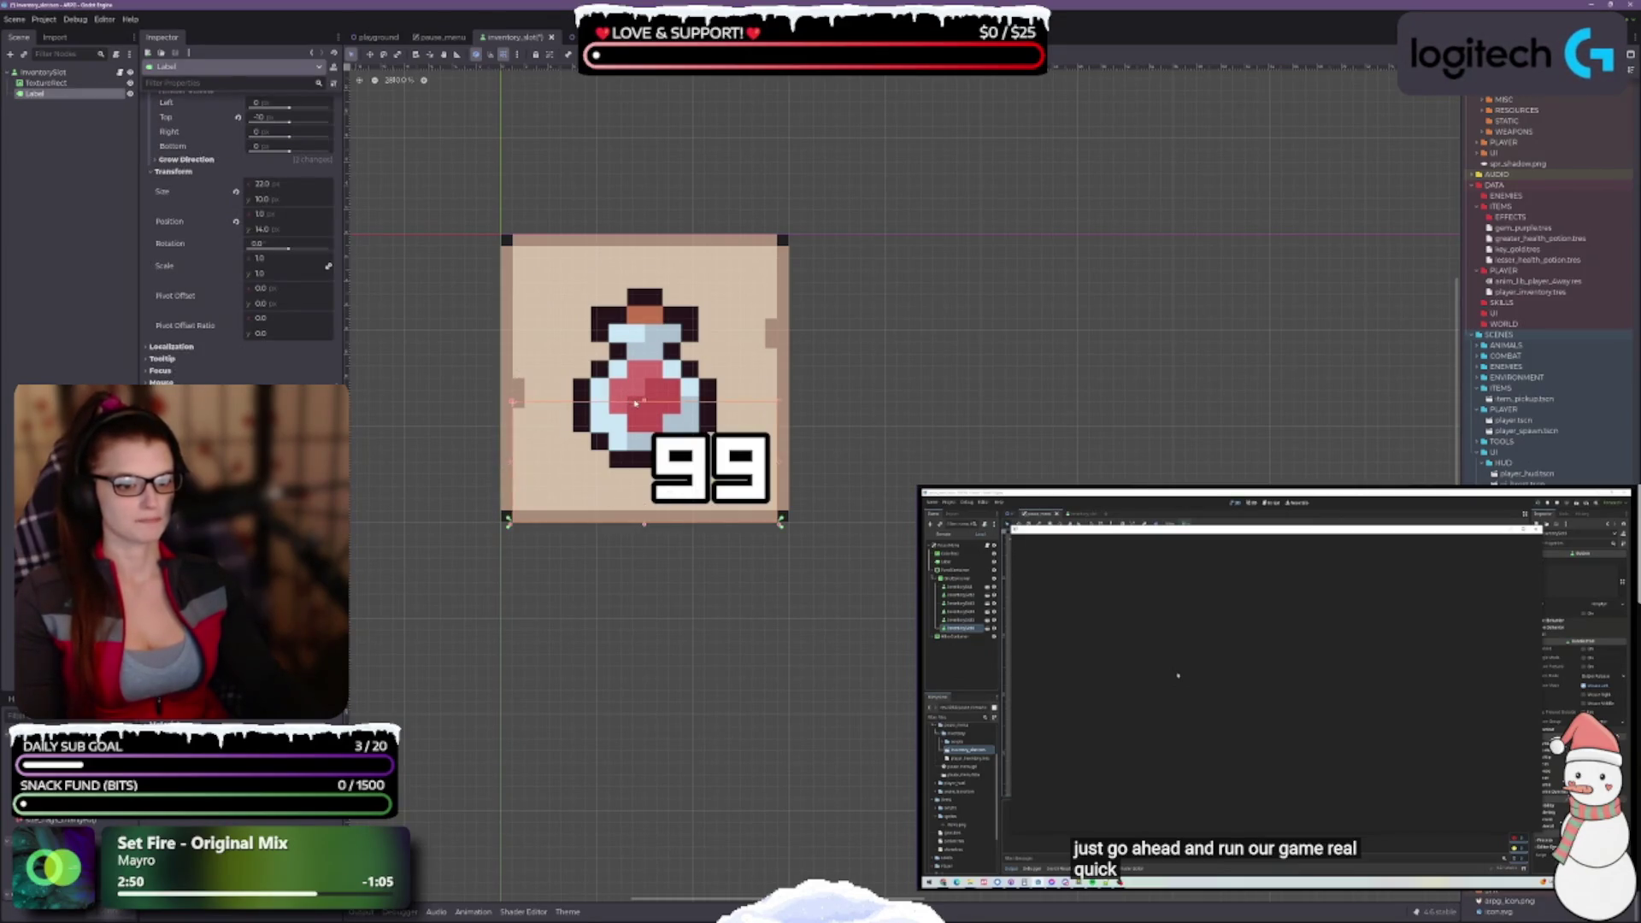
key("ctrl+s")
scroll(232, 377, "up", 10)
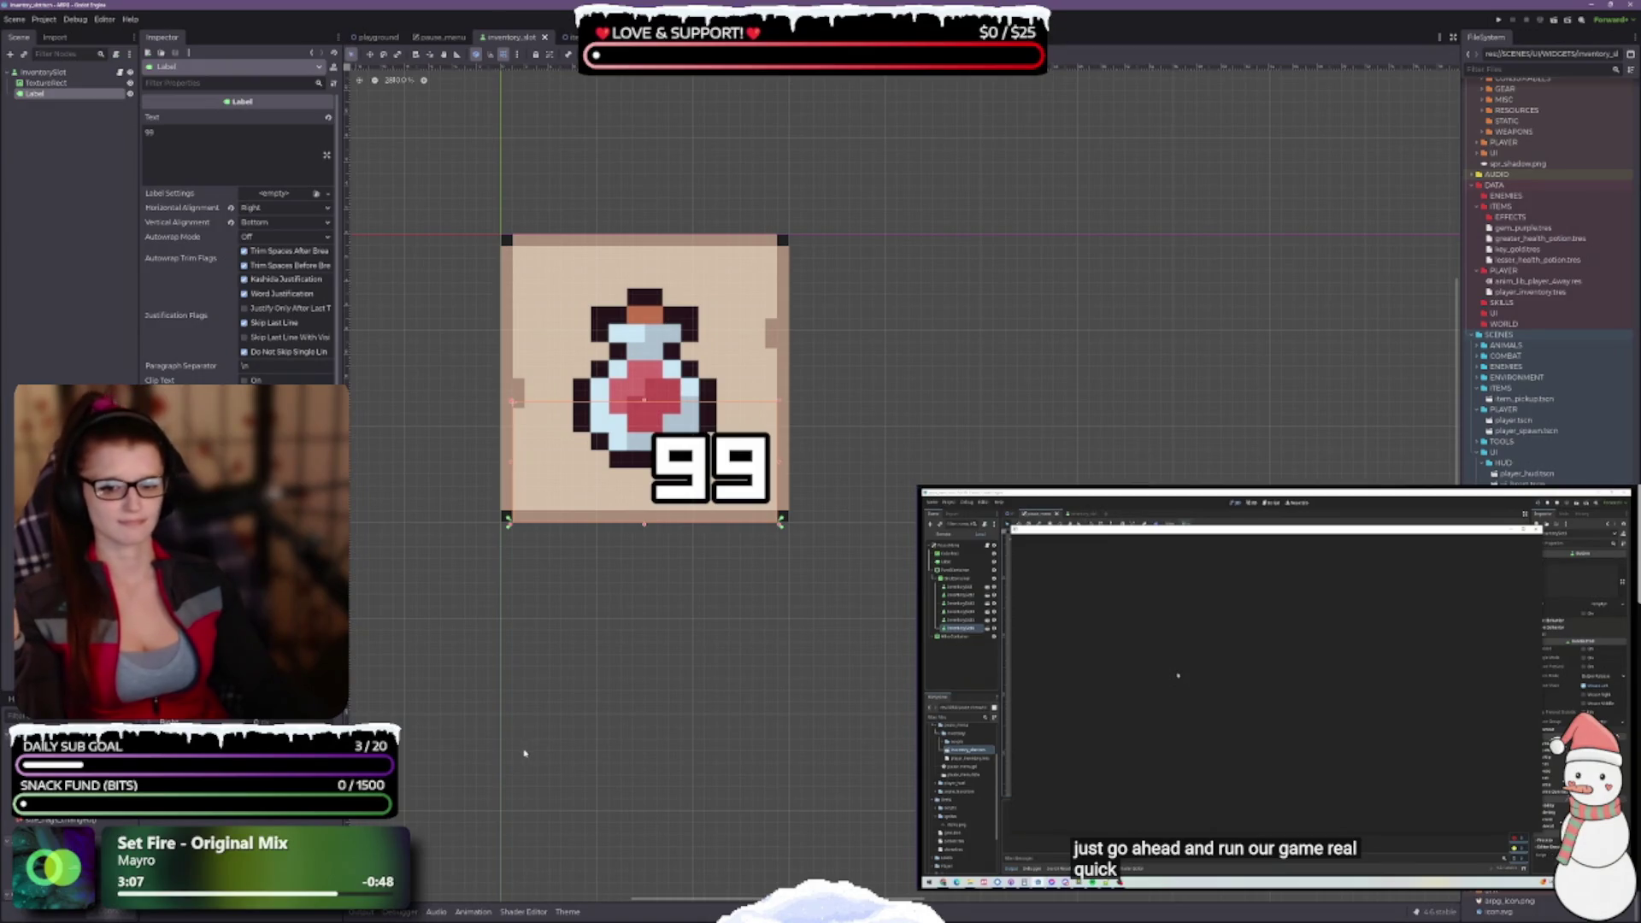
left_click_drag(521, 738, 562, 573)
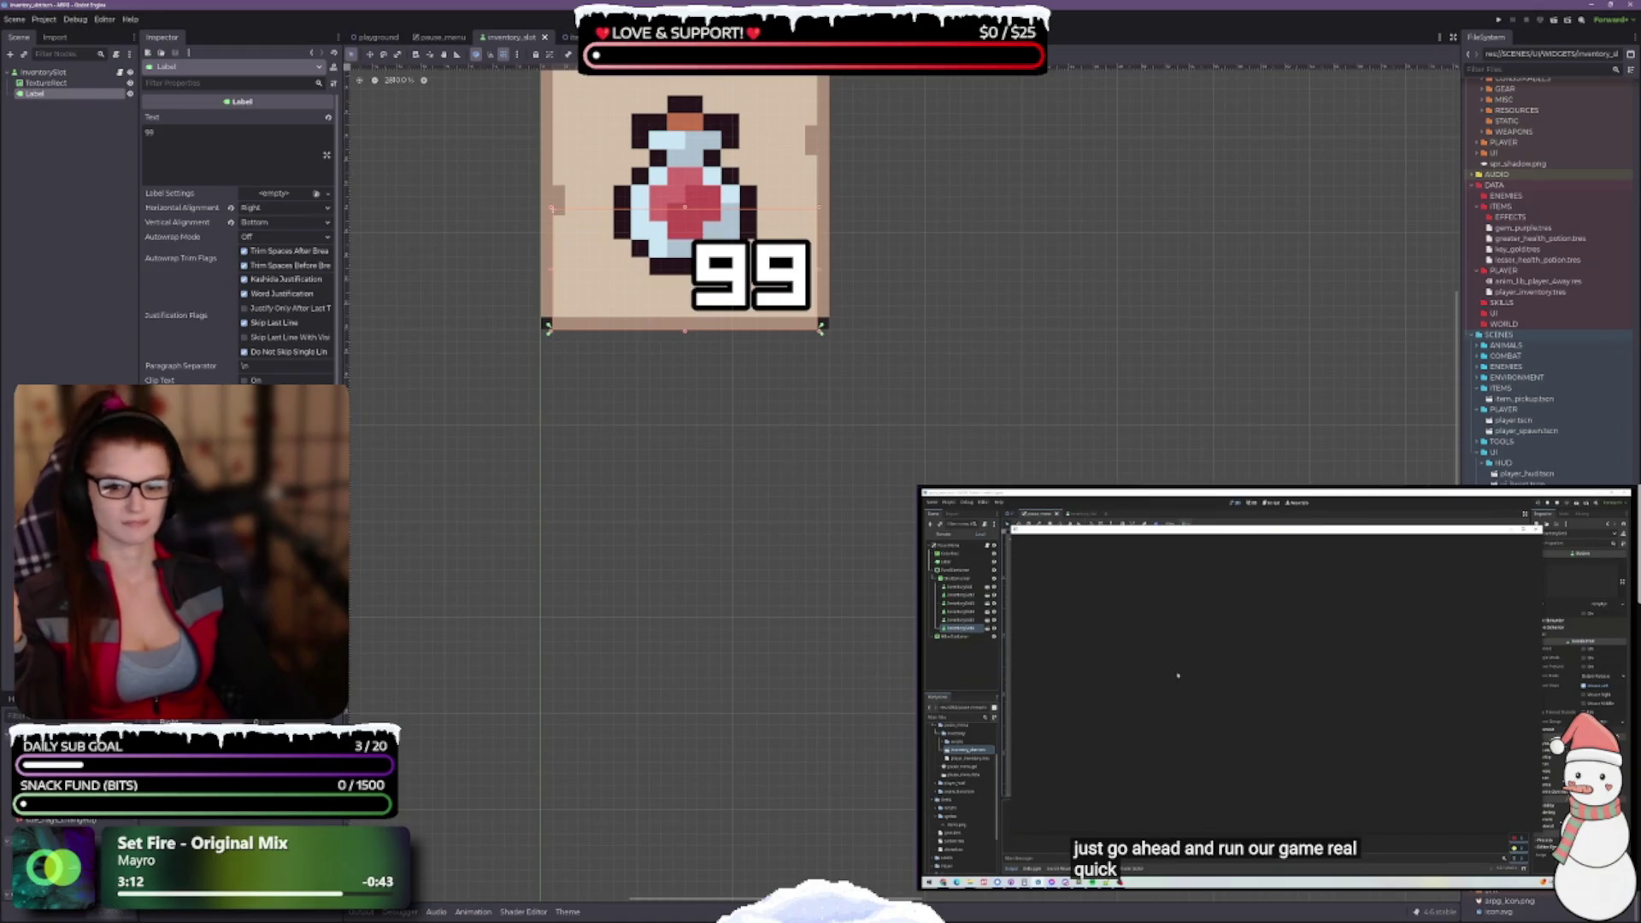
scroll(251, 381, "down", 5)
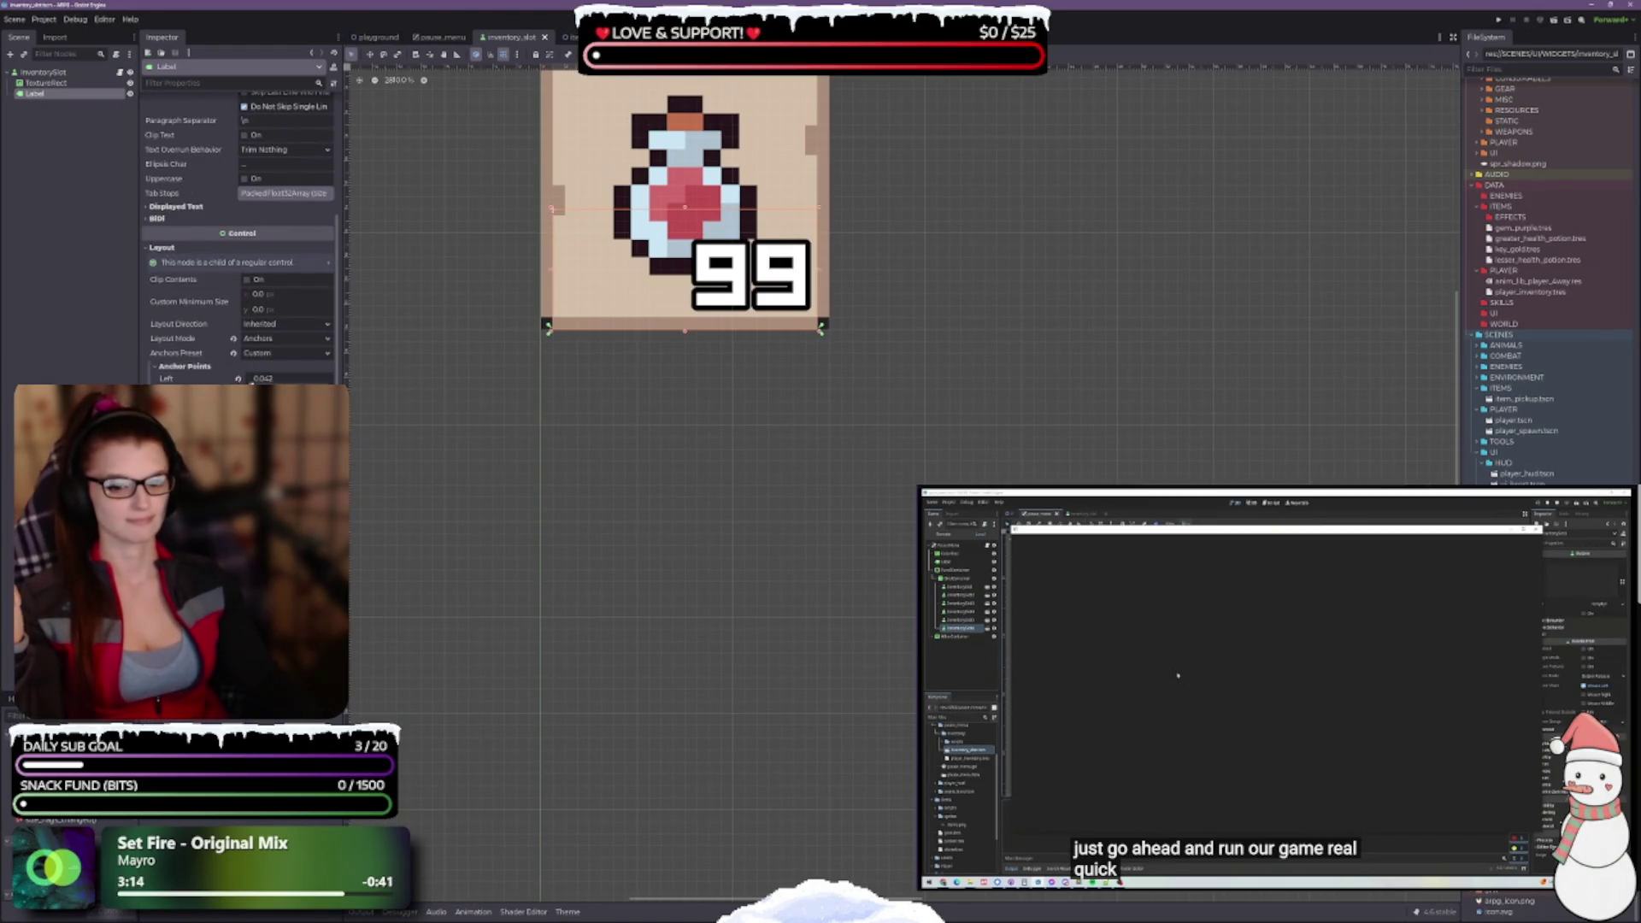
scroll(248, 342, "down", 8)
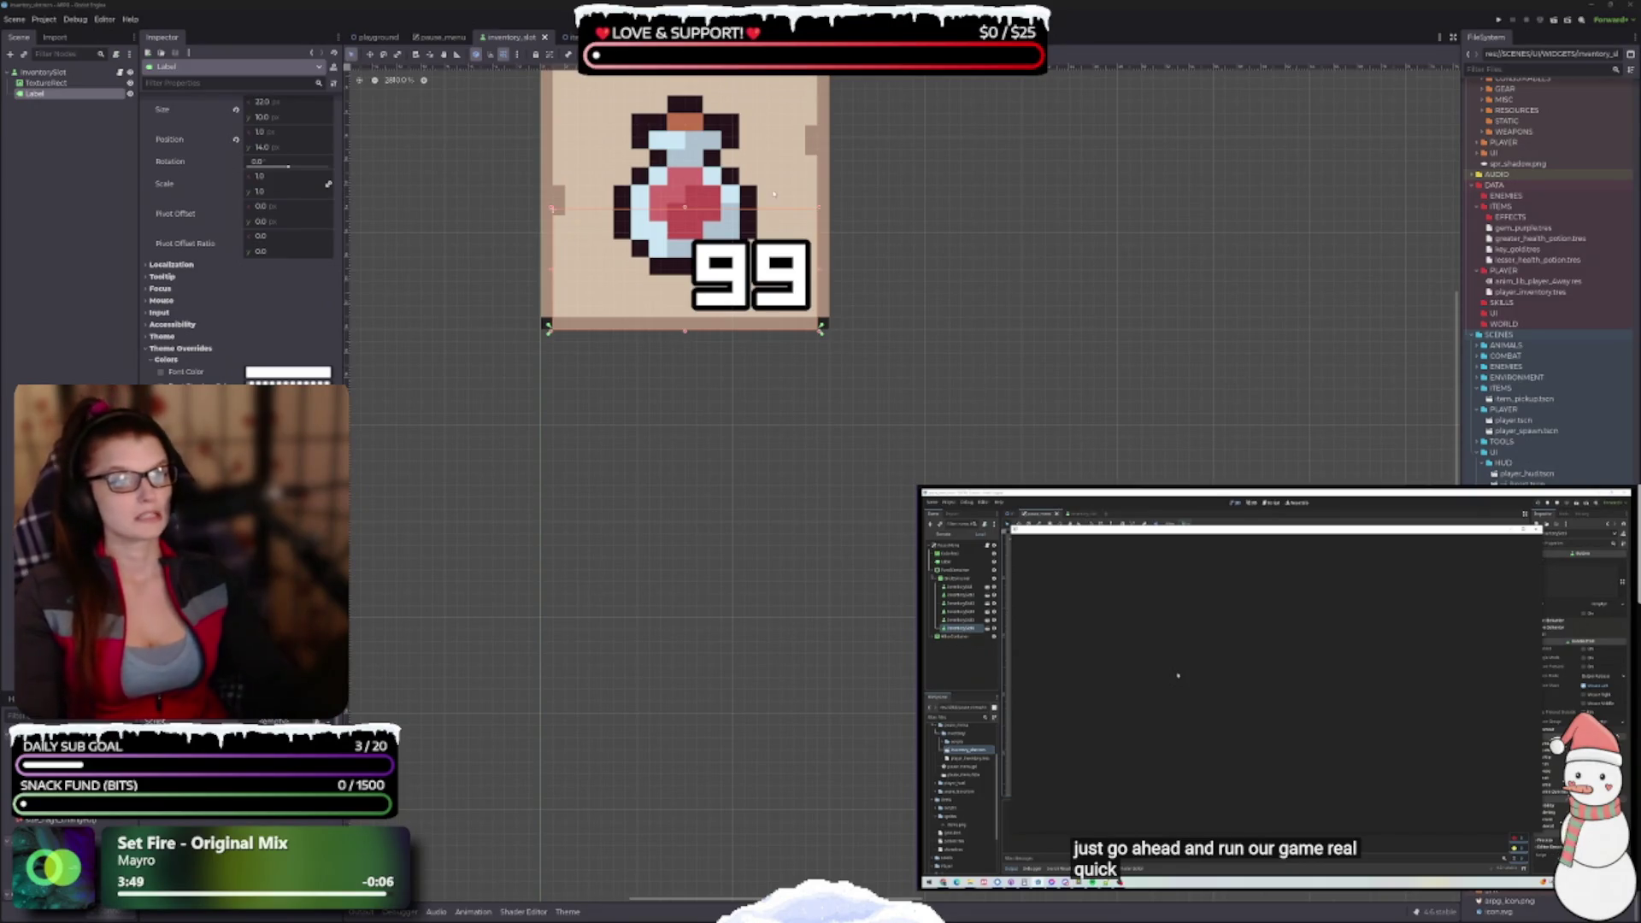
scroll(774, 193, "up", 5)
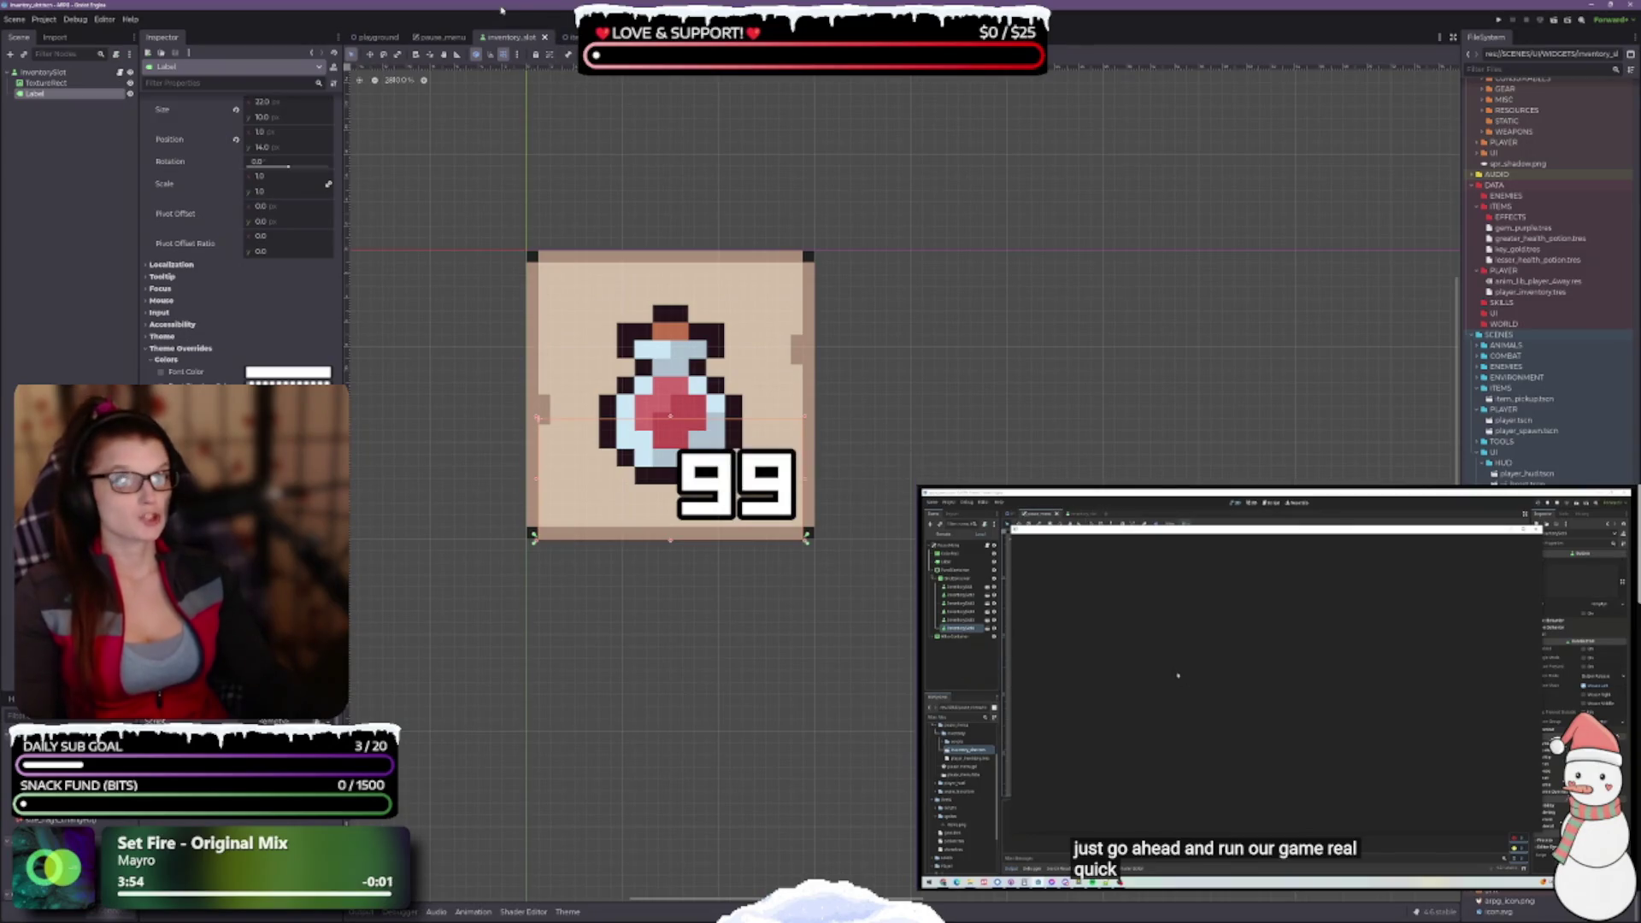
In the pause_menu scene, drag the PanelContainer's corner to enlarge the panel around the 5x3 grid
left_click(439, 37)
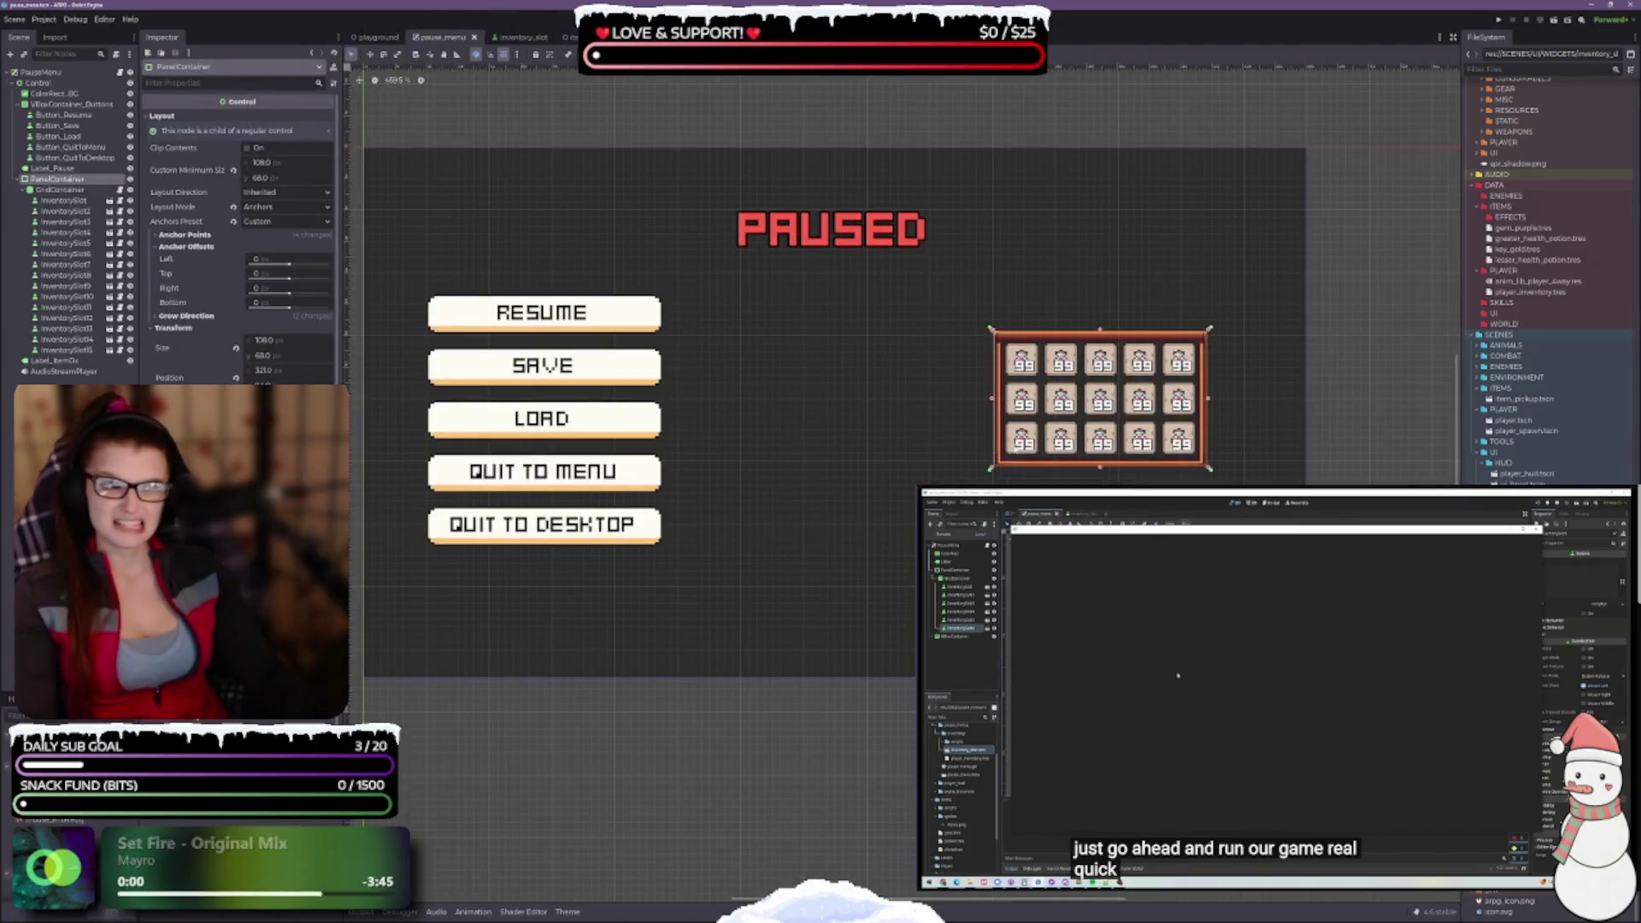
scroll(1098, 310, "up", 3)
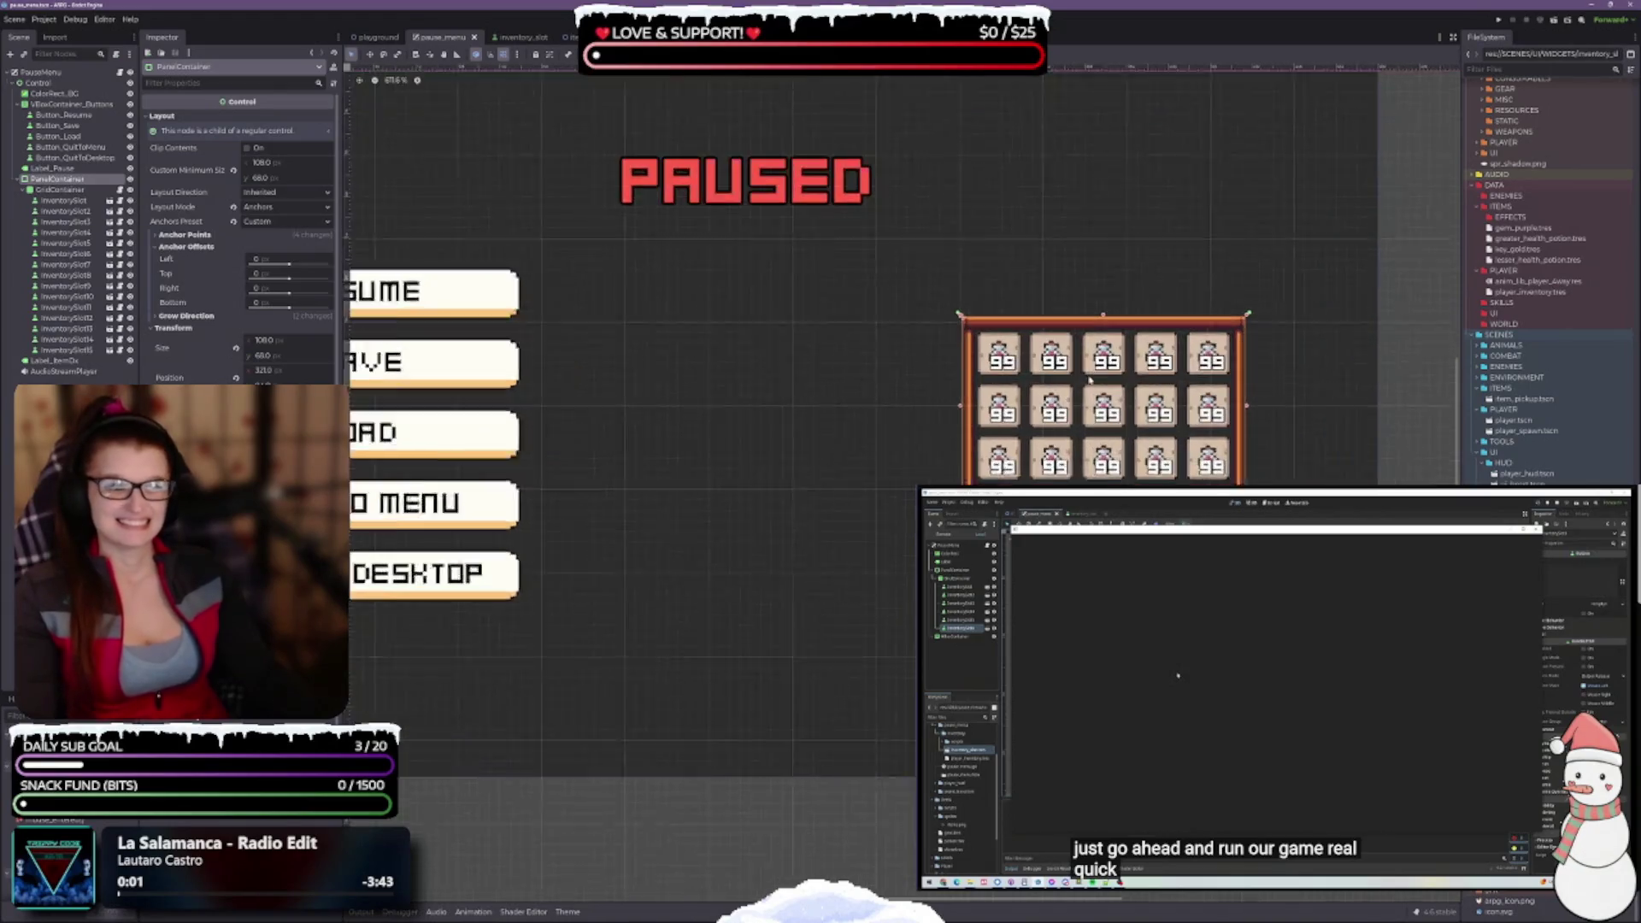
scroll(1099, 310, "down", 3)
scroll(1099, 310, "up", 1)
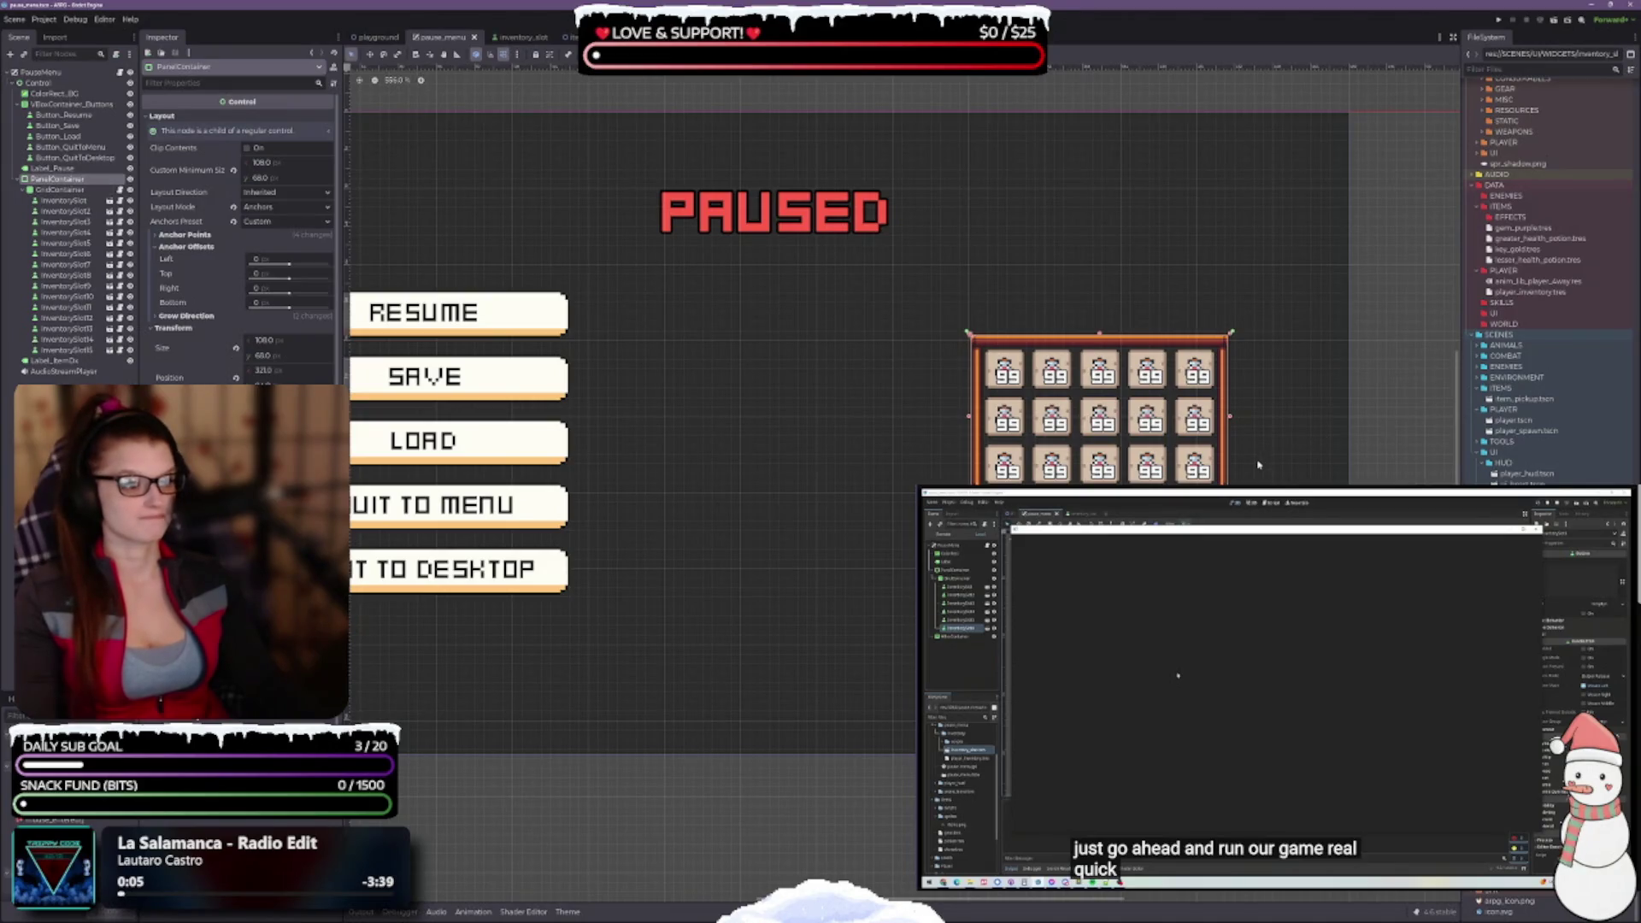
scroll(1068, 434, "up", 3)
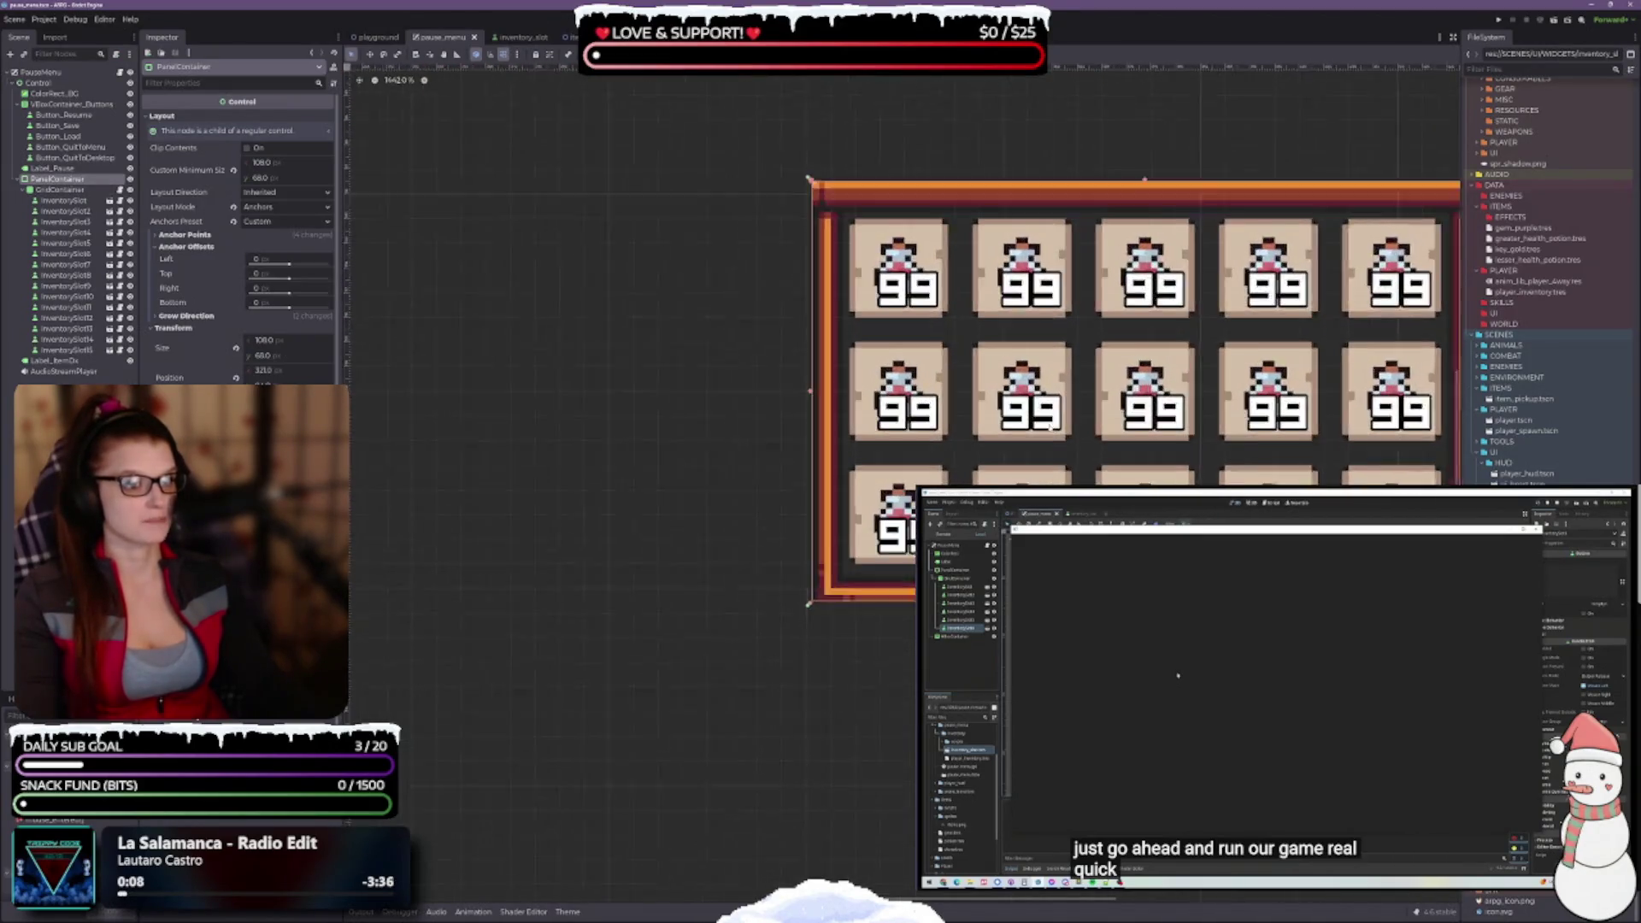
scroll(1049, 431, "down", 2)
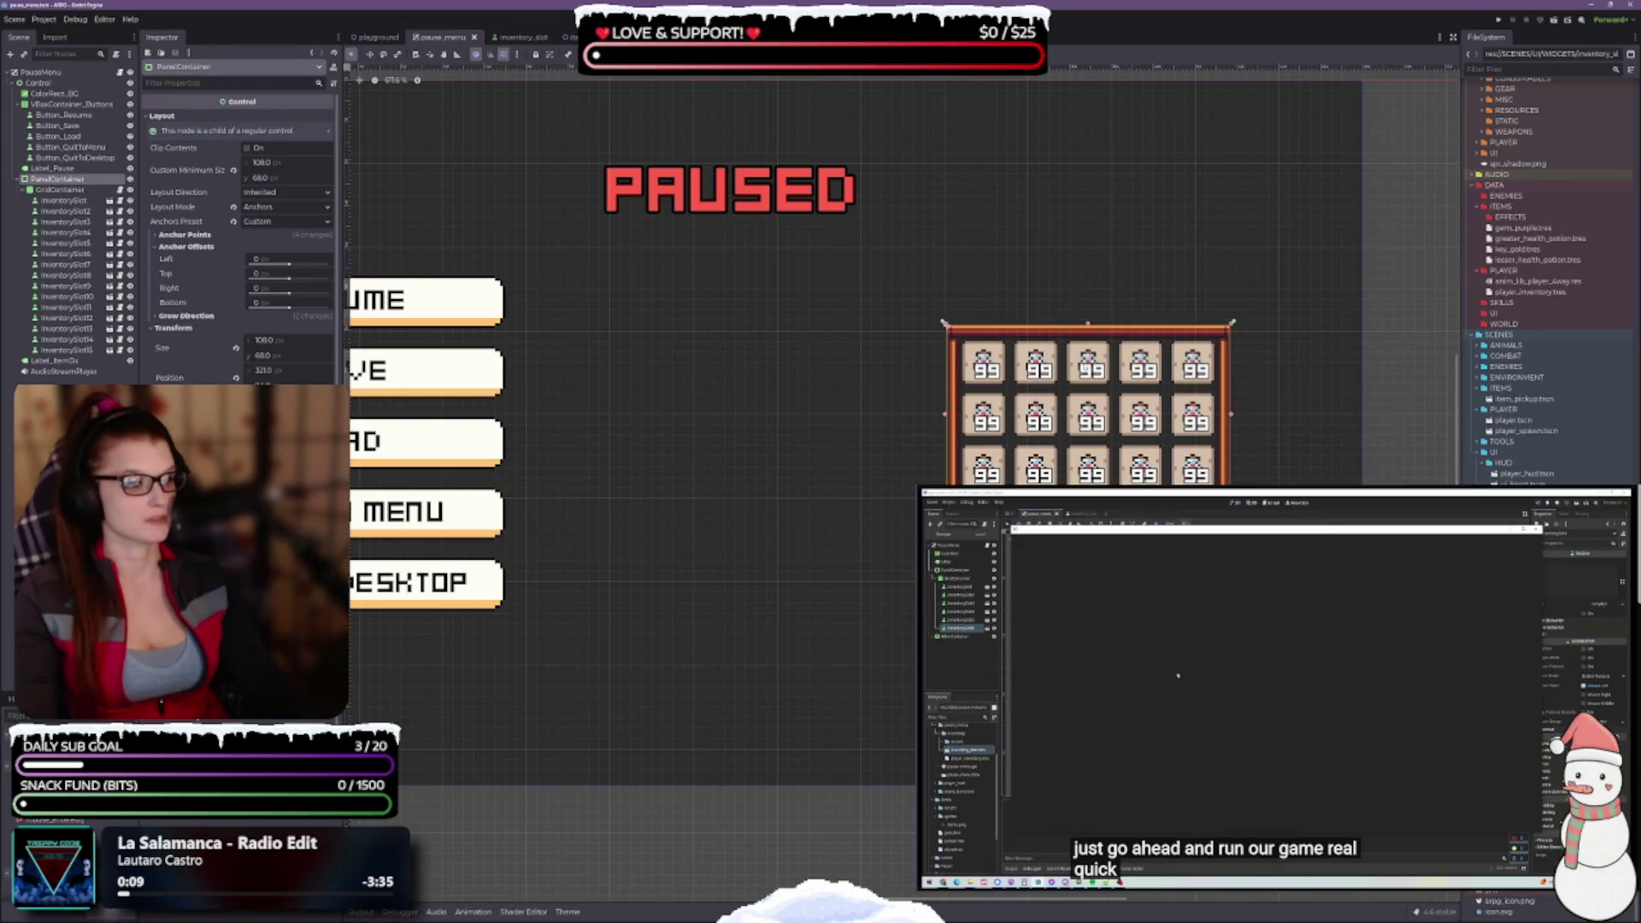
mouse_move(868, 428)
left_mouse_down()
mouse_move(1124, 428)
mouse_move(873, 417)
left_mouse_up()
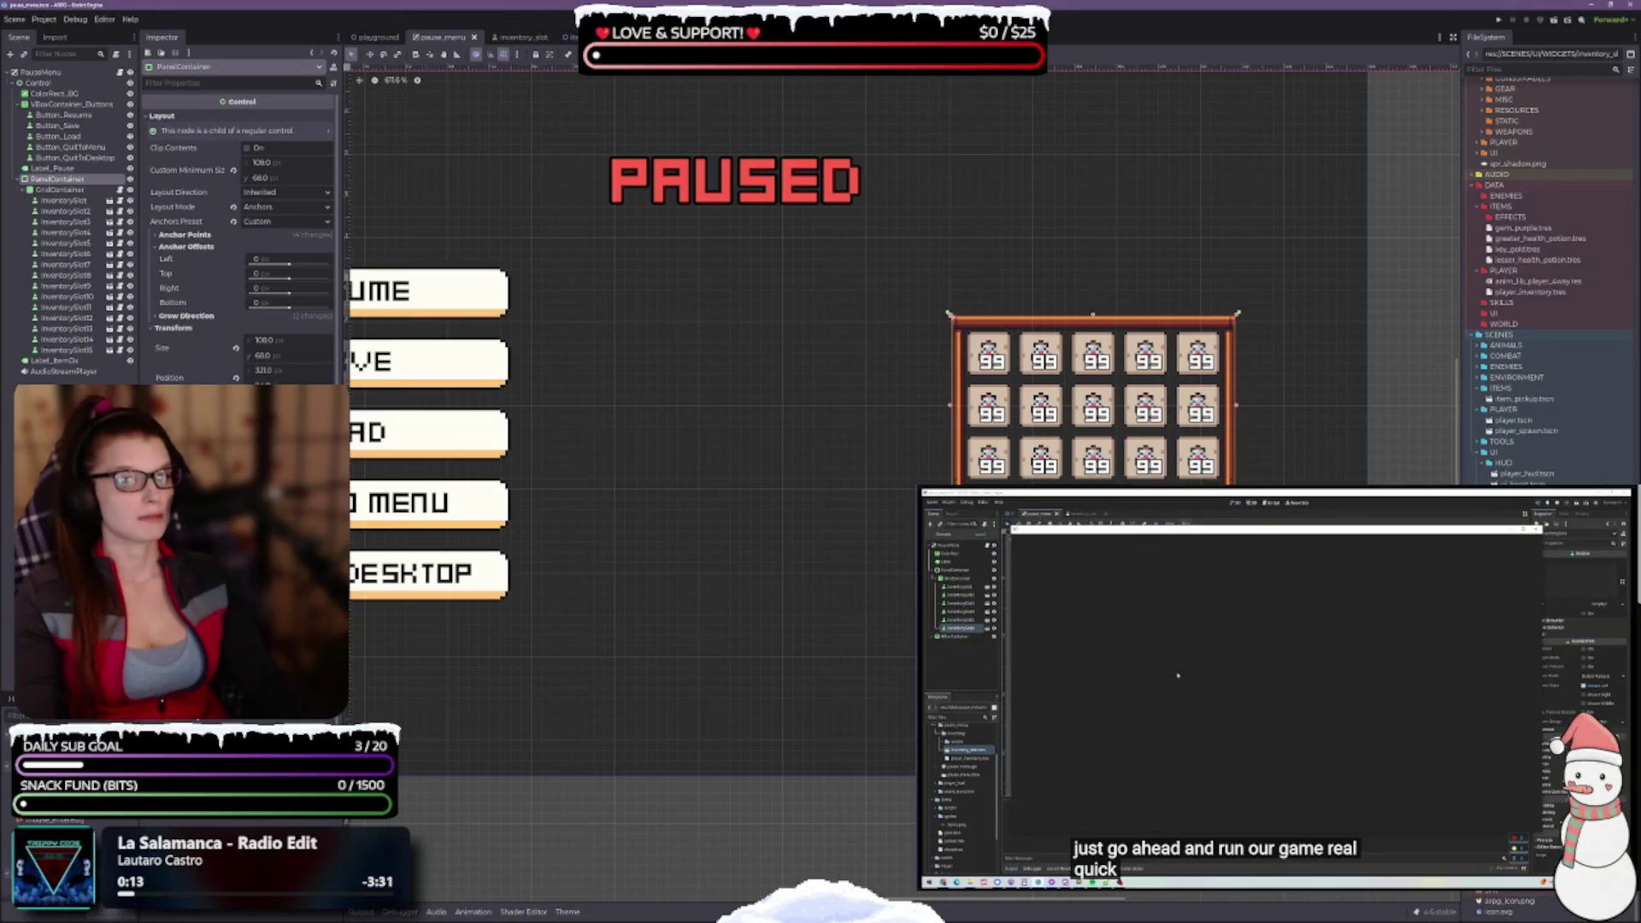
left_click_drag(948, 314, 889, 267)
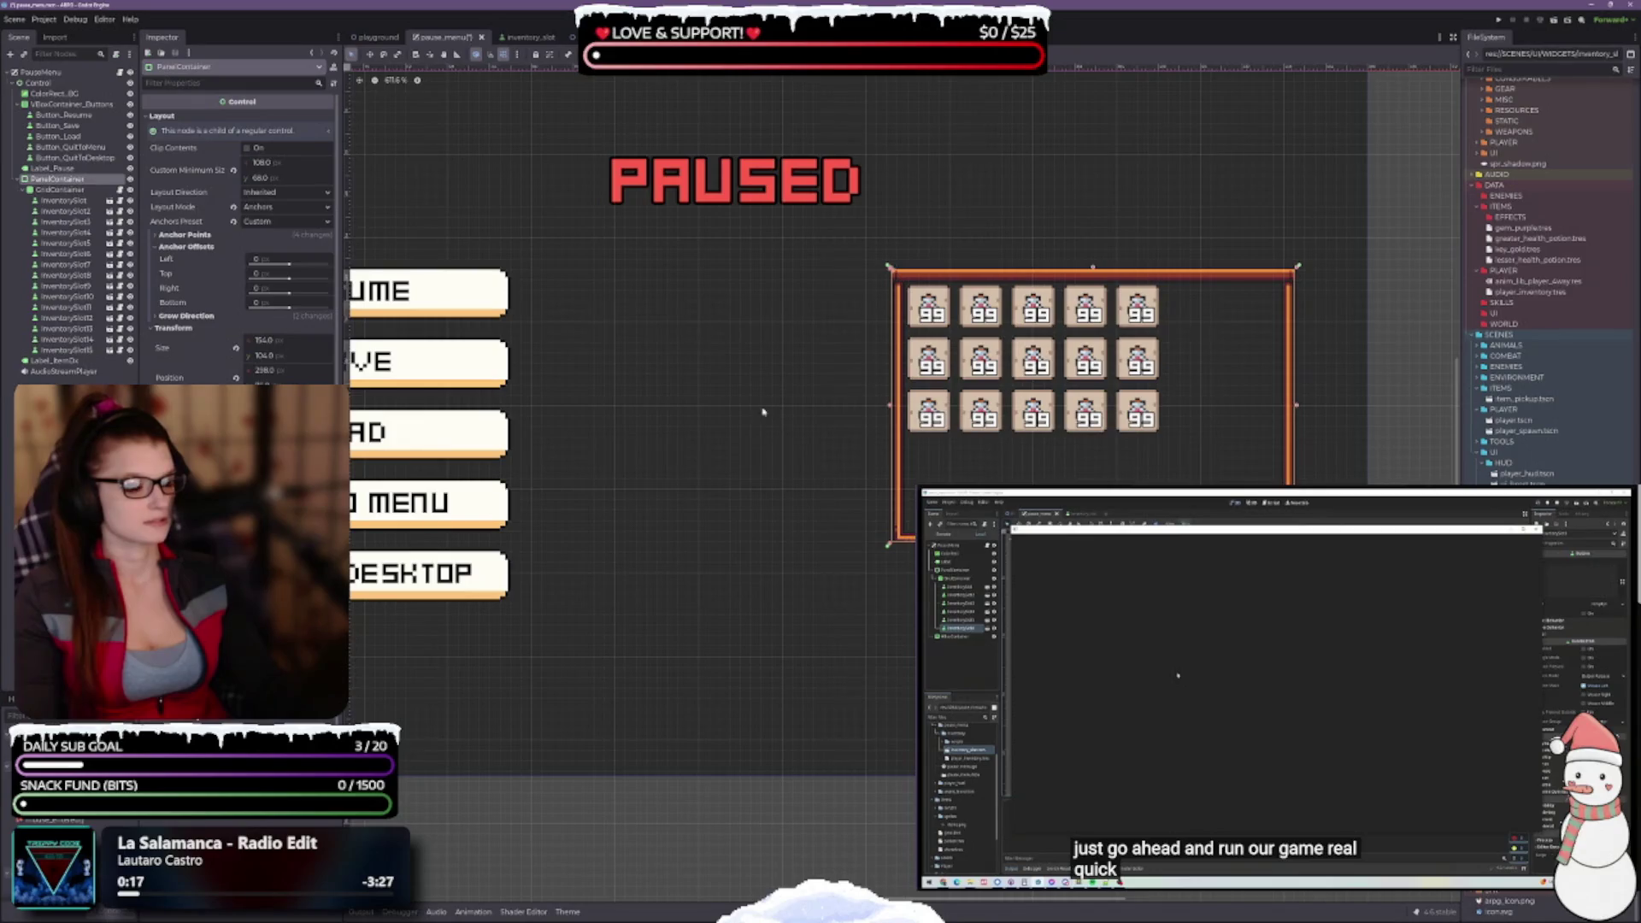
left_click(1171, 432)
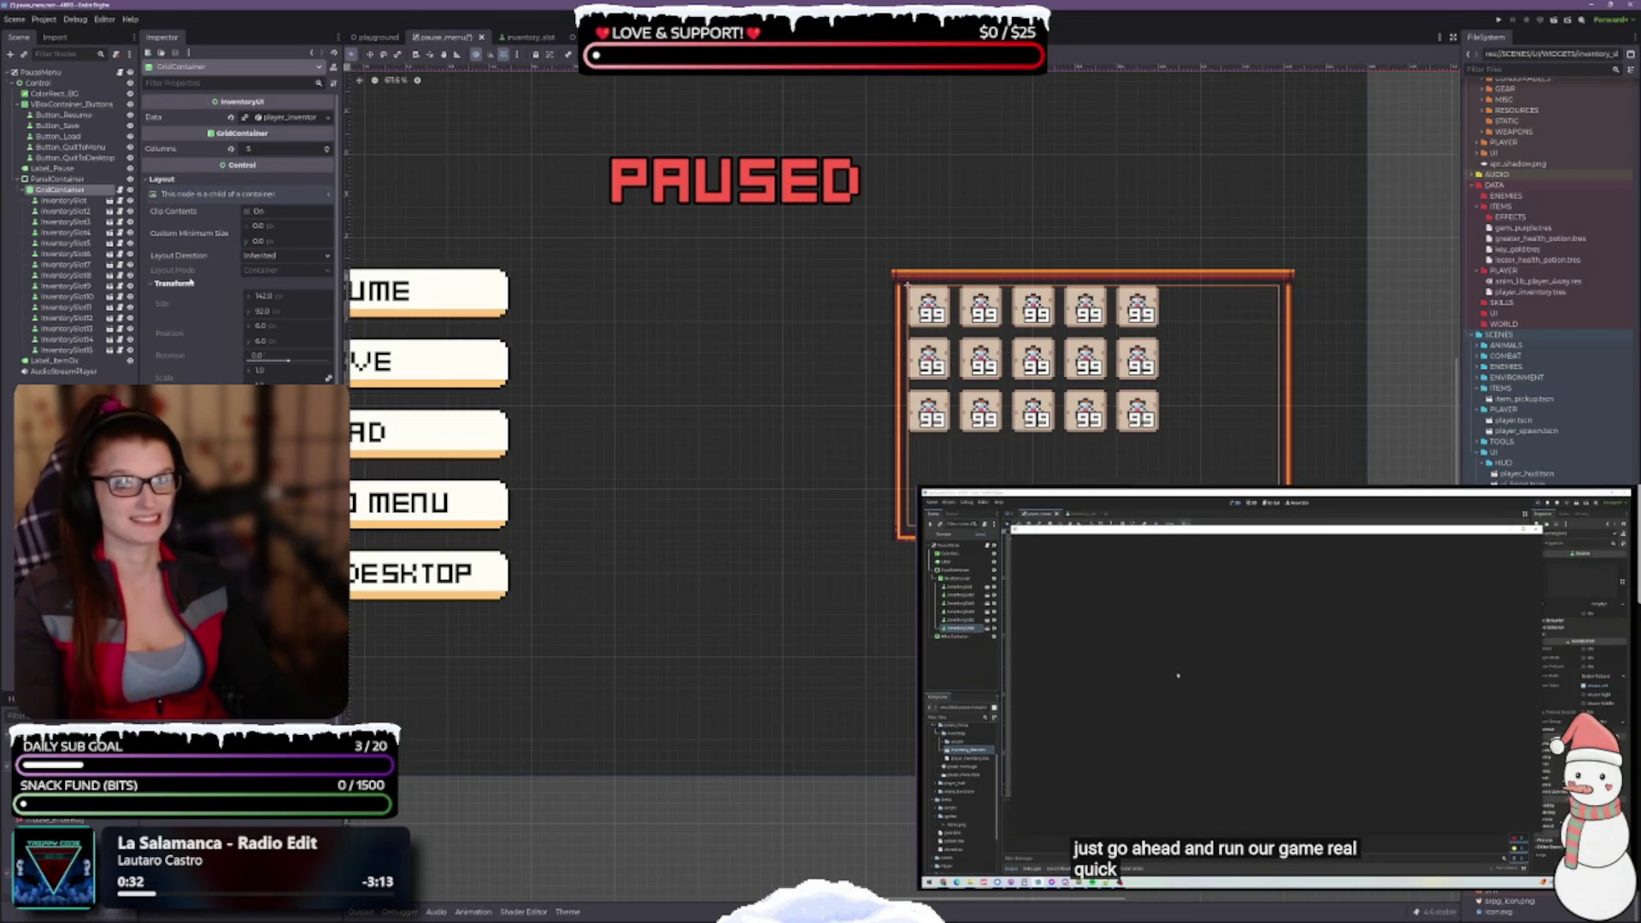
left_click(55, 204)
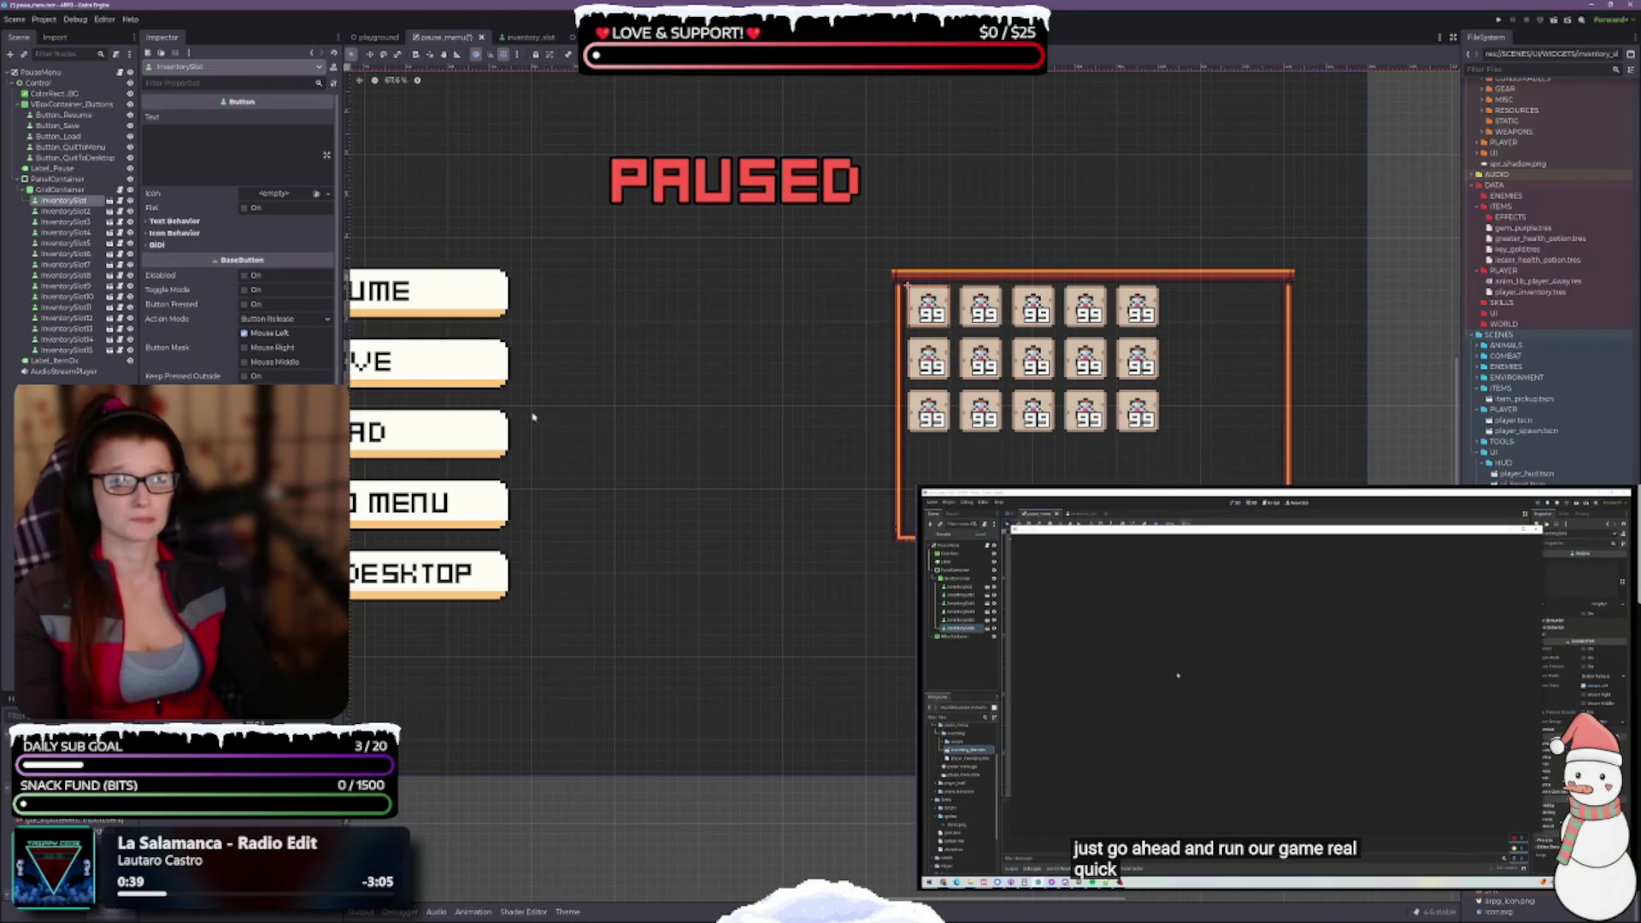
left_click(47, 179)
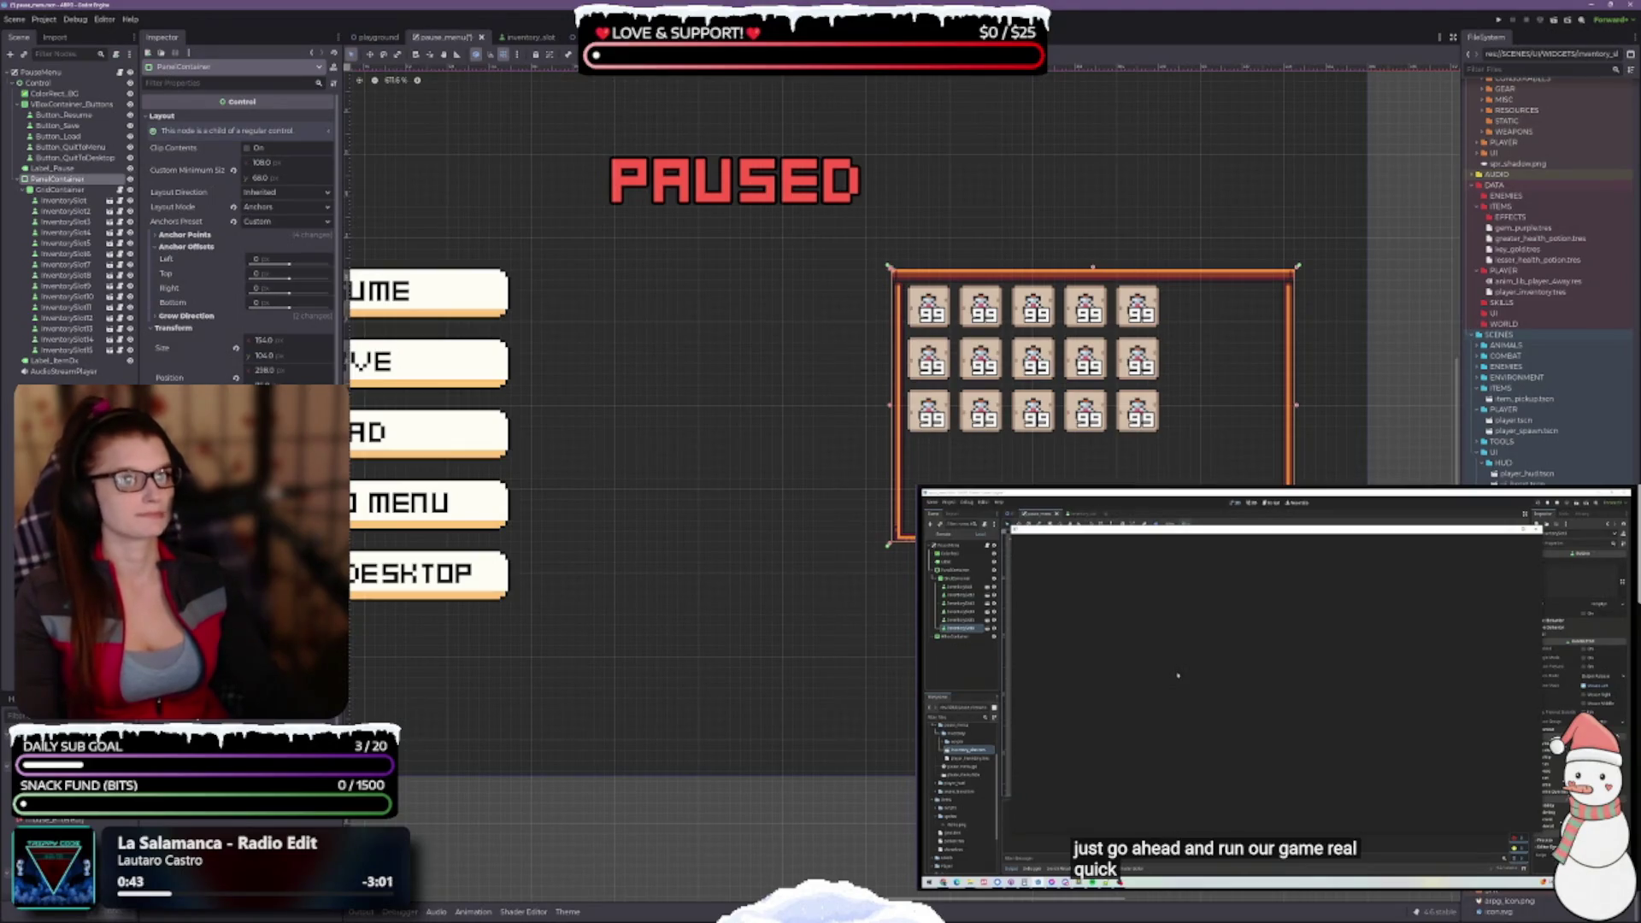
left_click(630, 54)
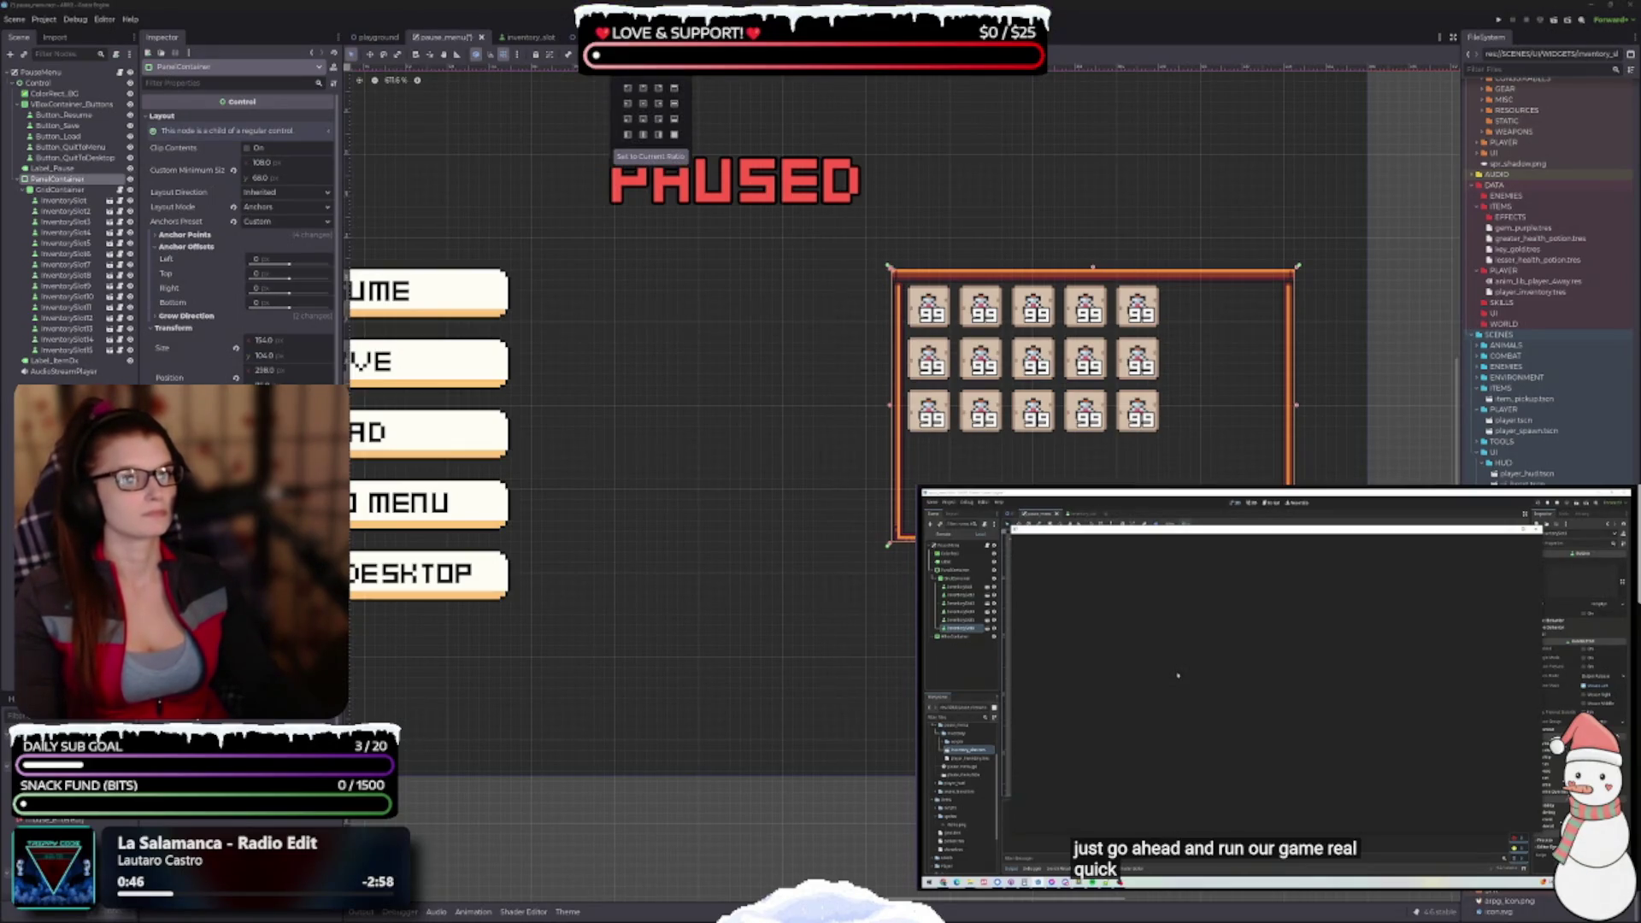
Select the GridContainer and try horizontal and vertical centre alignment in its container sizing
left_click(59, 190)
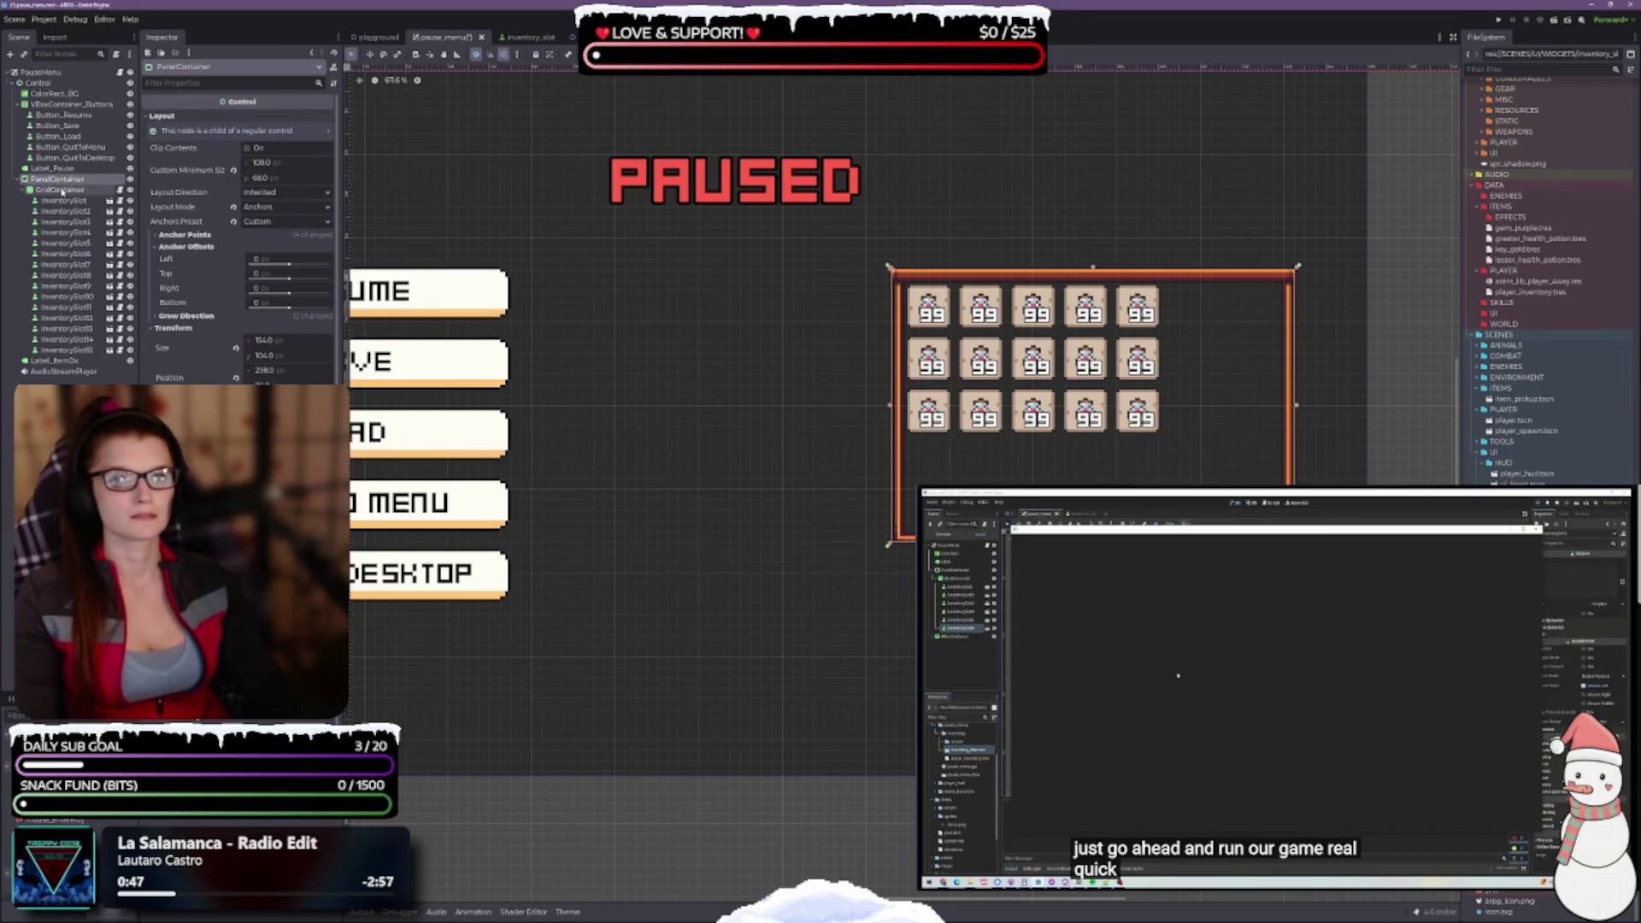
left_click(60, 189)
left_click(630, 54)
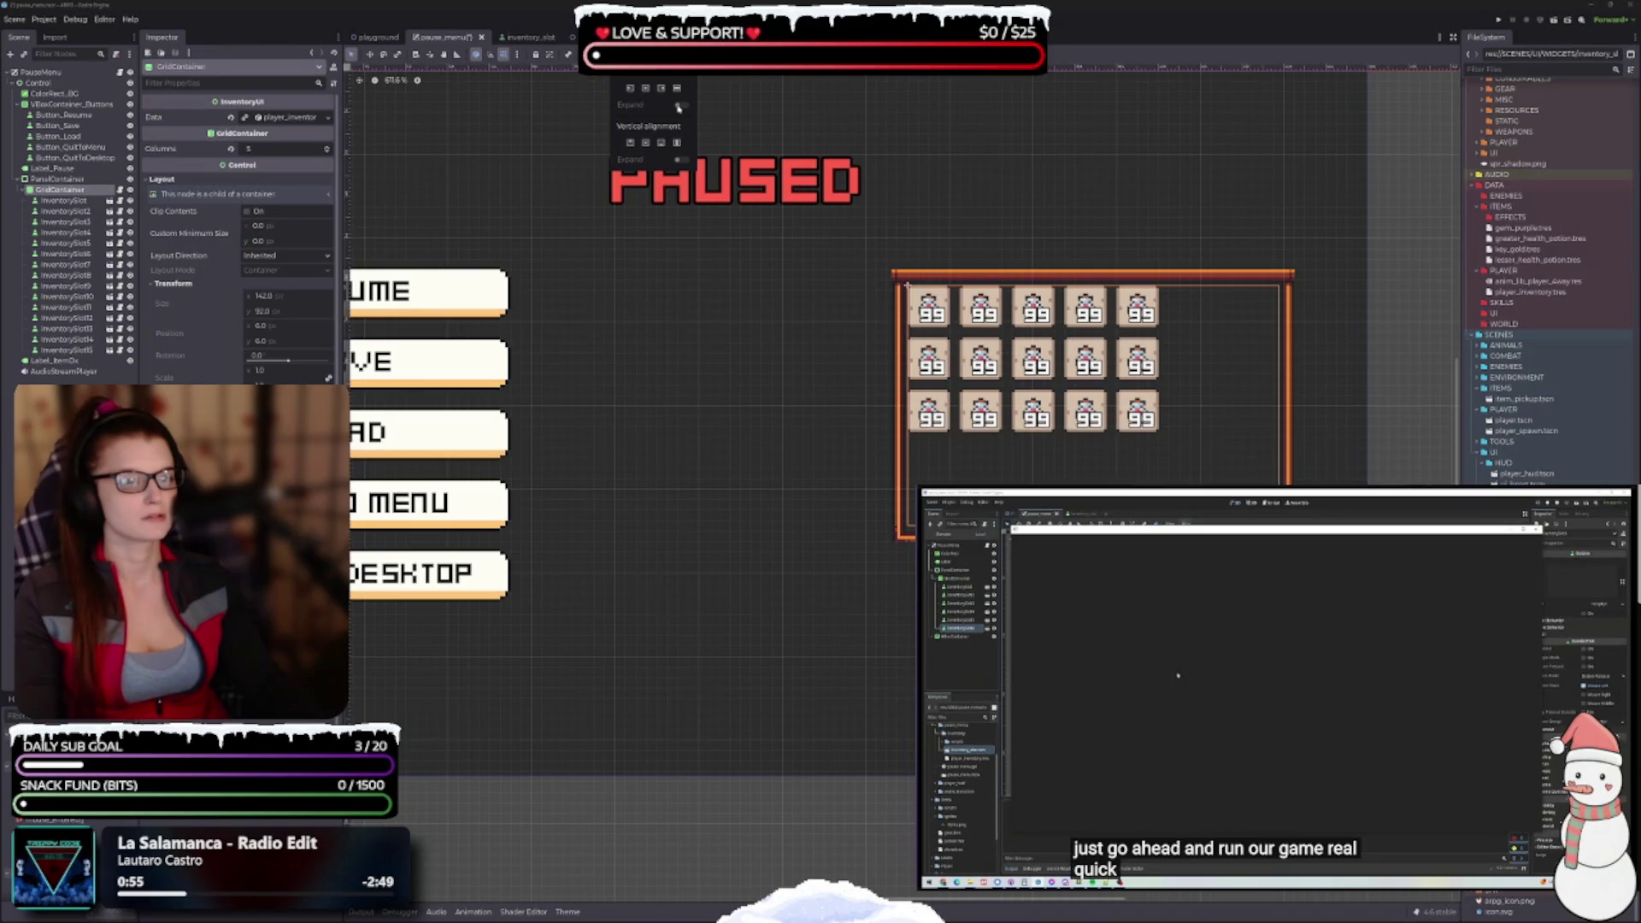
left_click(646, 89)
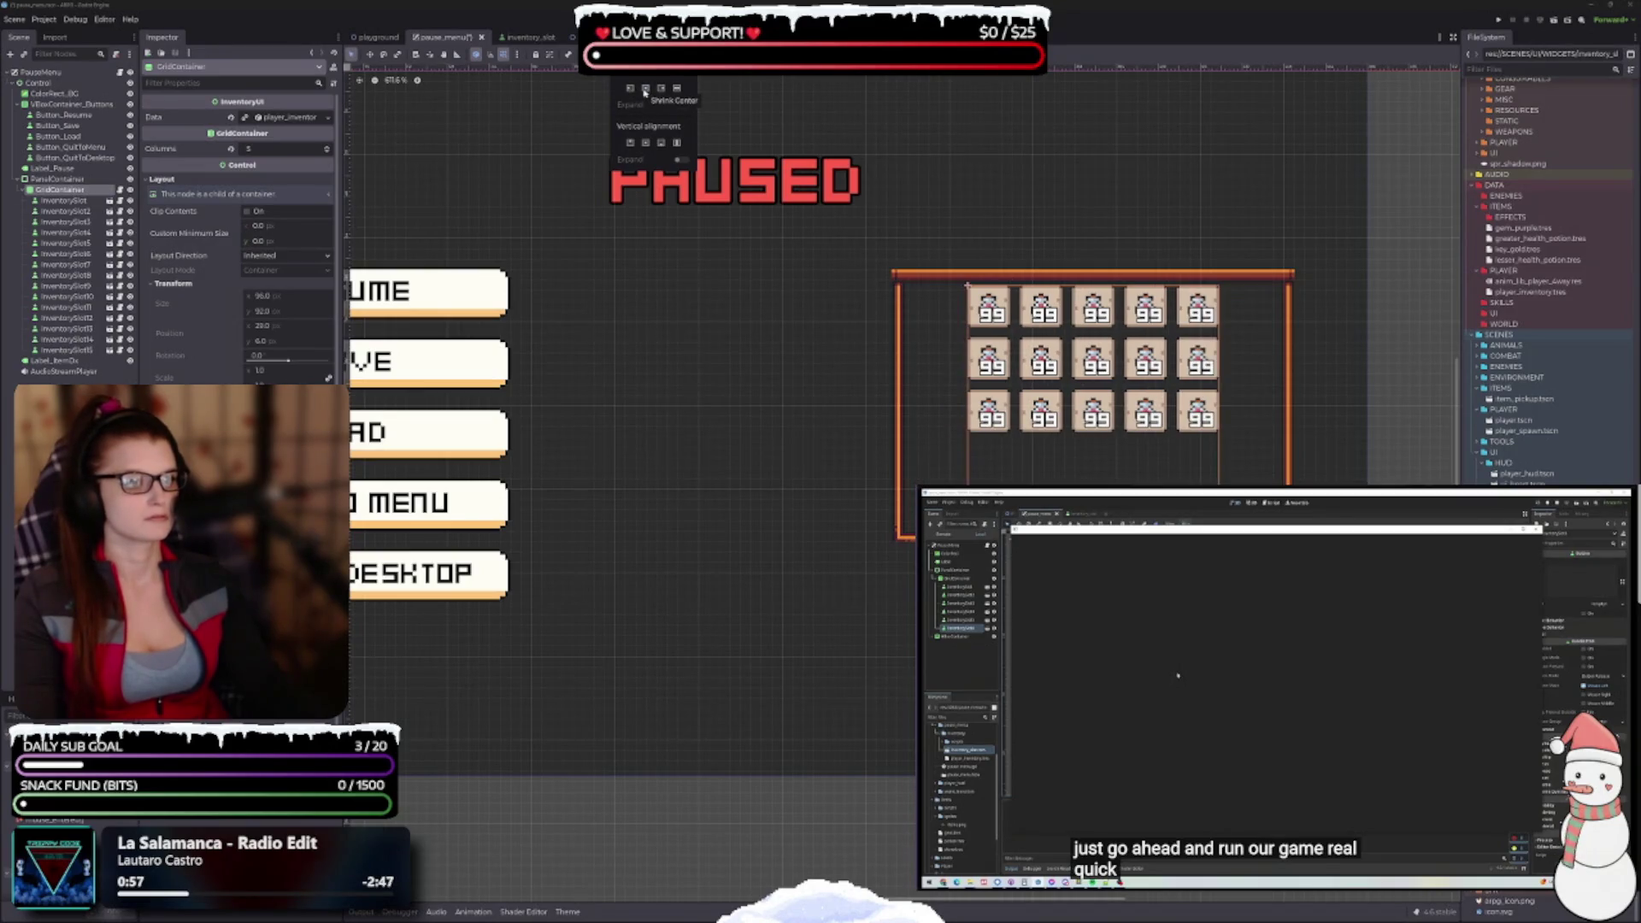
left_click(647, 143)
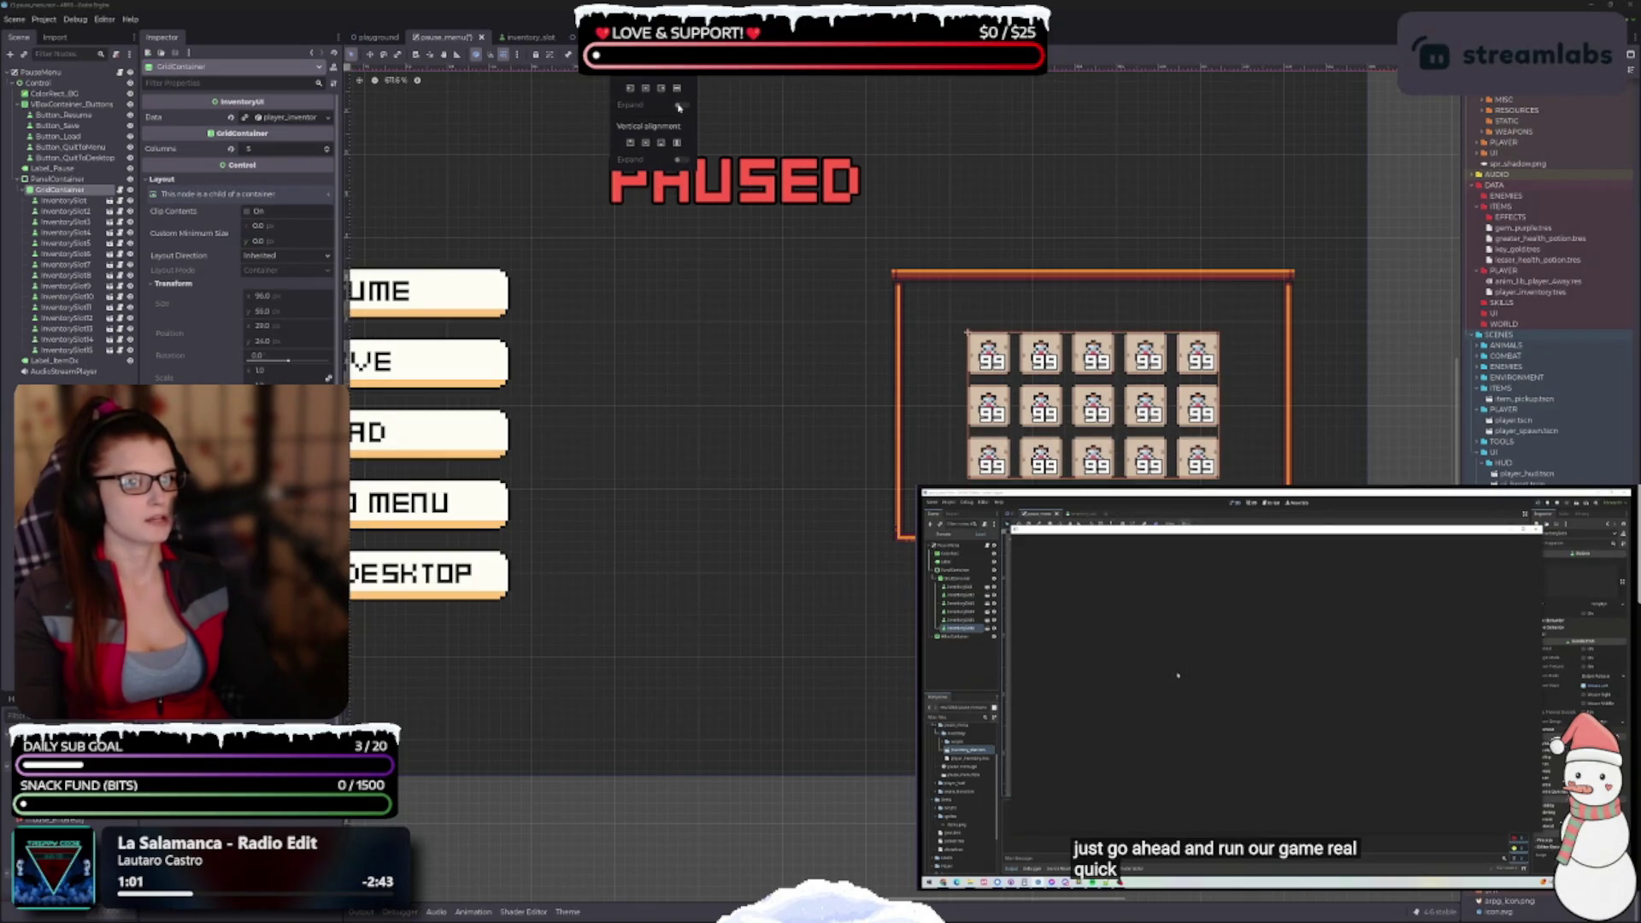
Enable horizontal and vertical Expand on the grid, then shift-select InventorySlot through InventorySlot15
left_click(679, 105)
left_click(680, 159)
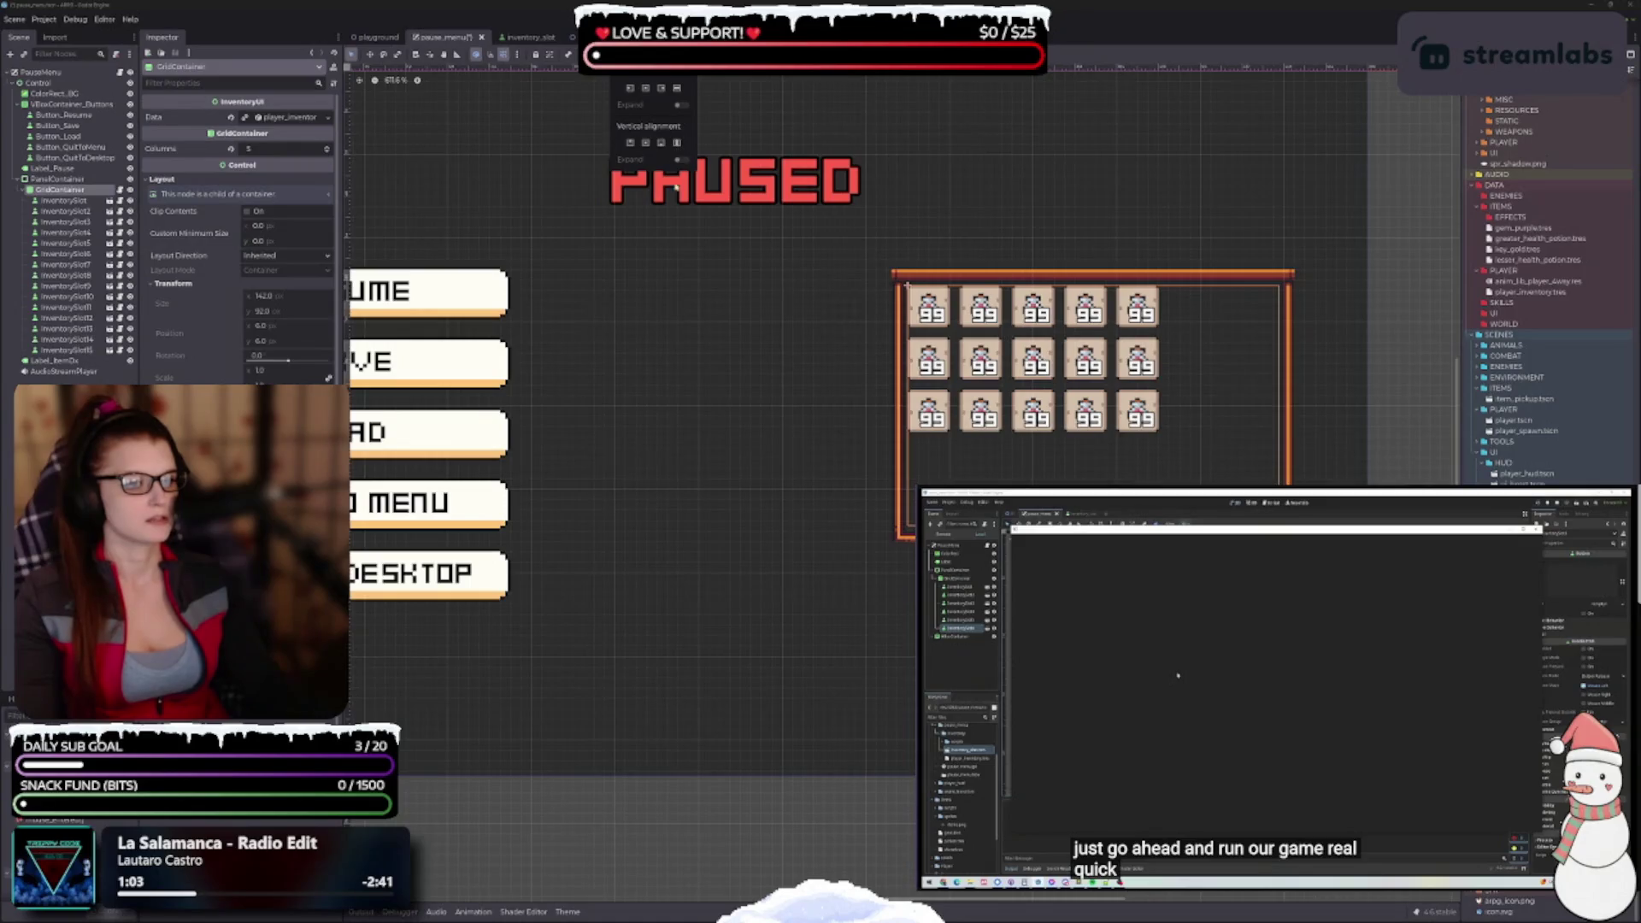
left_click(64, 200)
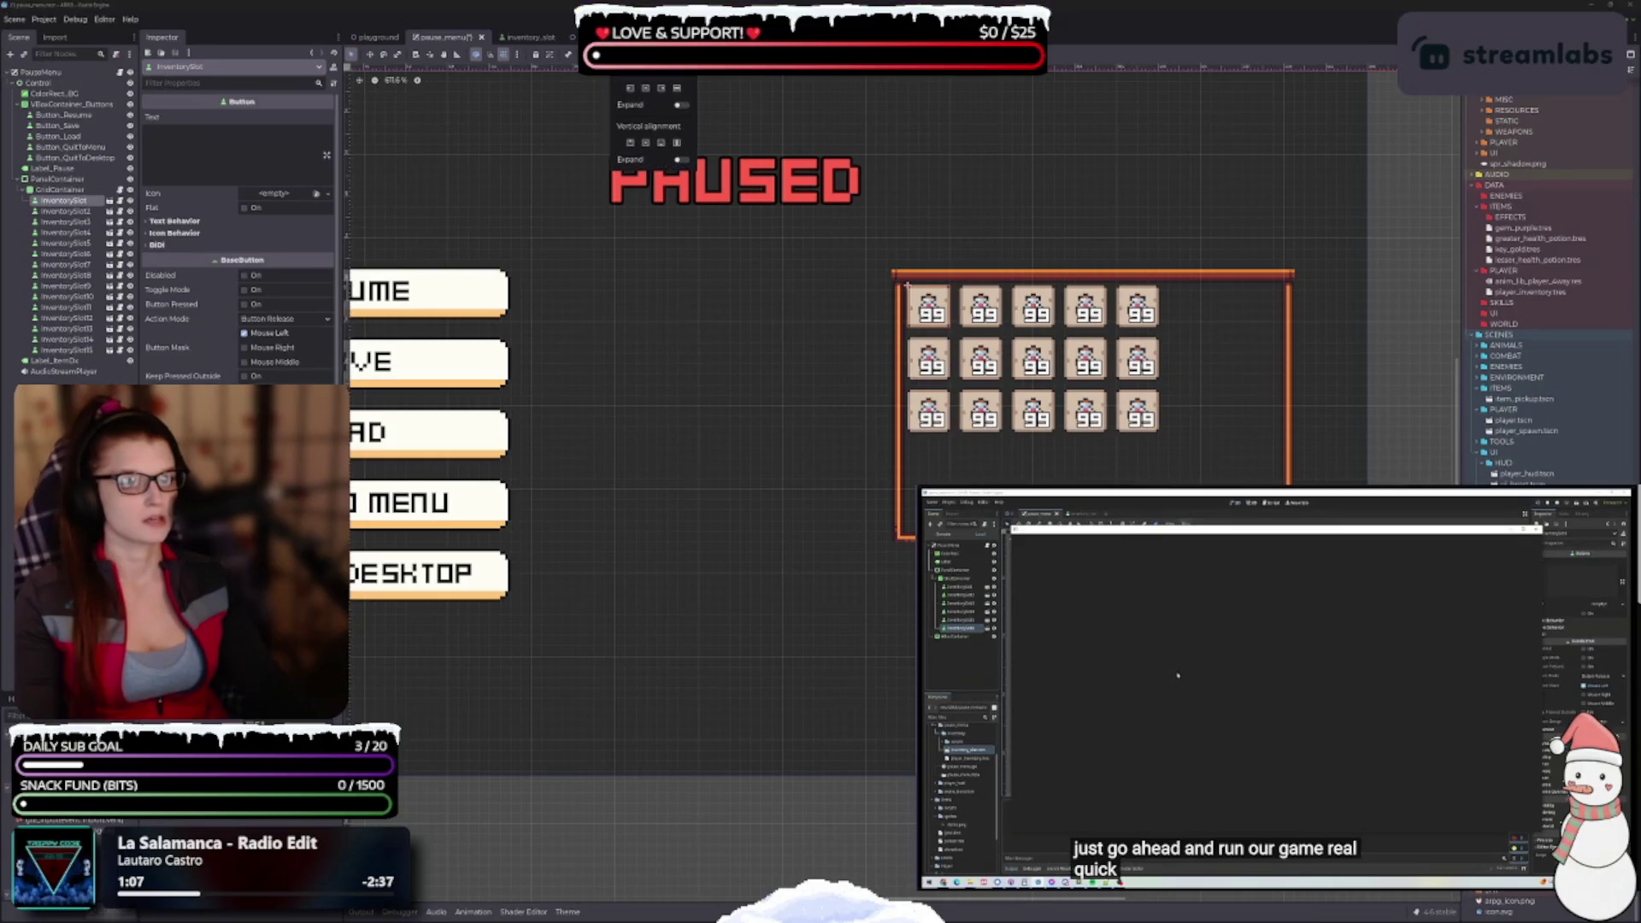
left_click(83, 350, "shift")
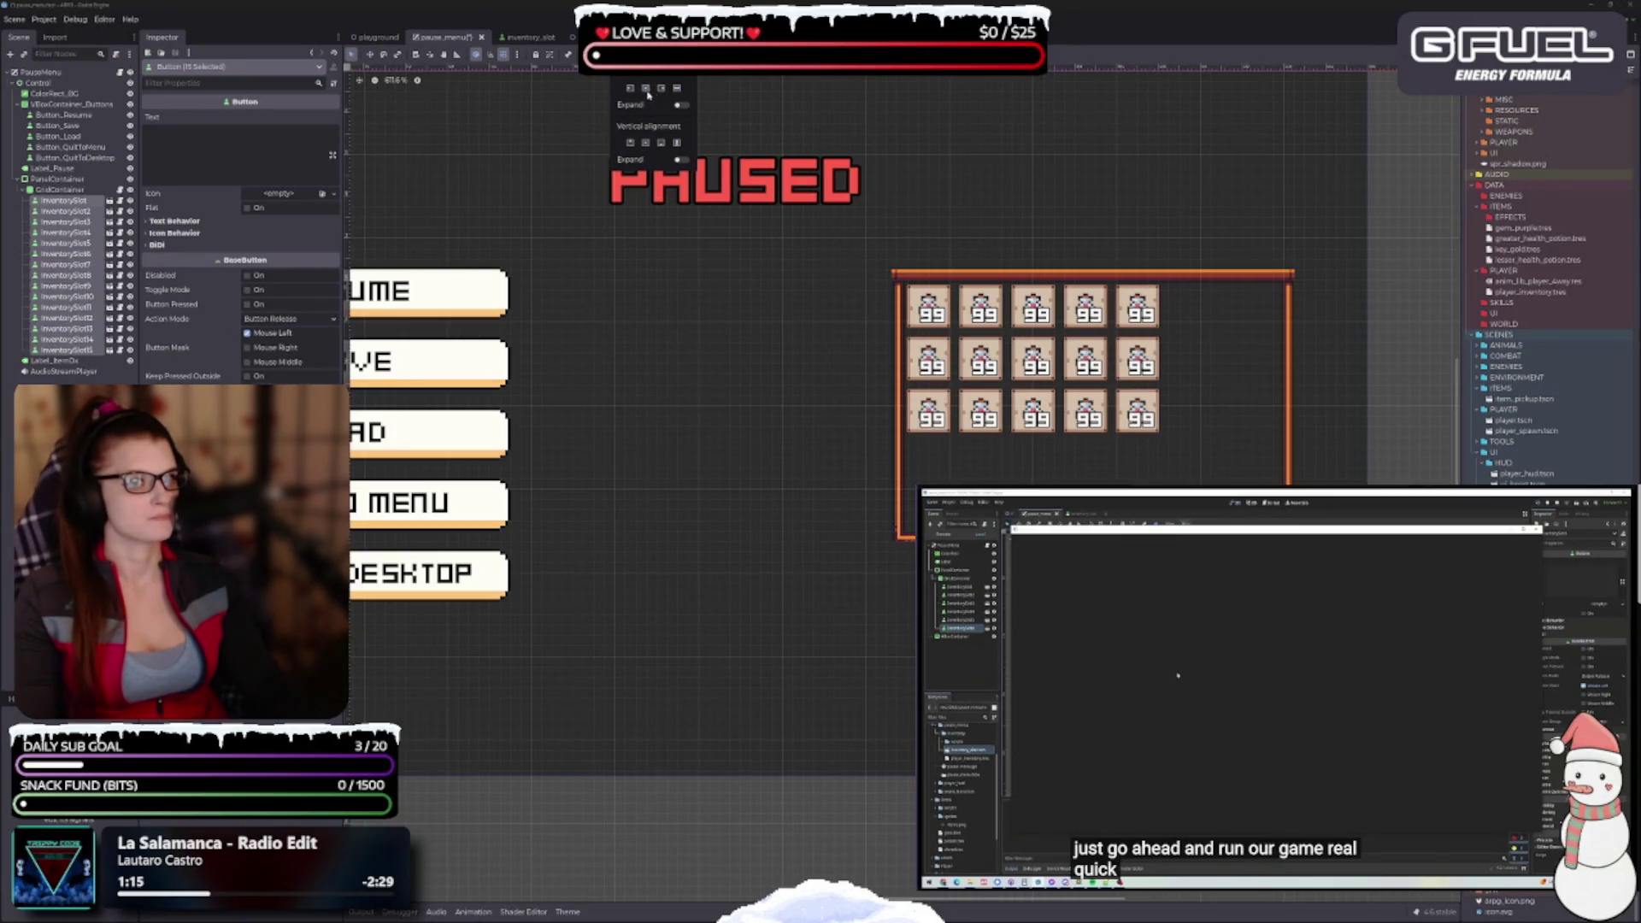
Turn on horizontal and vertical Expand for all fifteen InventorySlot buttons
left_click(682, 105)
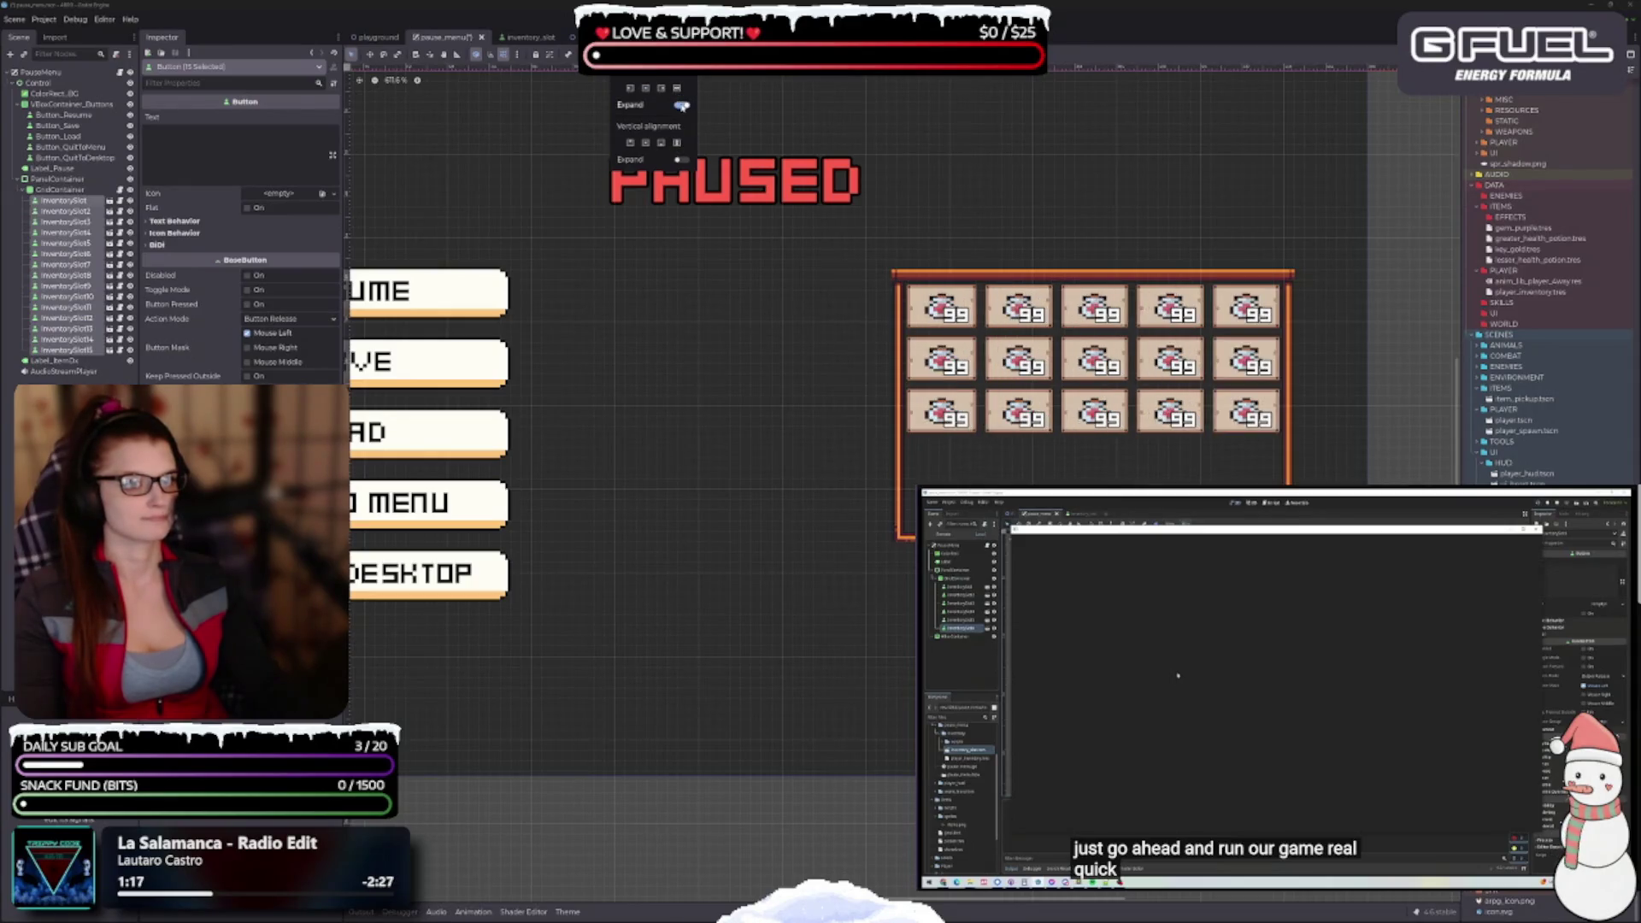
left_click(681, 160)
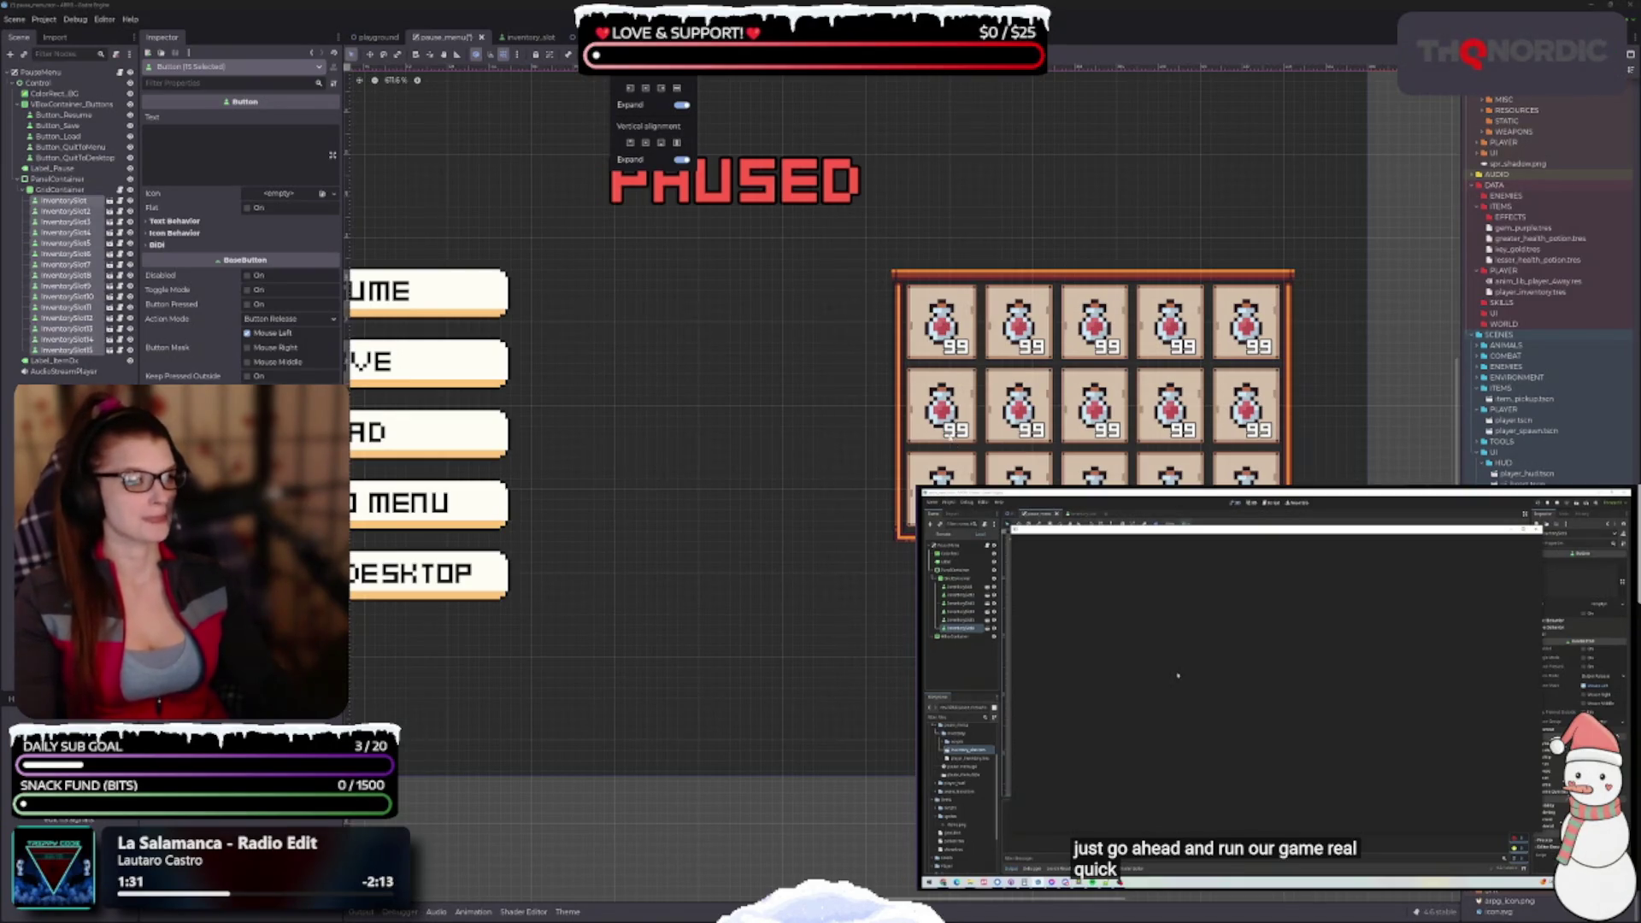
left_click(822, 674)
left_click_drag(822, 673, 697, 603)
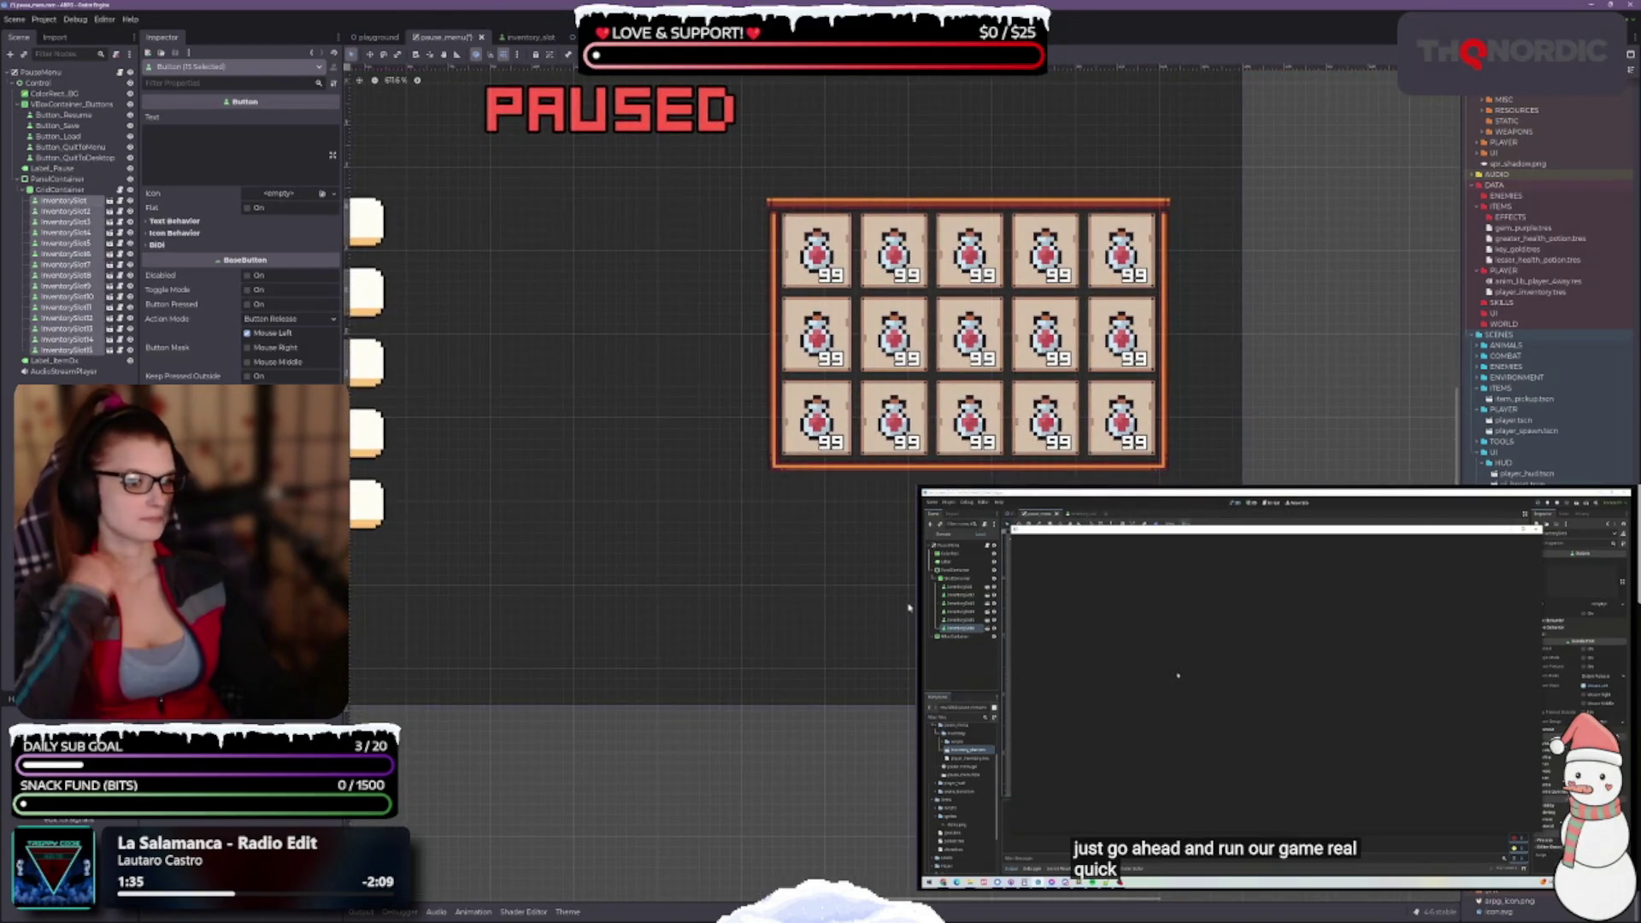
Select the PanelContainer and drag its top edge down to a height of 96
scroll(889, 564, "down", 3)
scroll(853, 506, "up", 1)
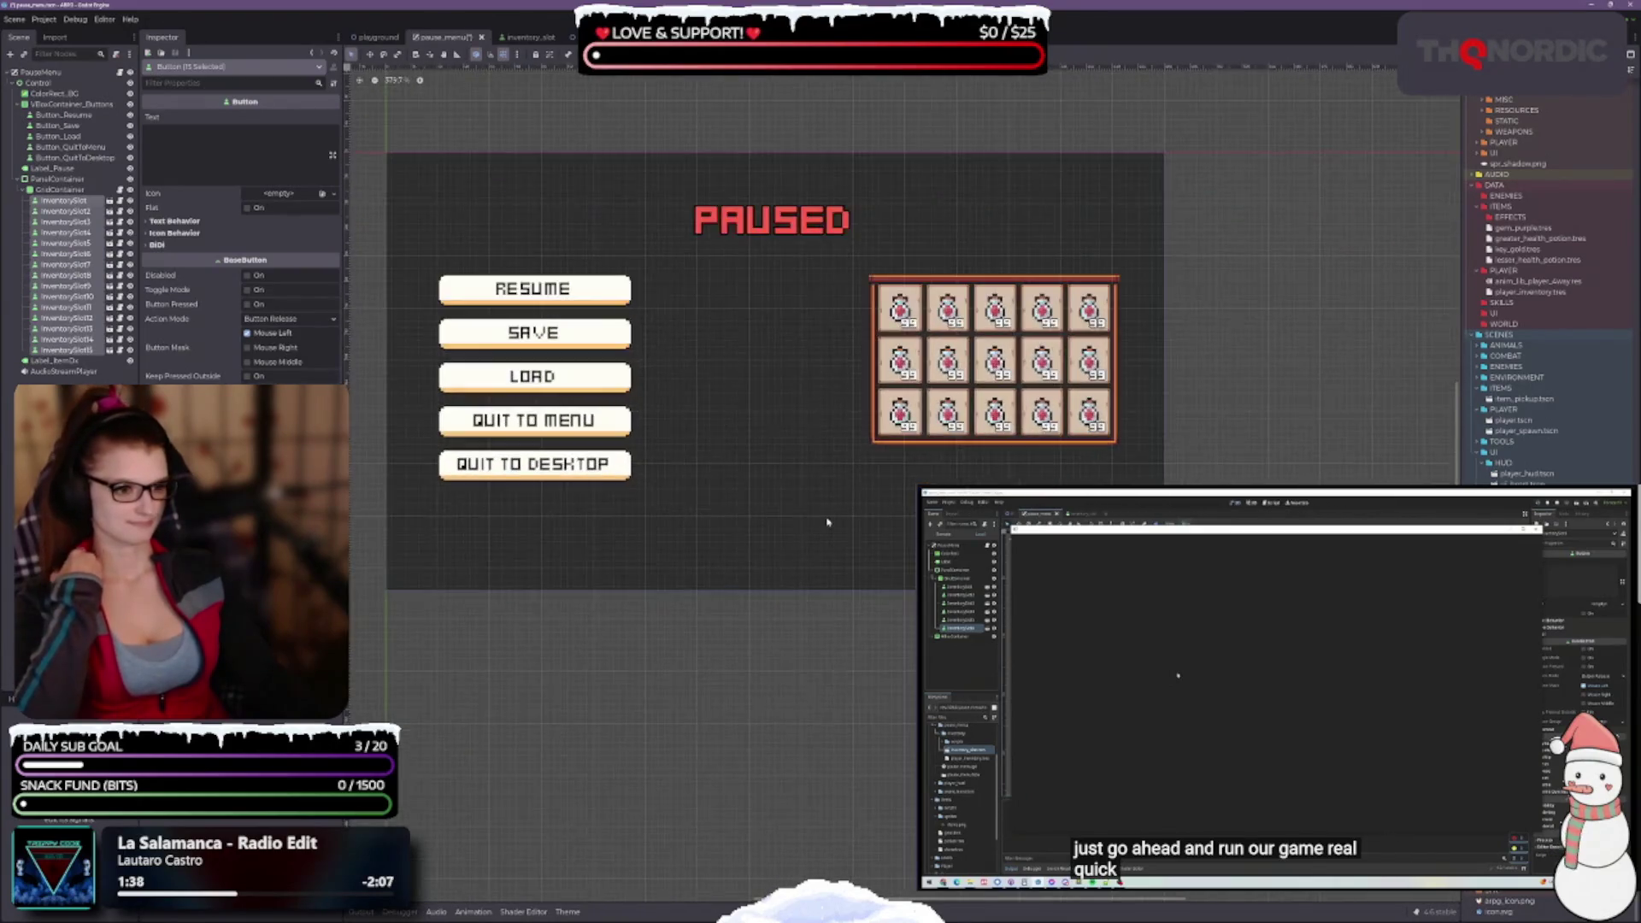
scroll(825, 502, "left", 2)
left_click(56, 178)
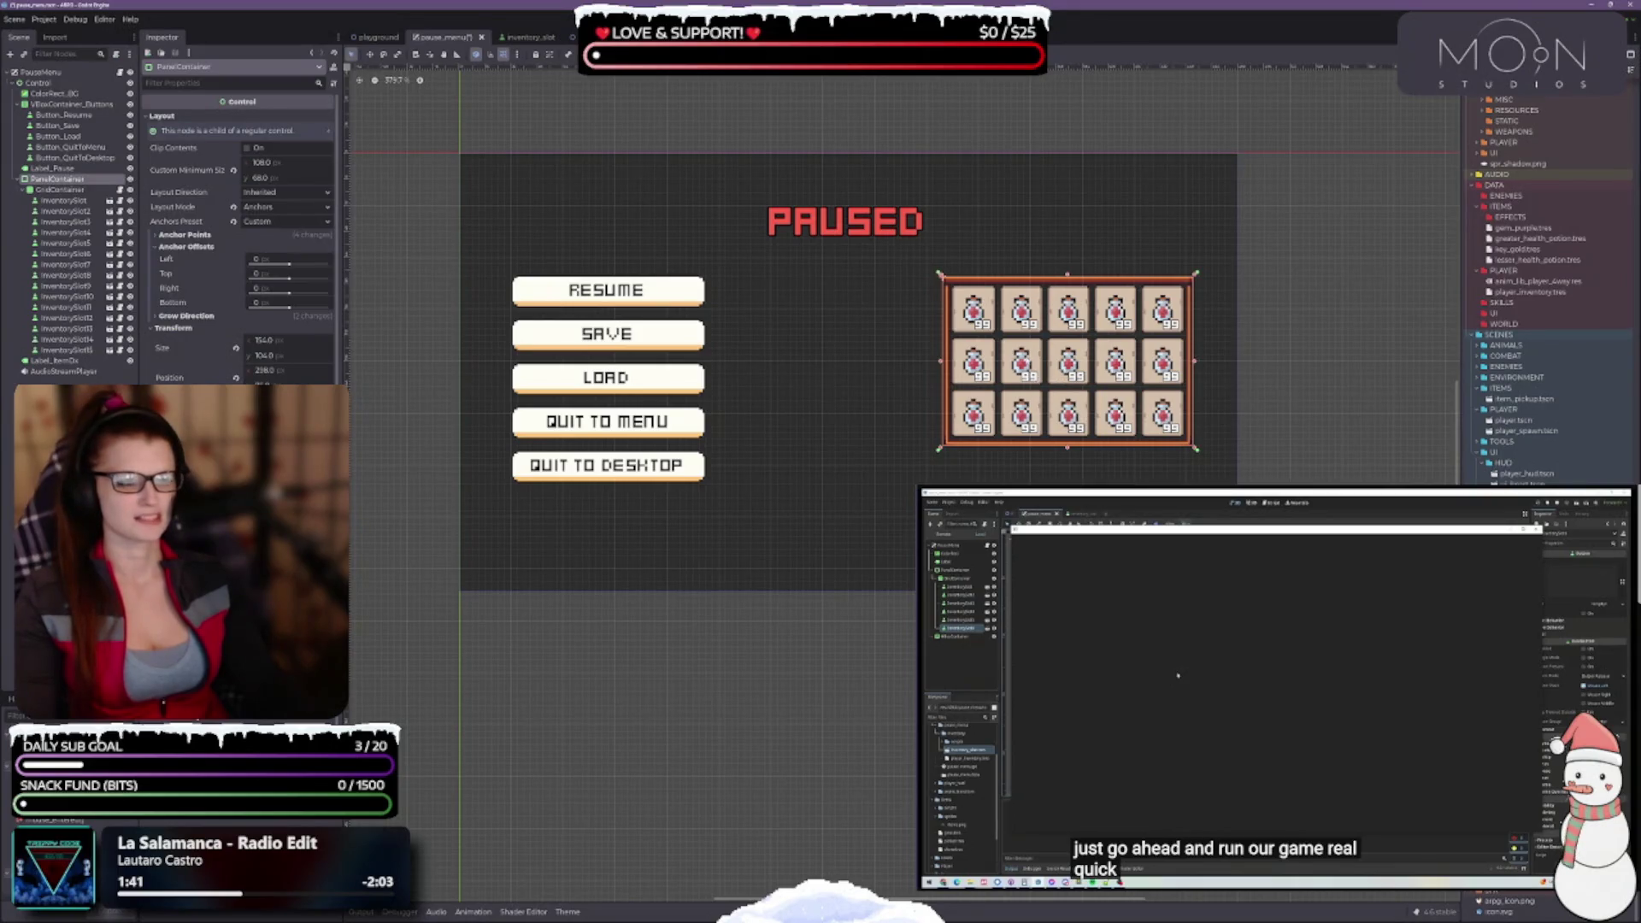
scroll(1040, 363, "up", 3)
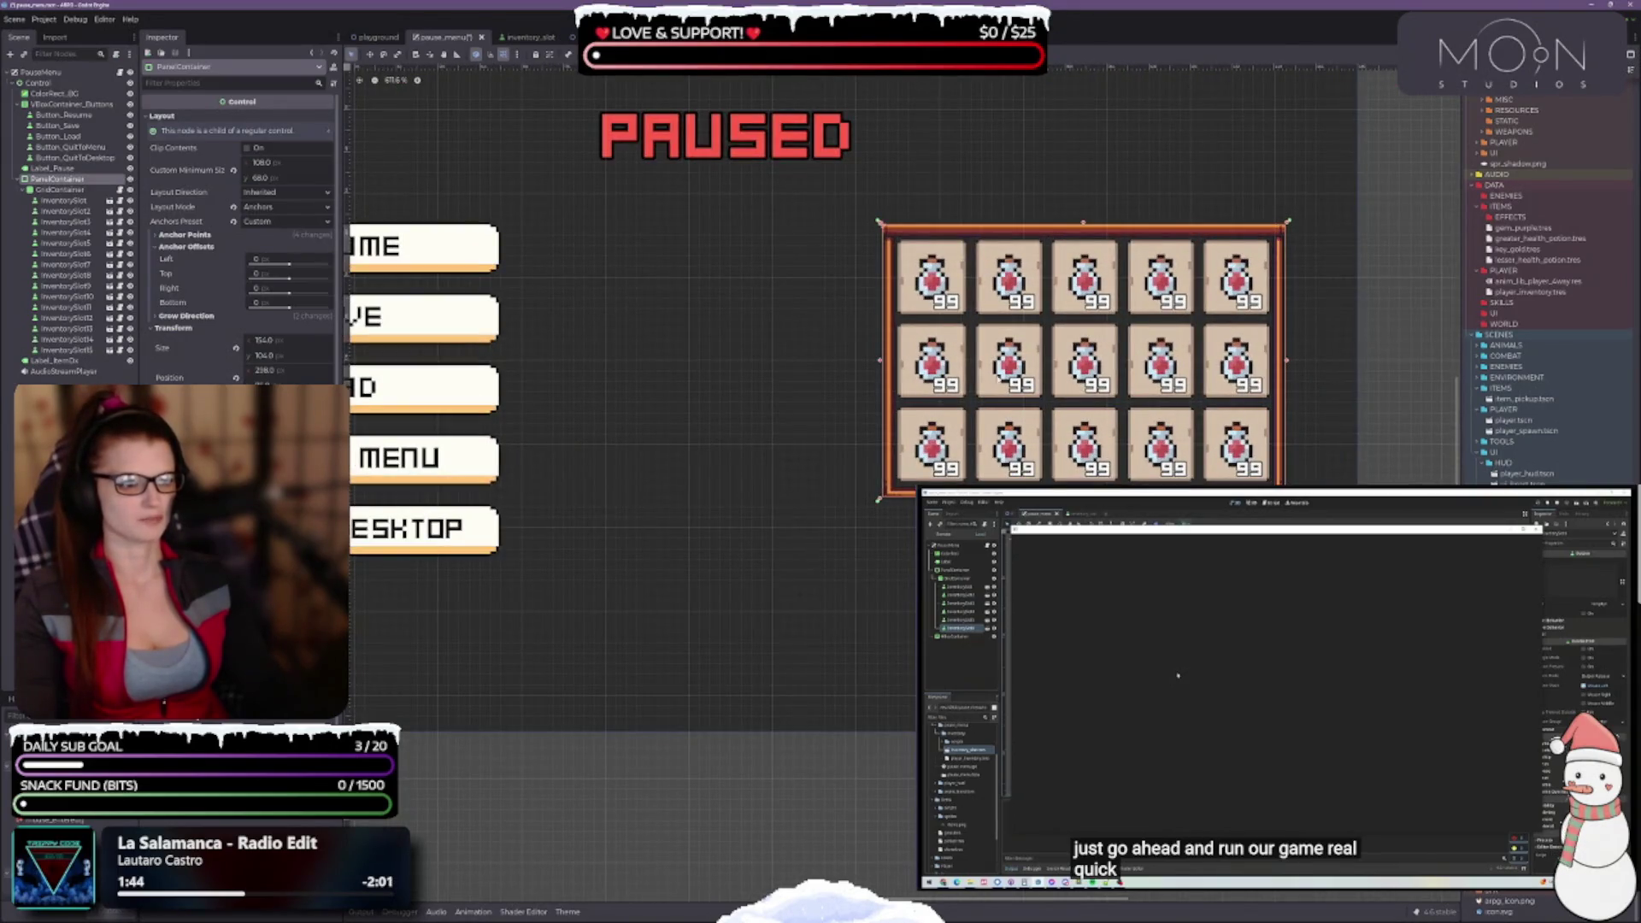
scroll(1028, 394, "up", 3)
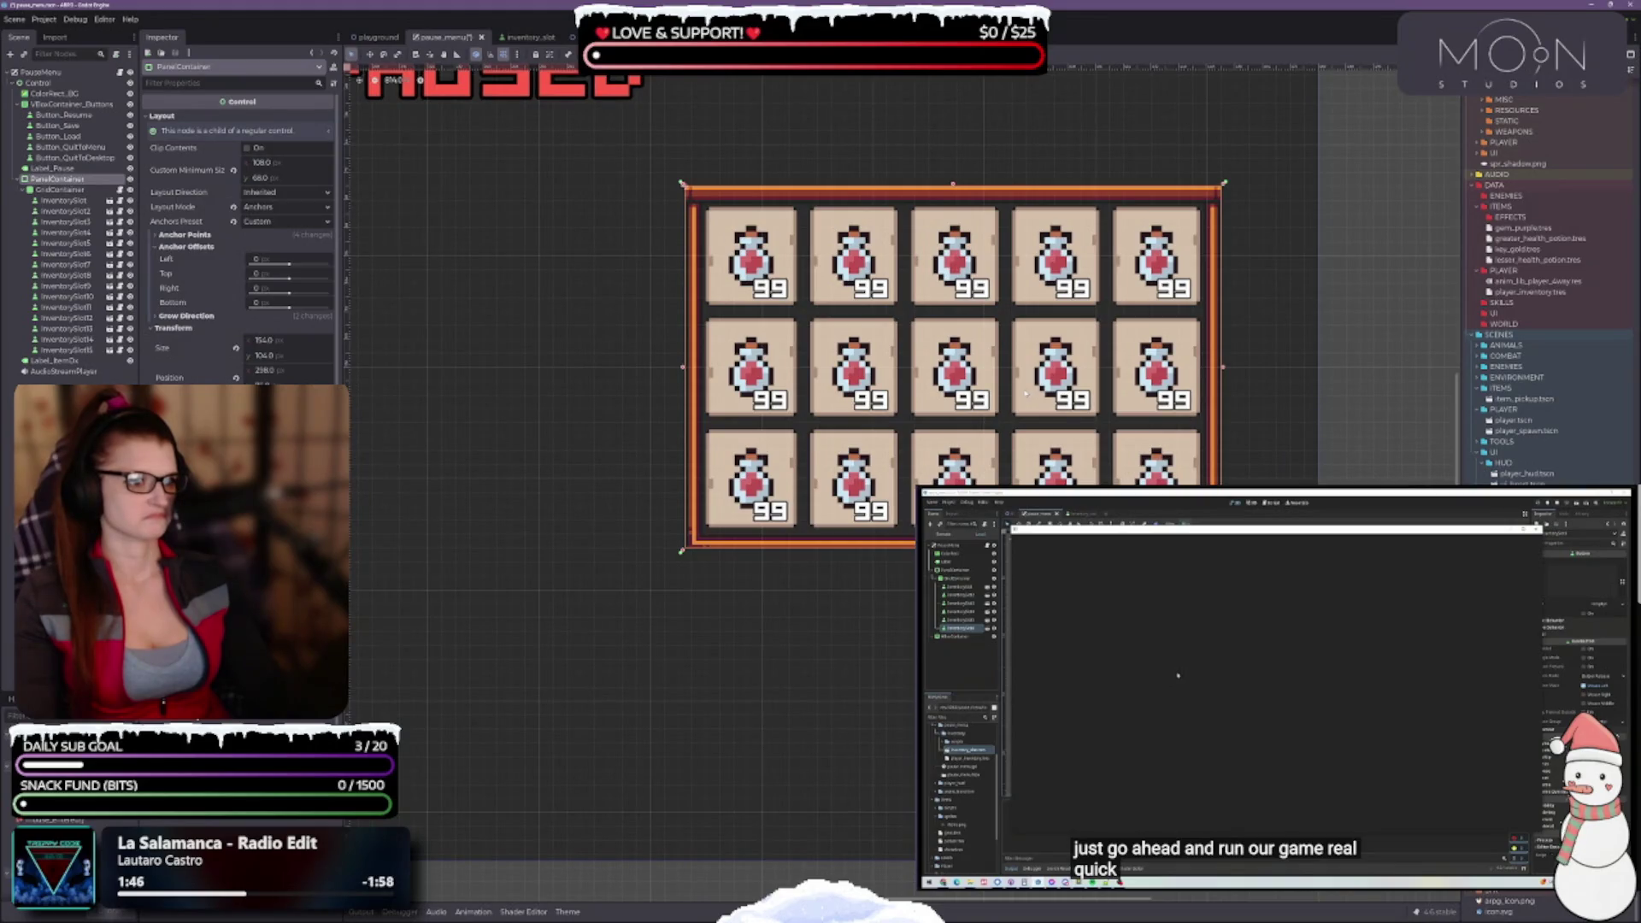
scroll(926, 393, "up", 3)
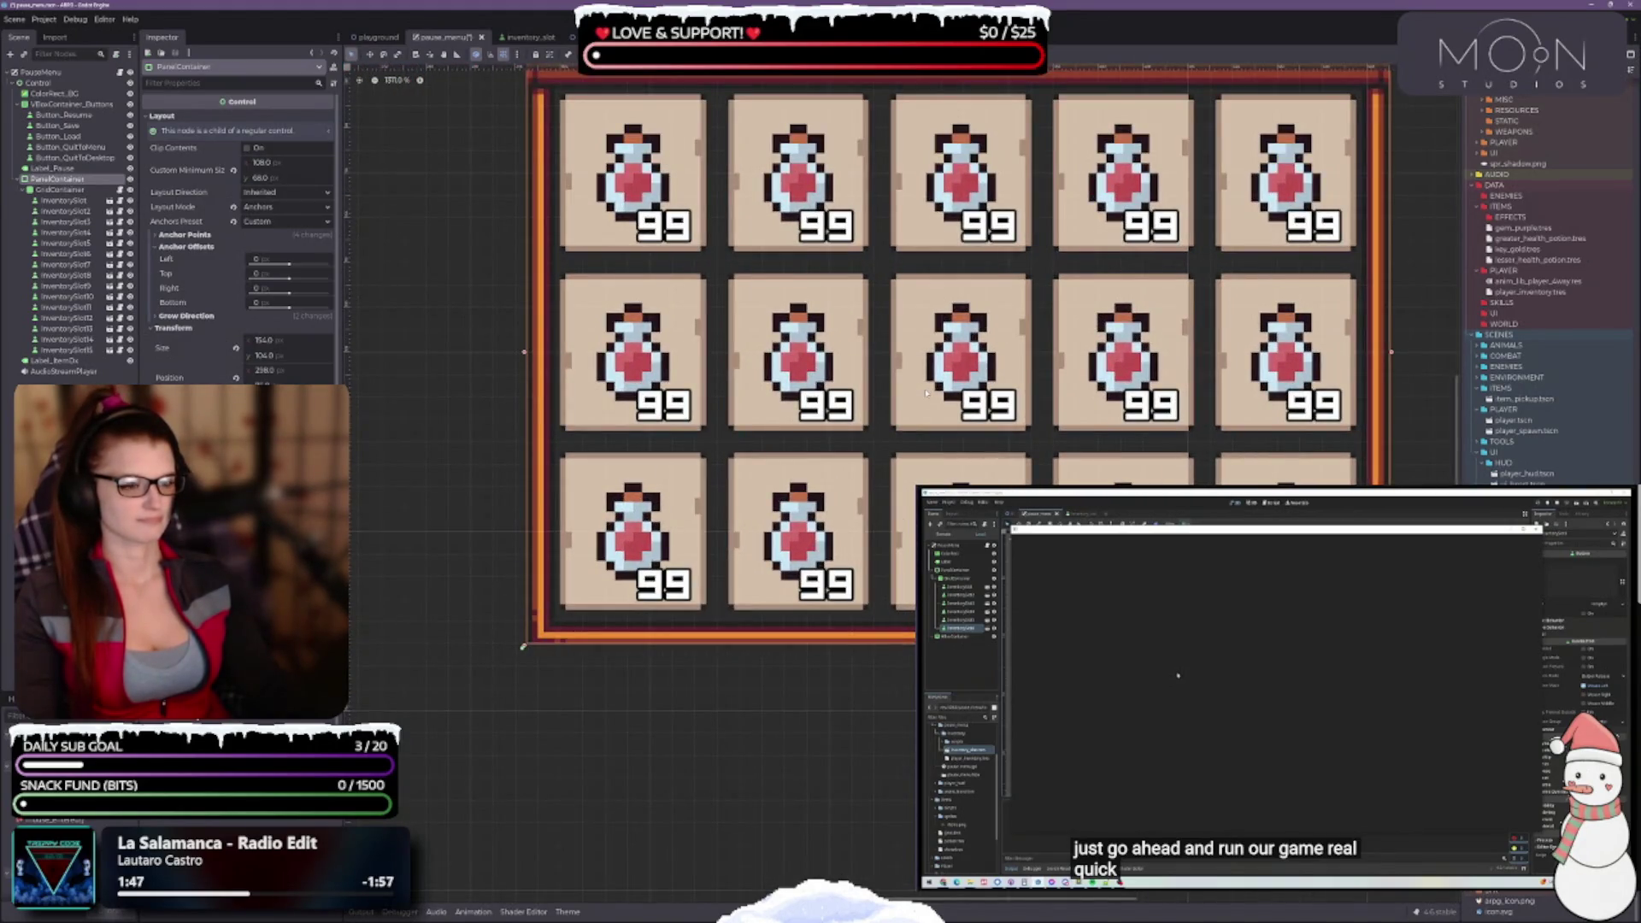
scroll(926, 393, "down", 2)
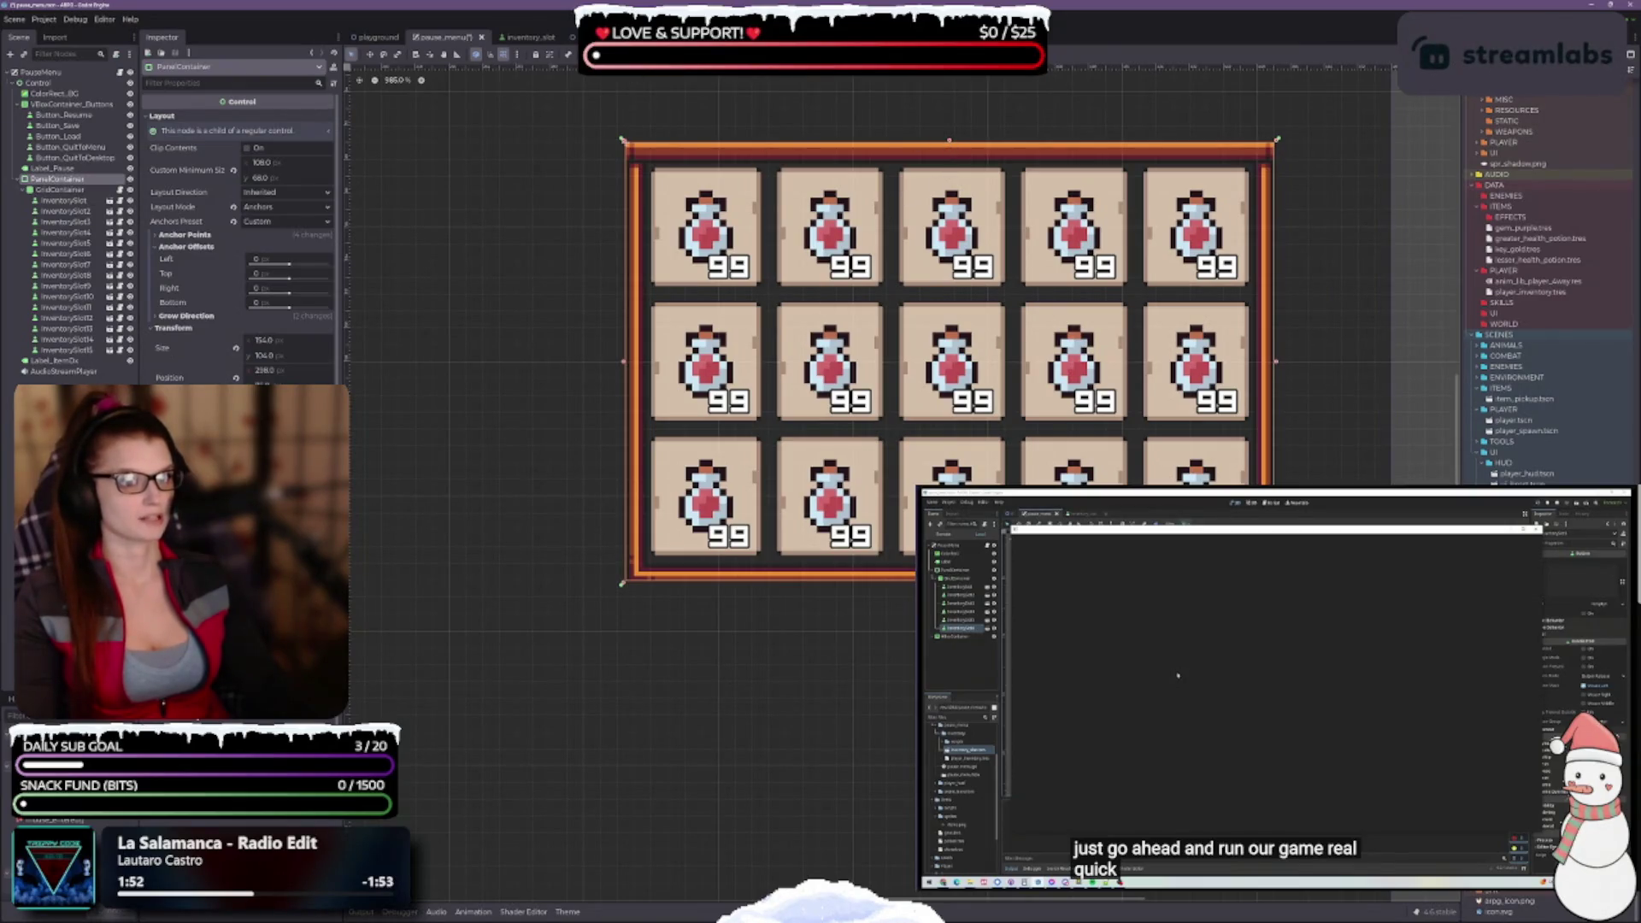
left_click_drag(949, 139, 949, 163)
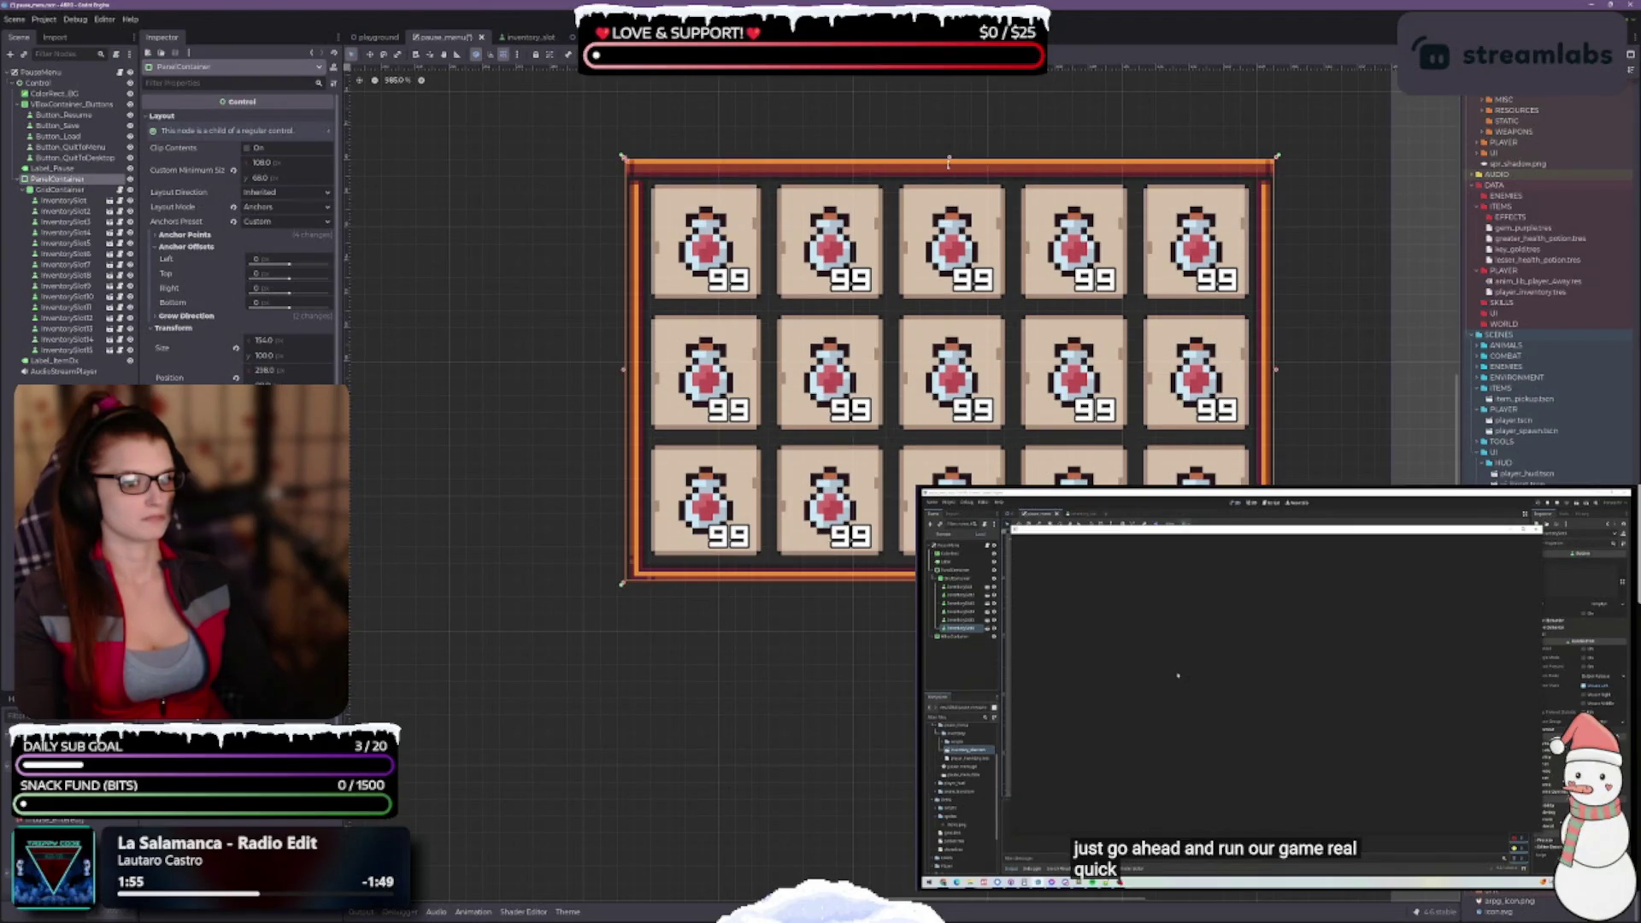
mouse_move(948, 150)
left_mouse_down()
mouse_move(947, 204)
mouse_move(947, 161)
mouse_move(946, 188)
left_mouse_up()
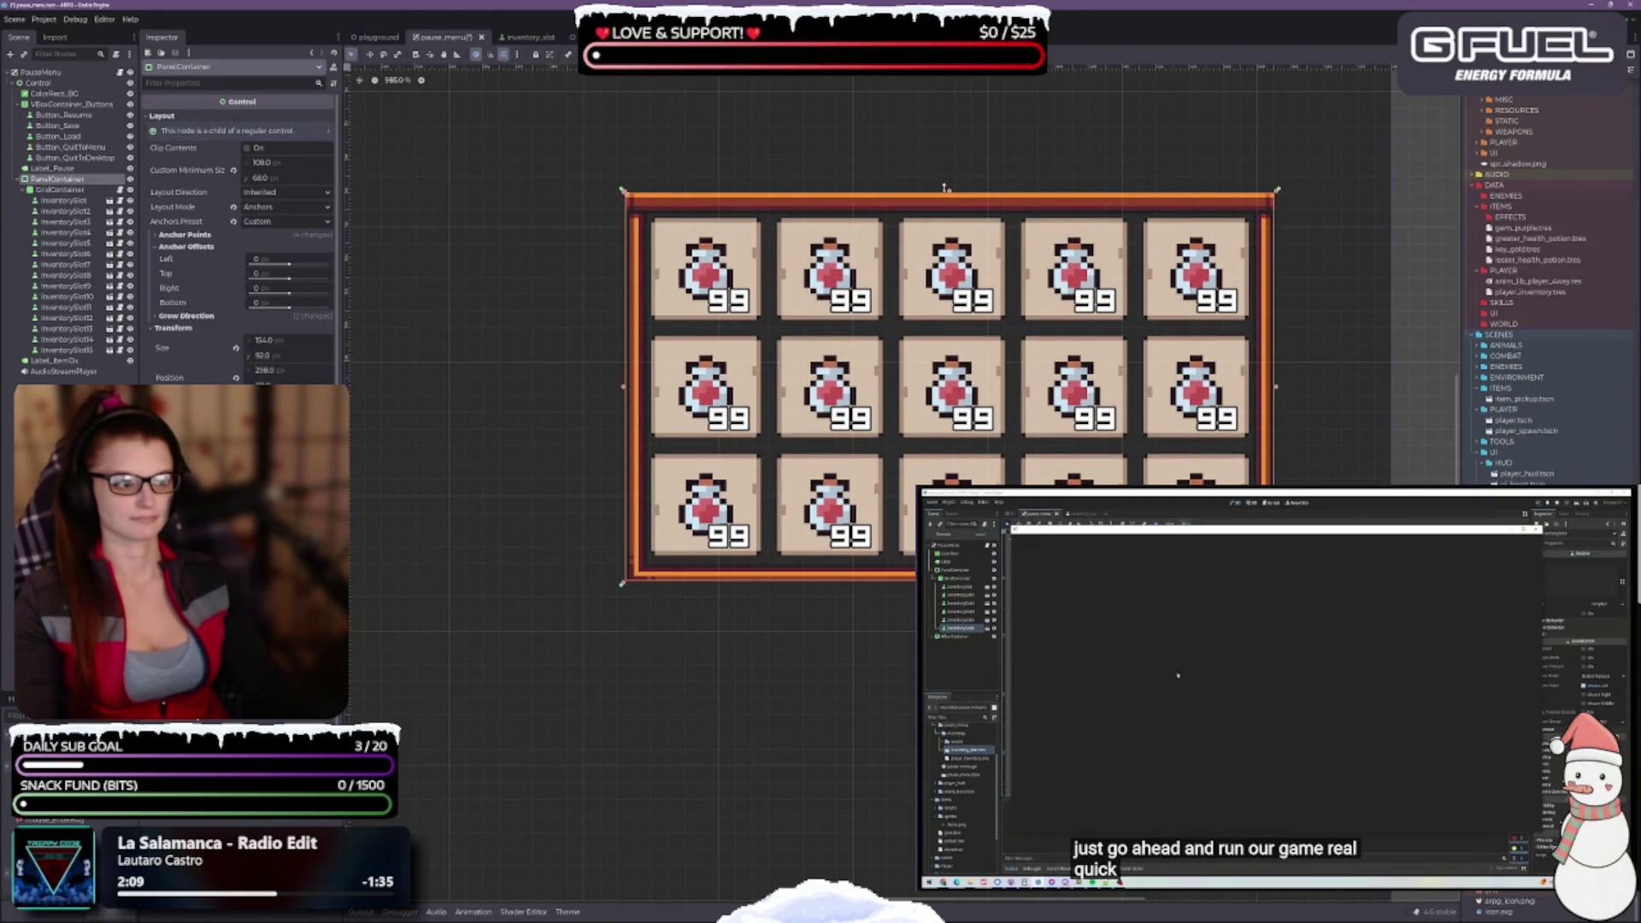
left_click_drag(946, 188, 947, 175)
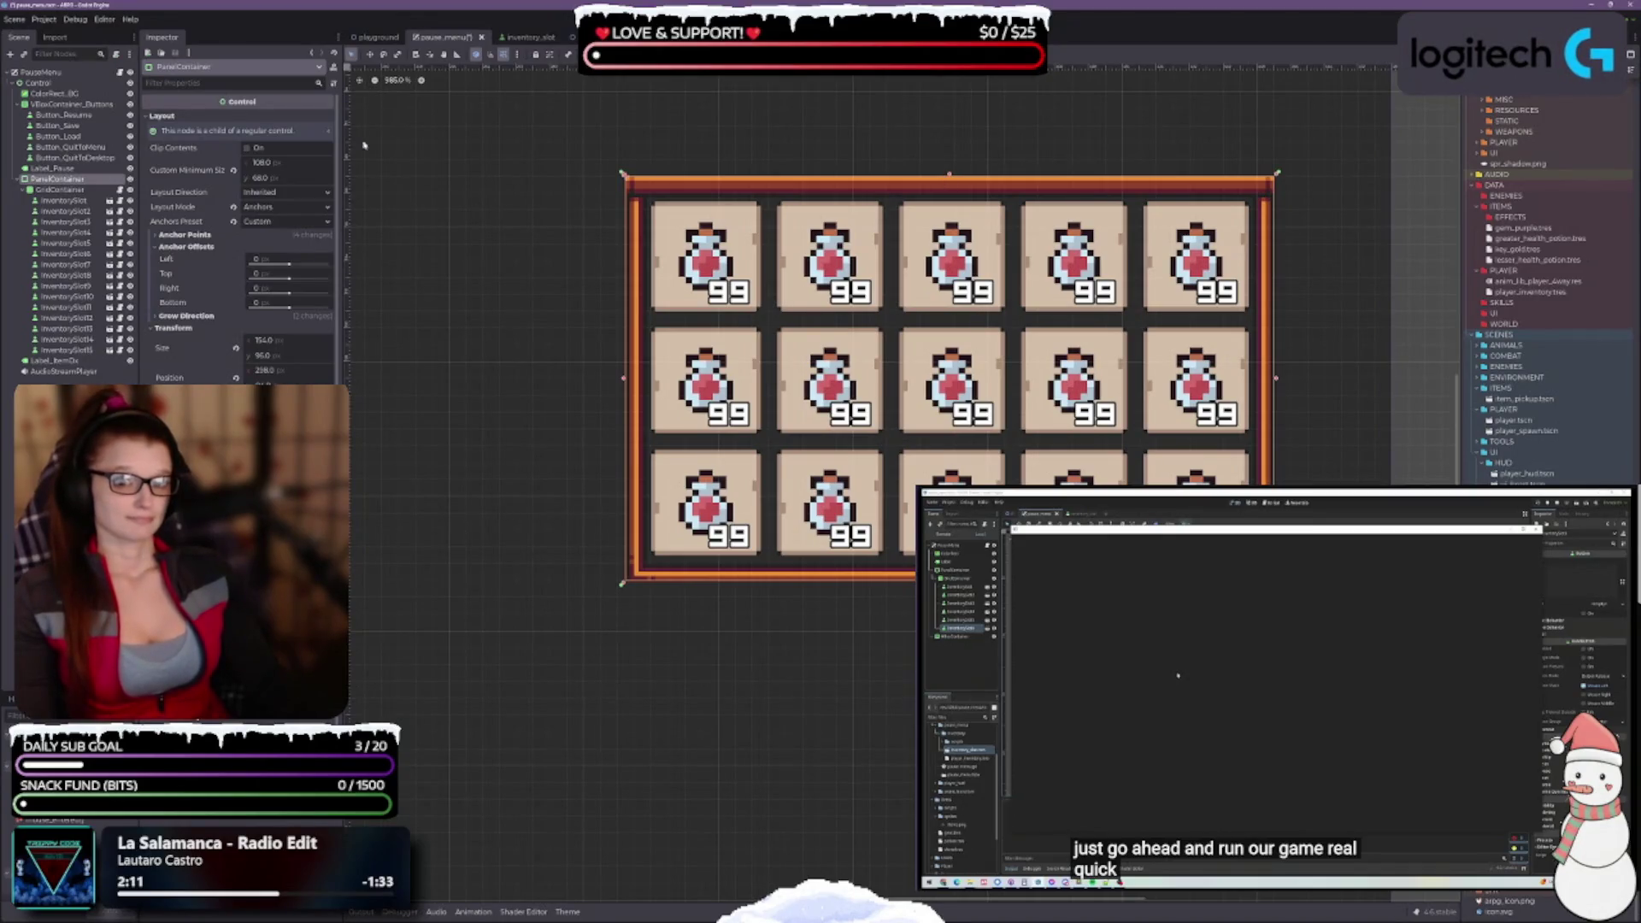
Nudge the bordered panel slightly up with the Move tool
left_click(951, 329)
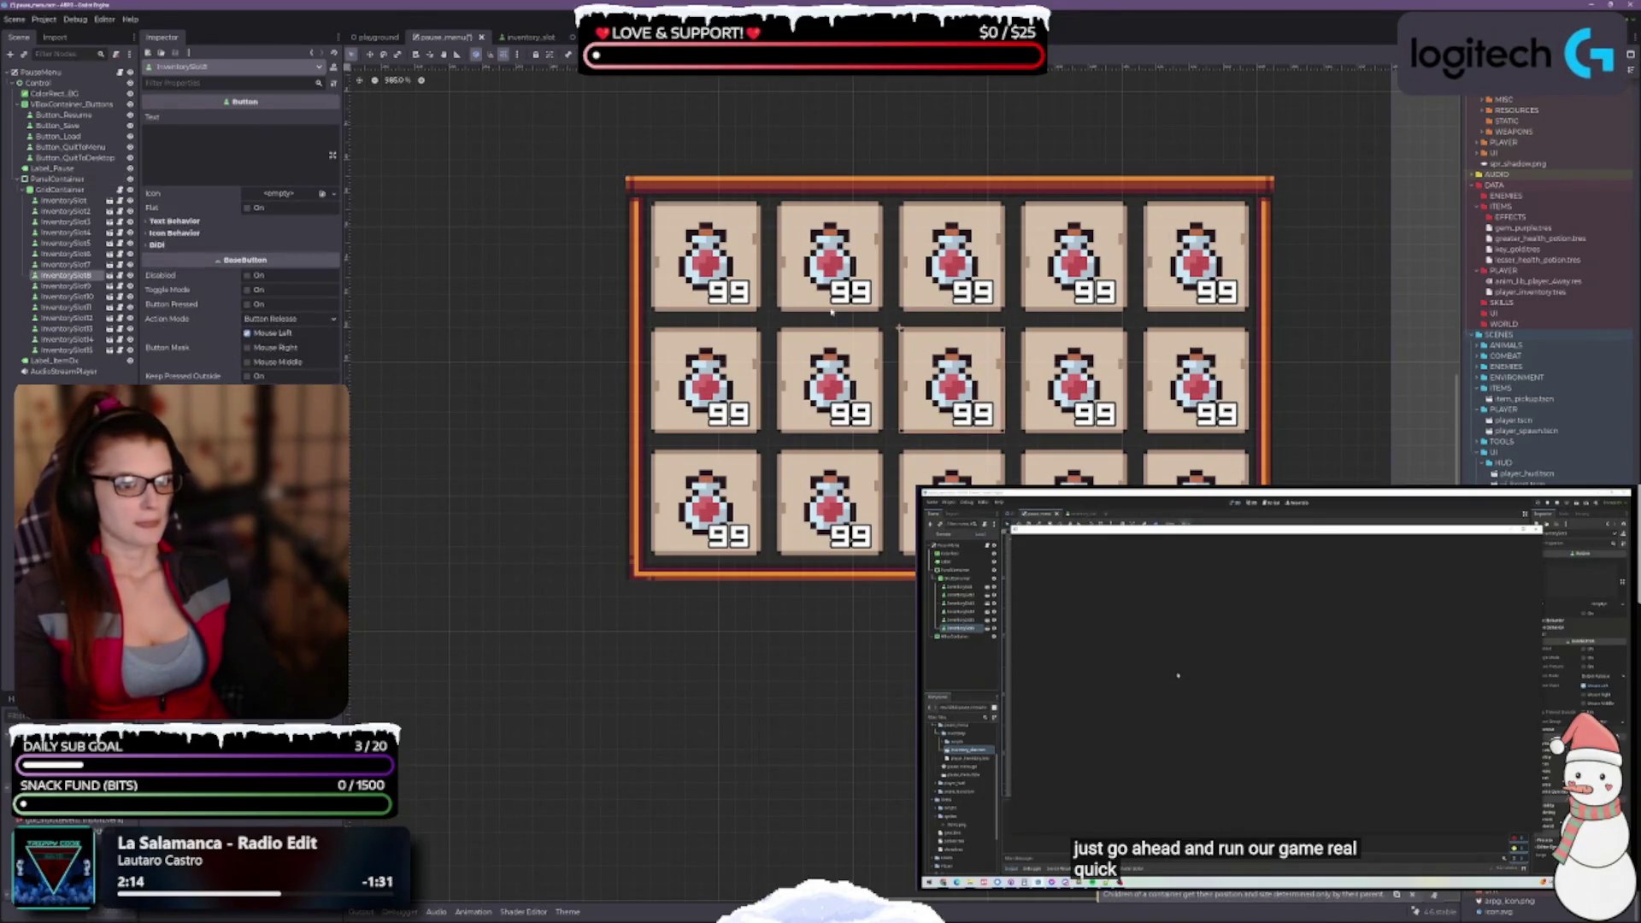
left_click(56, 179)
left_click(369, 54)
mouse_move(937, 405)
left_mouse_down()
mouse_move(931, 391)
mouse_move(949, 390)
mouse_move(935, 389)
left_mouse_up()
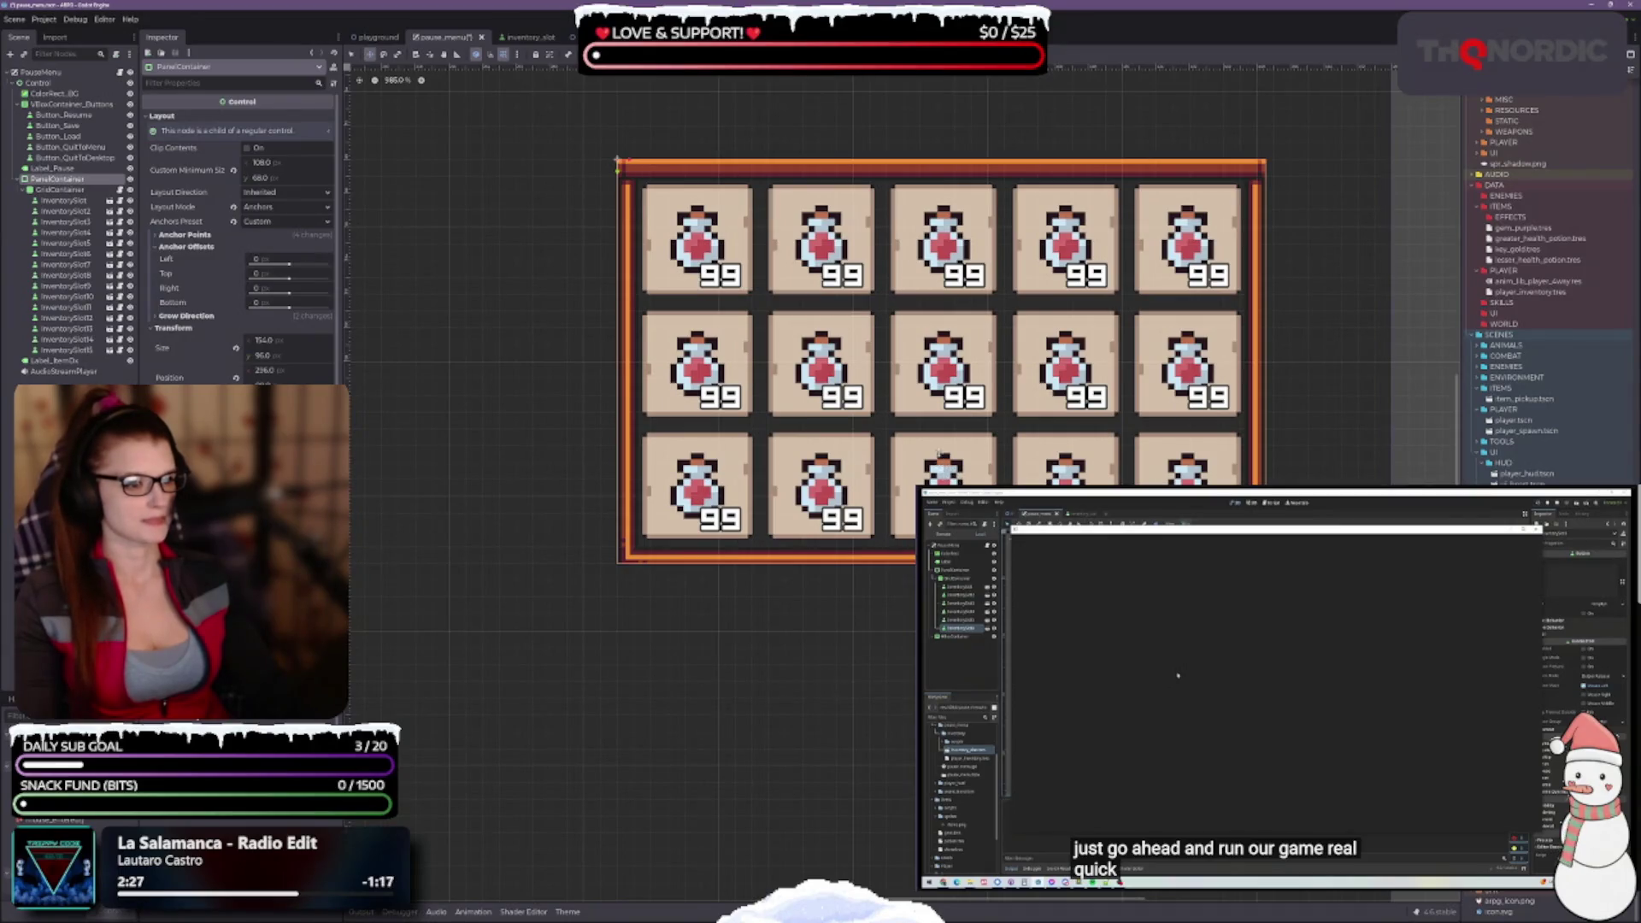
Enter an 8 px grid step in the Configure Snap settings
scroll(945, 399, "up", 3)
scroll(944, 398, "up", 2)
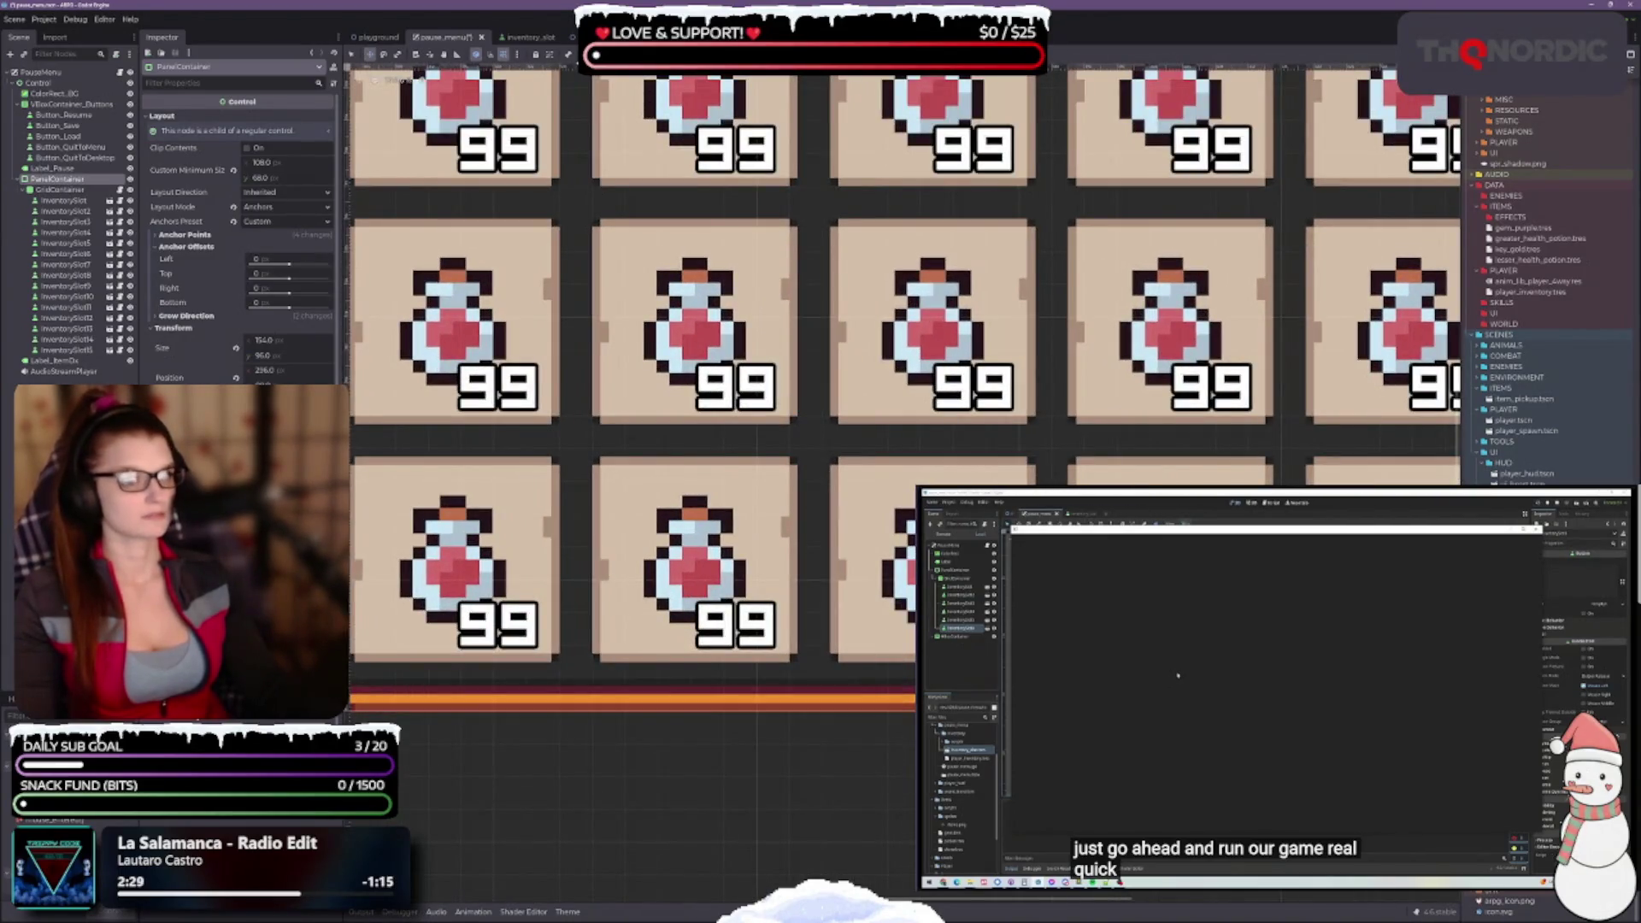
left_click(516, 54)
left_click(552, 130)
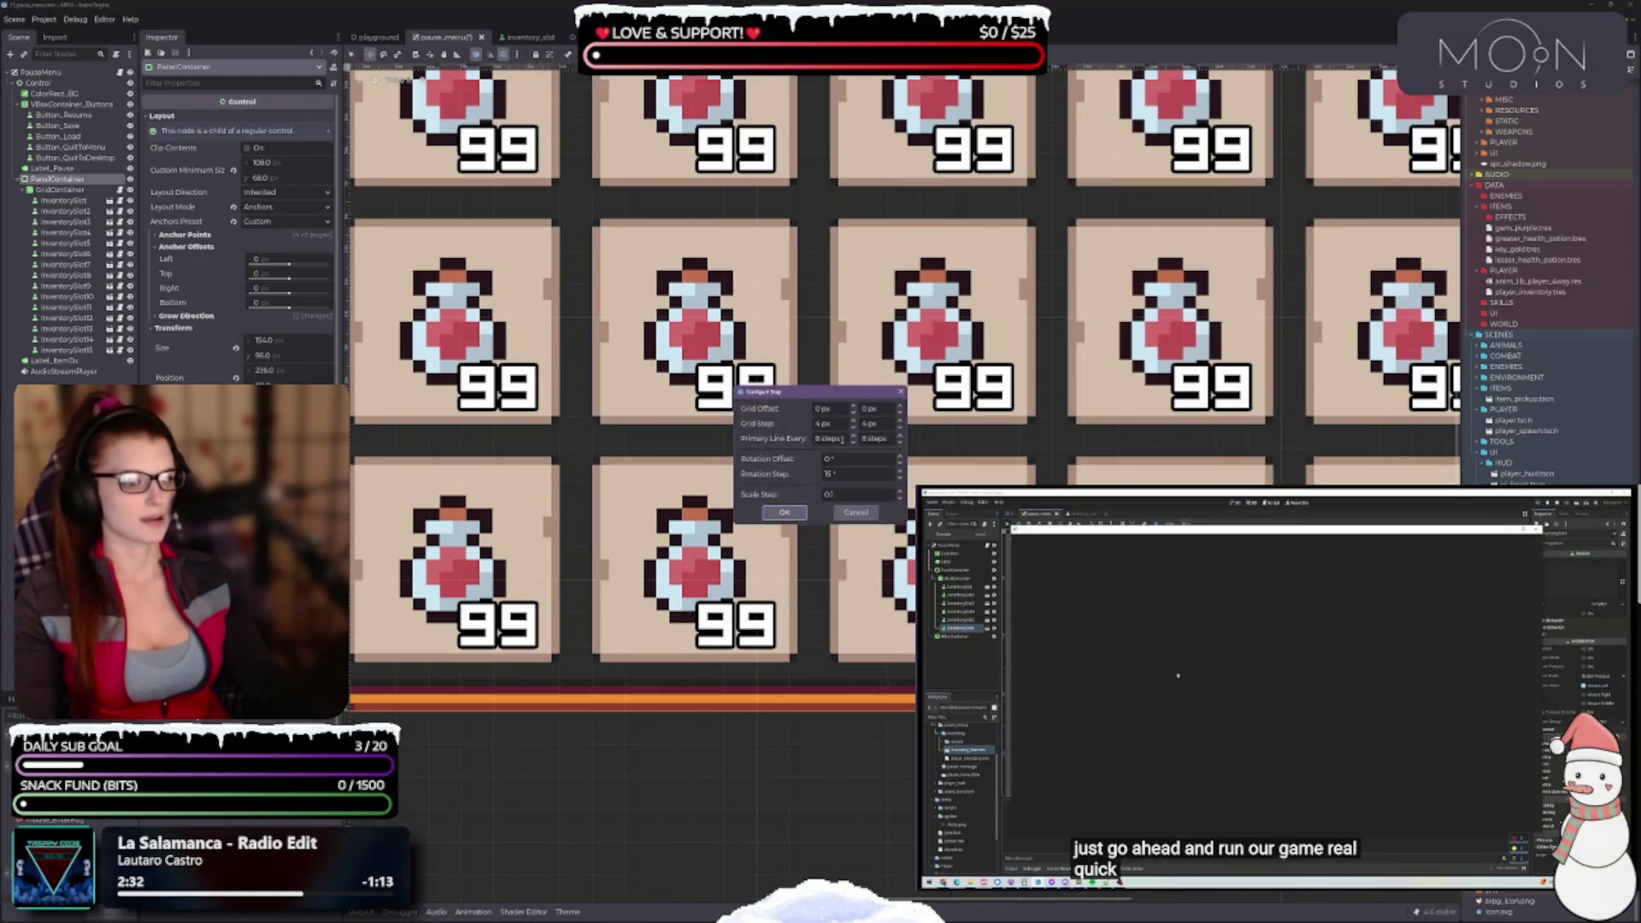
left_click(834, 425)
type("8")
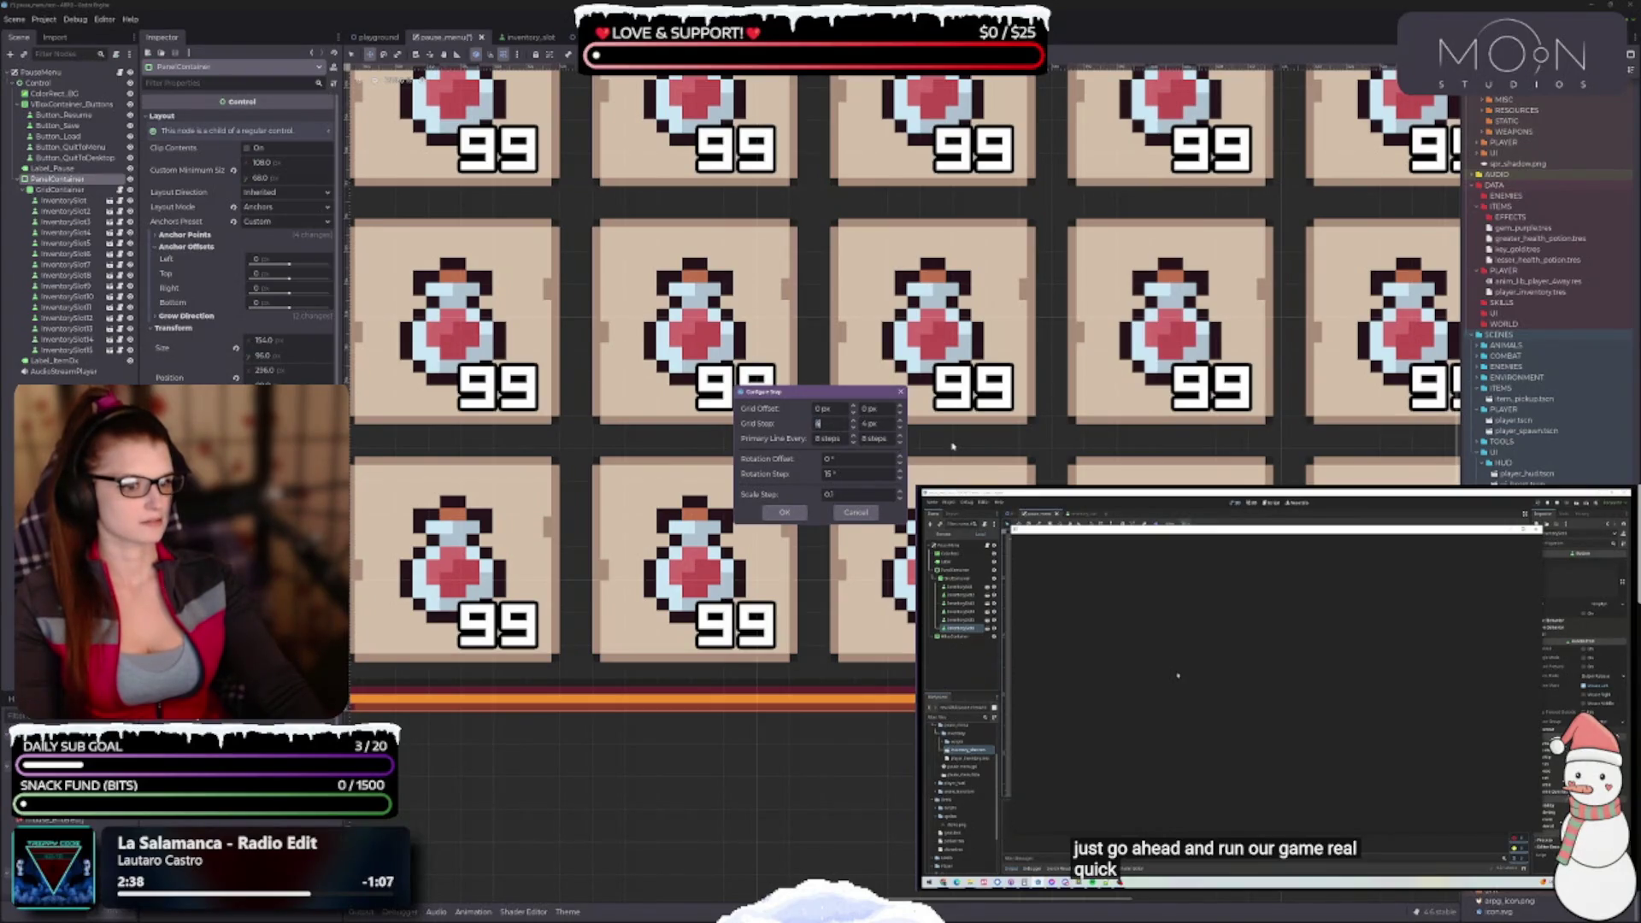
key("Tab")
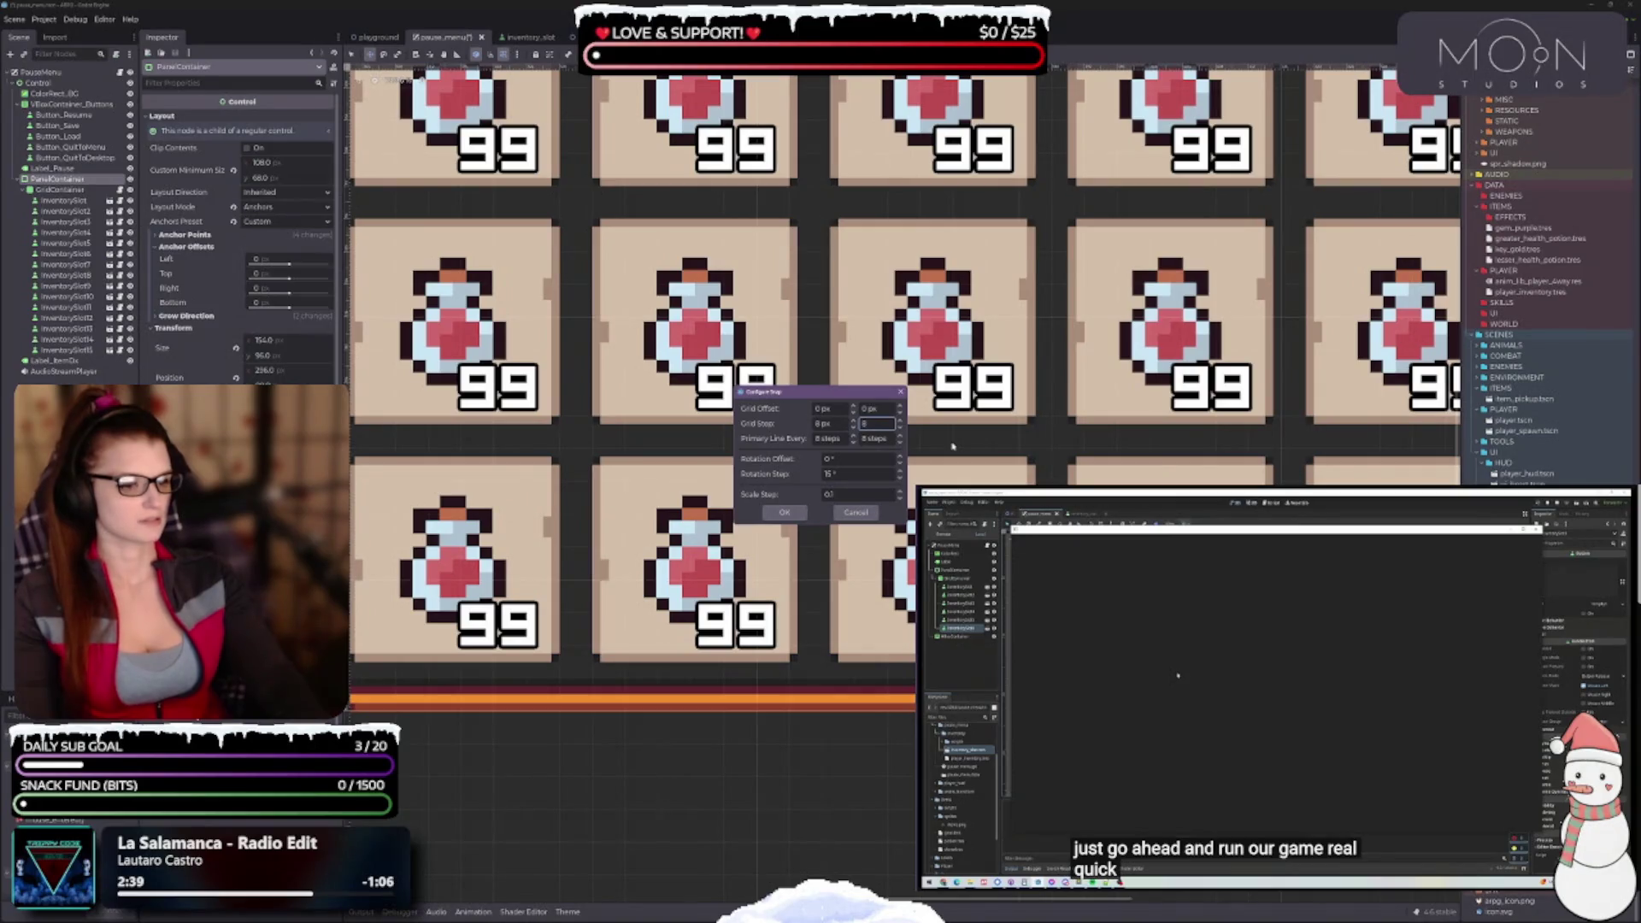
left_click(775, 511)
left_click(775, 511)
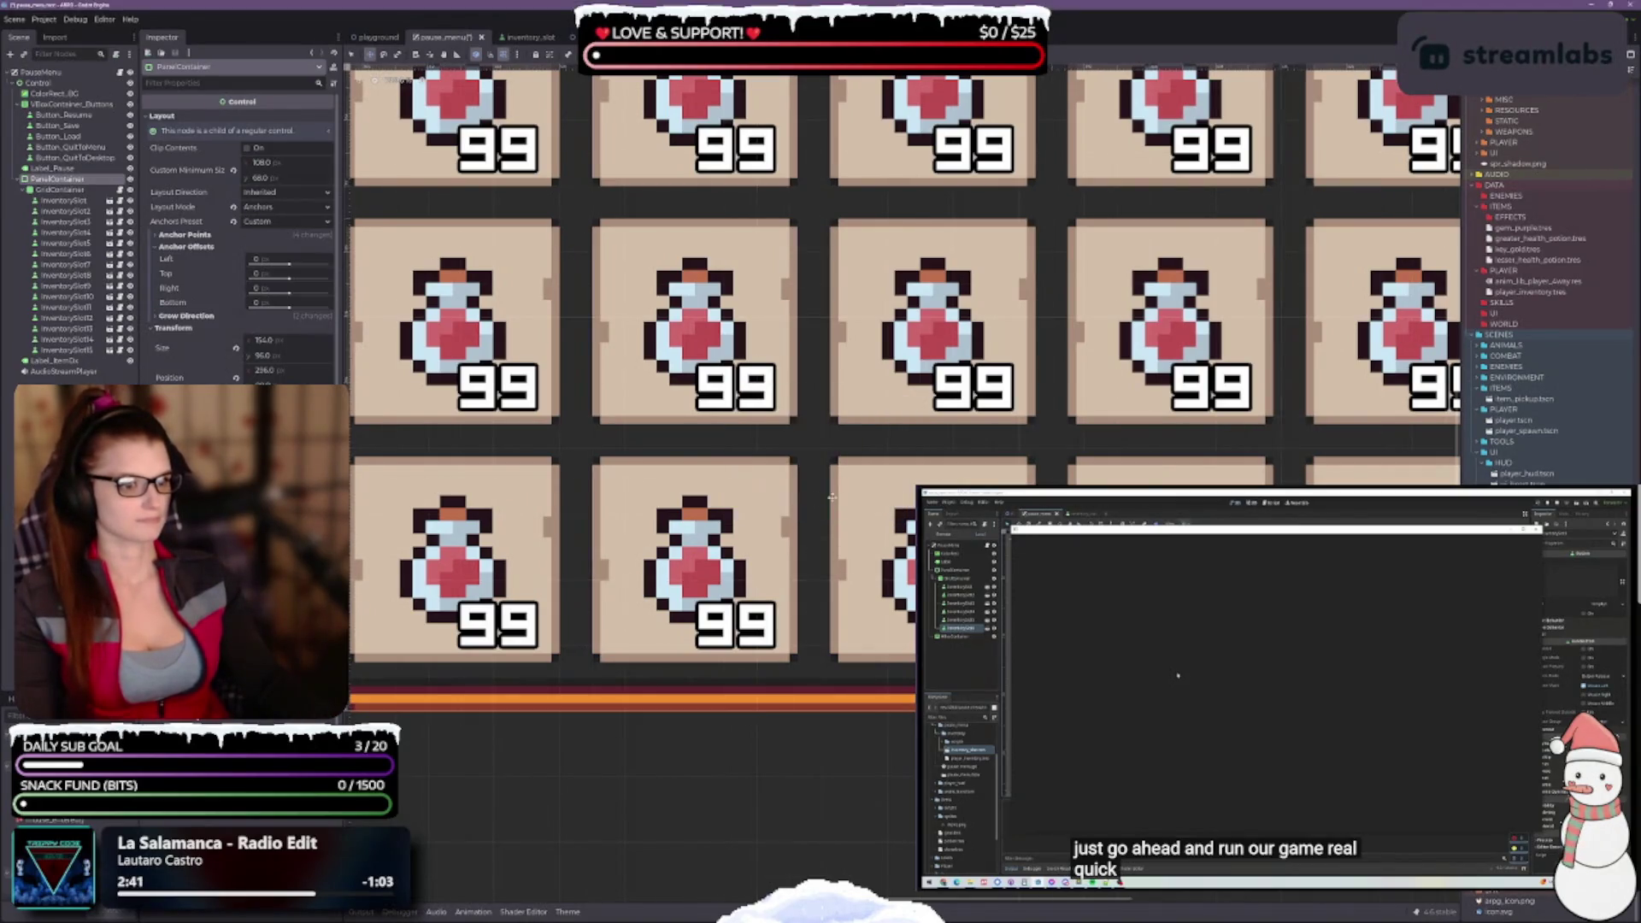
Reopen Configure Snap and set the grid step to 2 px × 2 px
scroll(854, 385, "left", 3)
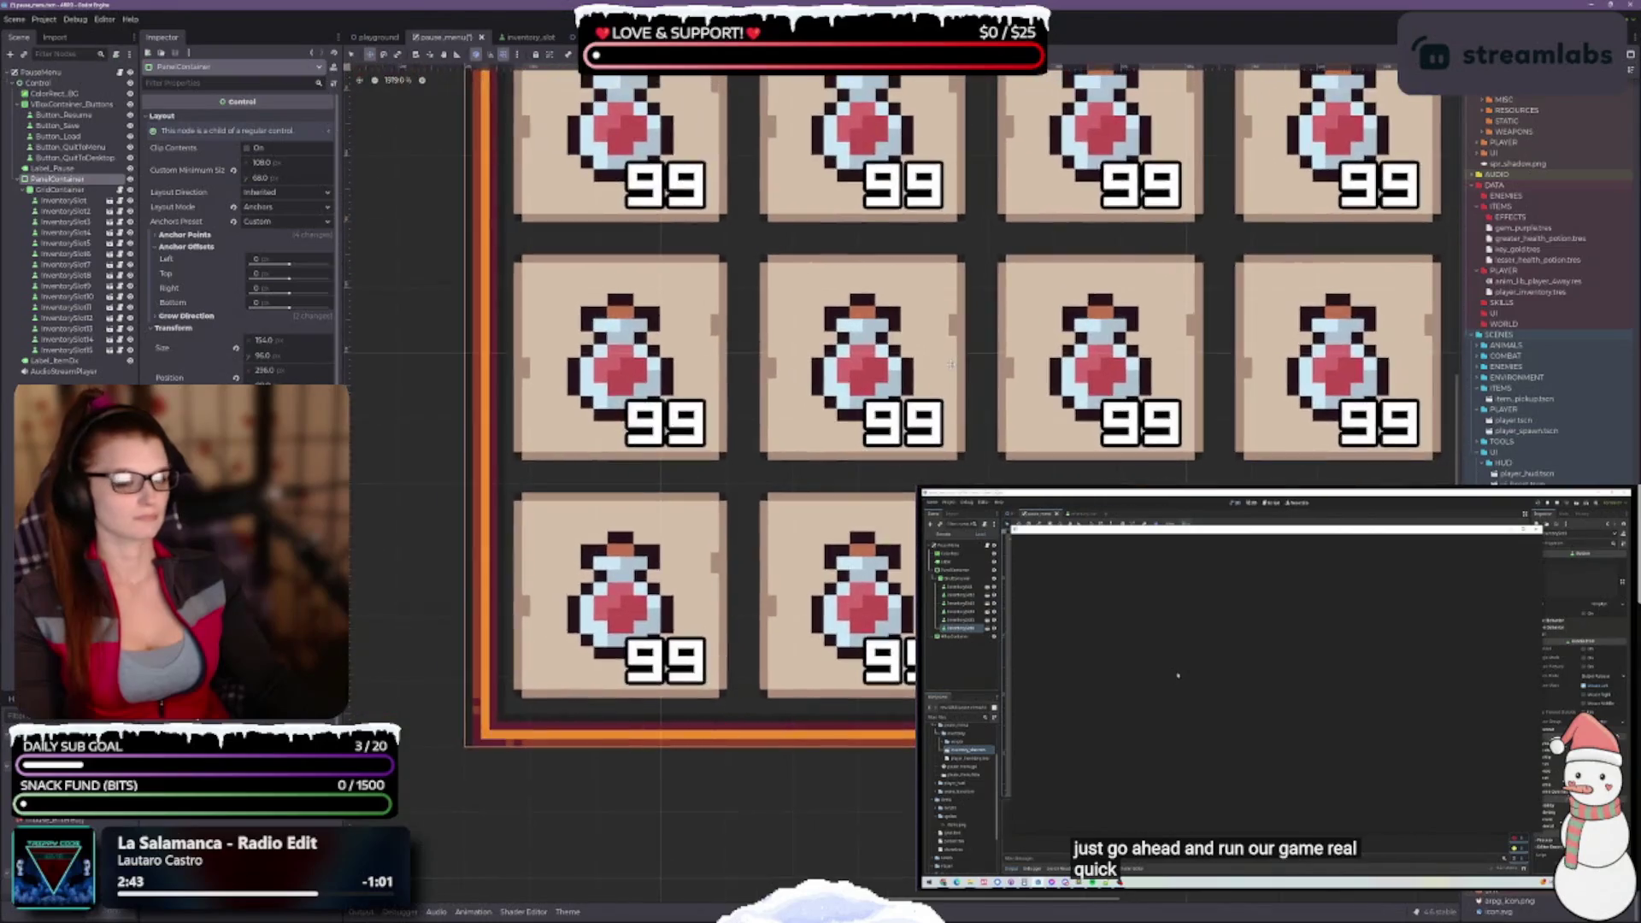
scroll(854, 384, "down", 2)
left_click(516, 54)
left_click(556, 130)
left_click(833, 424)
type("2")
key("Tab")
type("2")
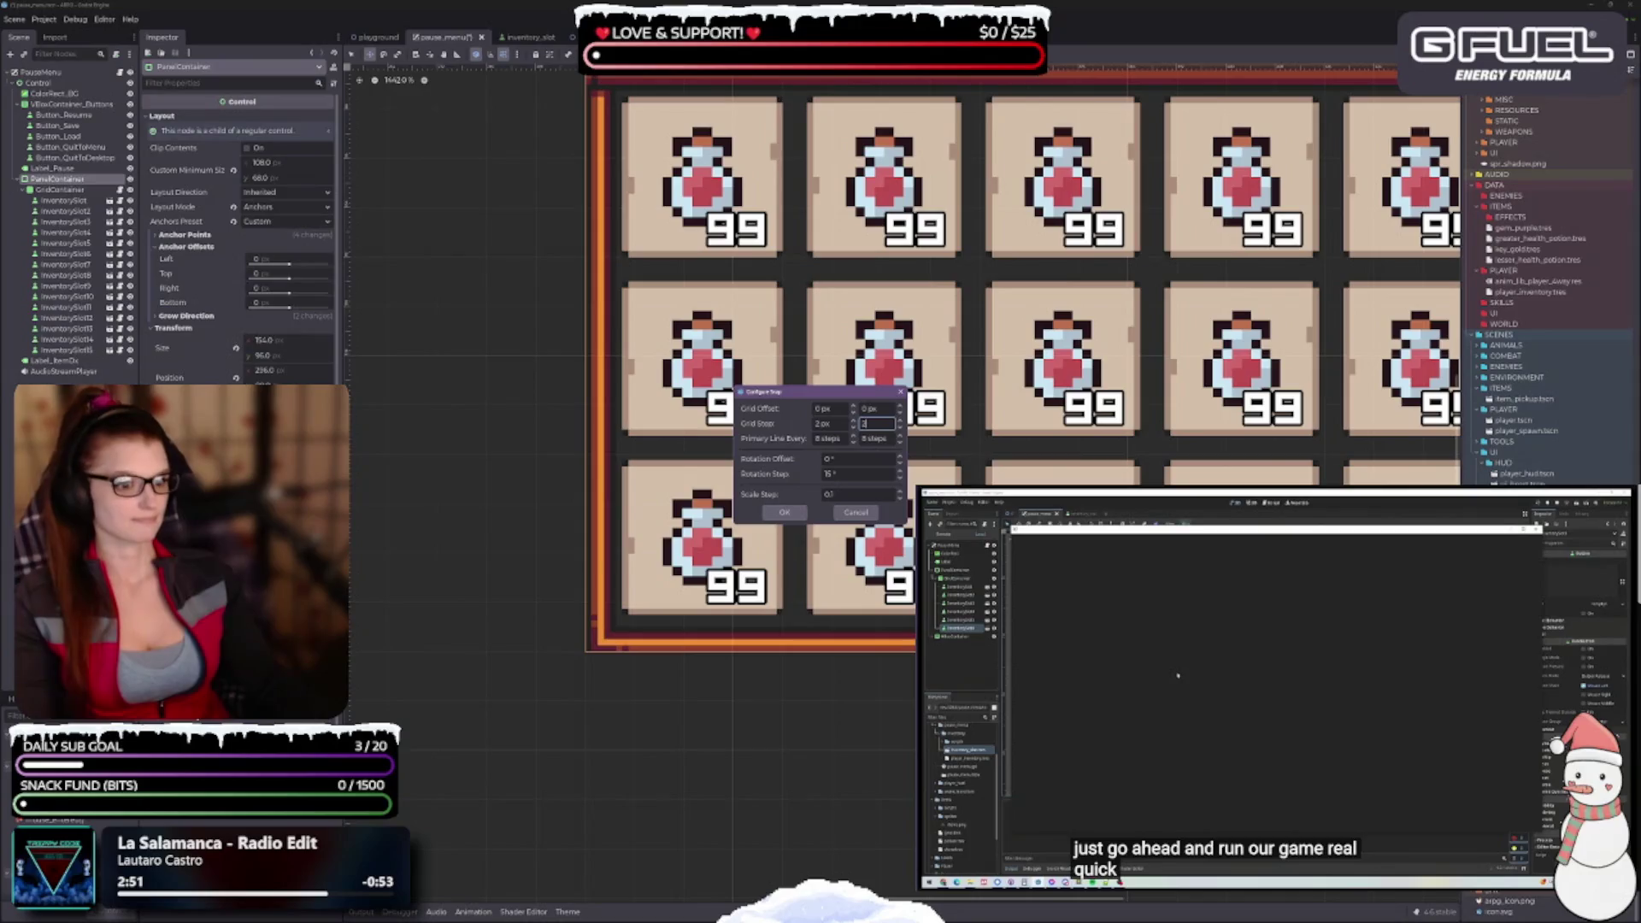
left_click(774, 512)
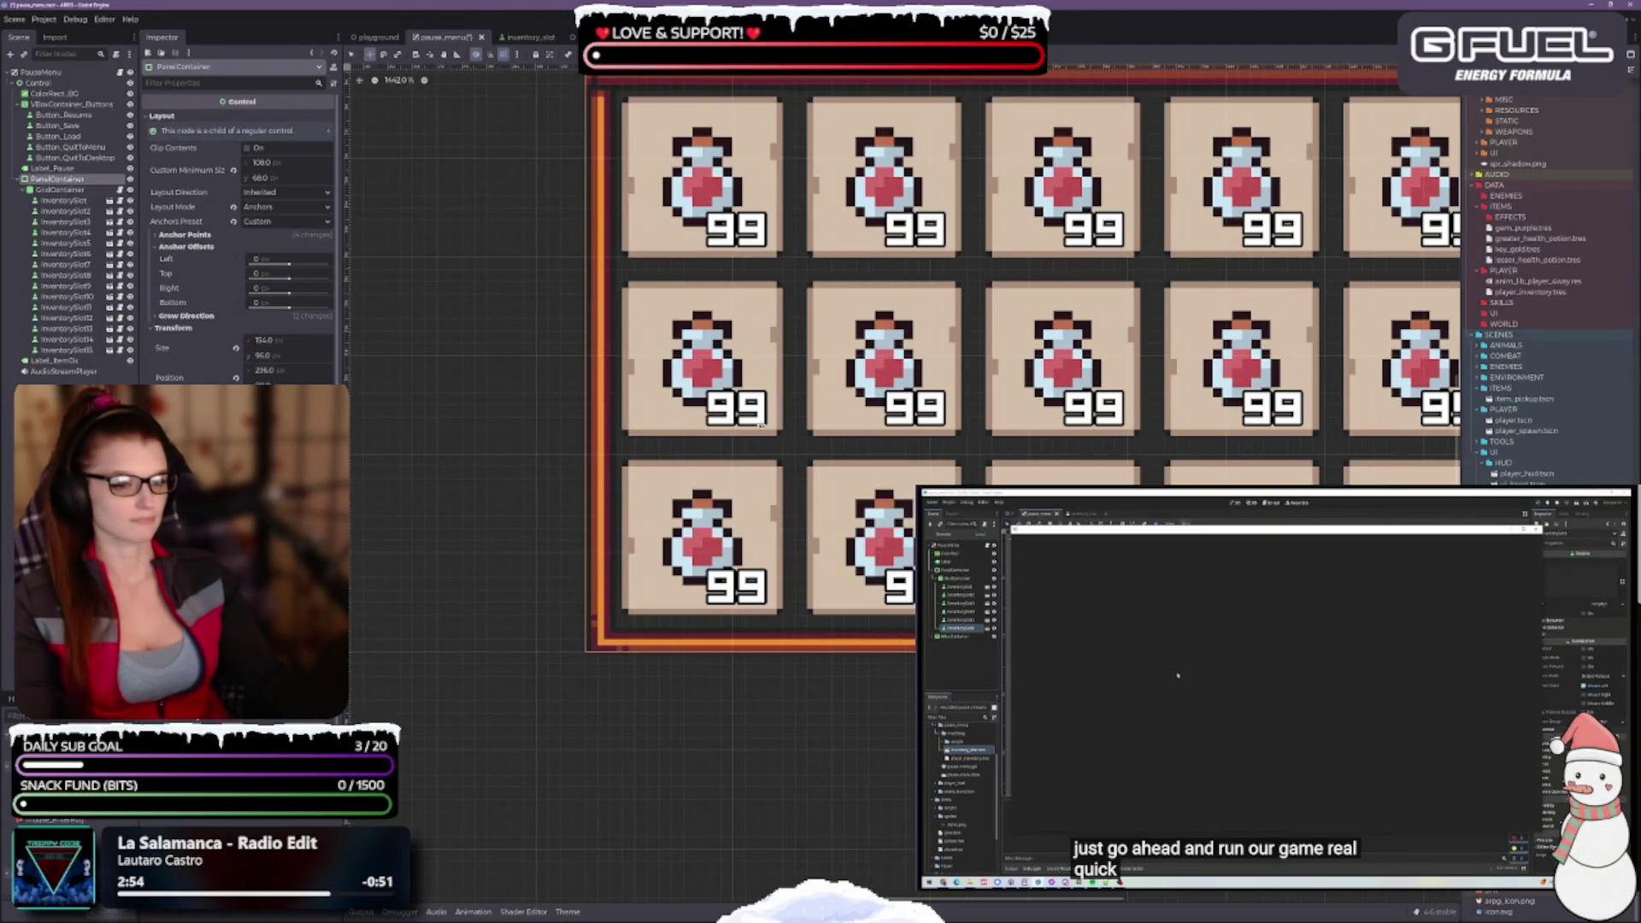
scroll(690, 378, "up", 2)
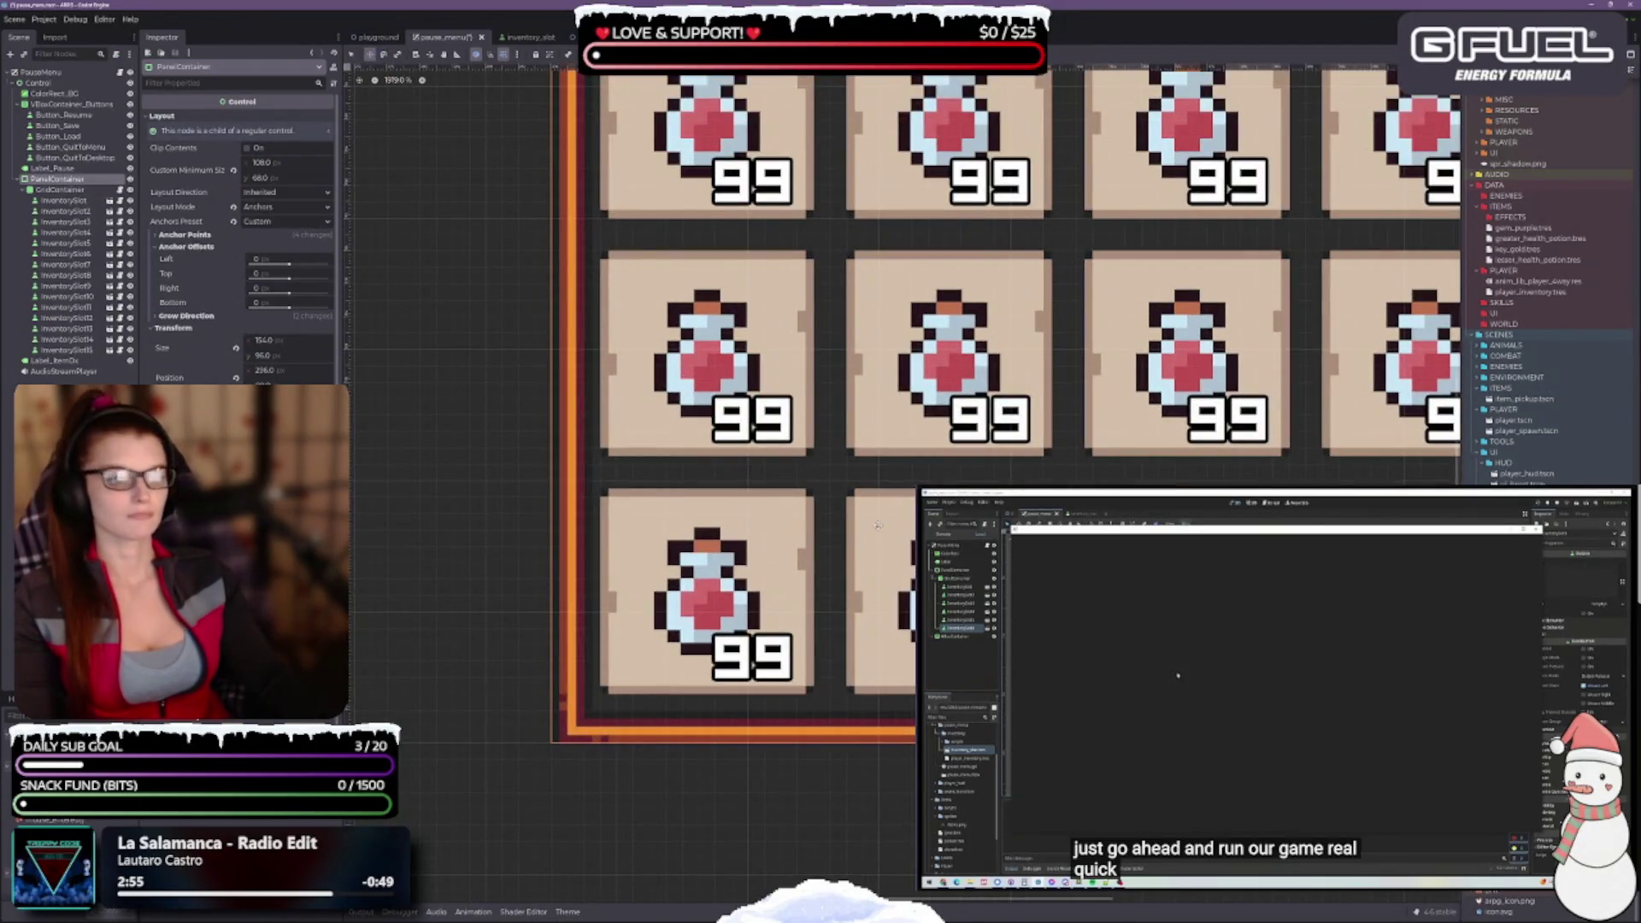
Zoom out to the PAUSED menu and drag the inventory panel left and down
scroll(707, 414, "down", 1)
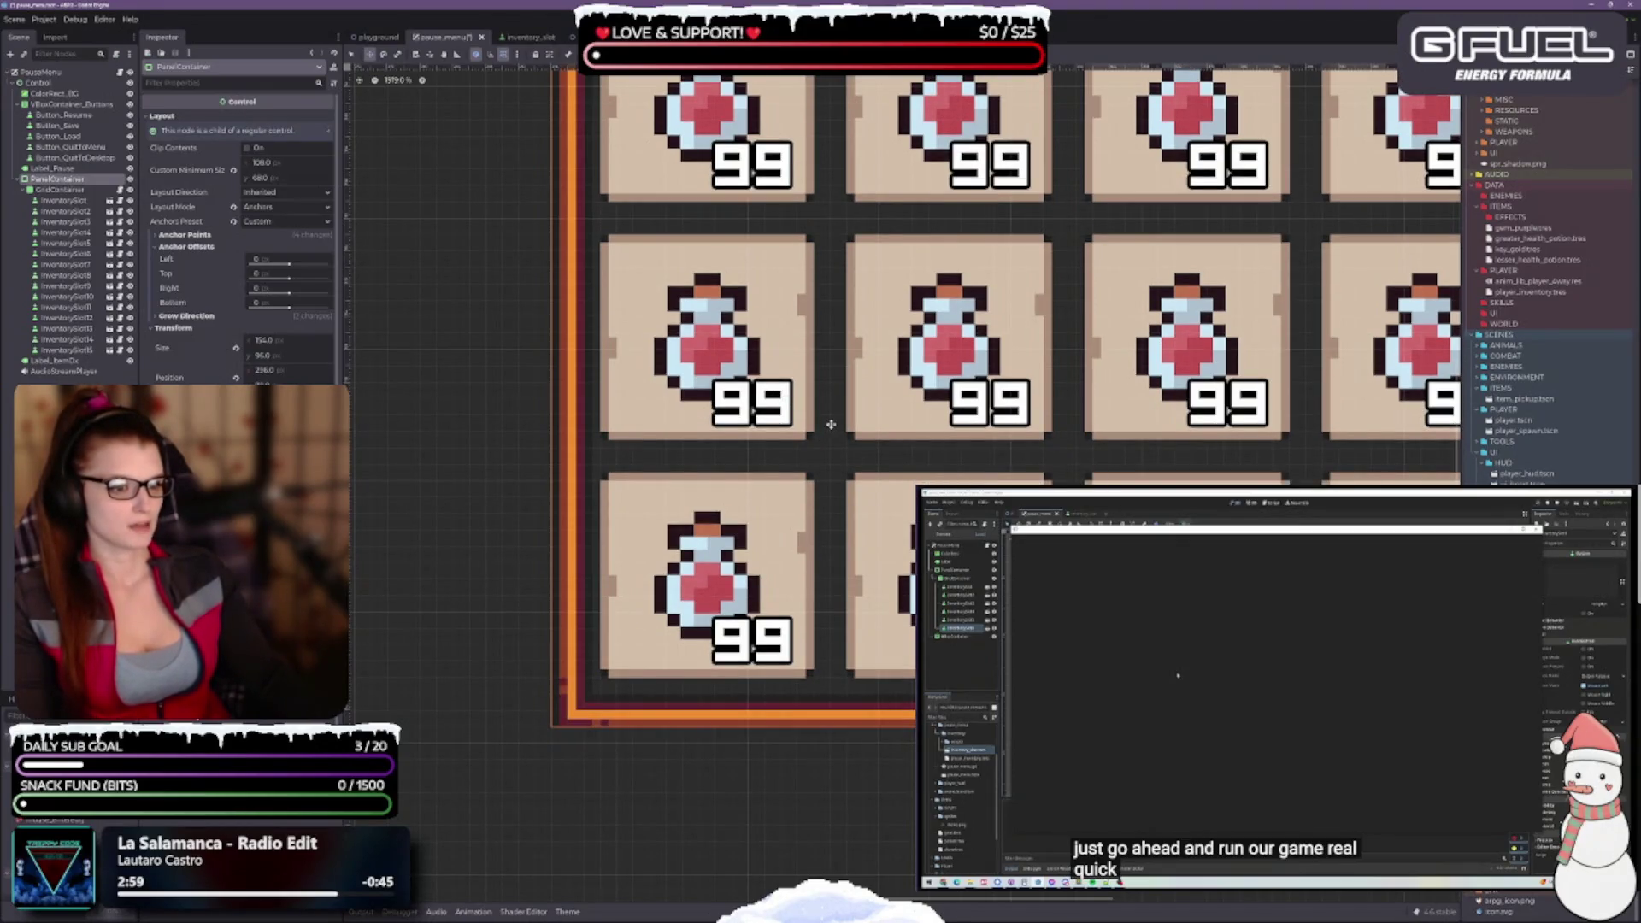
scroll(835, 380, "up", 1)
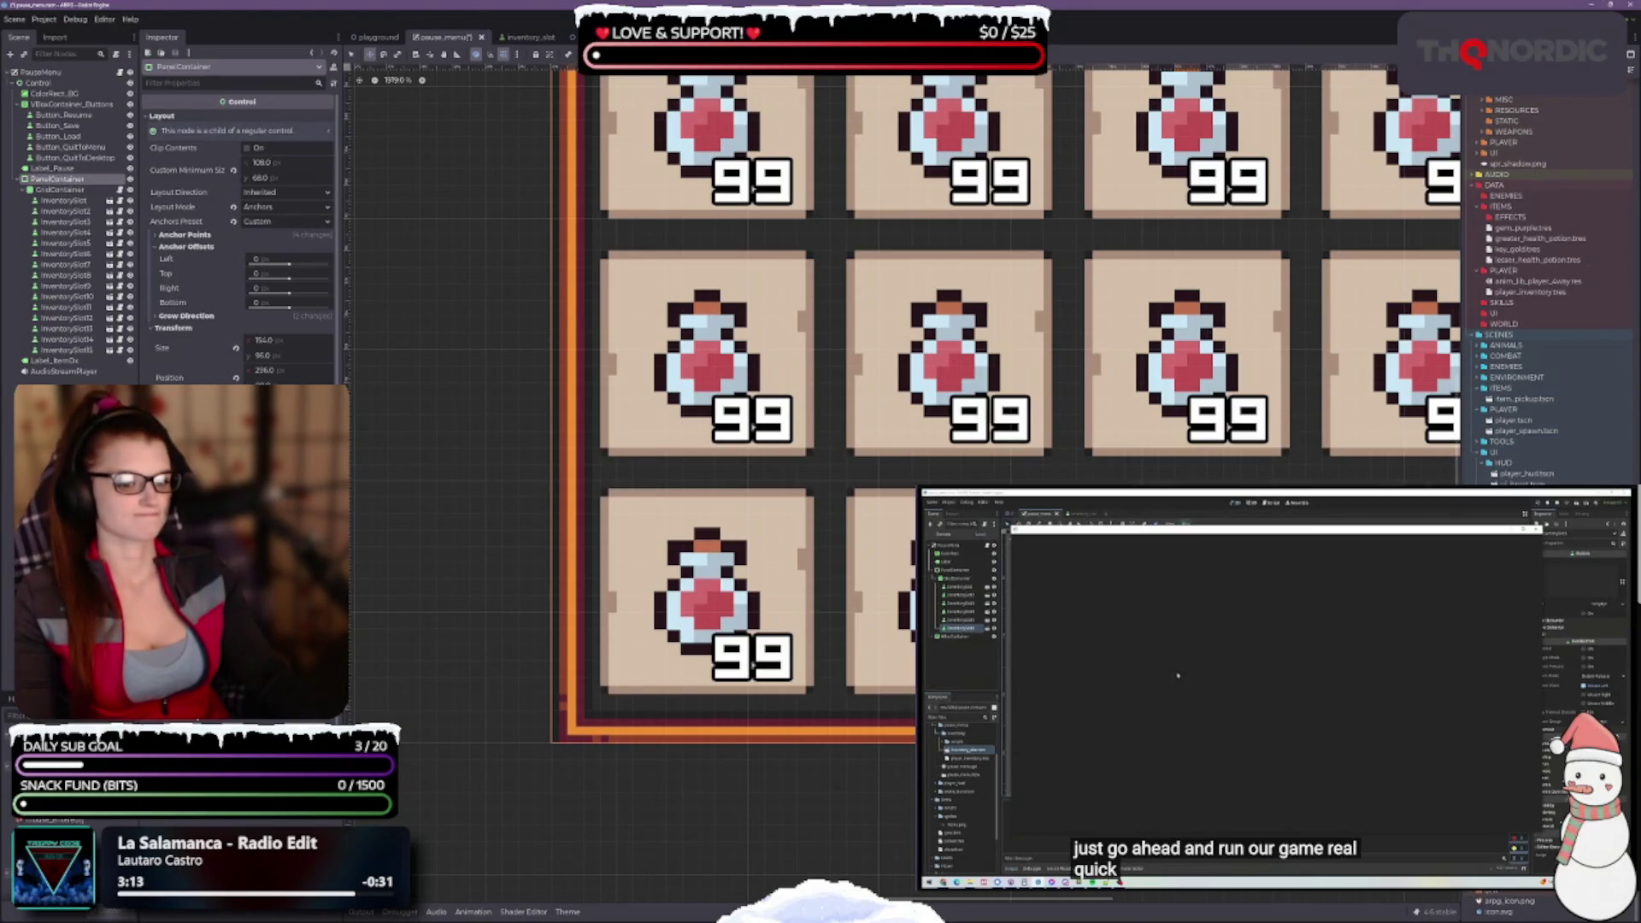
scroll(752, 426, "down", 4)
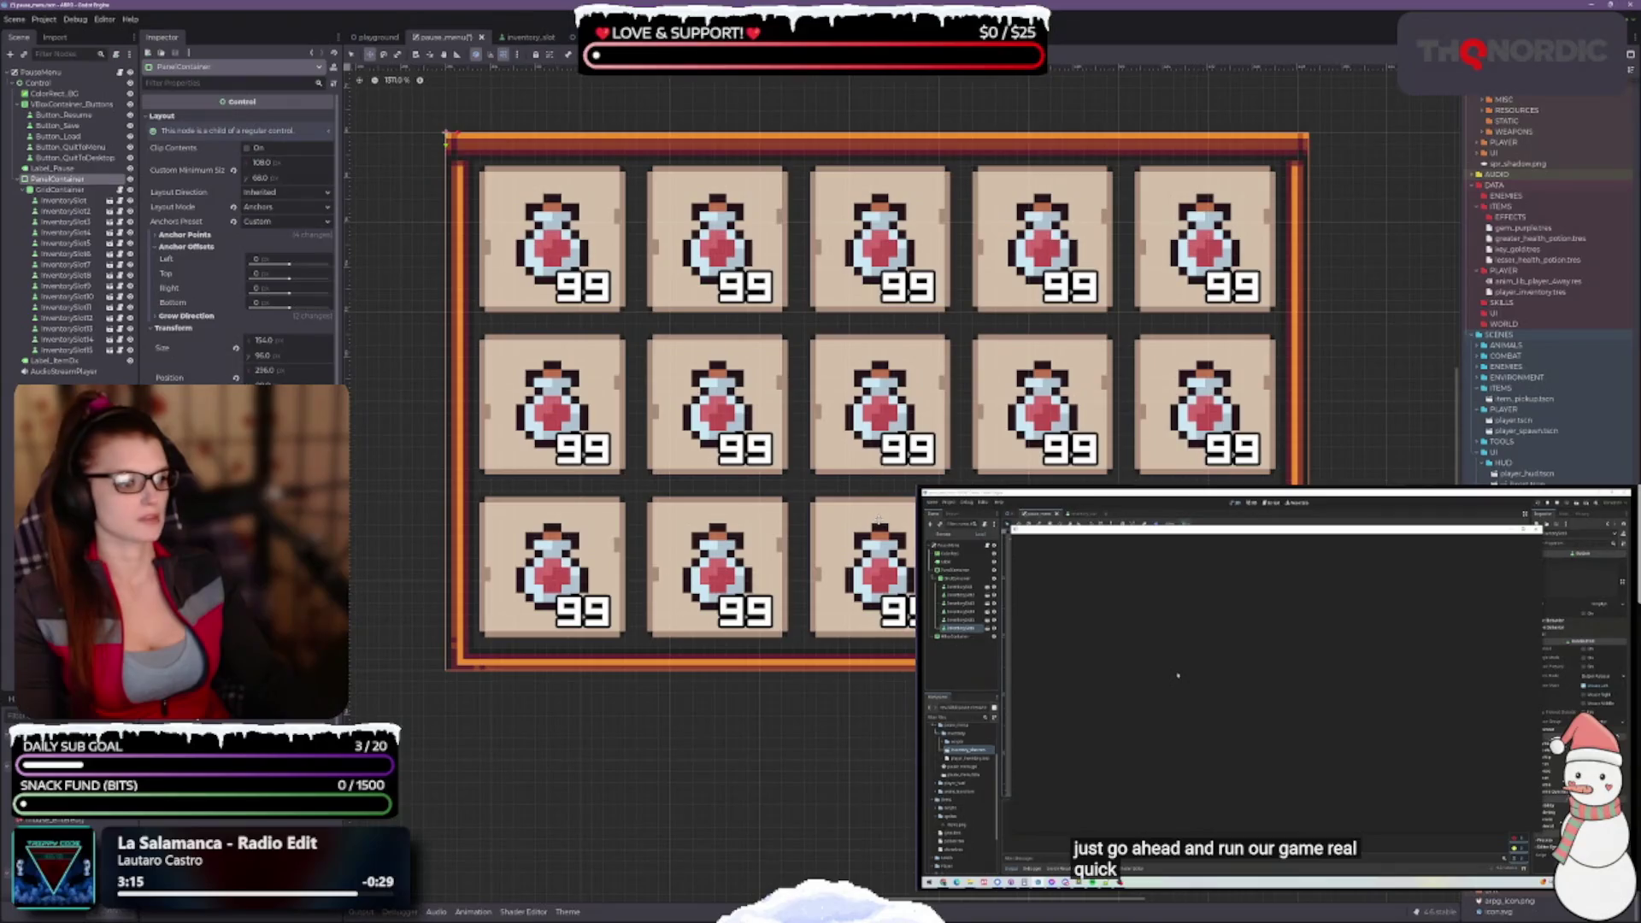
scroll(923, 409, "down", 4)
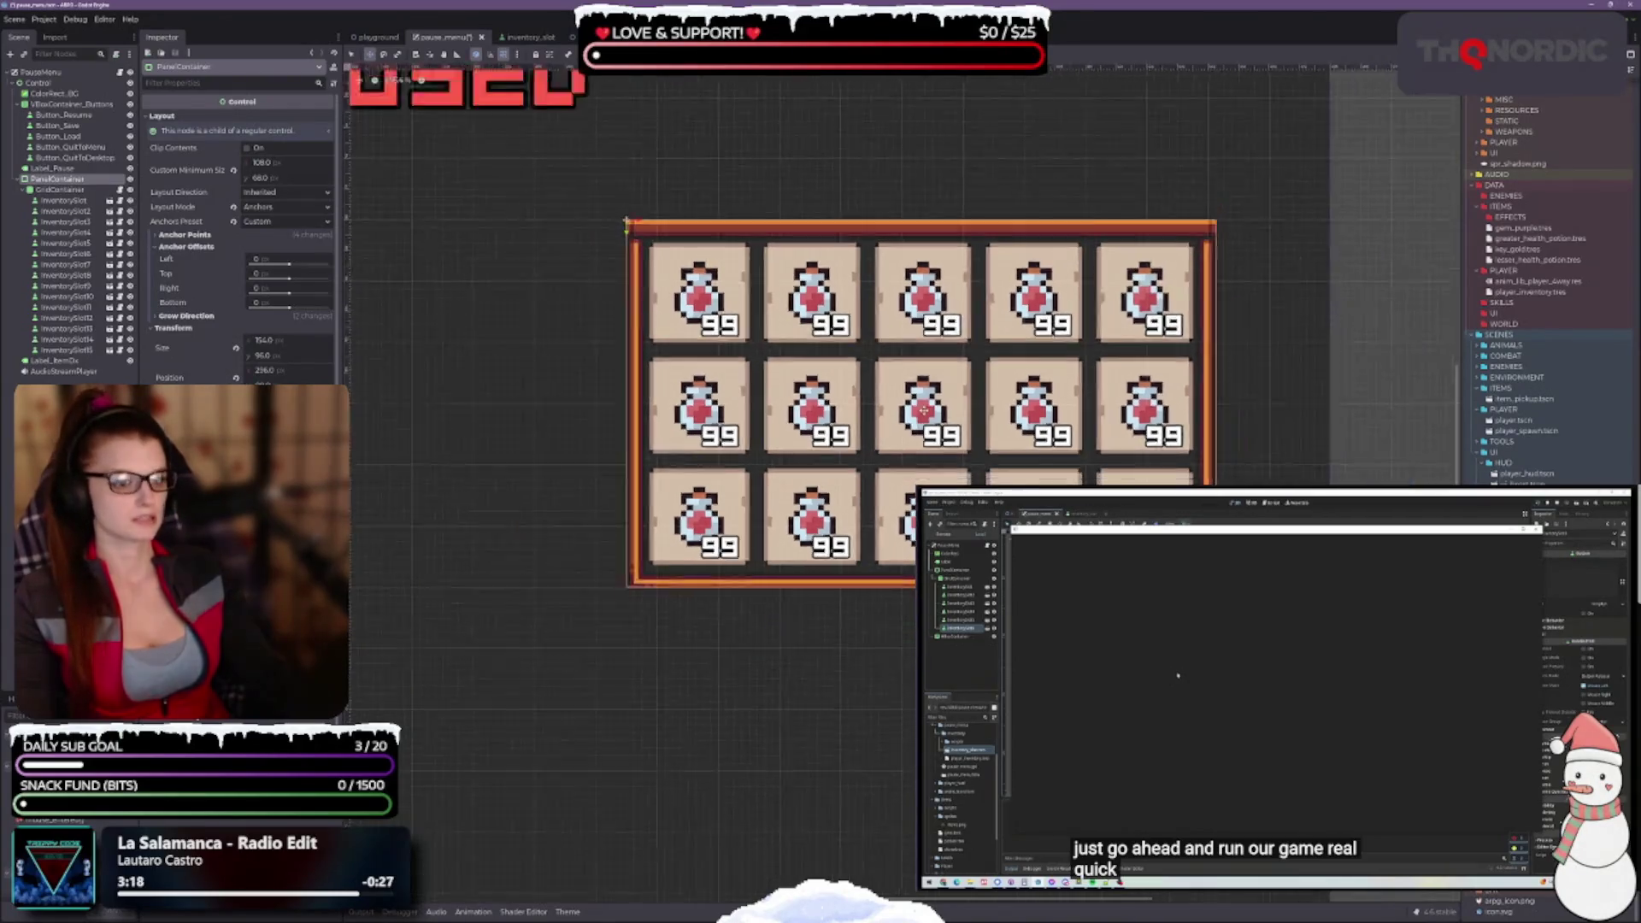
scroll(923, 409, "down", 5)
scroll(923, 409, "left", 3)
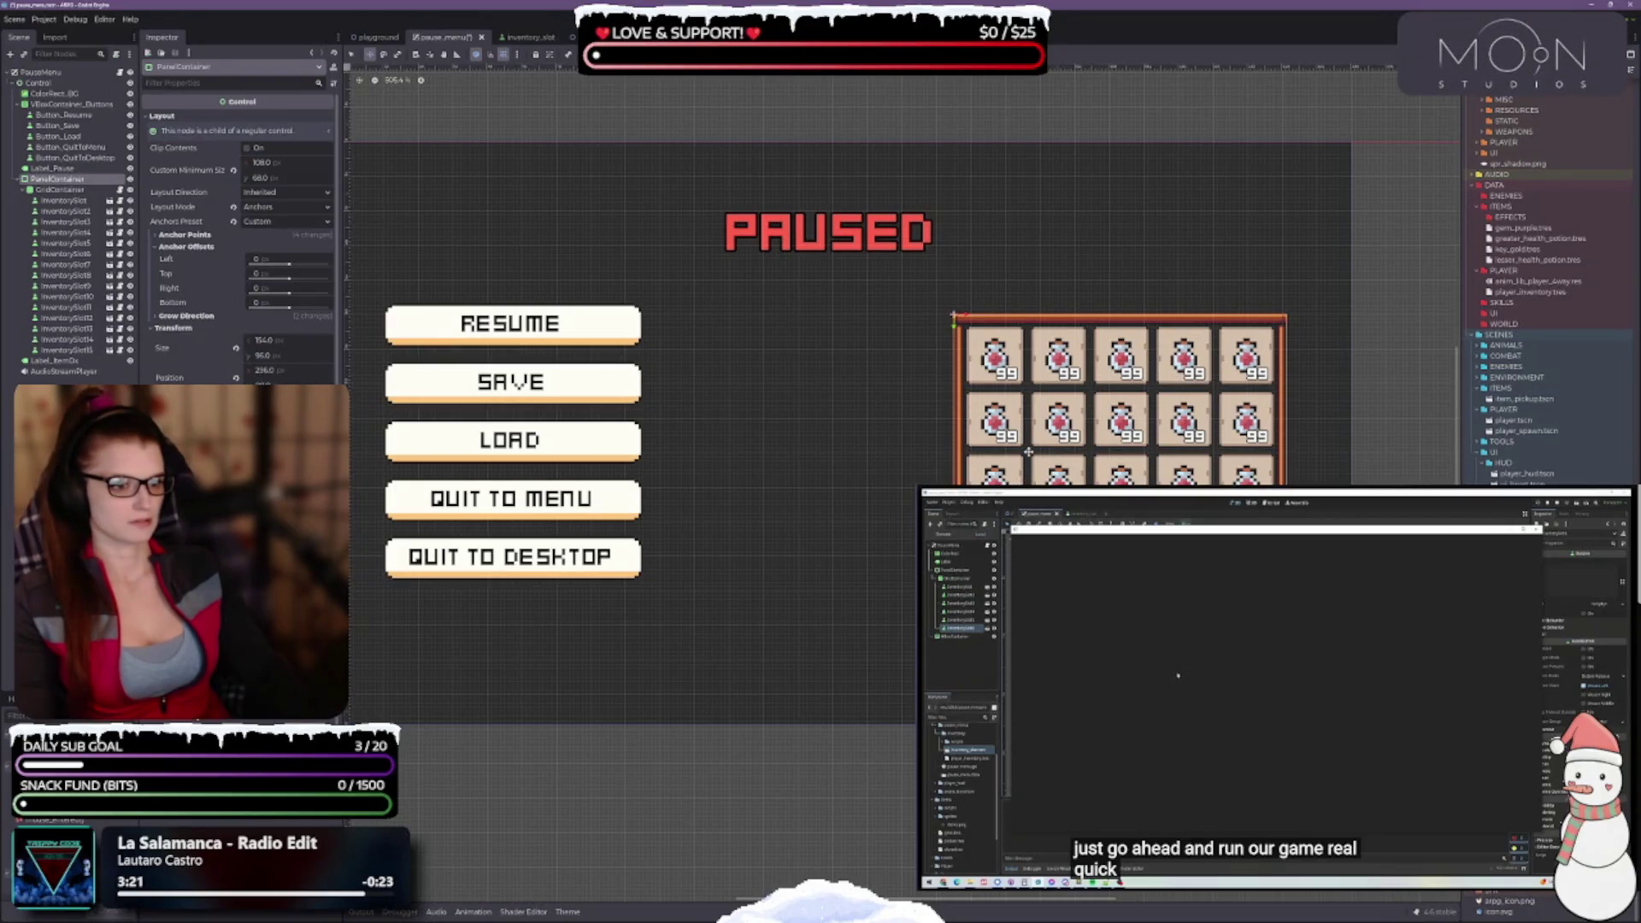
left_click_drag(1028, 451, 1012, 473)
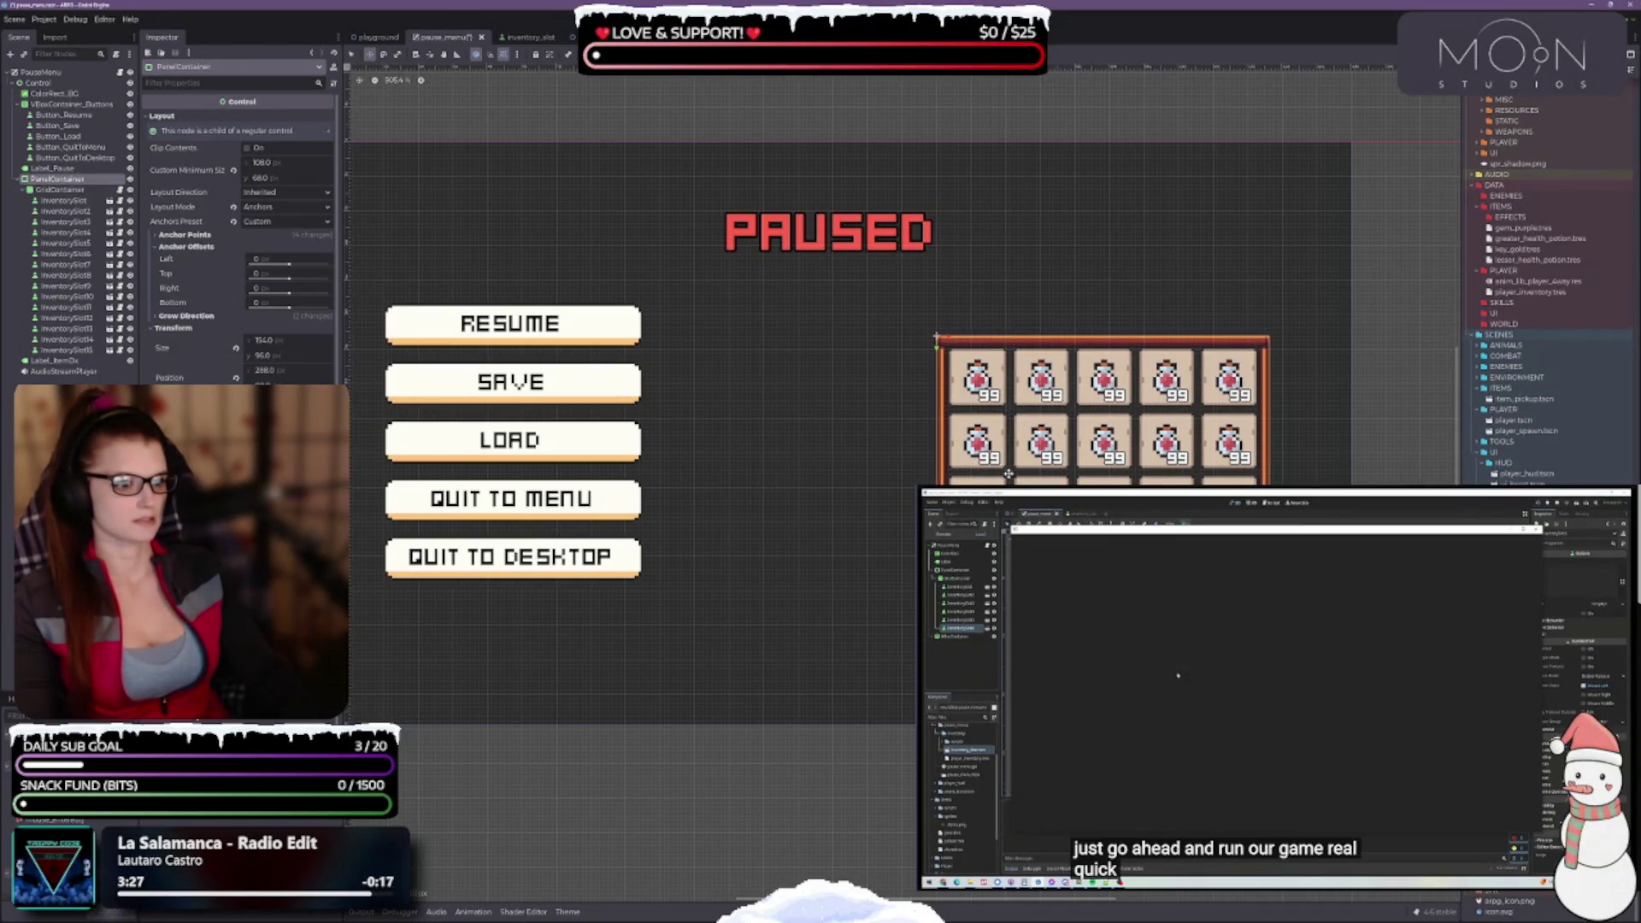
left_click_drag(1009, 473, 1002, 472)
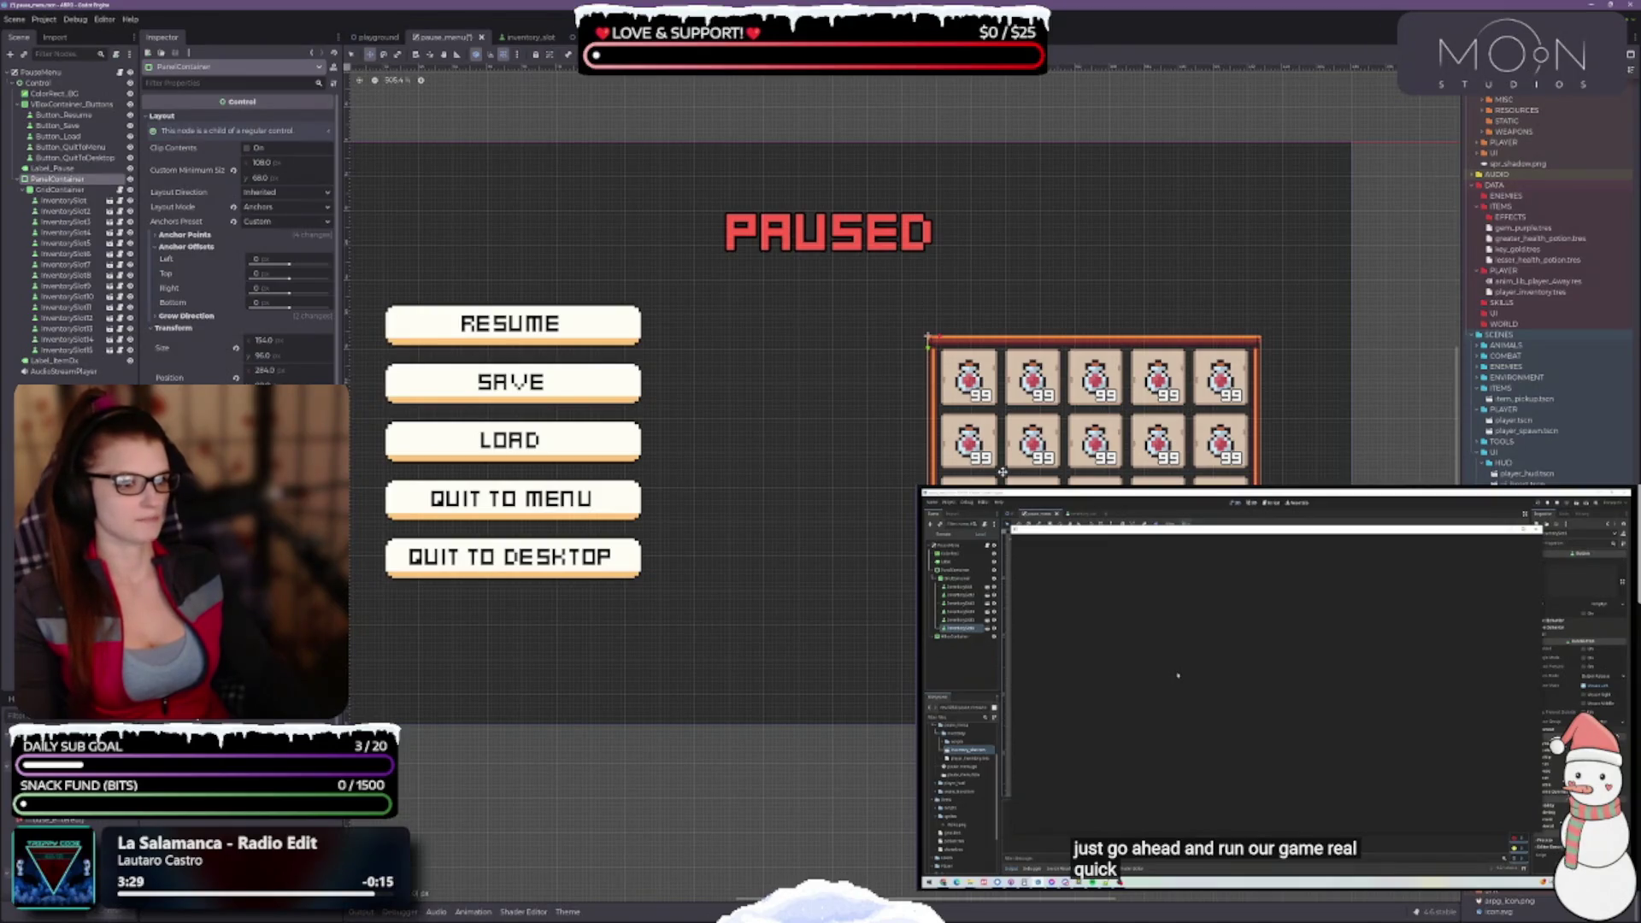
Shift the inventory panel slightly right so it sits beside the menu buttons
scroll(1000, 472, "up", 5)
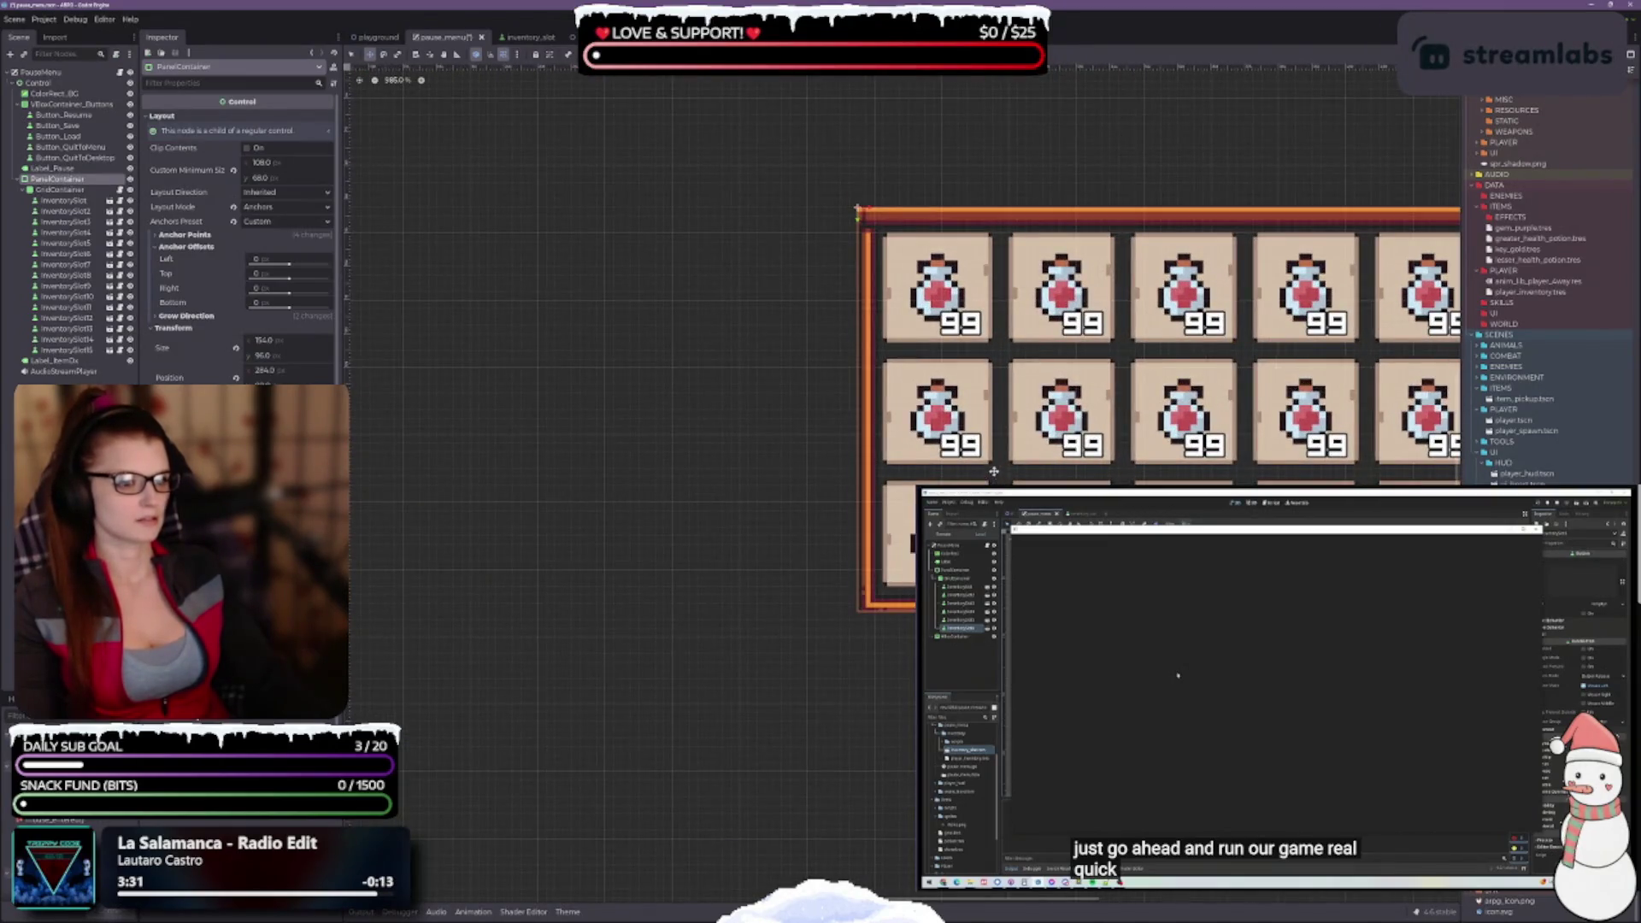
scroll(990, 471, "down", 5)
left_click_drag(991, 472, 1013, 472)
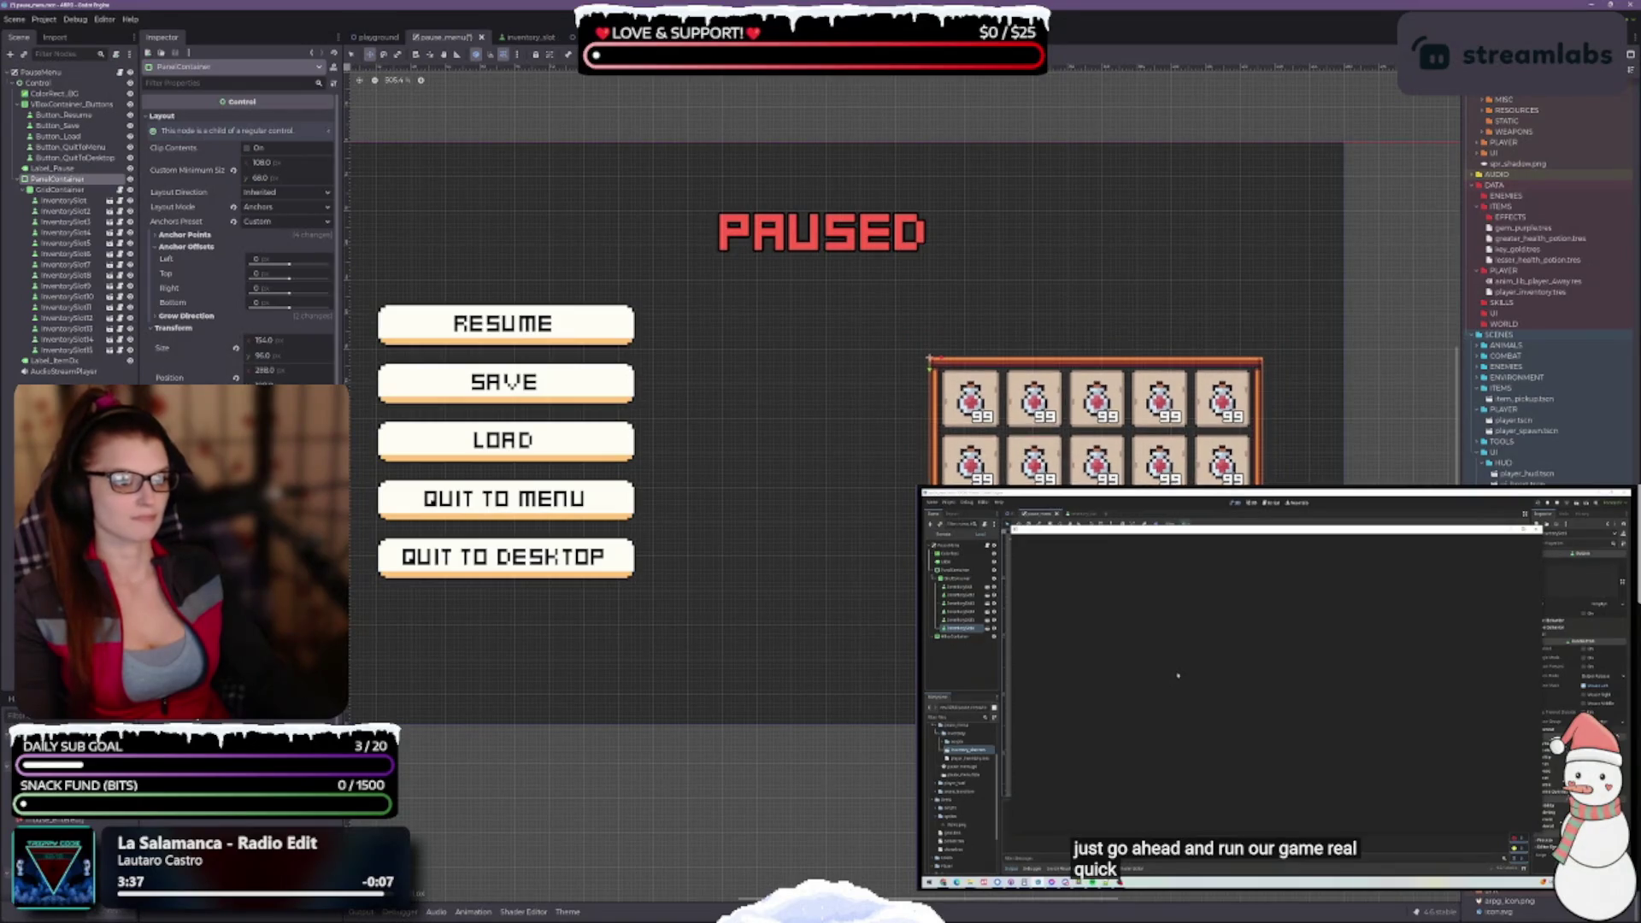
scroll(1029, 450, "up", 4)
scroll(975, 483, "up", 2)
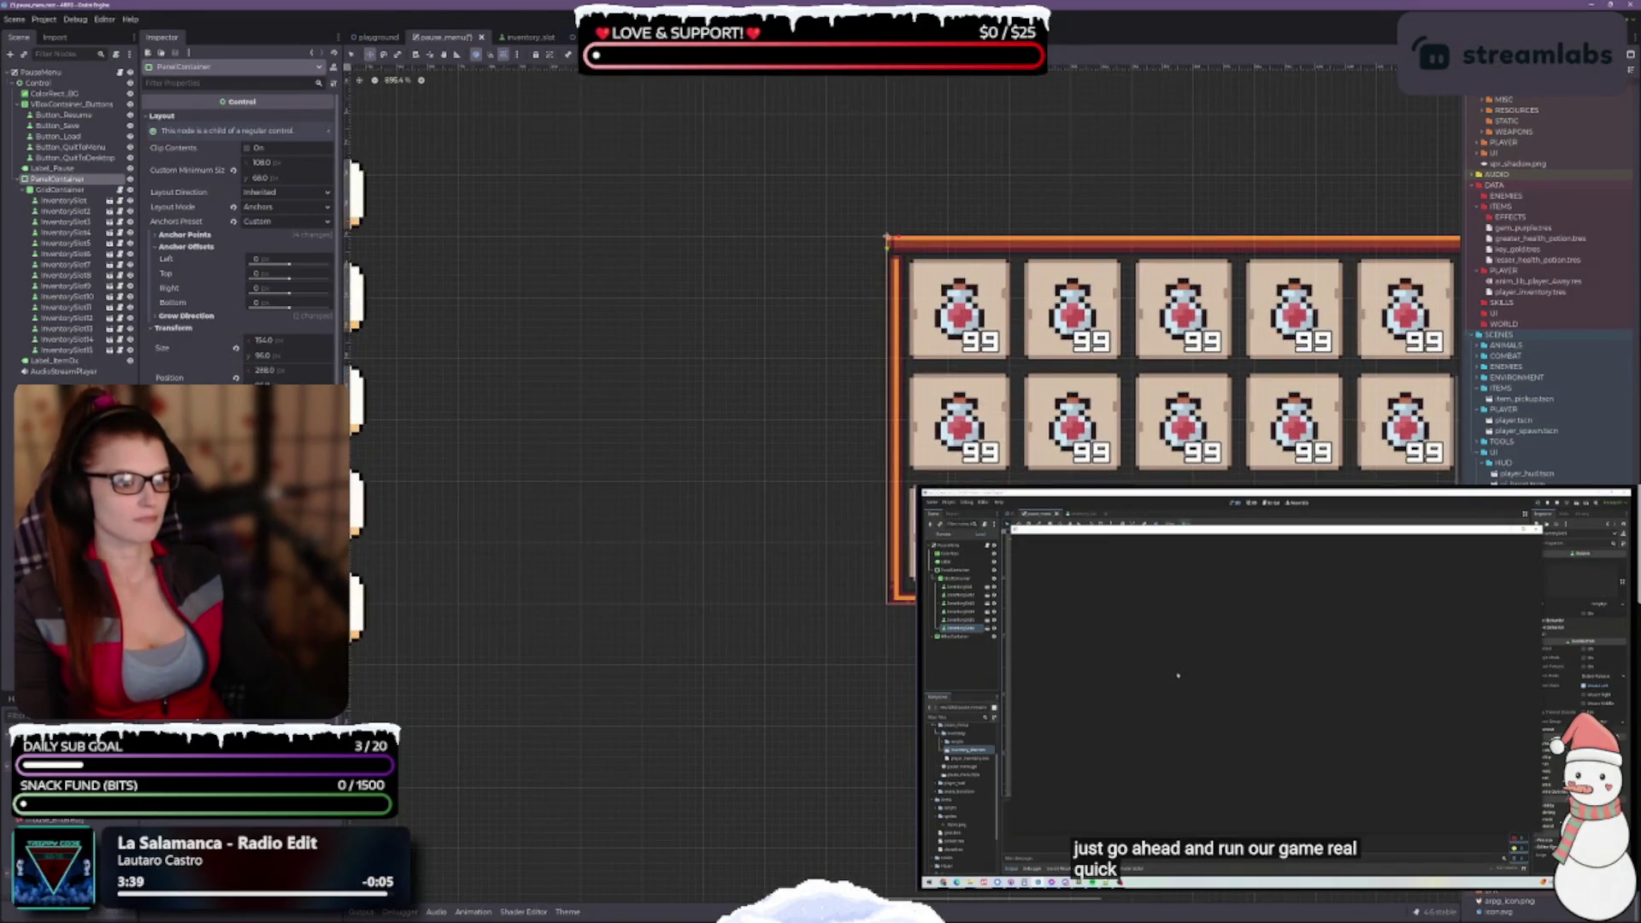
scroll(675, 468, "right", 5)
scroll(675, 468, "up", 2)
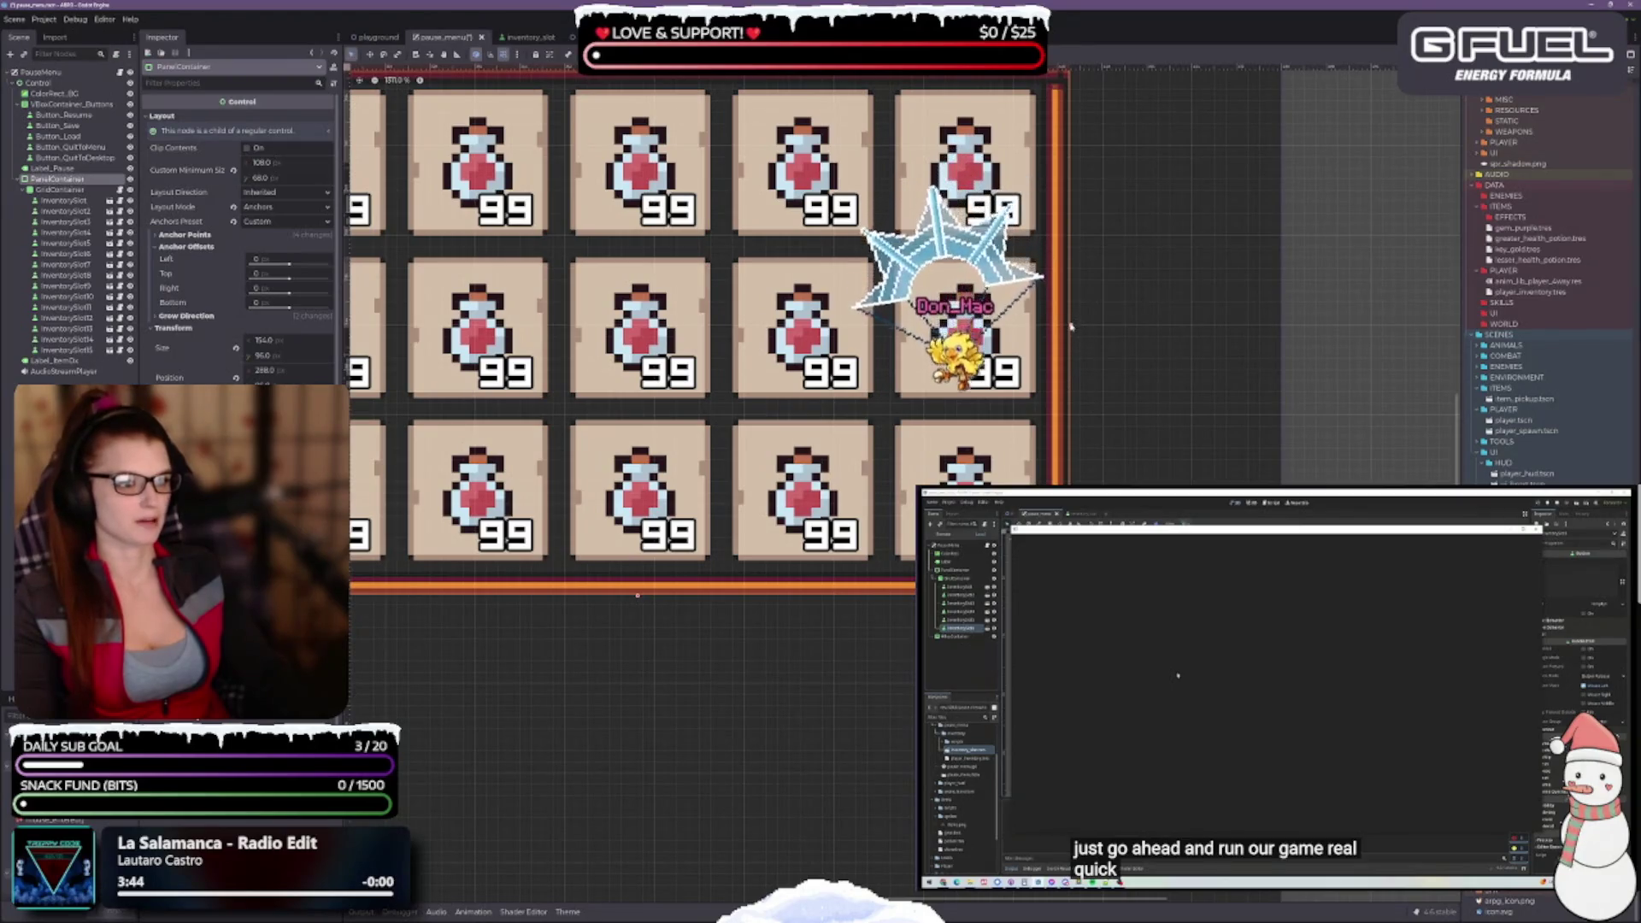
Narrow the inventory PanelContainer from 154 to 144 wide, then recentre and zoom in on it
left_click_drag(1071, 327, 1014, 327)
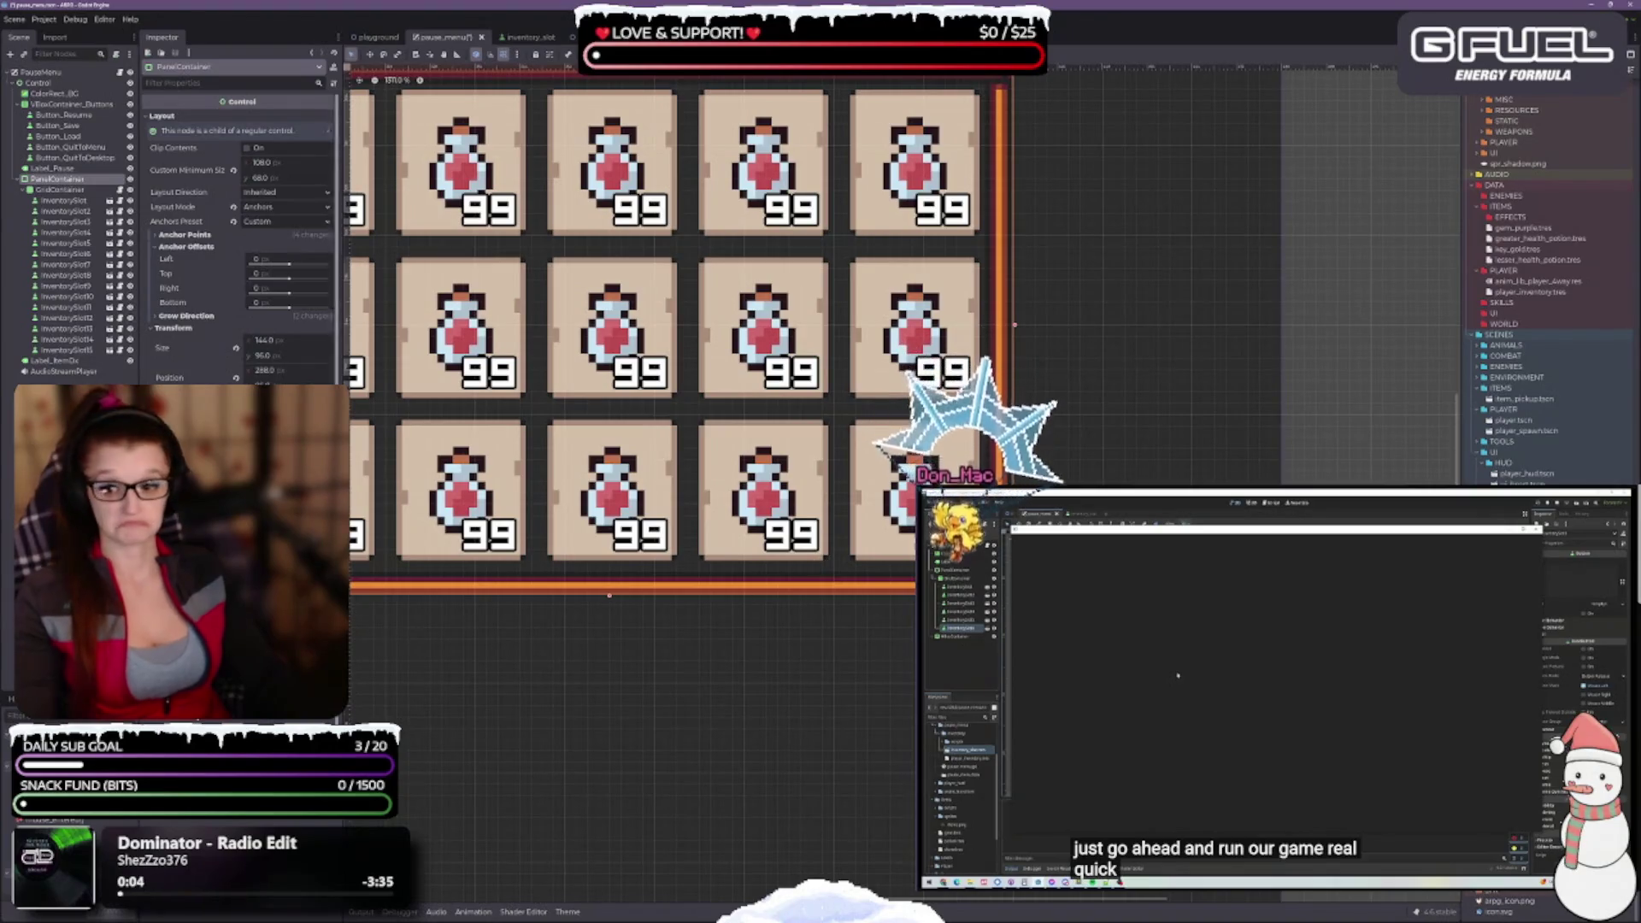
left_click_drag(649, 727, 1143, 746)
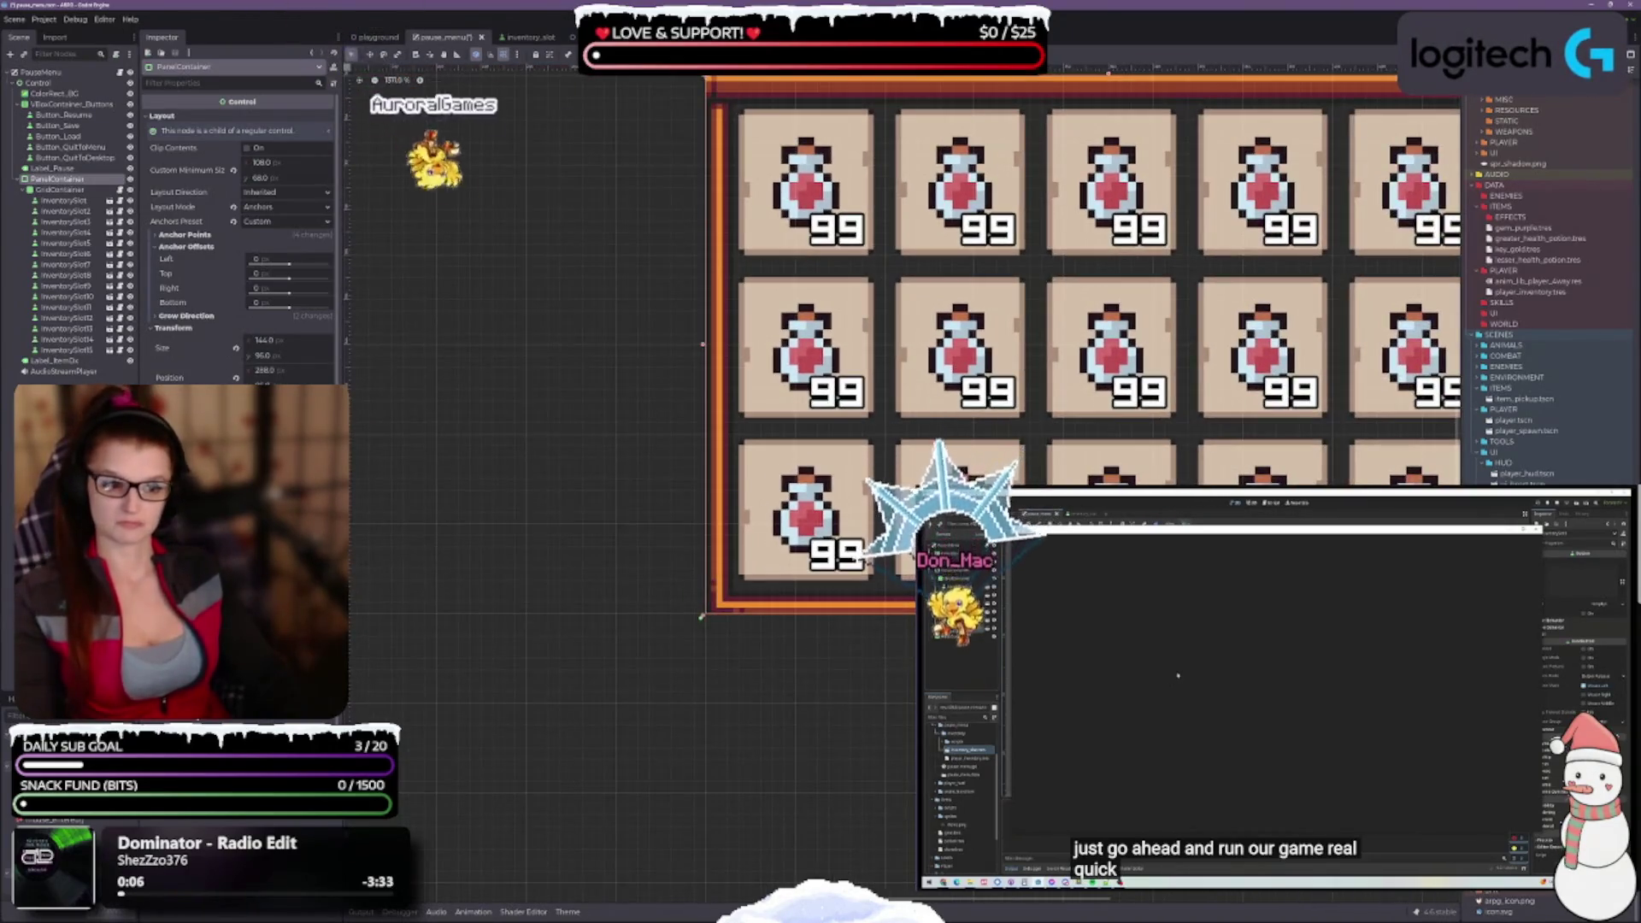
scroll(954, 621, "down", 2)
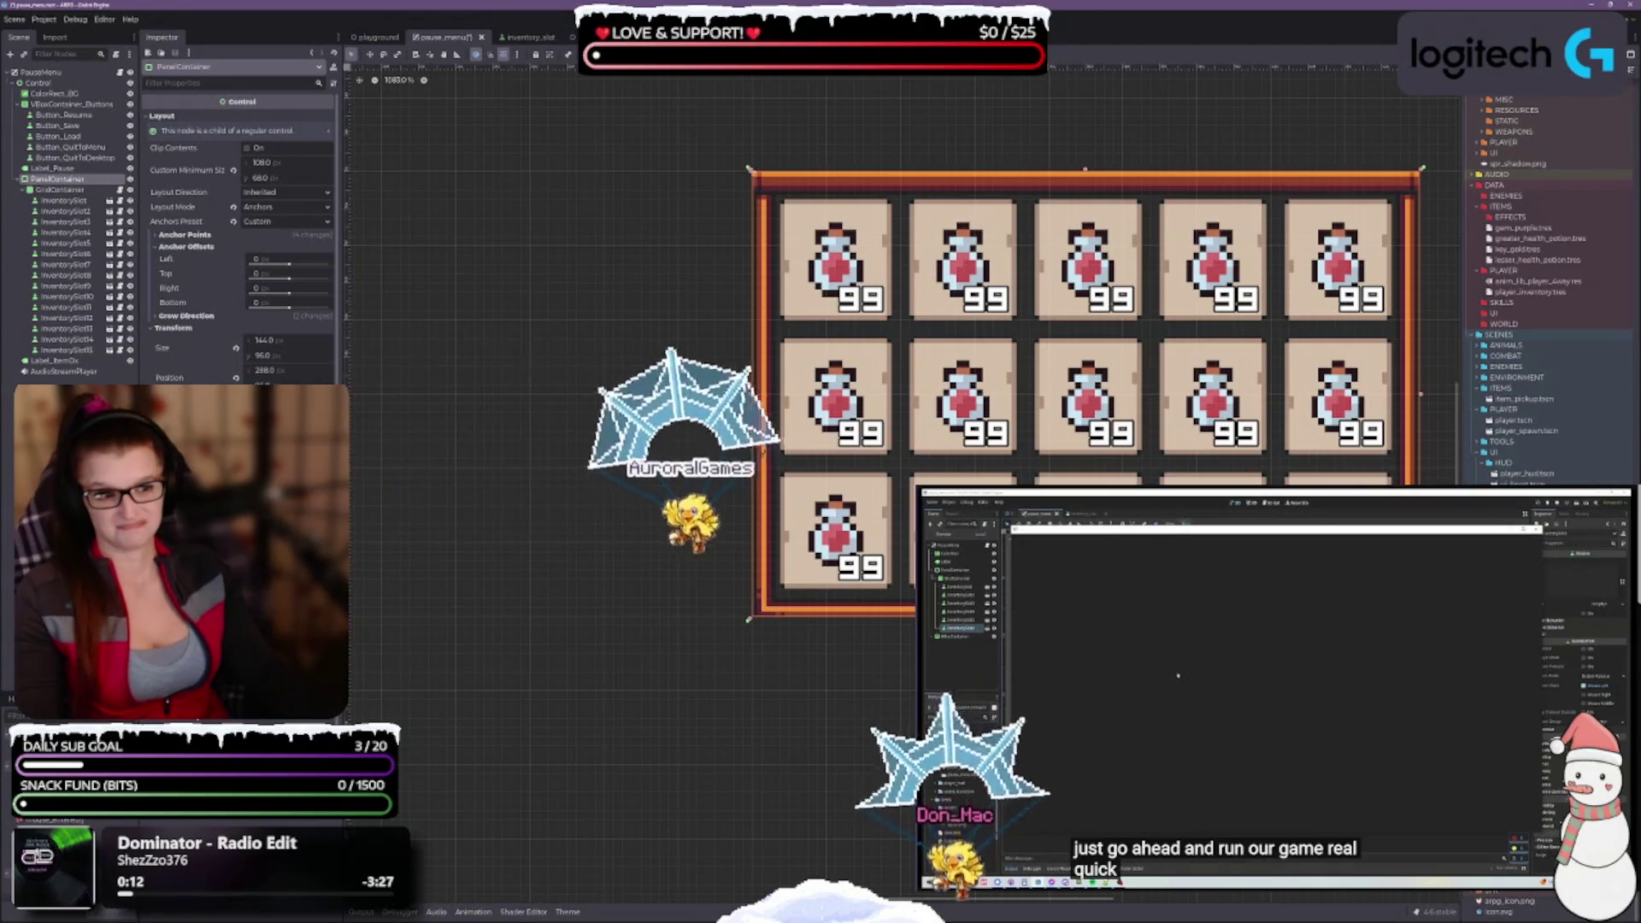
scroll(991, 393, "up", 1)
scroll(1077, 478, "up", 2)
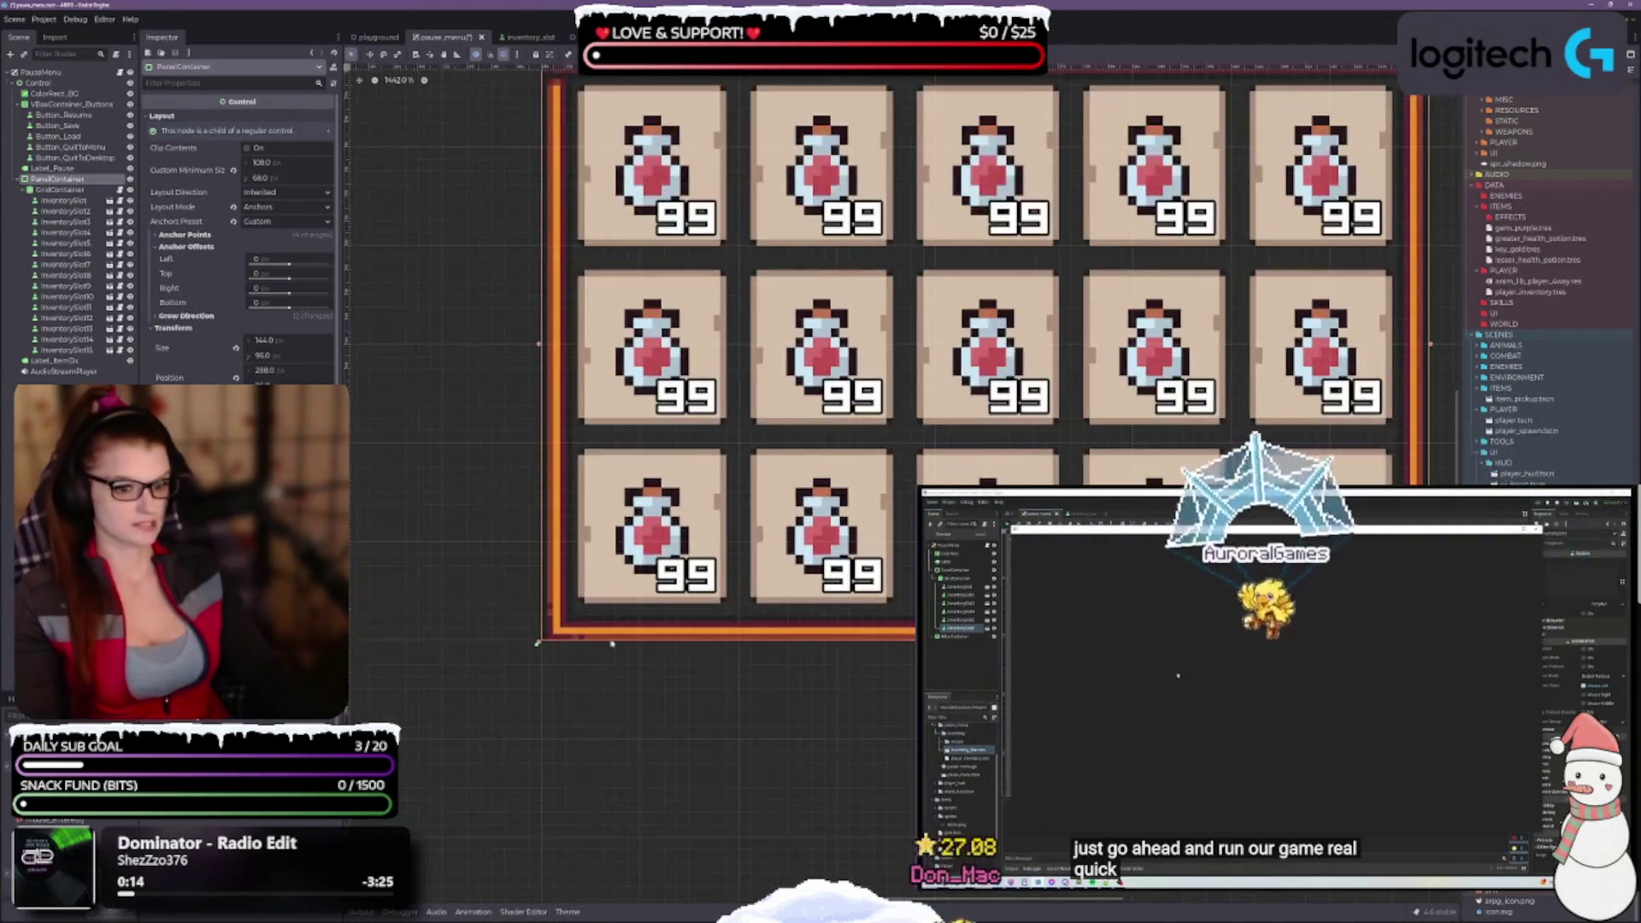
scroll(1076, 479, "up", 2)
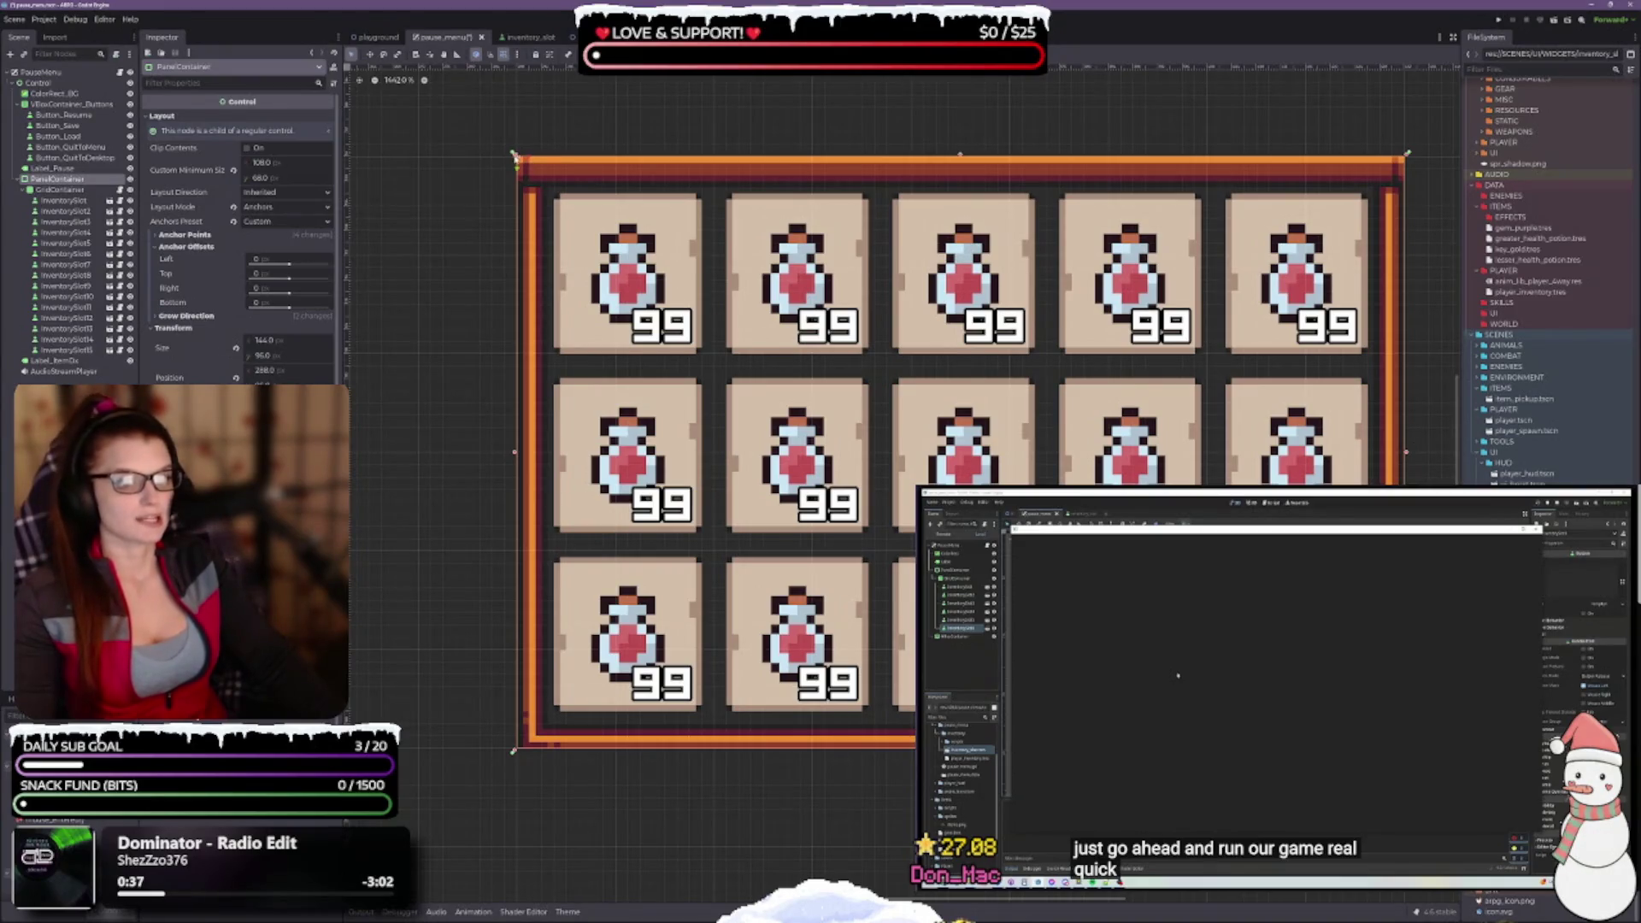
Fine-tune the inventory panel around the 5x3 potion grid, making it slightly taller
mouse_move(515, 157)
left_mouse_down()
mouse_move(552, 194)
mouse_move(515, 157)
left_mouse_up()
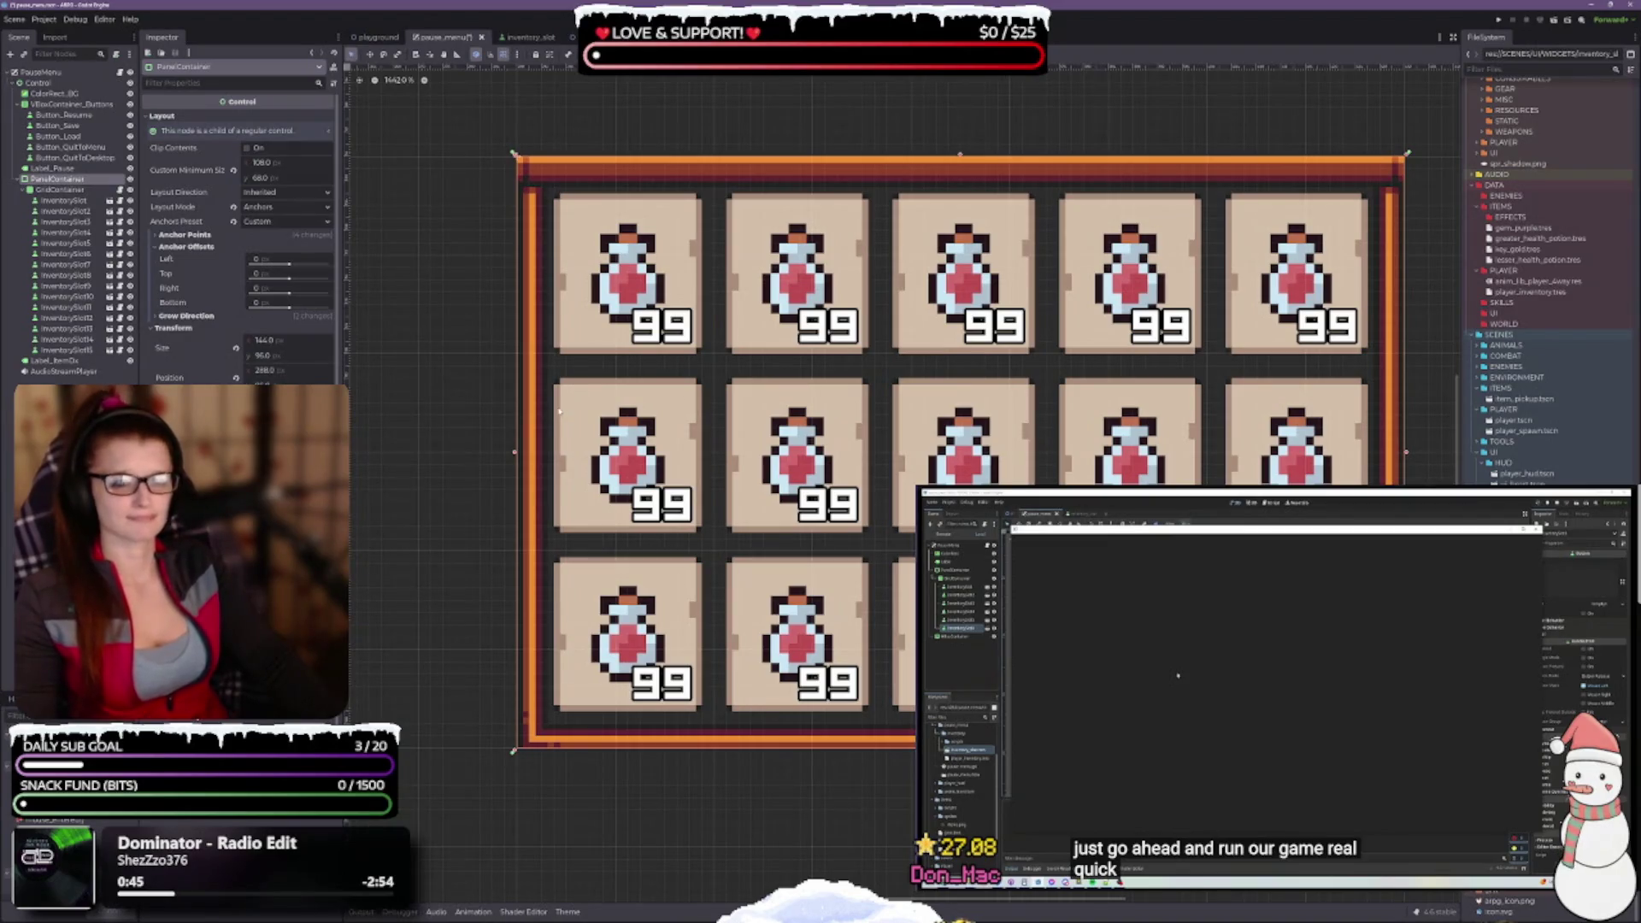
key("ctrl+minus")
key("ctrl+minus")
key("ctrl+minus")
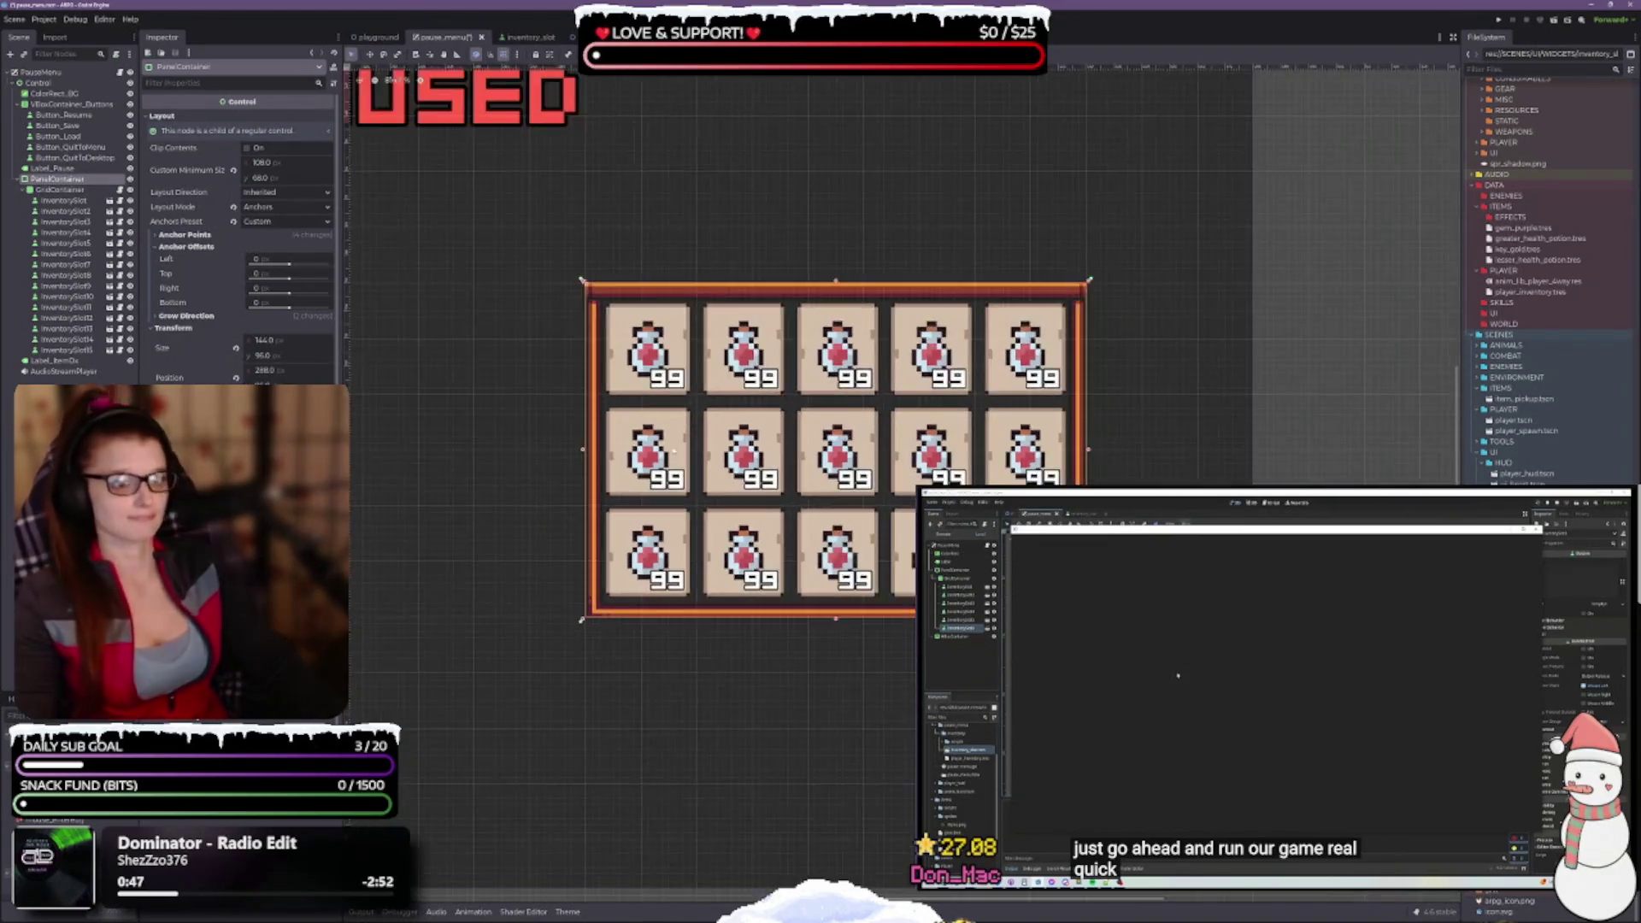
scroll(636, 488, "left", 3)
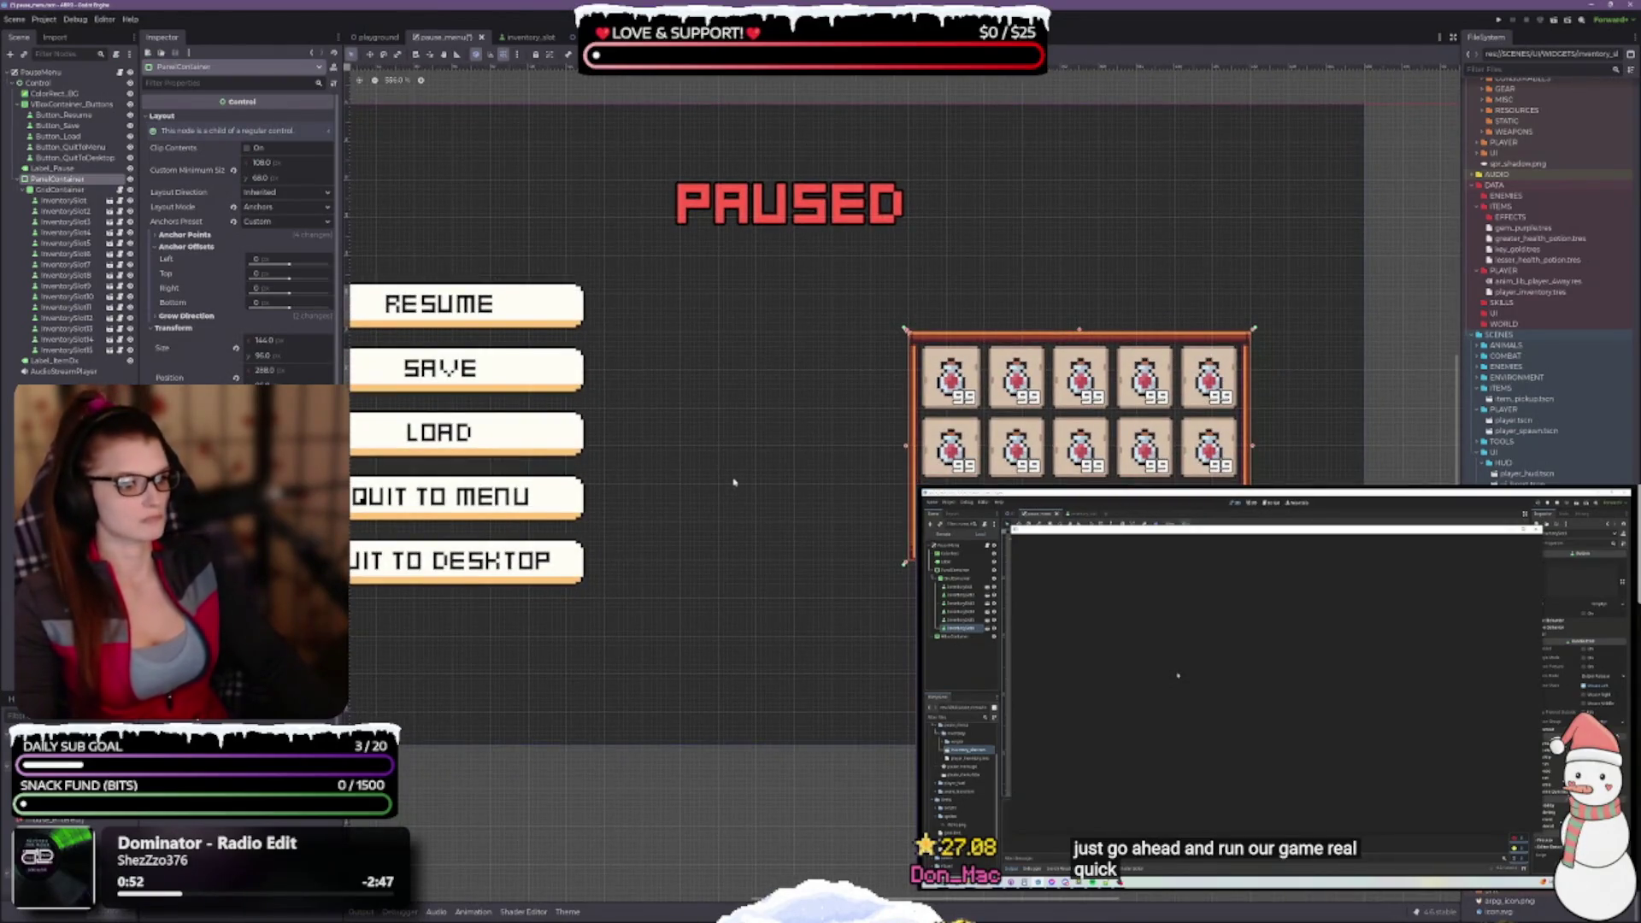
key("ctrl+equal")
key("ctrl+equal")
key("ctrl+equal")
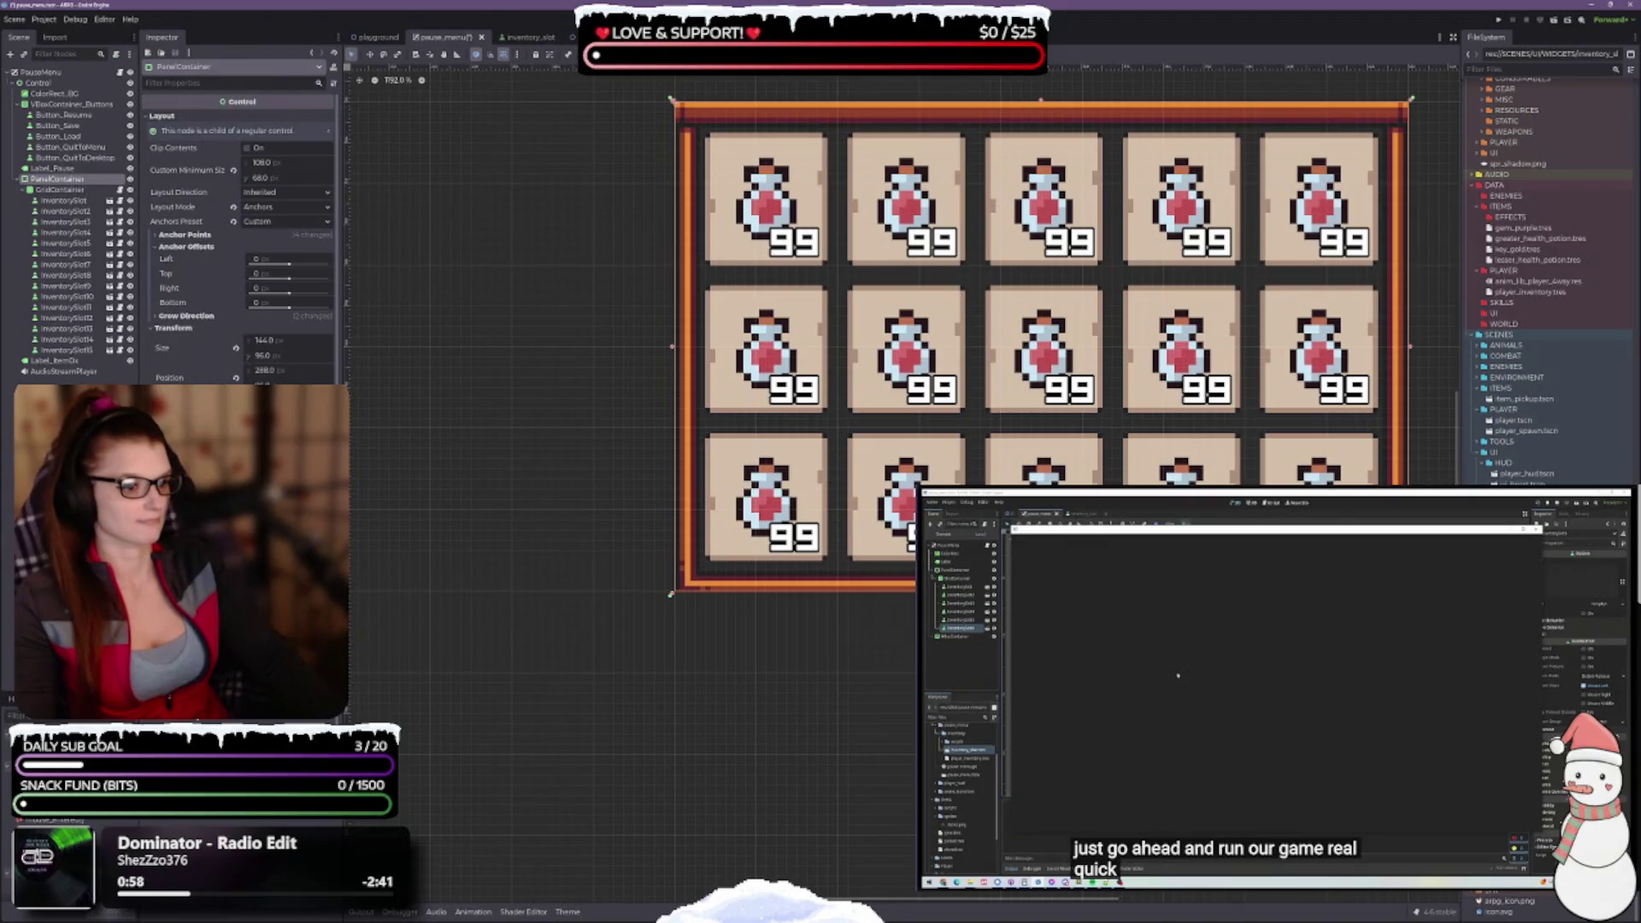
left_click_drag(265, 355, 266, 355)
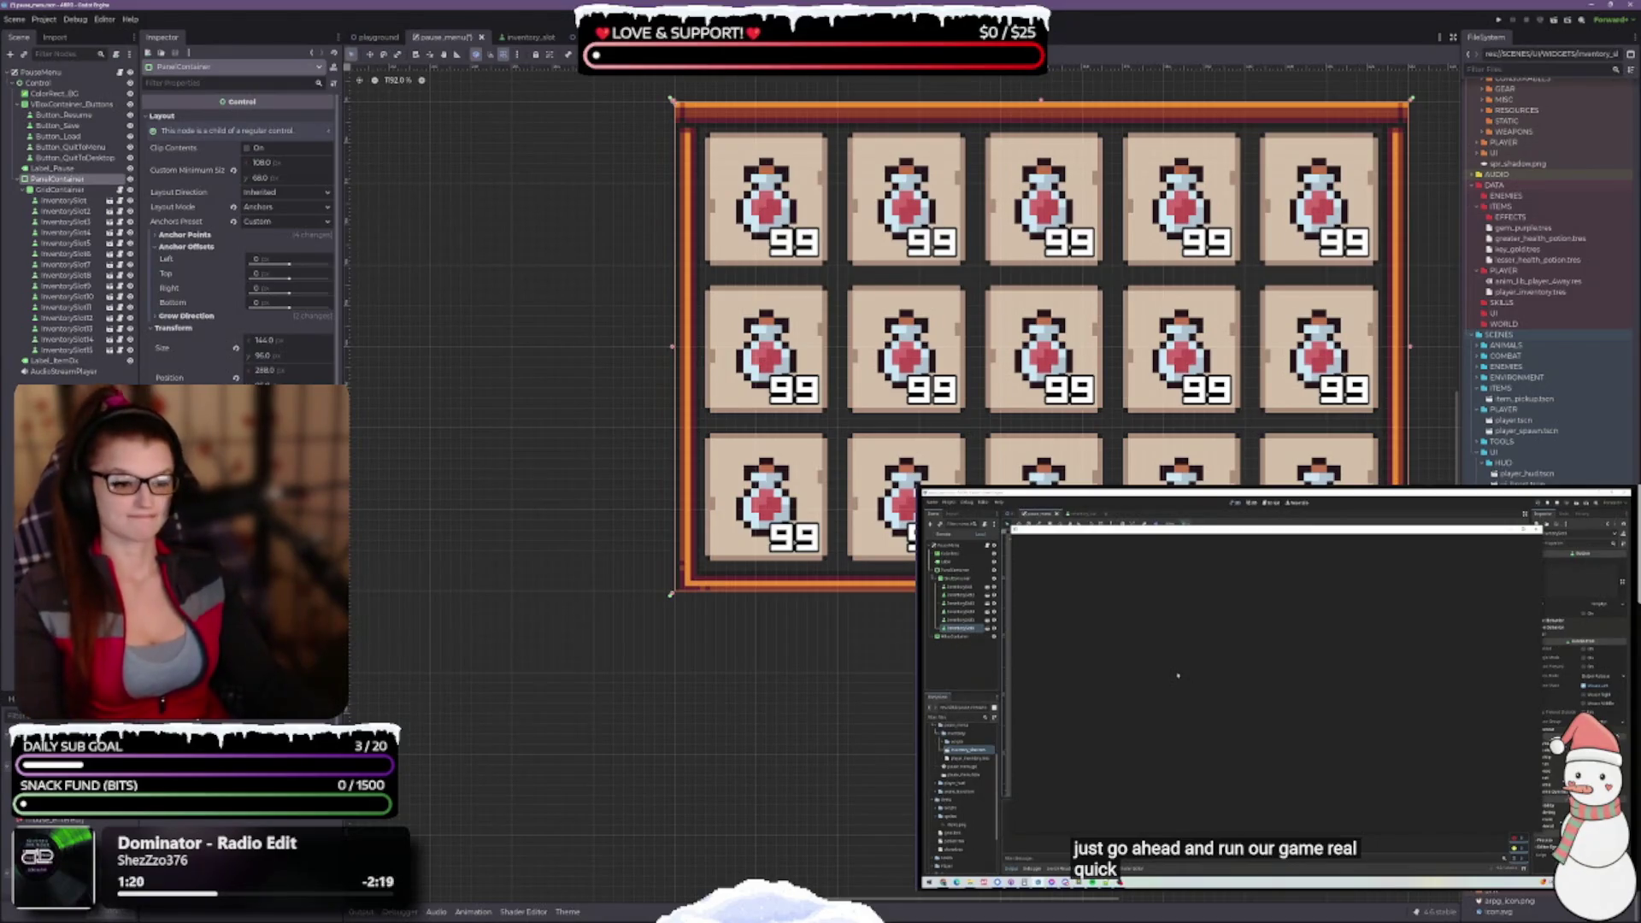
scroll(940, 341, "right", 2)
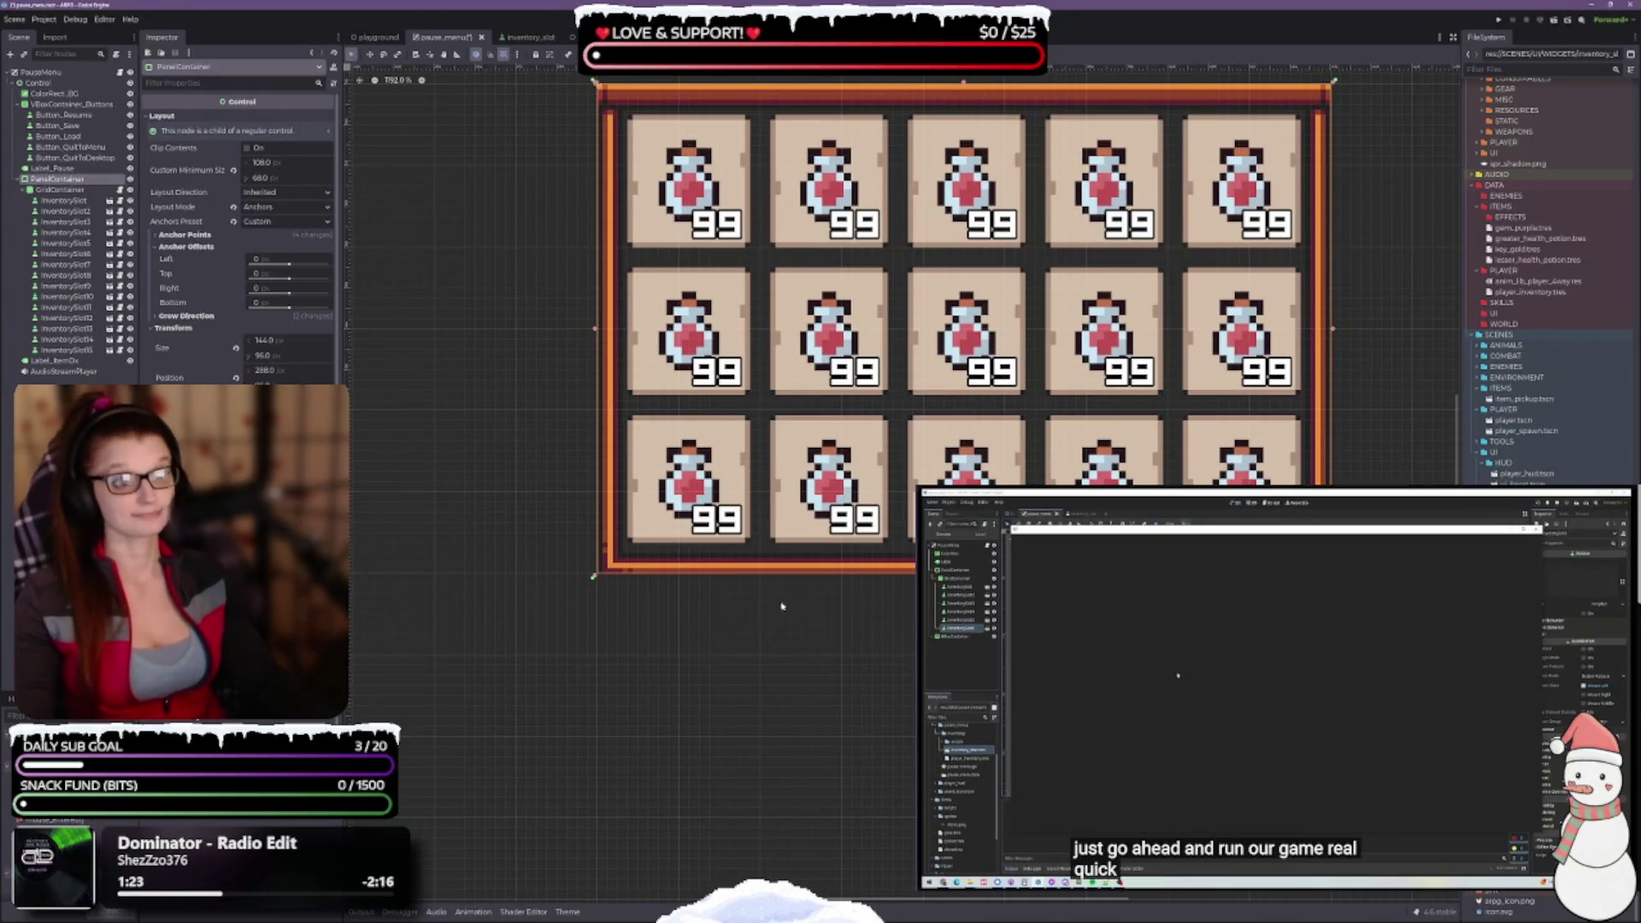
scroll(765, 604, "up", 2)
Select the GridContainer to show its Columns value of 5, ending on the Select tool
left_click(60, 188)
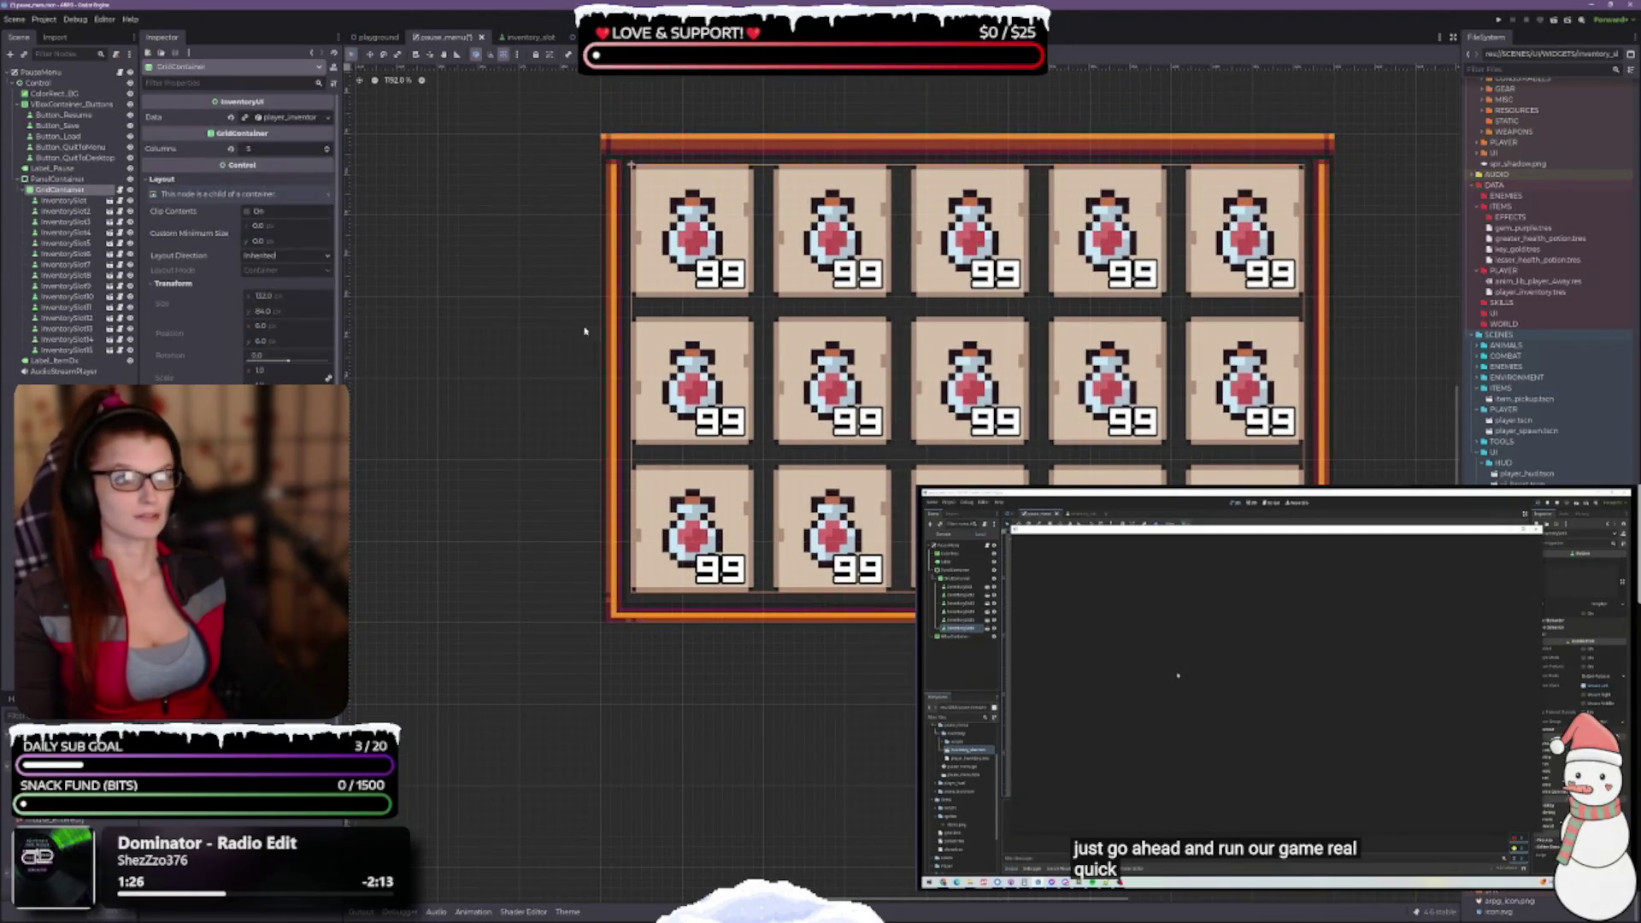
scroll(579, 334, "up", 2)
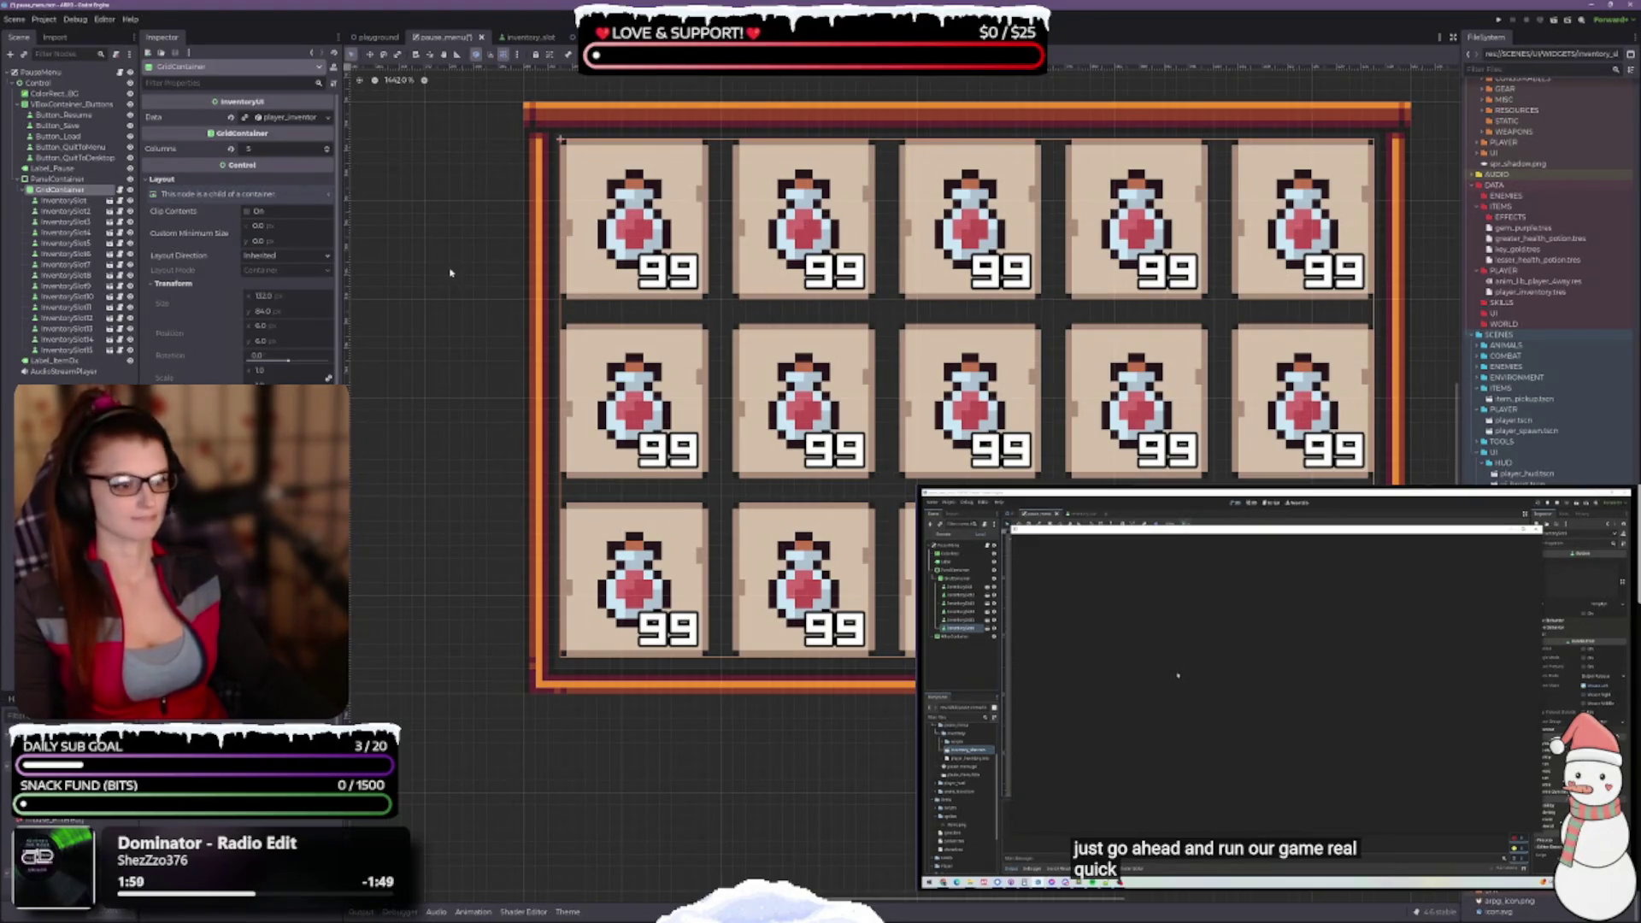
left_click(371, 53)
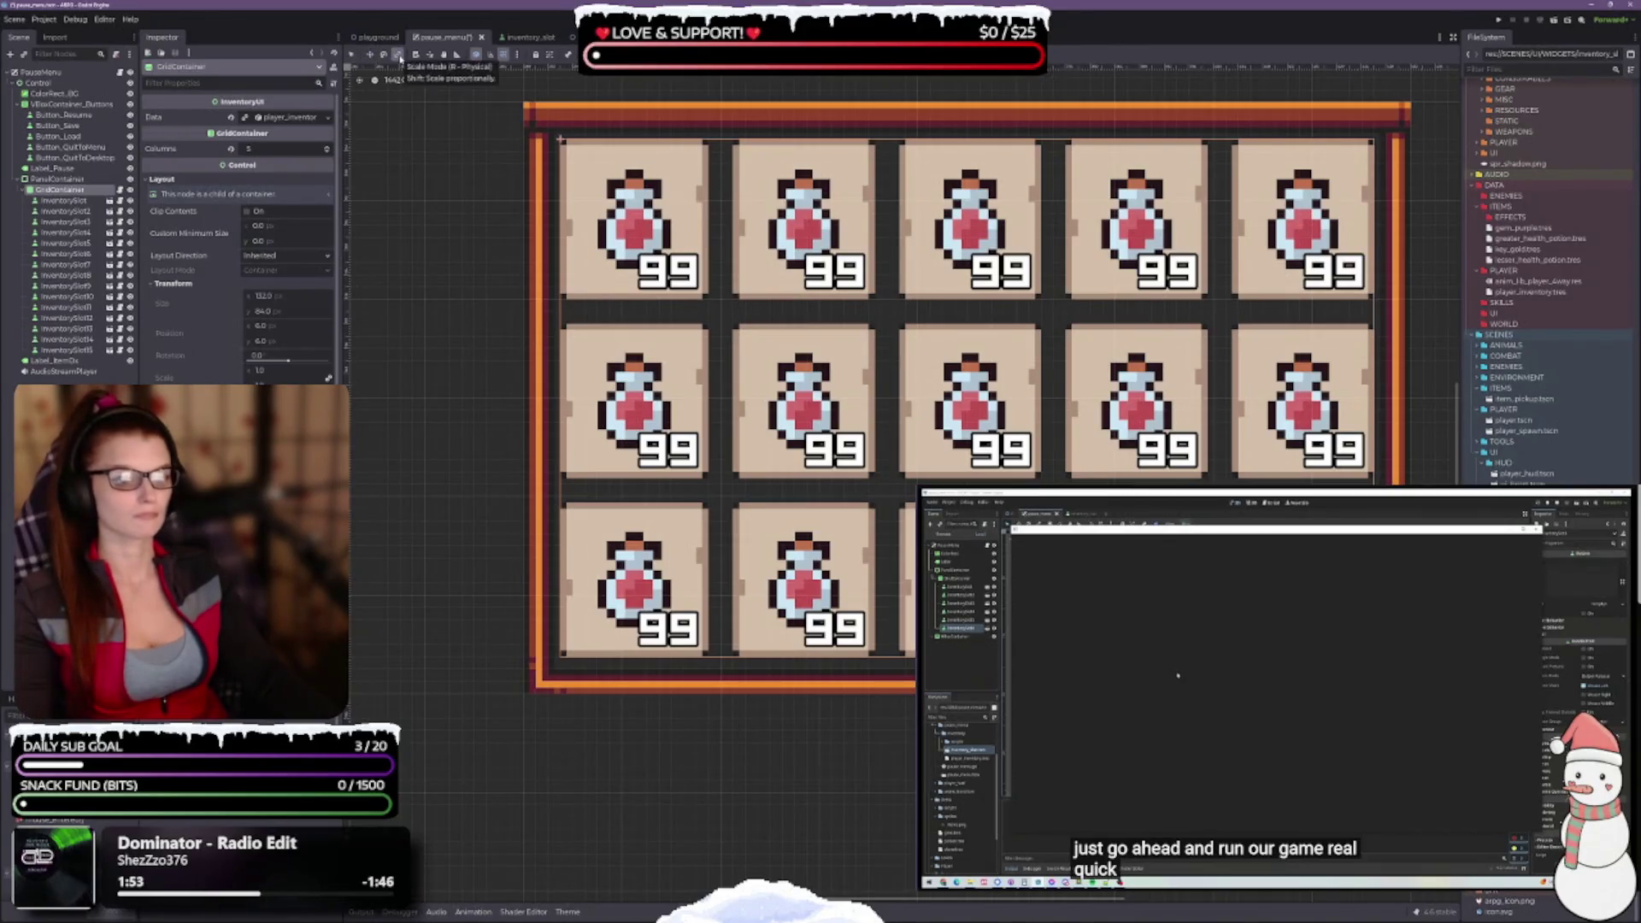
left_click(350, 54)
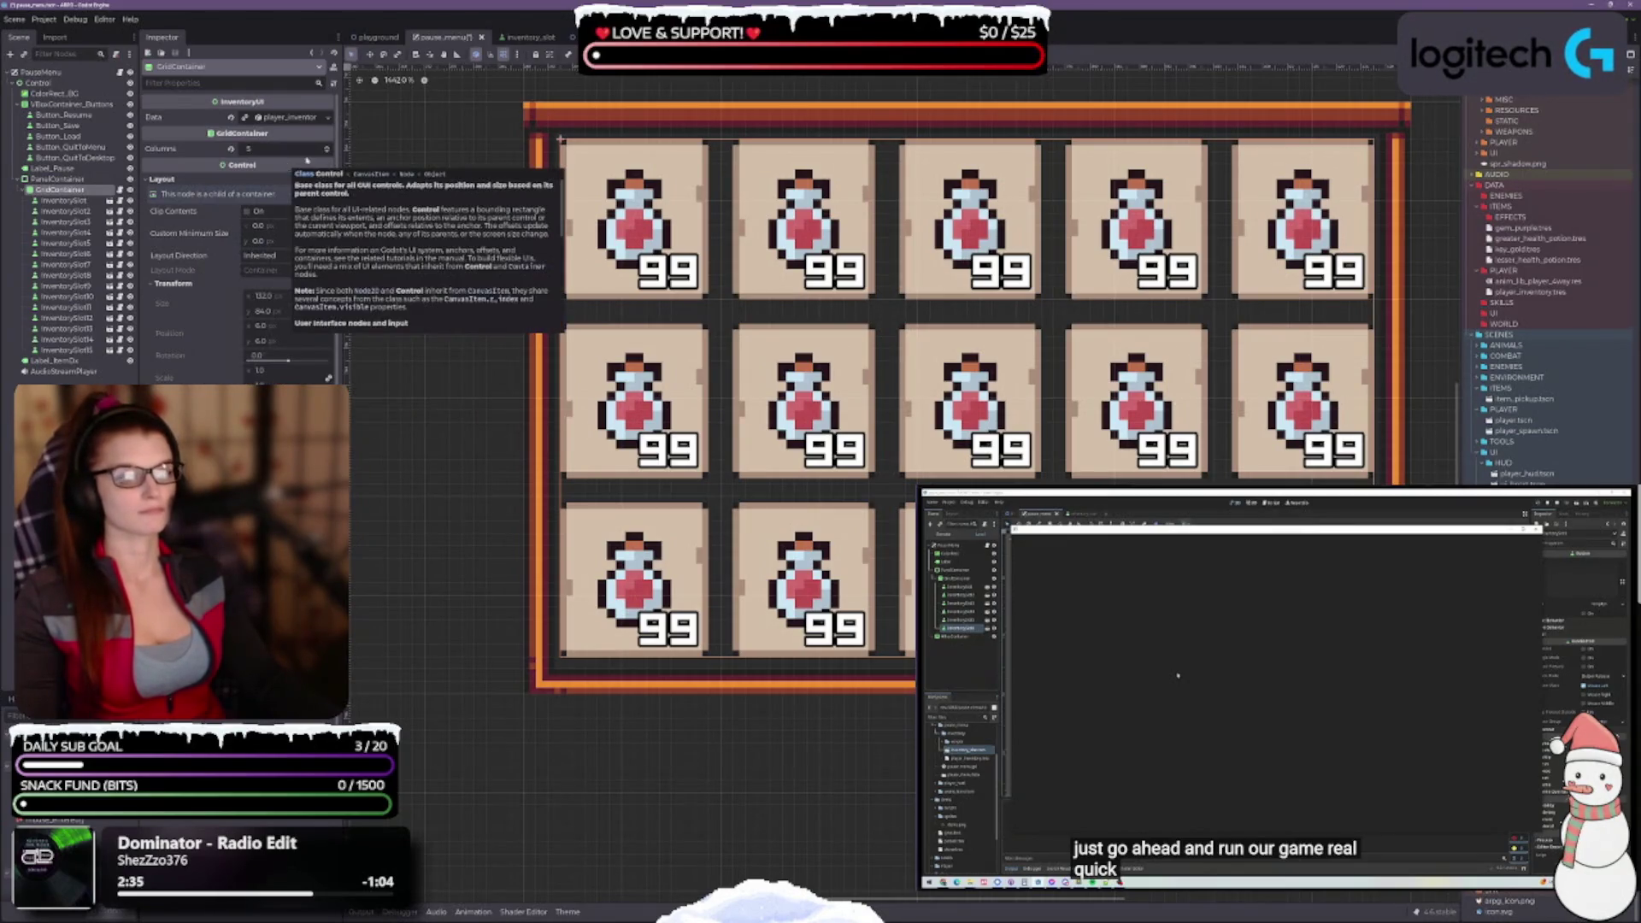
left_click(325, 153)
left_click(326, 148)
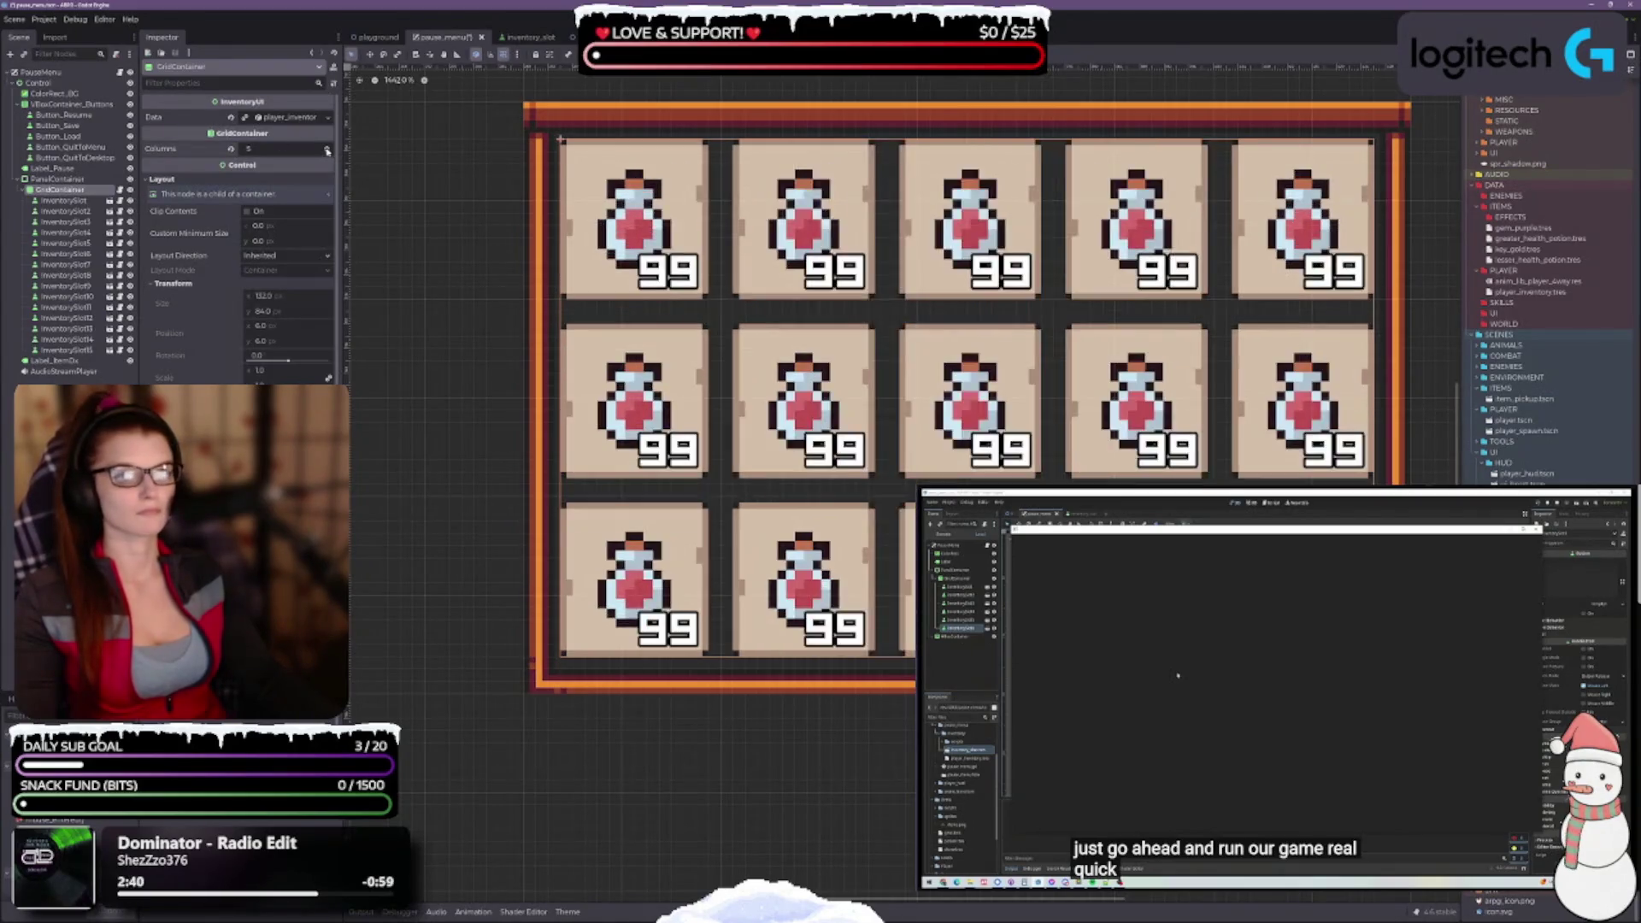
left_click(326, 148)
left_click(327, 153)
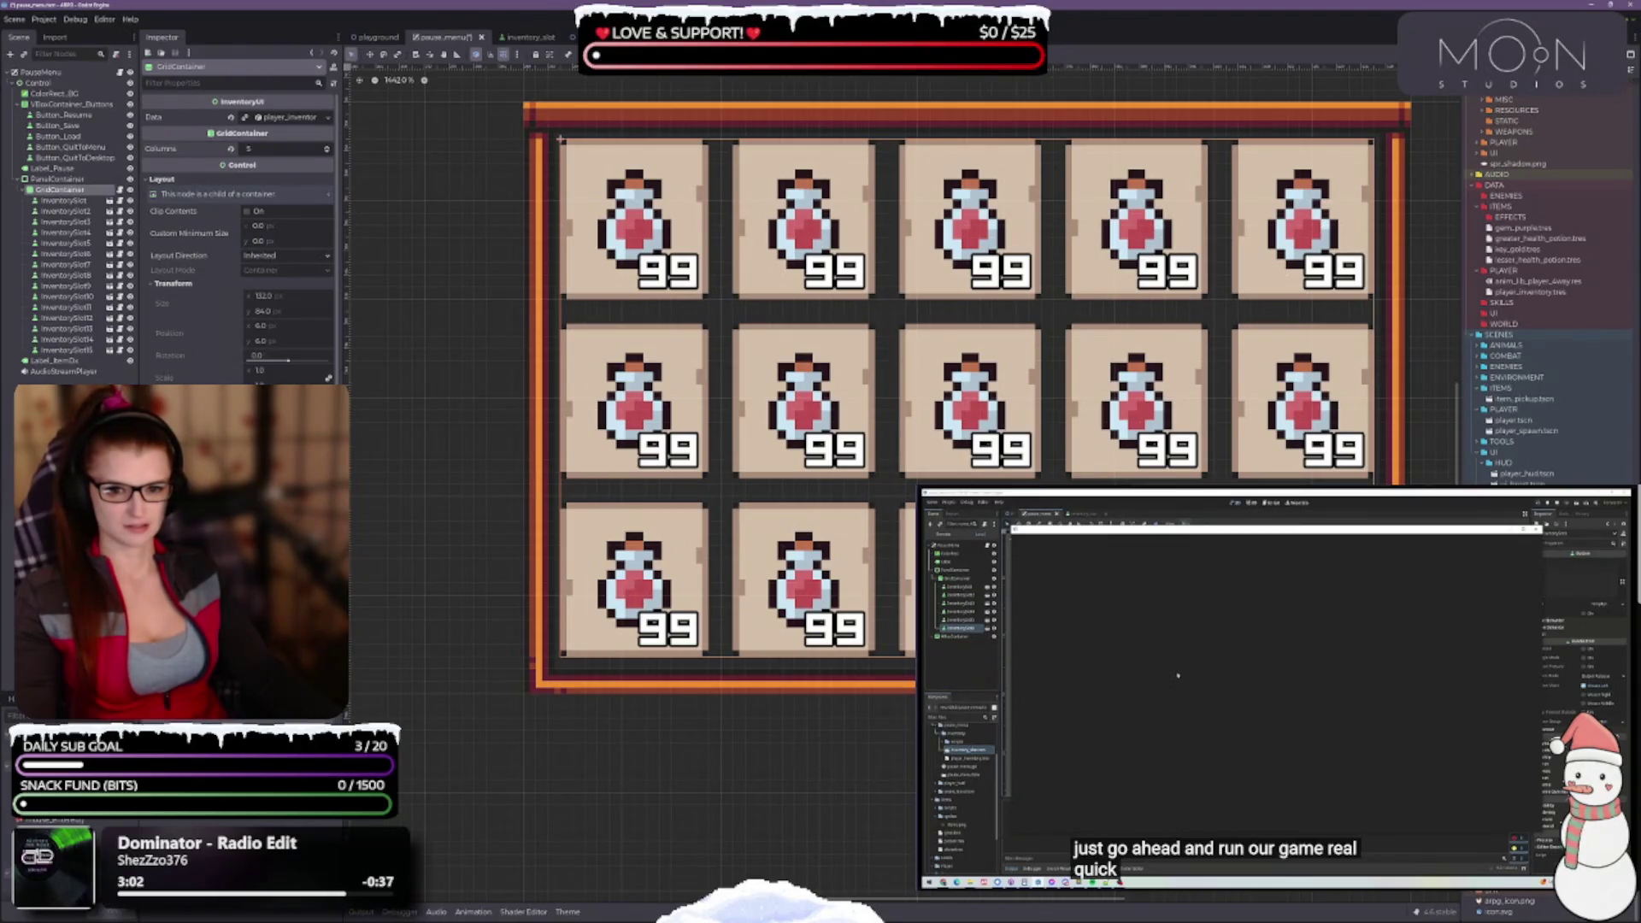
scroll(239, 231, "down", 2)
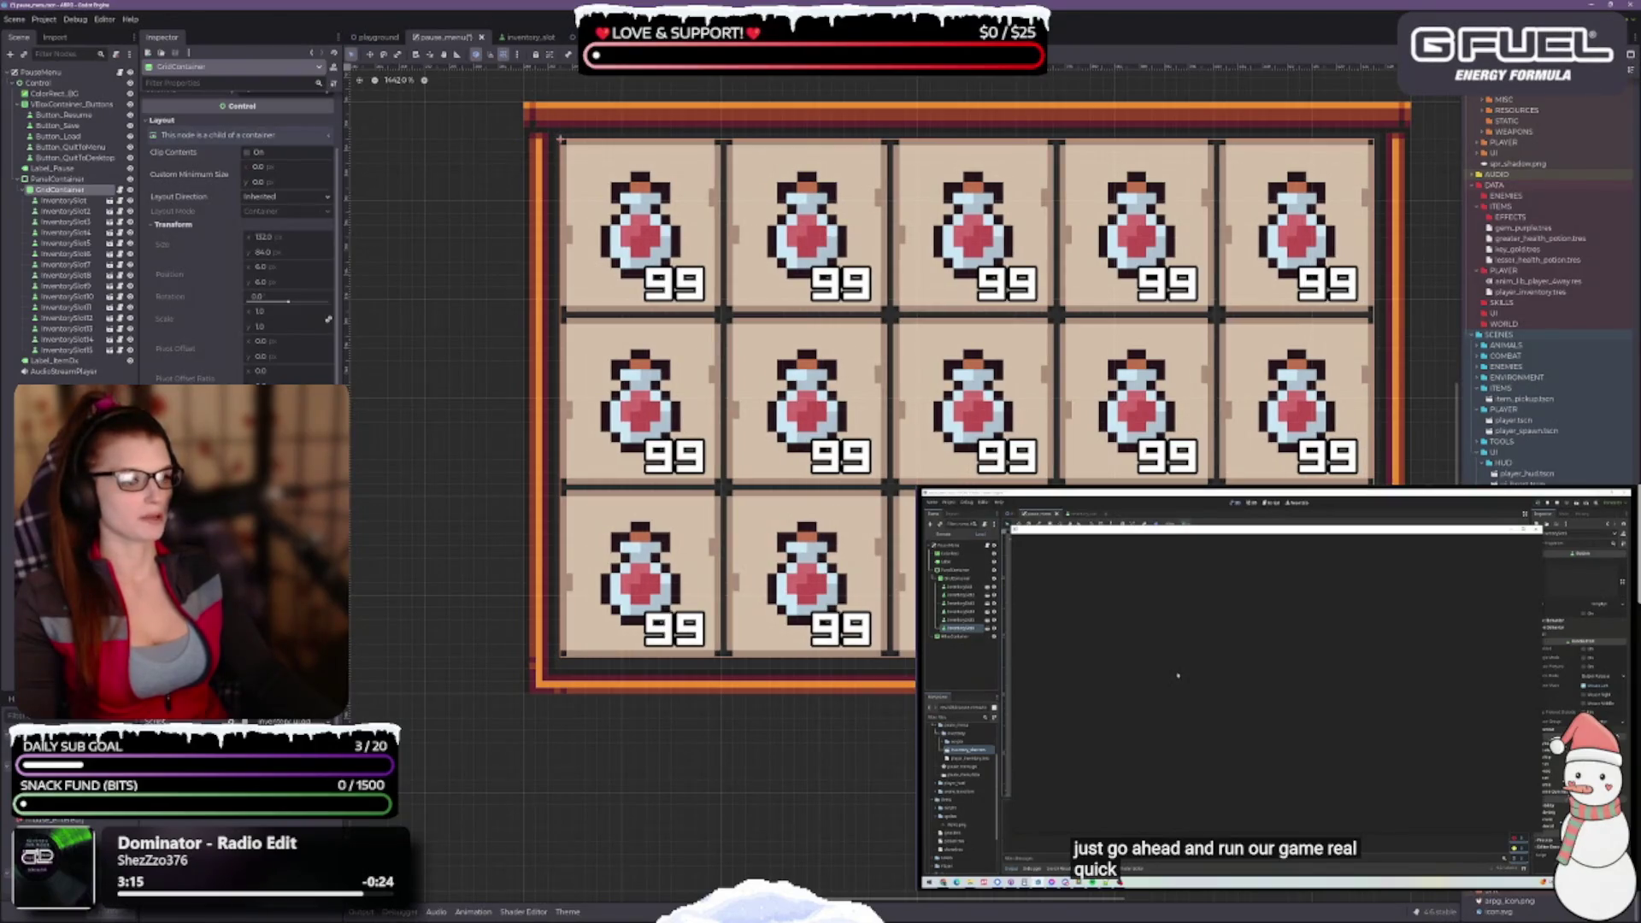
Select the PanelContainer and drag its bottom and right edges to hug the potion grid
scroll(607, 501, "down", 5)
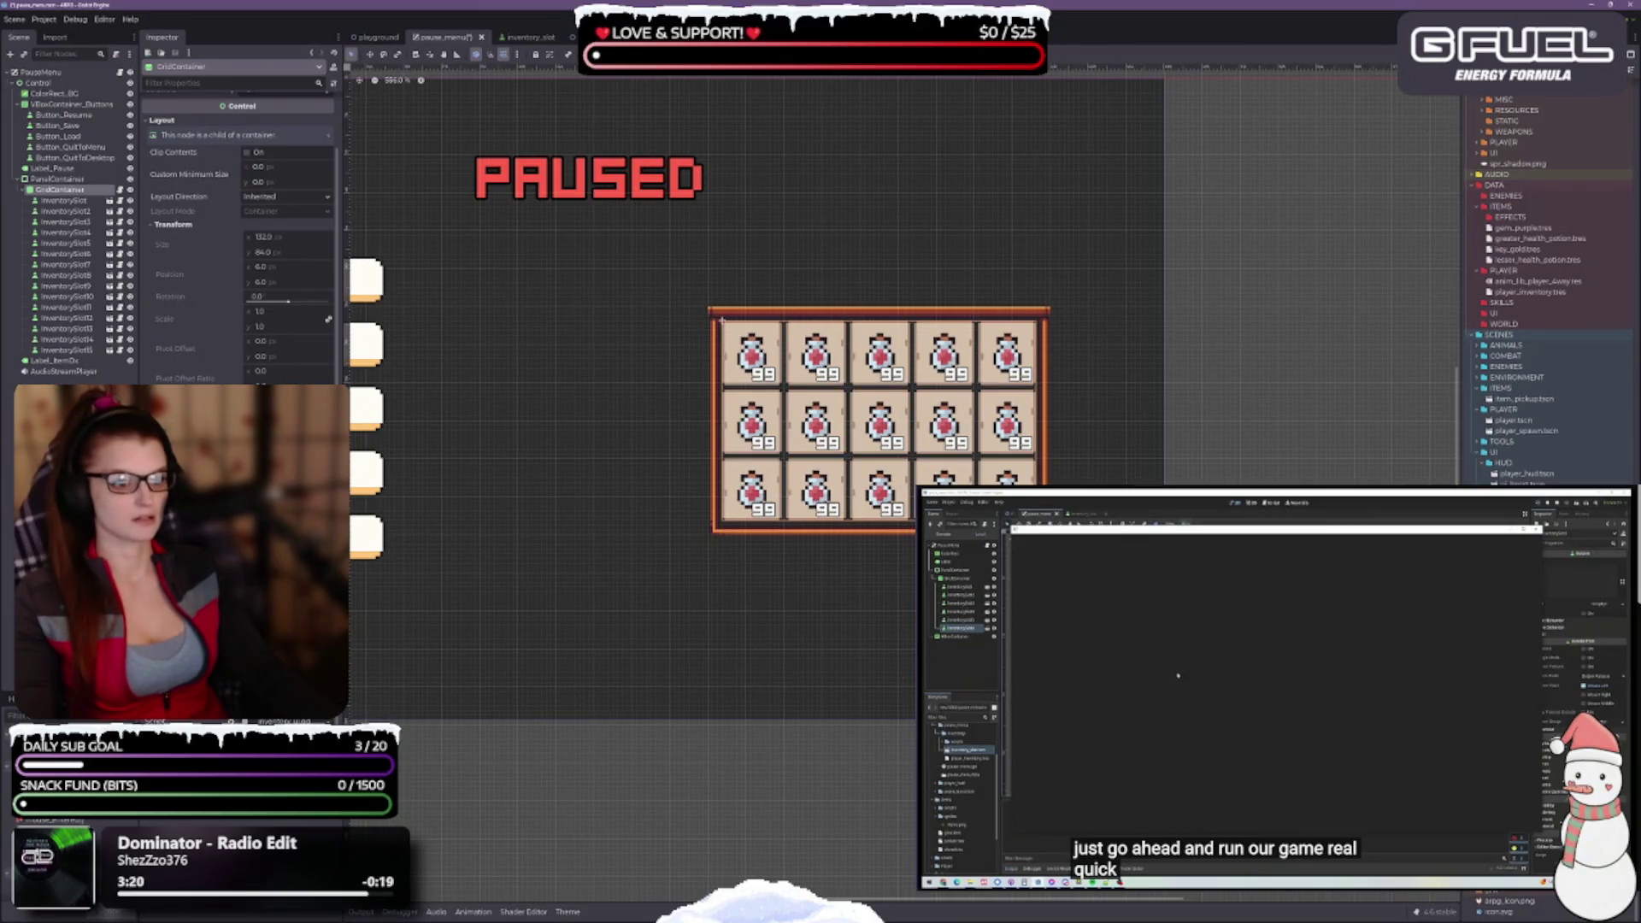
scroll(699, 422, "up", 2)
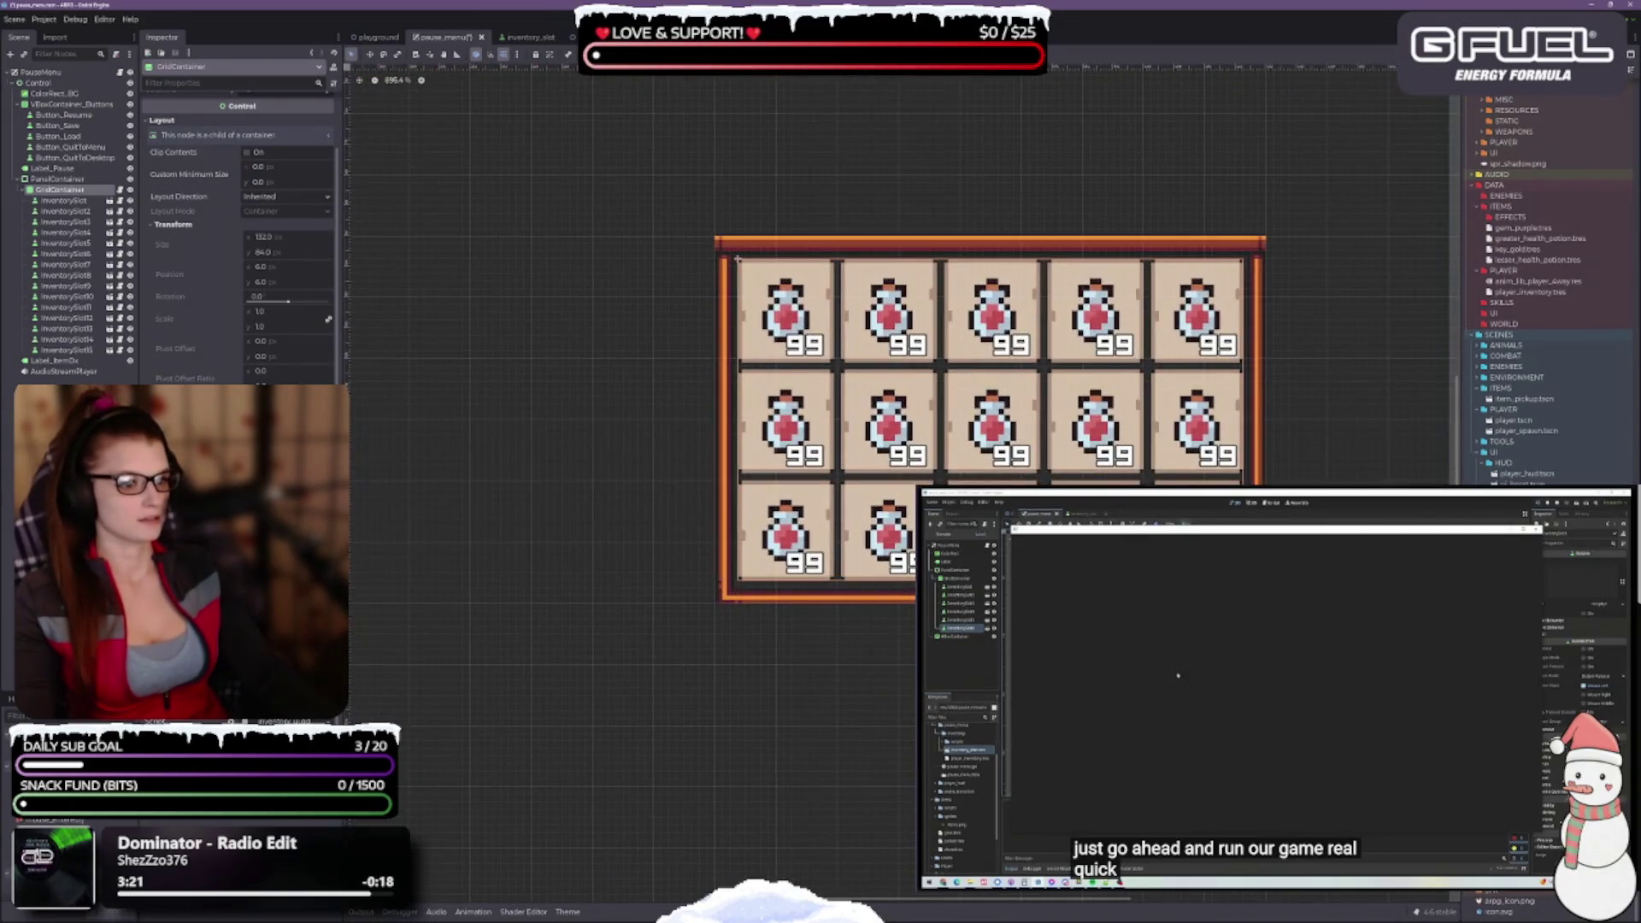
scroll(1156, 397, "down", 3)
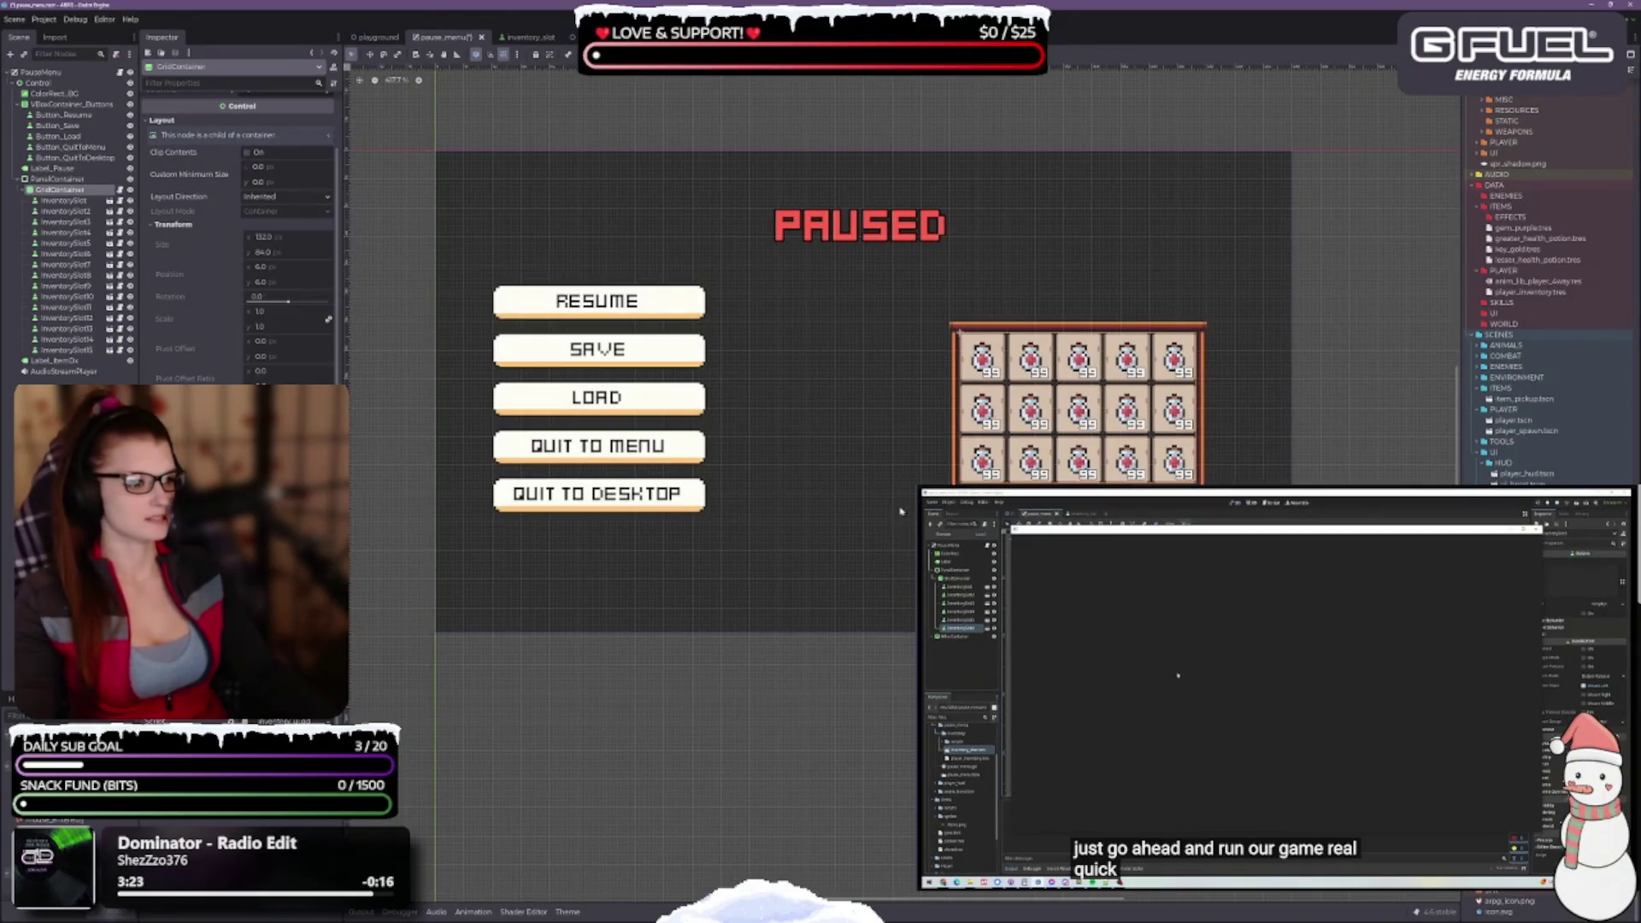
scroll(1153, 401, "up", 3)
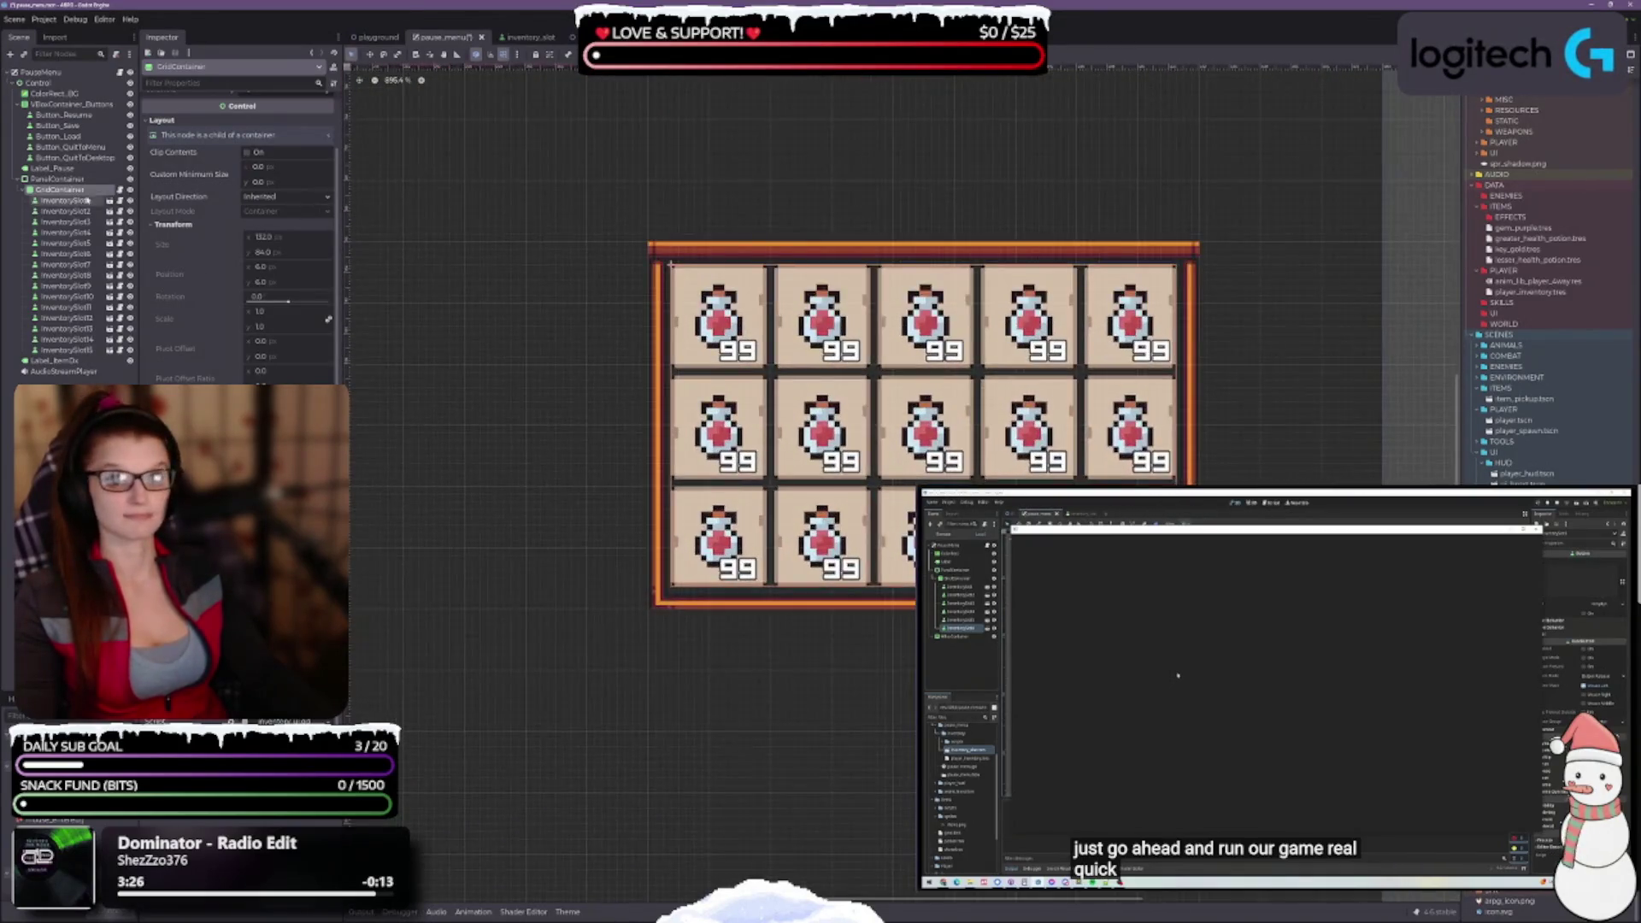
left_click(57, 178)
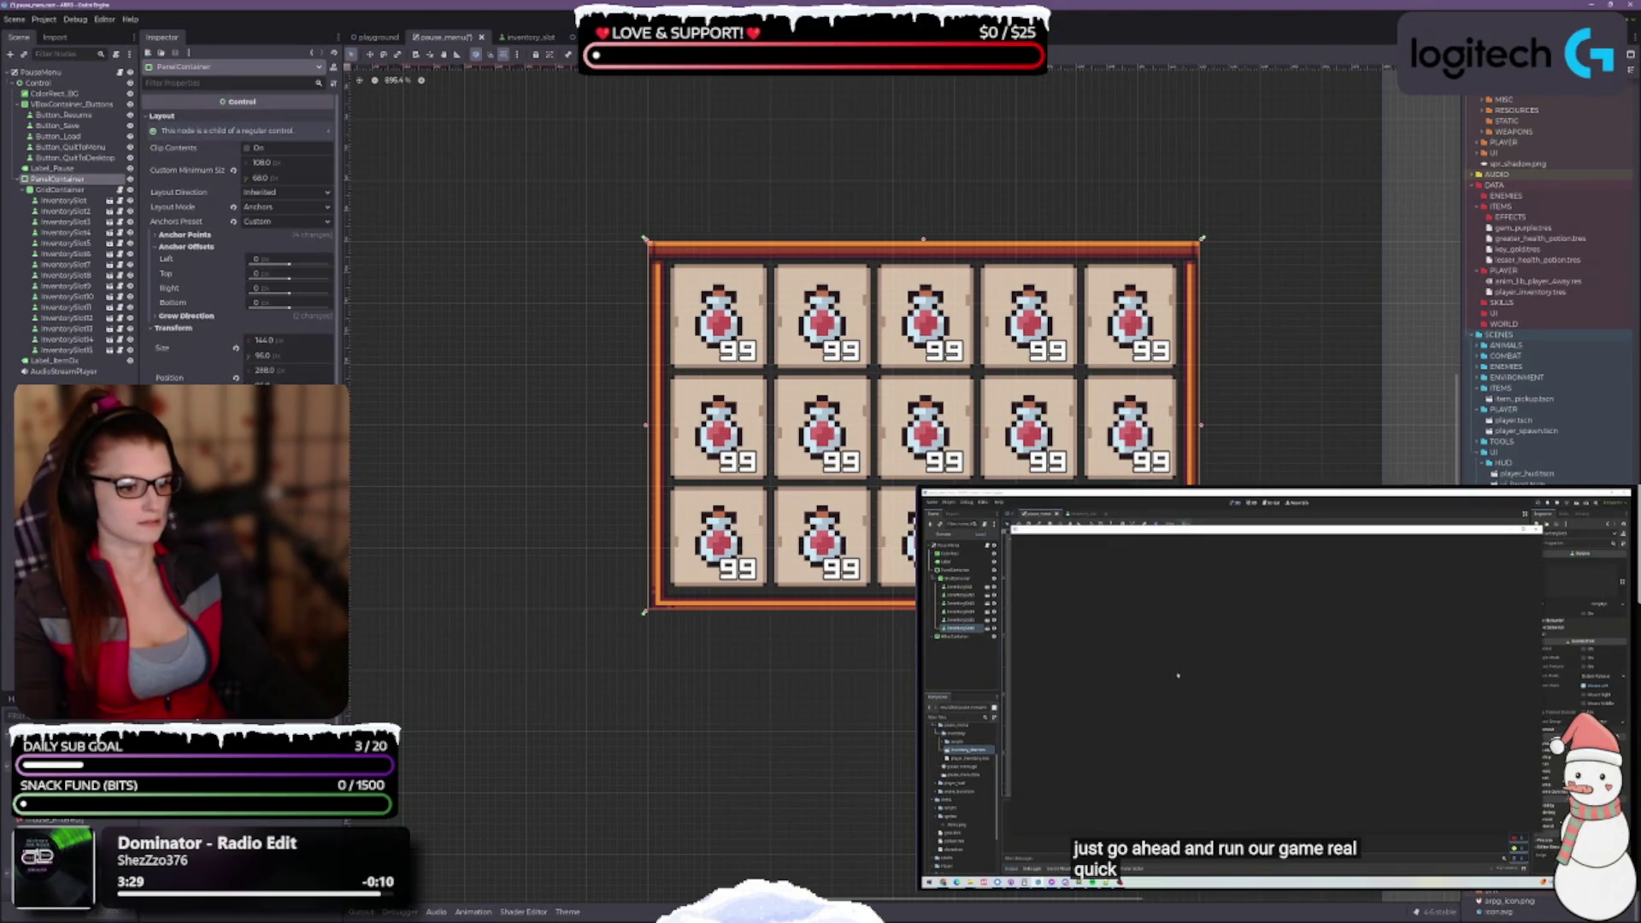
left_click_drag(923, 612, 923, 596)
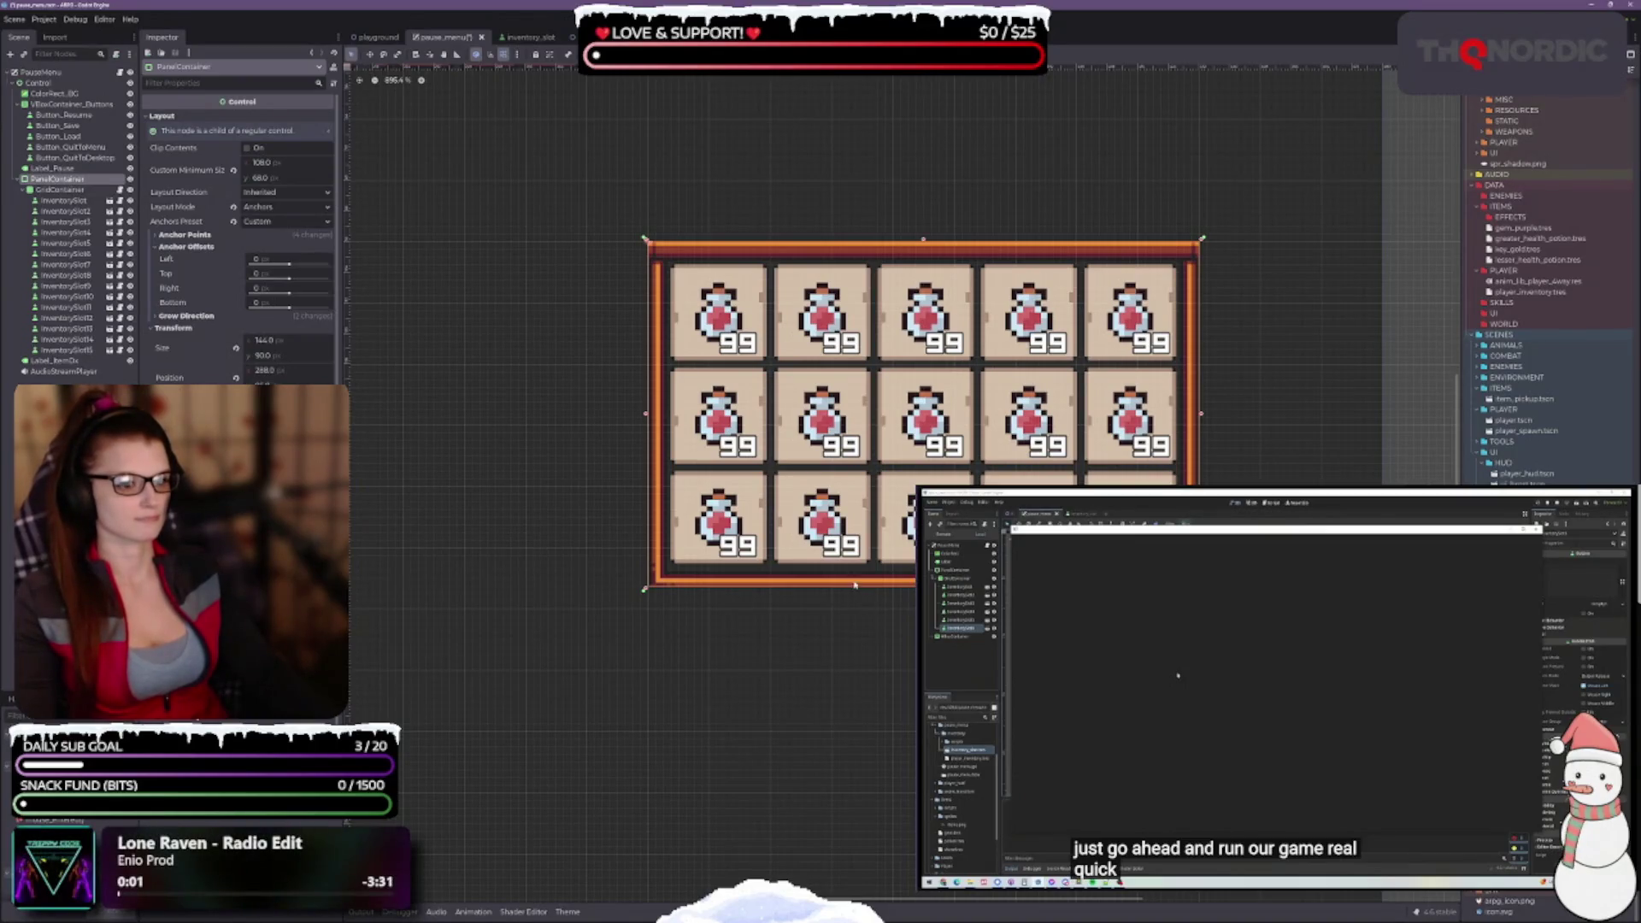
scroll(859, 600, "up", 3)
scroll(846, 590, "down", 1)
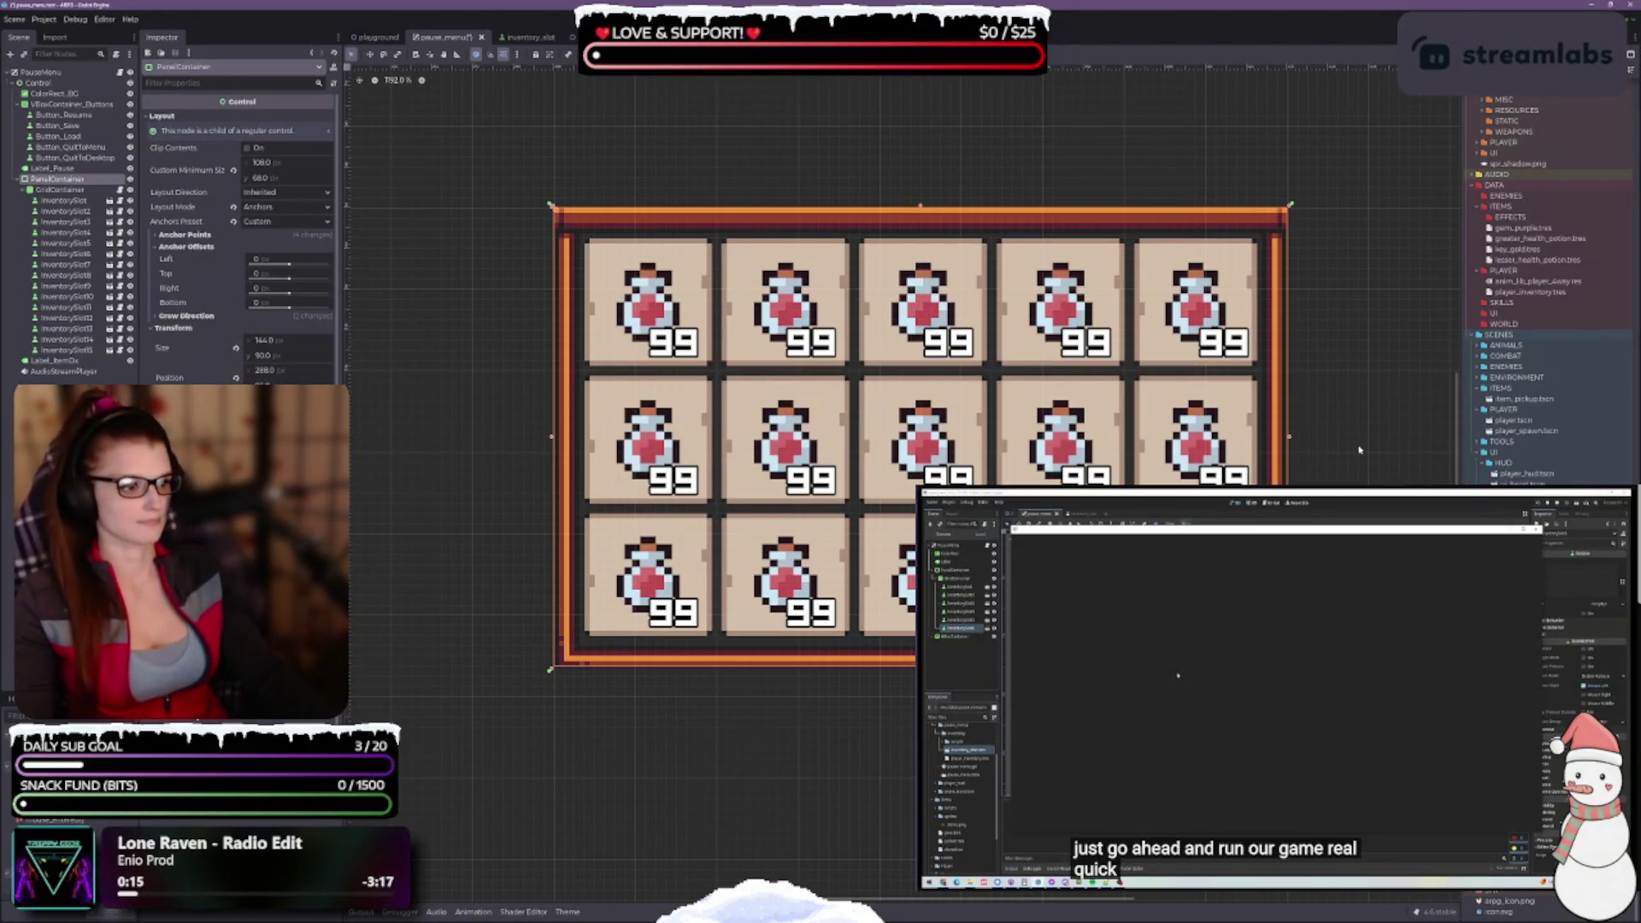
mouse_move(1290, 439)
left_mouse_down()
mouse_move(1264, 436)
mouse_move(1311, 438)
mouse_move(1297, 437)
left_mouse_up()
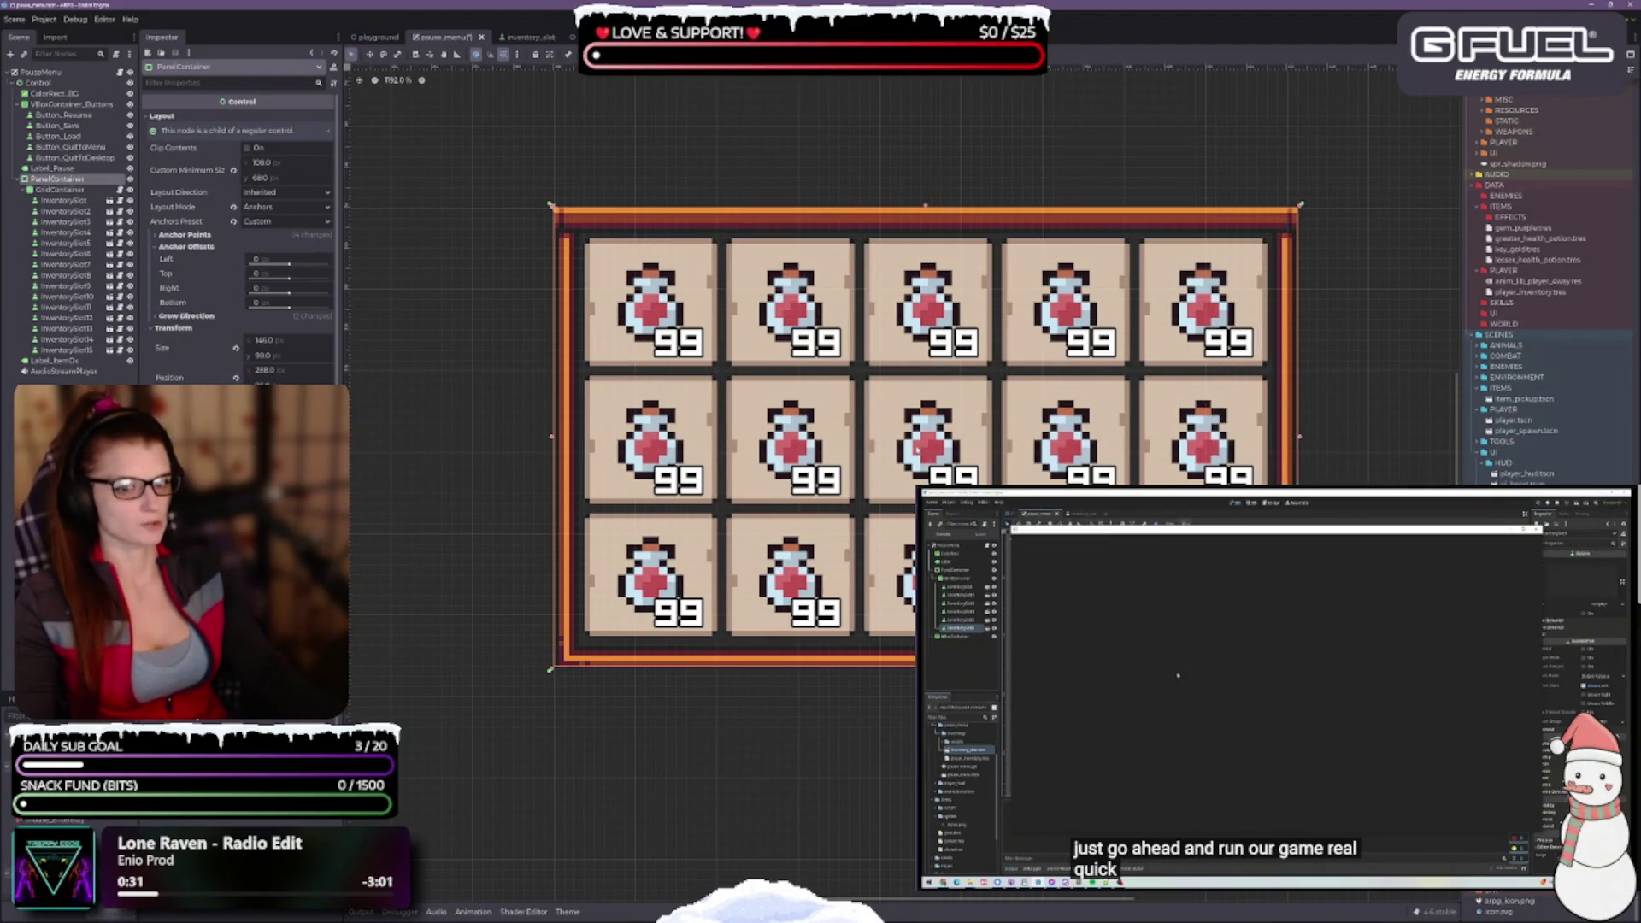
Reselect the PanelContainer, test the Move tool without shifting it, and save pause_menu
left_click(931, 443)
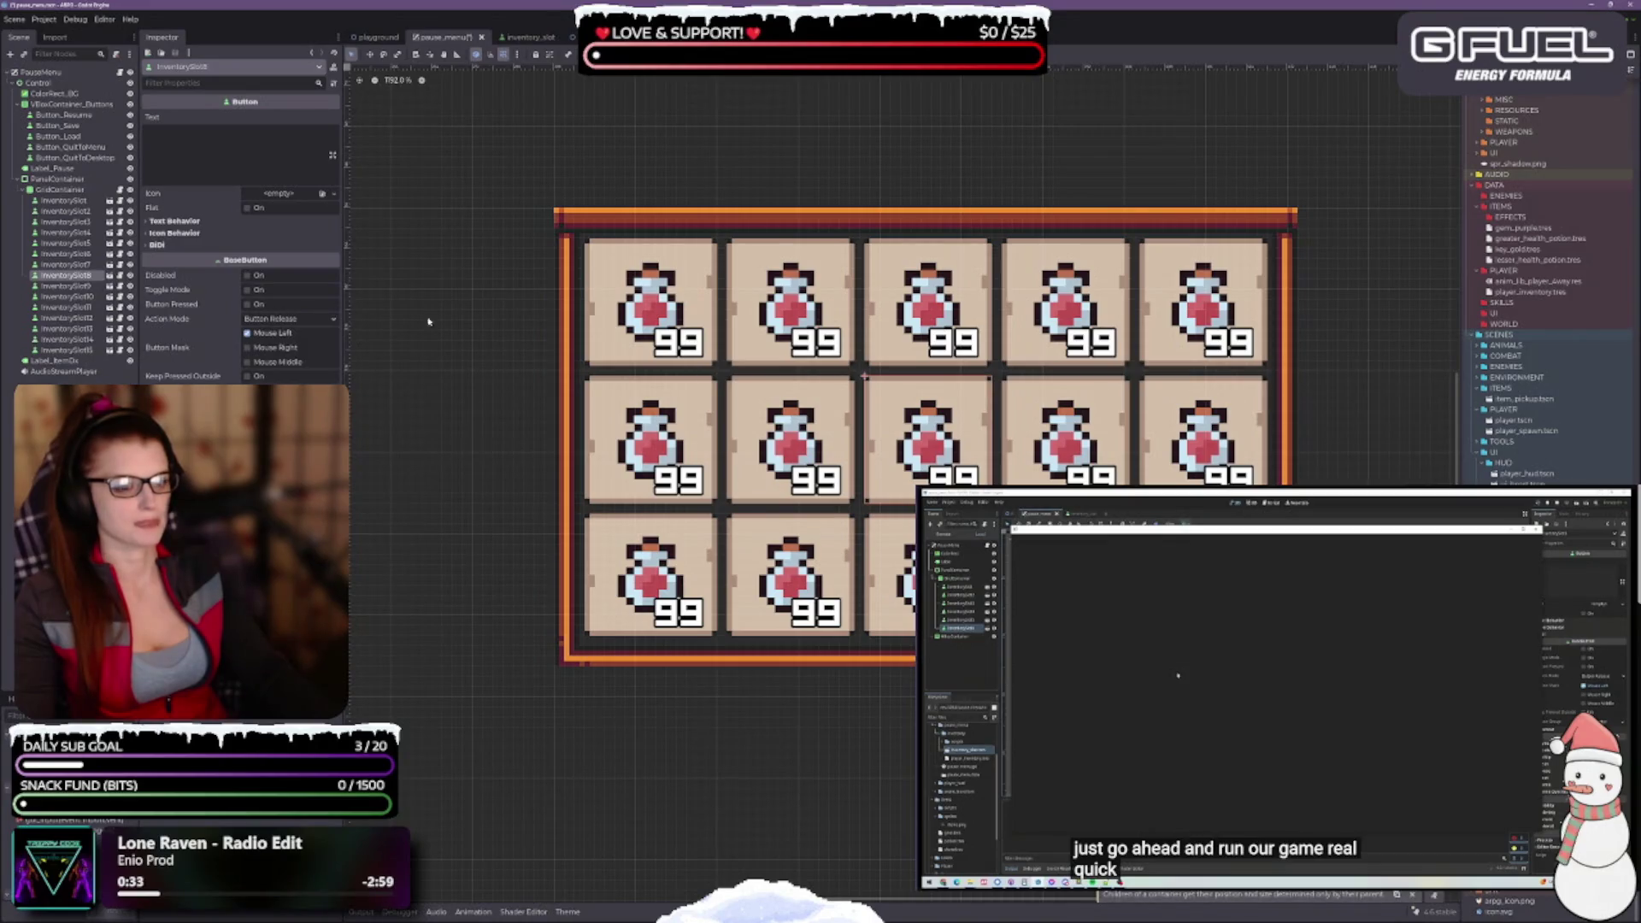
left_click(56, 179)
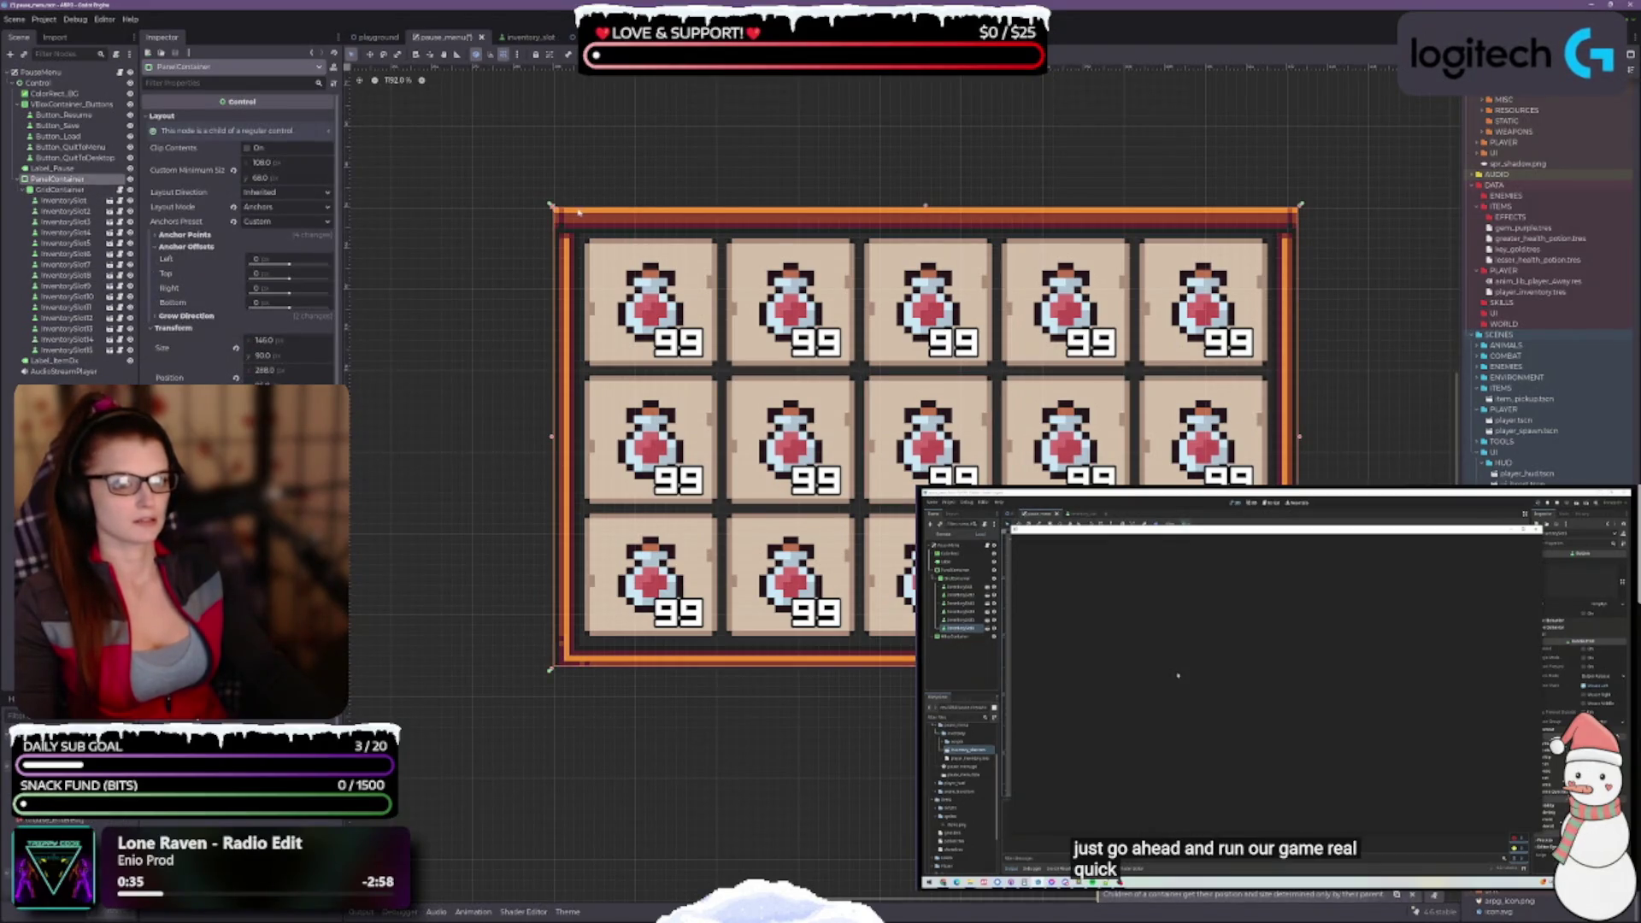
left_click(369, 53)
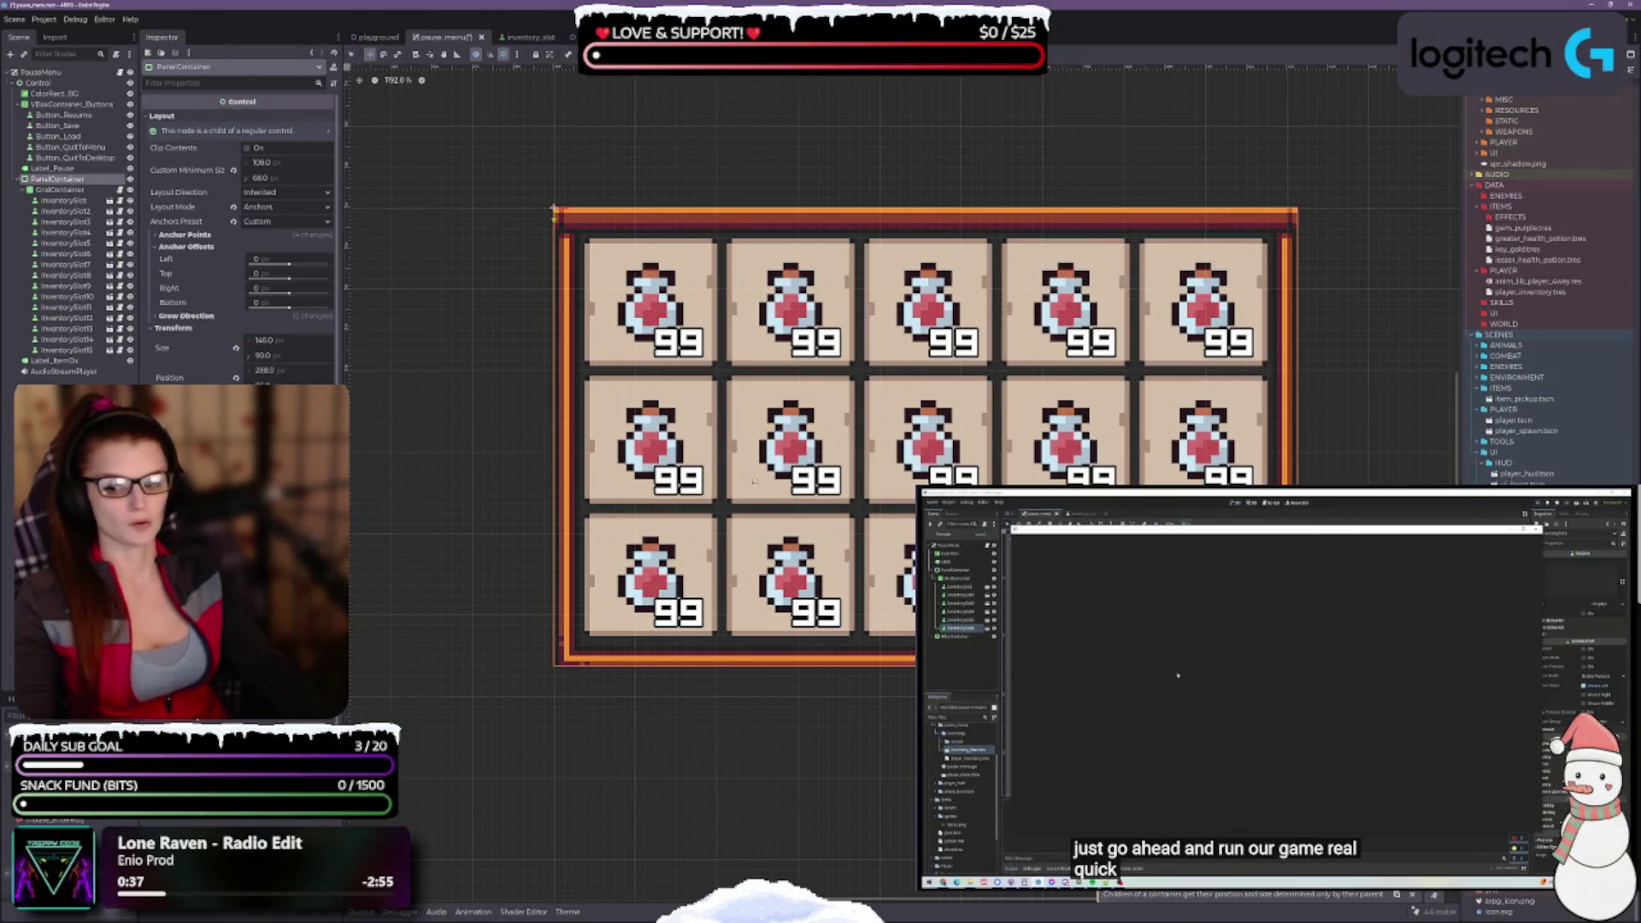
mouse_move(725, 477)
left_mouse_down()
mouse_move(704, 456)
mouse_move(745, 482)
mouse_move(725, 477)
left_mouse_up()
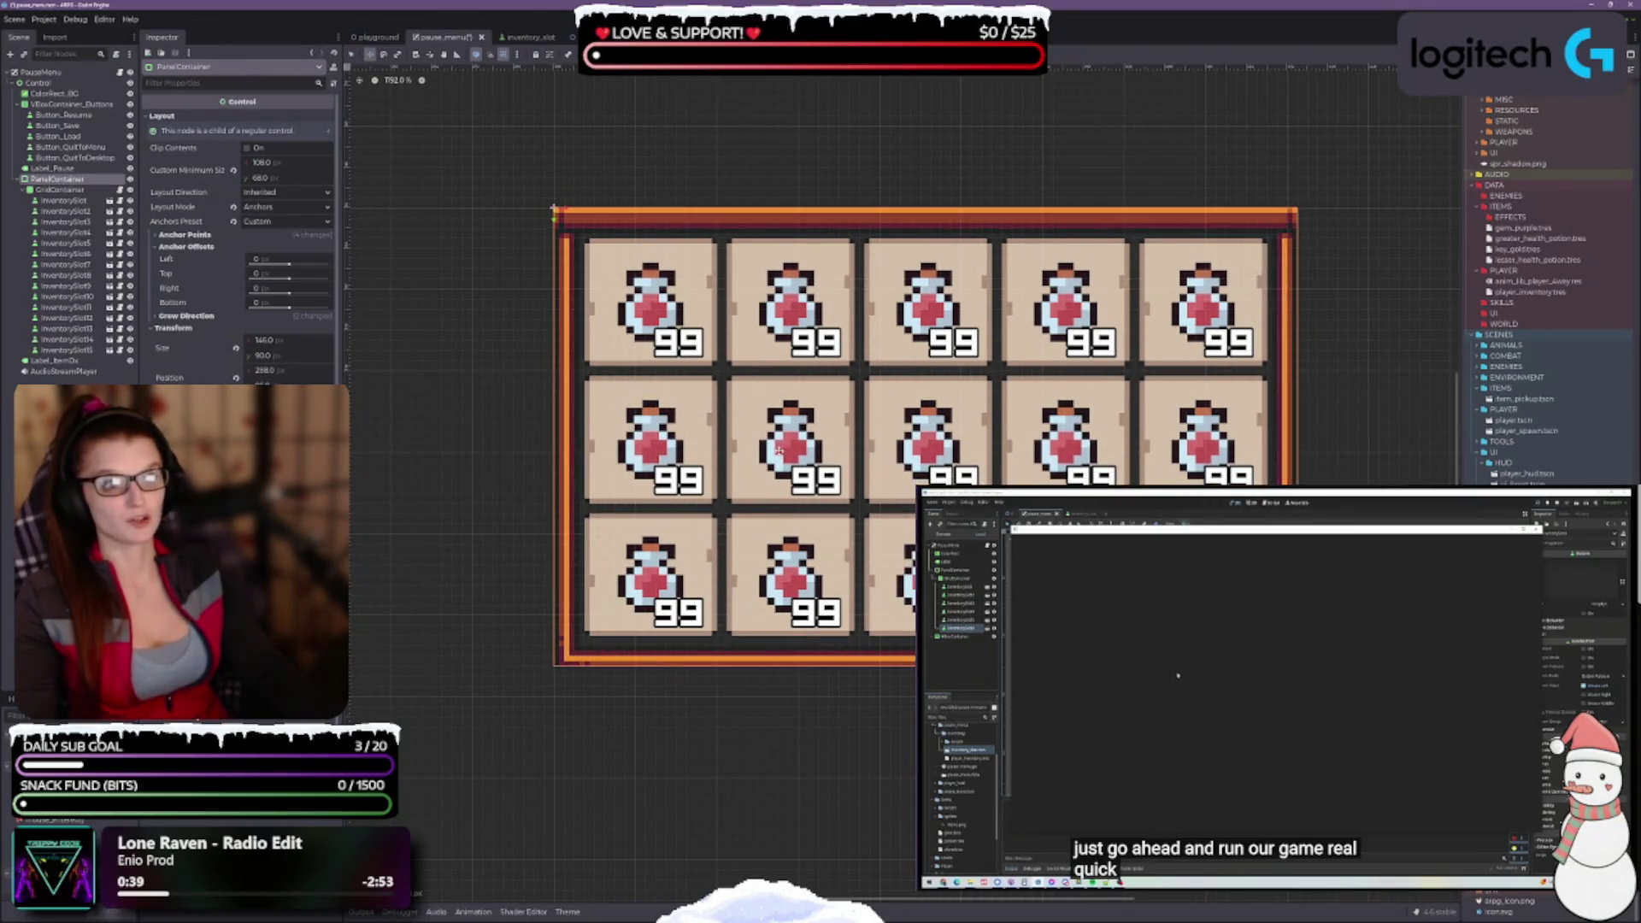
key("ctrl+s")
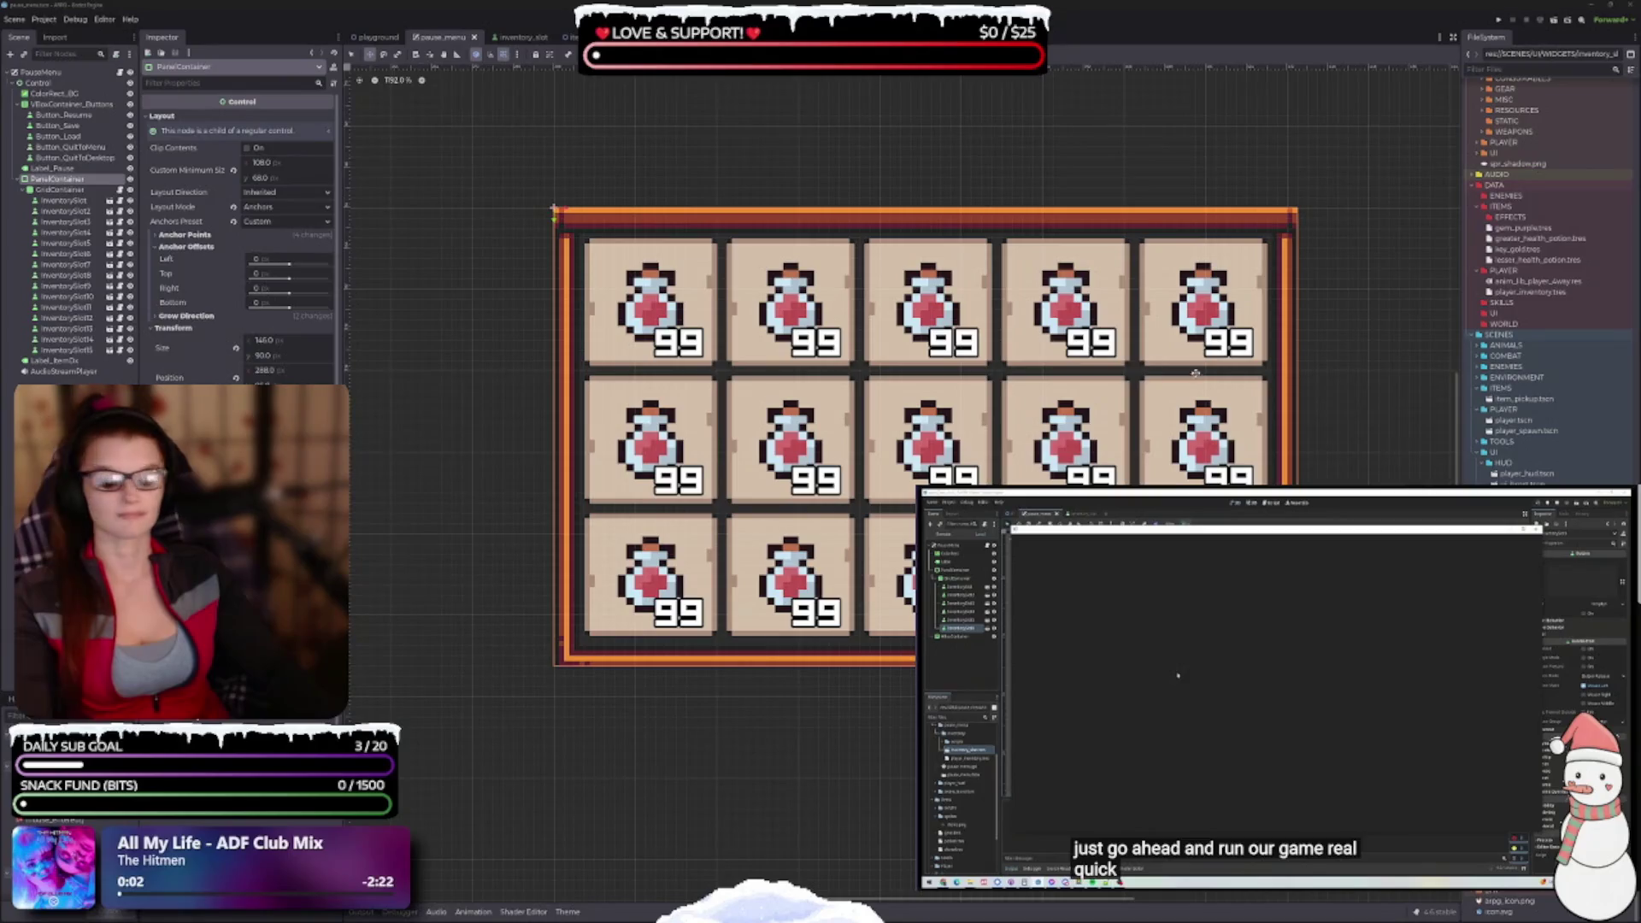
scroll(910, 478, "down", 4)
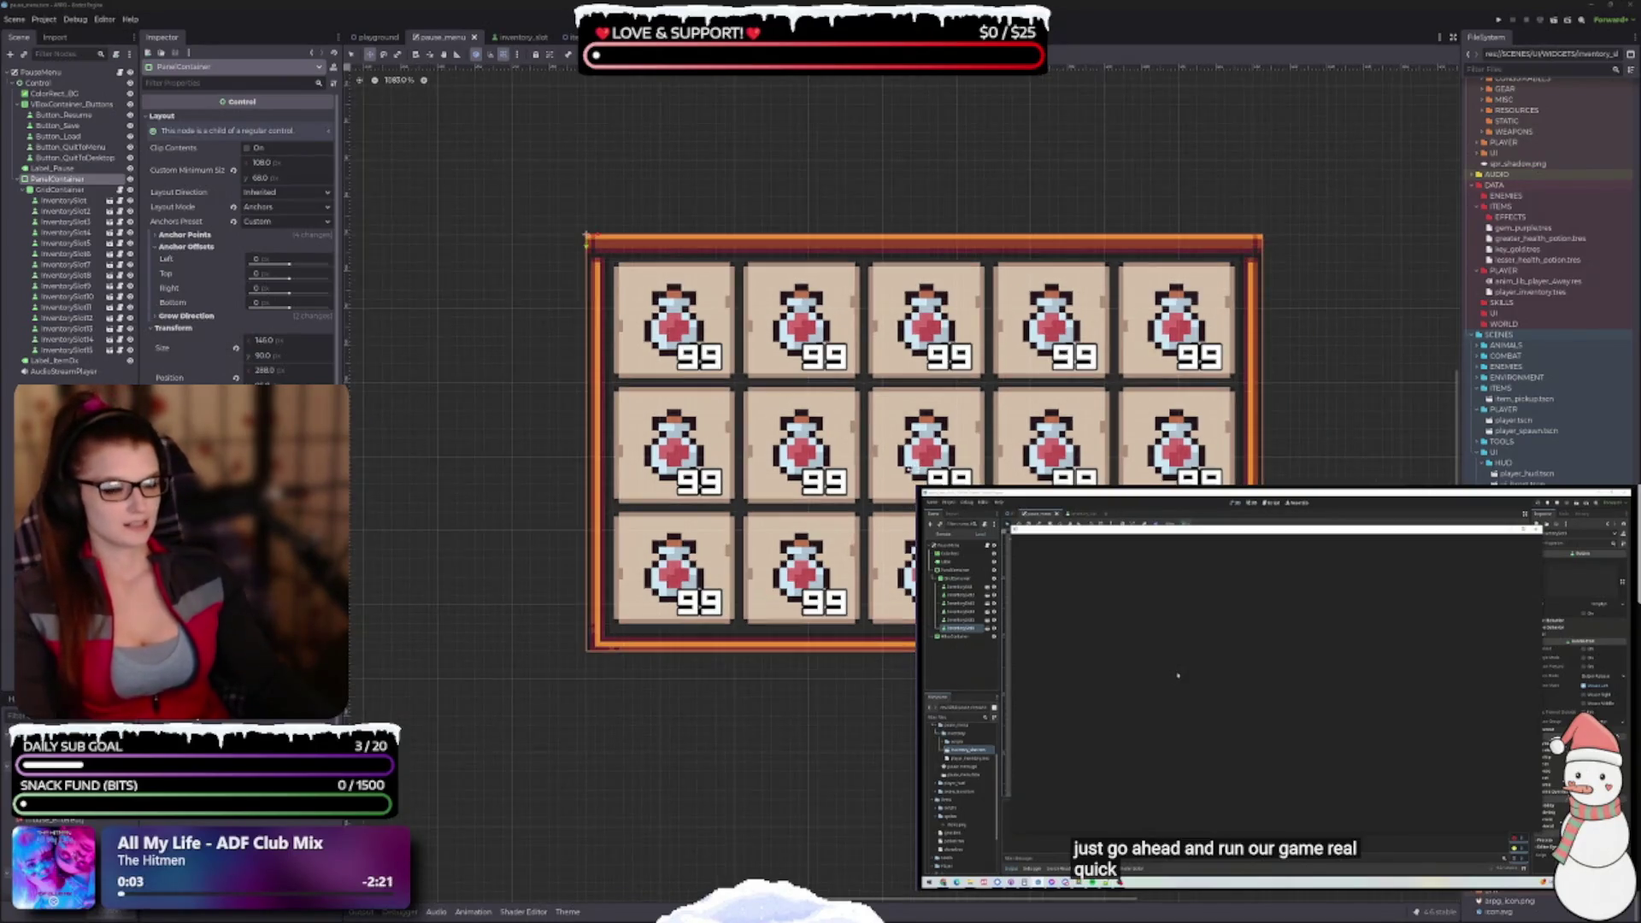
left_click_drag(632, 437, 1017, 411)
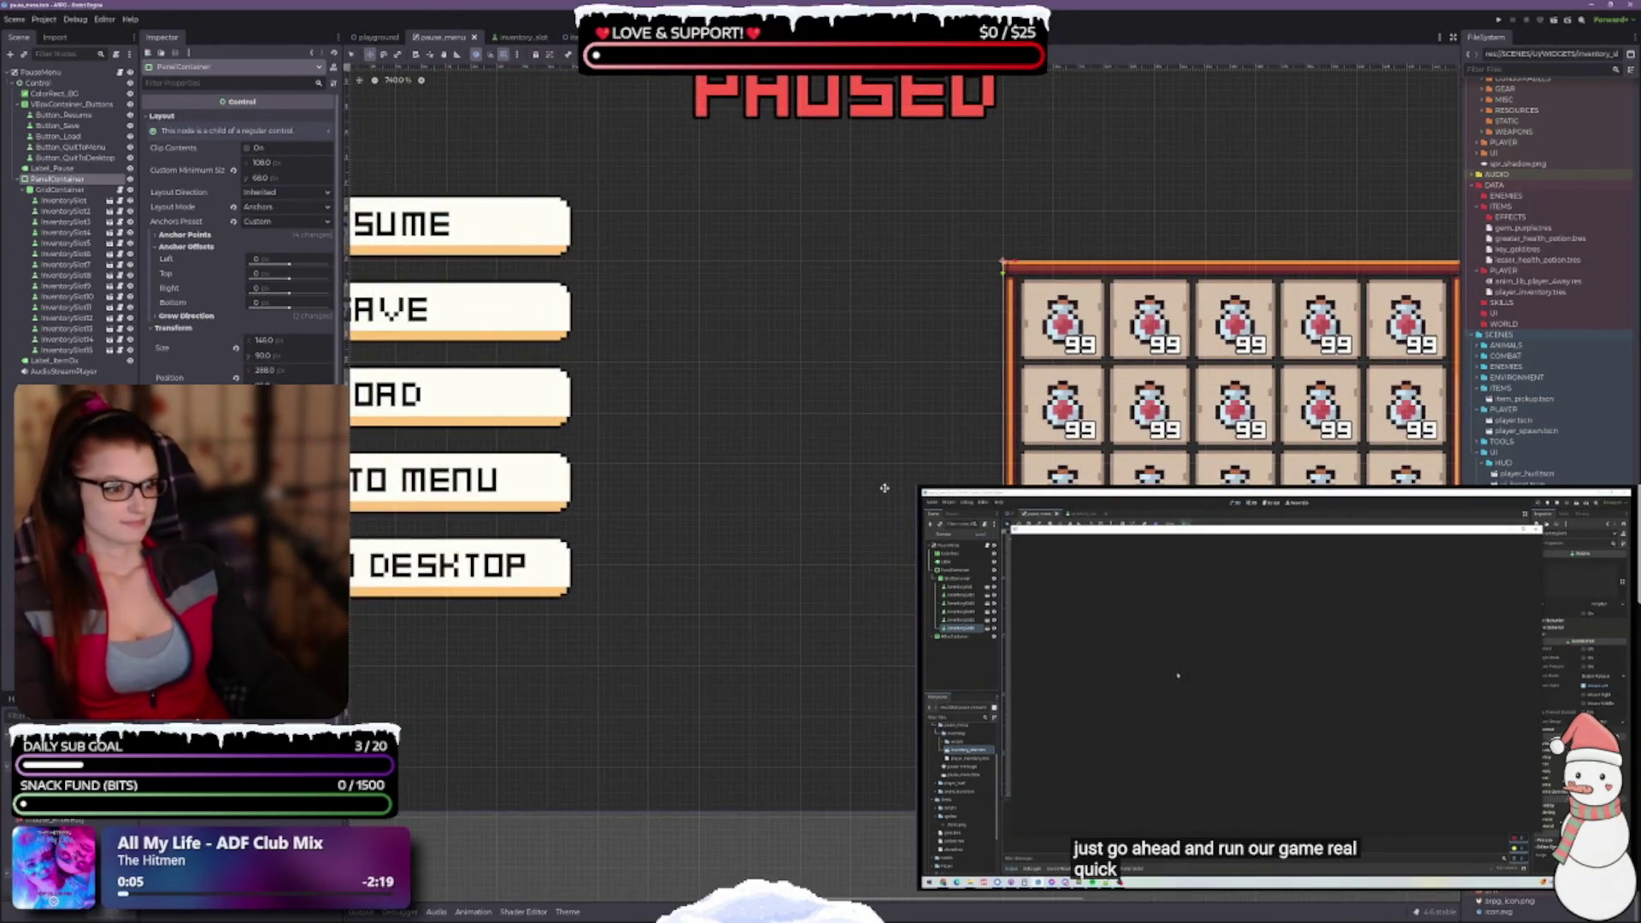
left_click_drag(885, 489, 1081, 498)
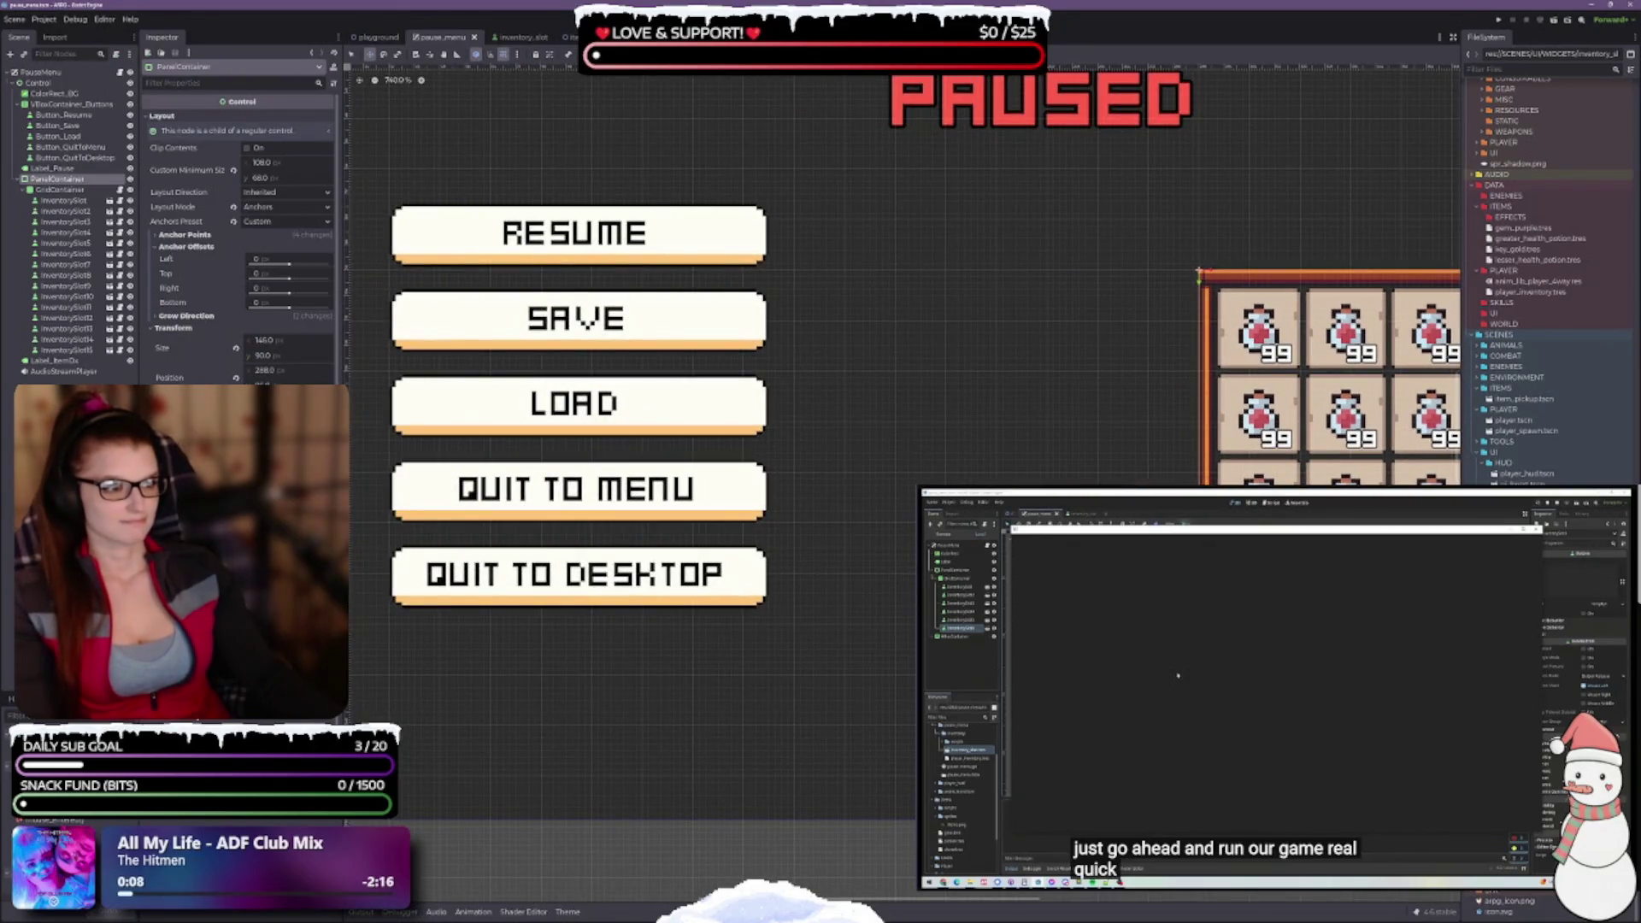
left_click_drag(1065, 451, 770, 487)
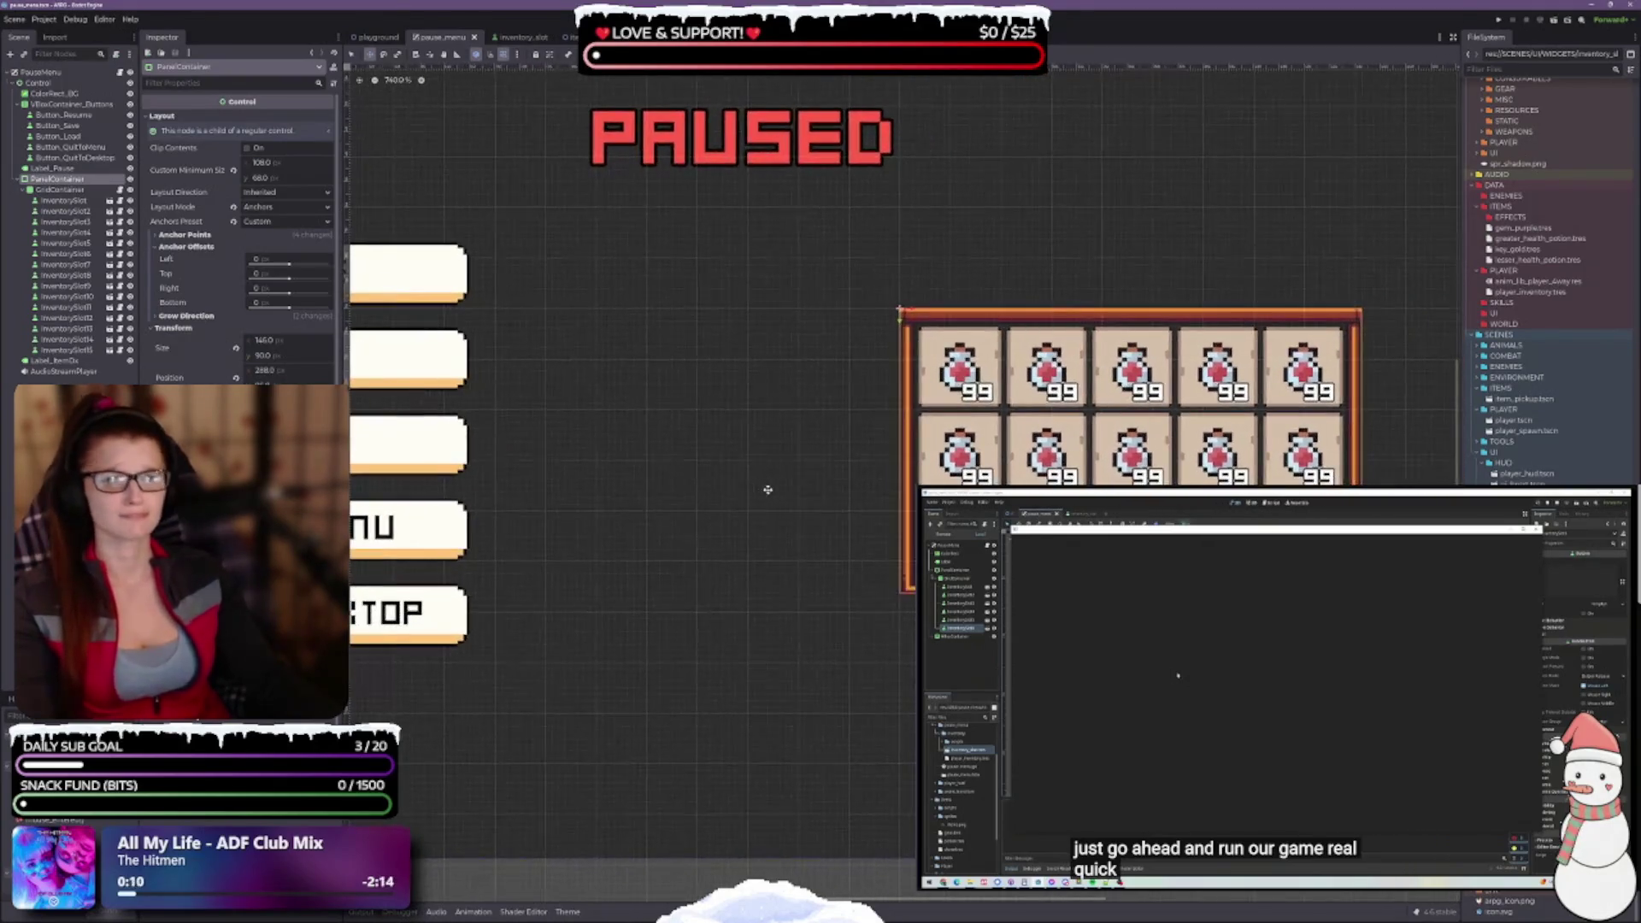
left_click(234, 171)
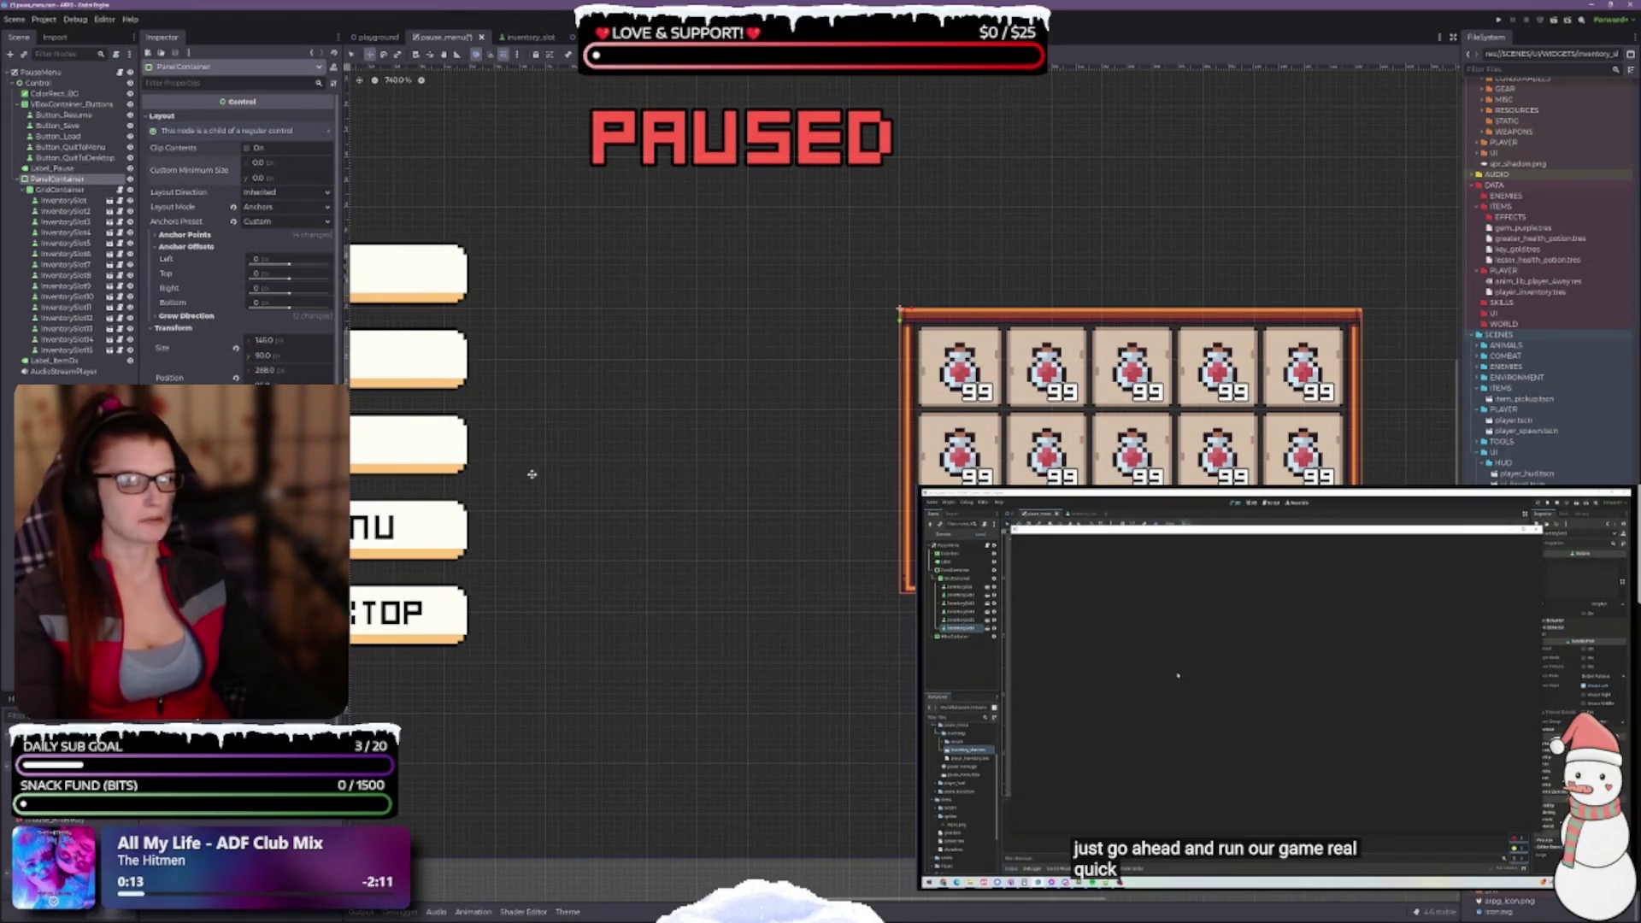
scroll(801, 498, "up", 2)
scroll(846, 554, "right", 2)
scroll(736, 476, "down", 1)
scroll(729, 482, "up", 1)
scroll(729, 482, "up", 1)
scroll(784, 440, "up", 1)
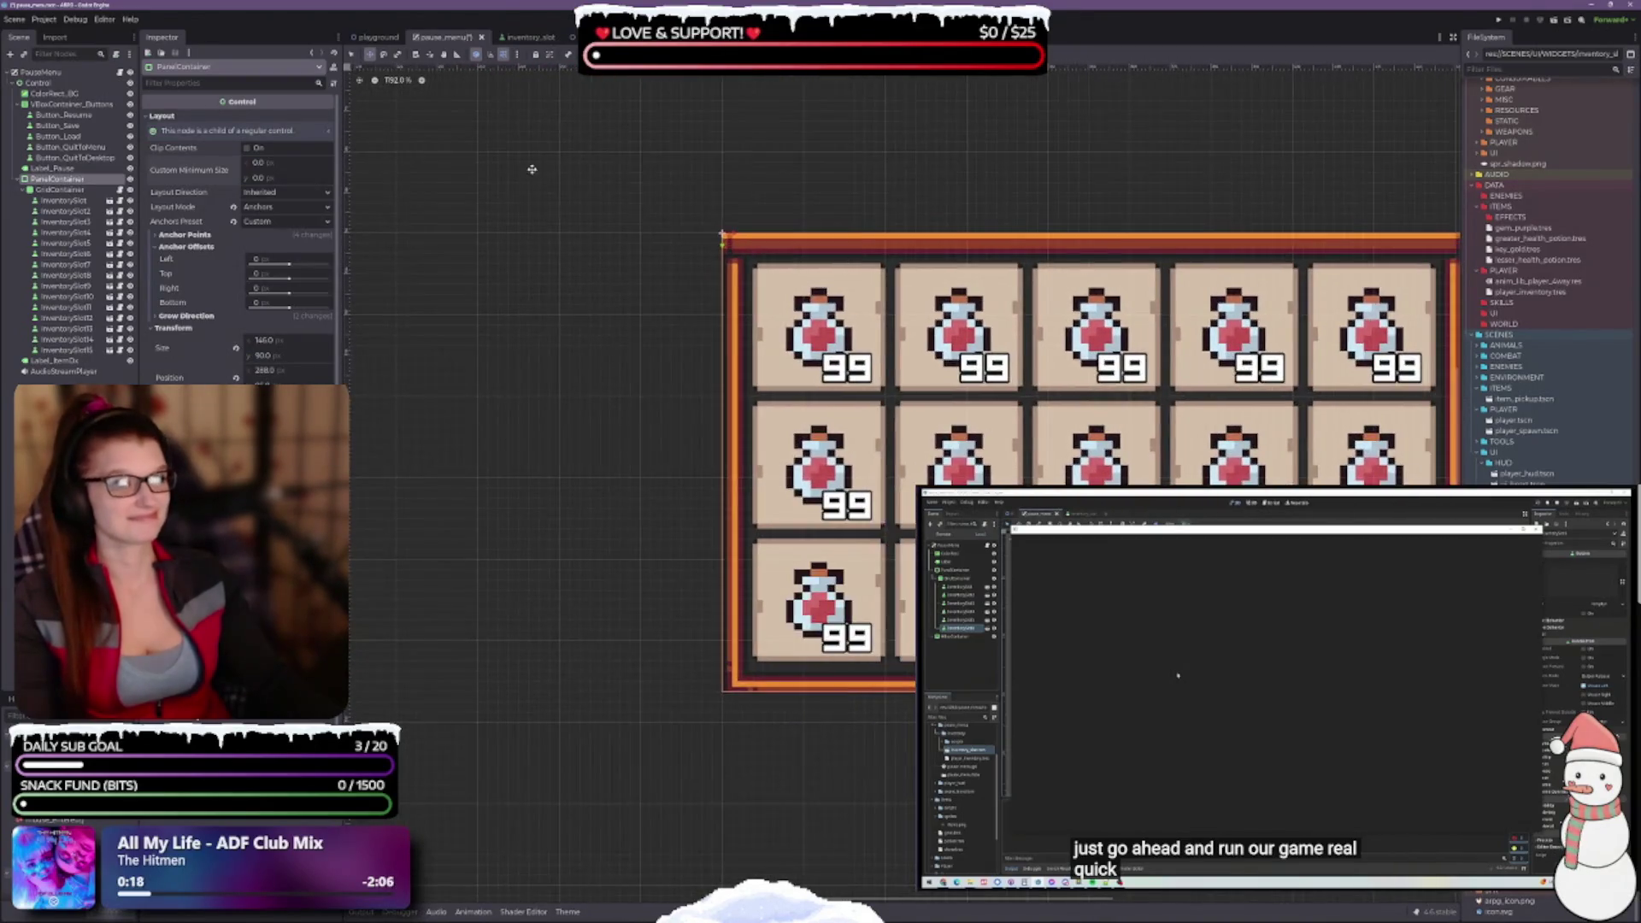
left_click(517, 54)
left_click(555, 129)
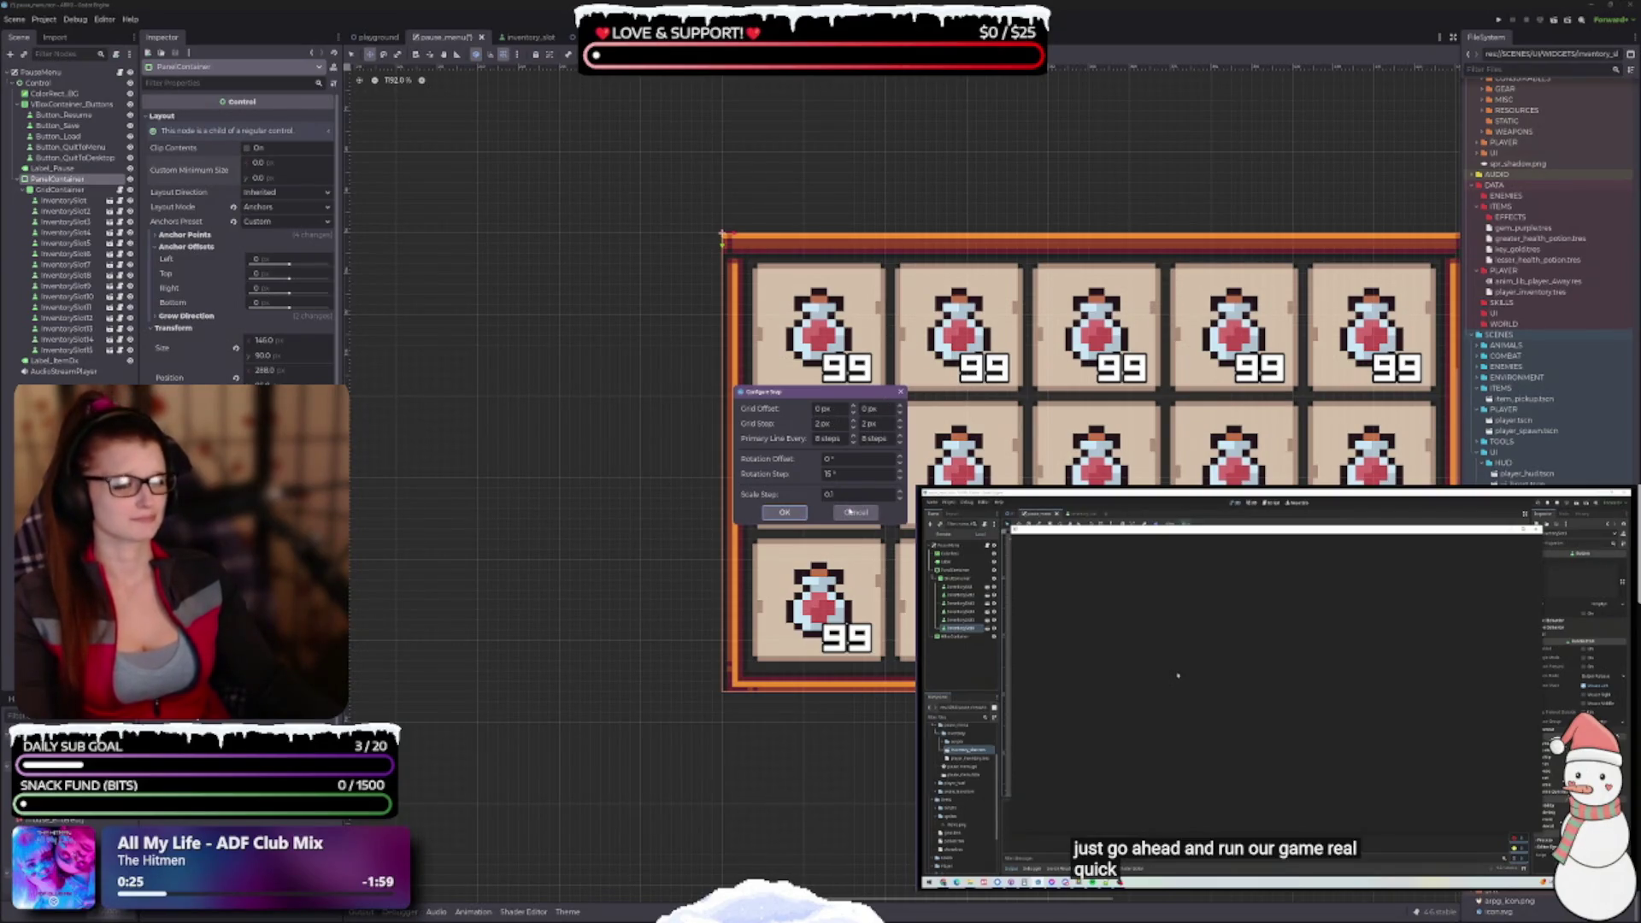
left_click(855, 512)
left_click(518, 37)
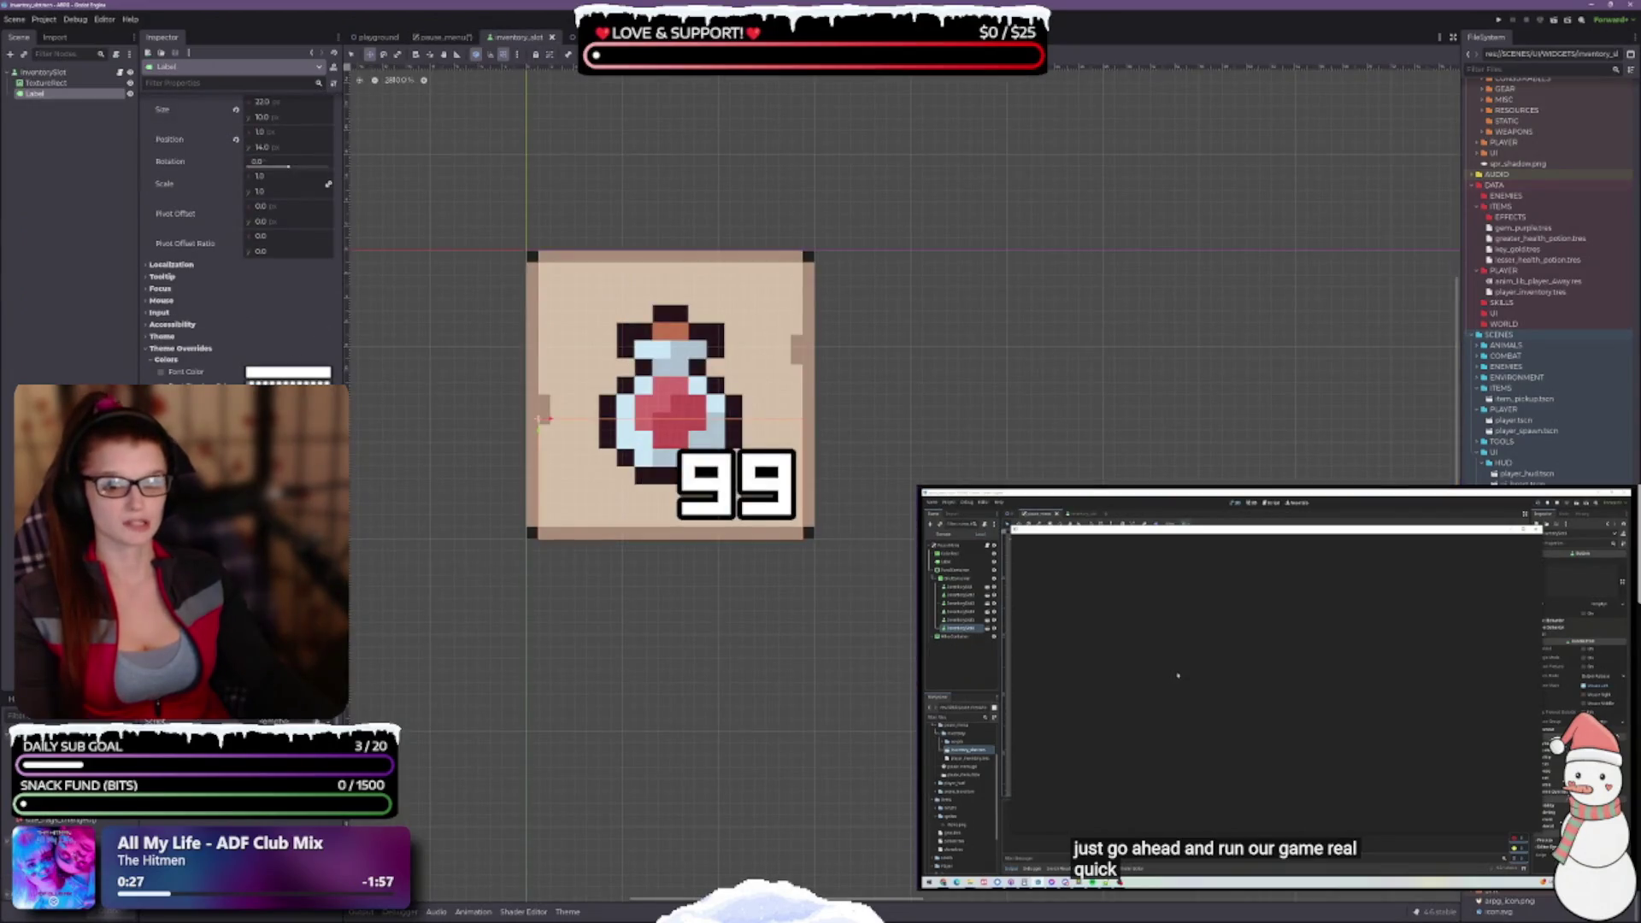
scroll(223, 257, "up", 5)
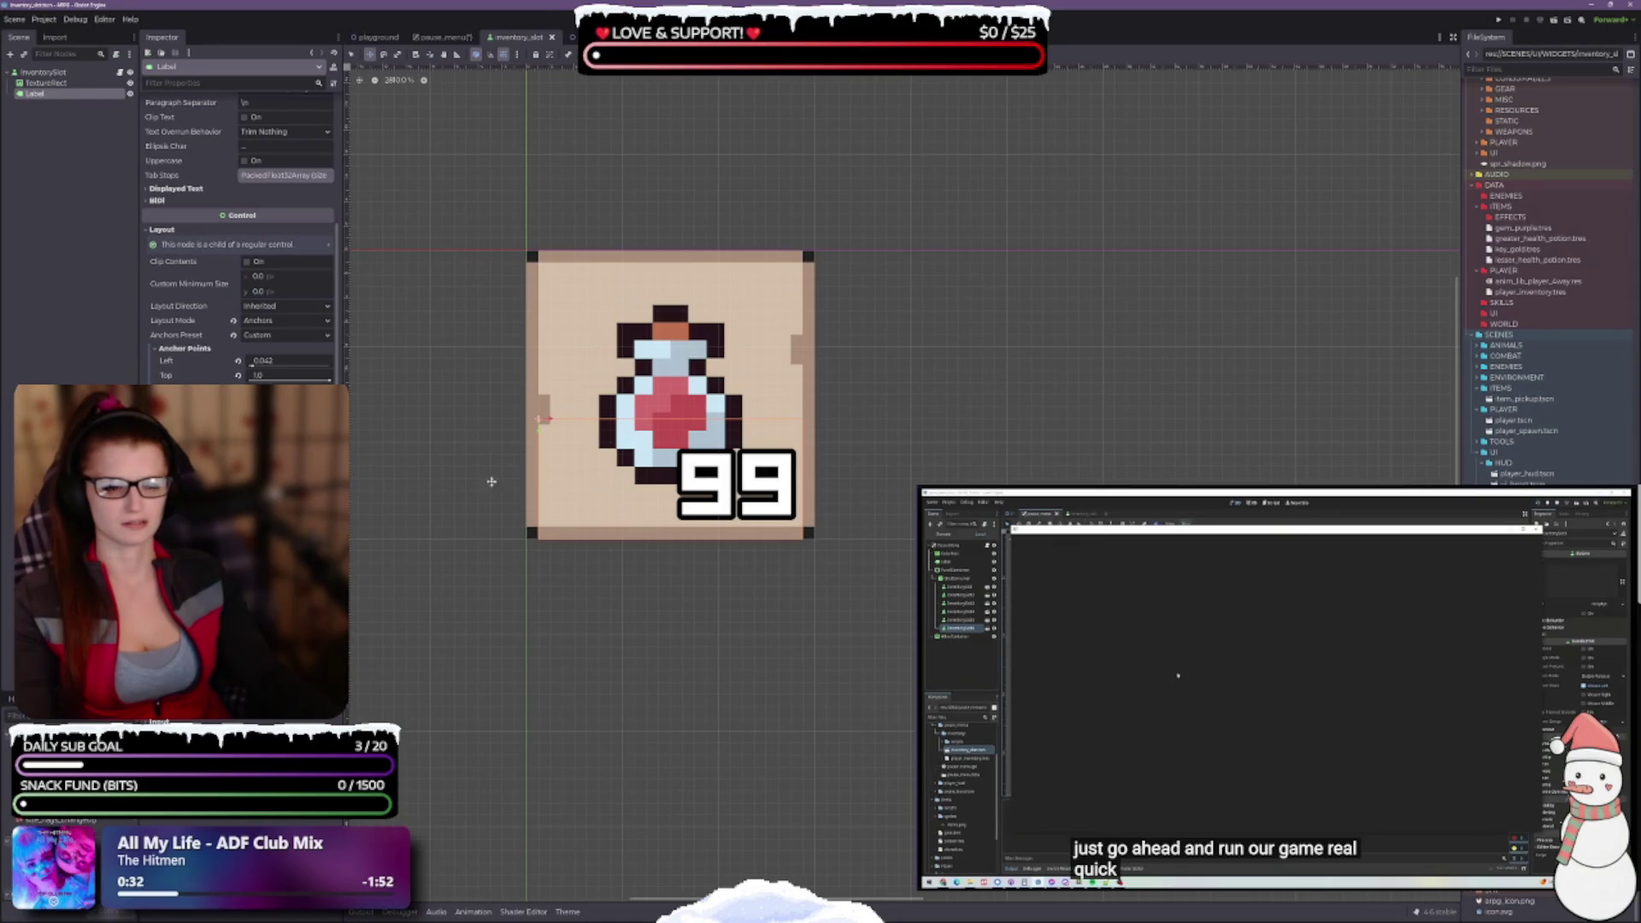
left_click(42, 71)
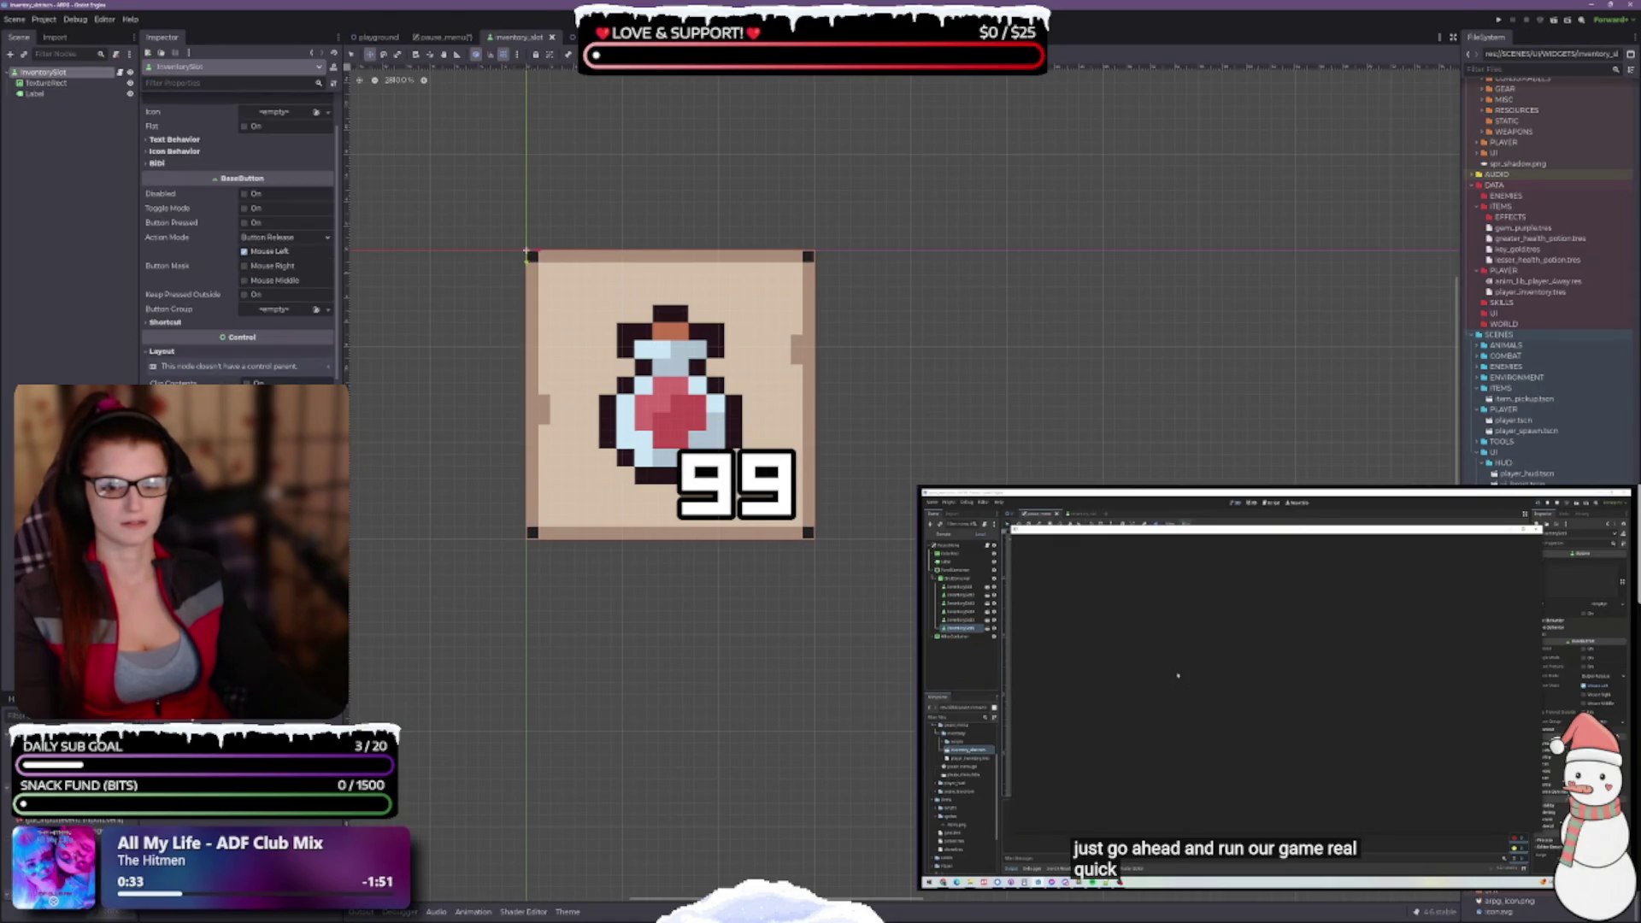
left_click(444, 39)
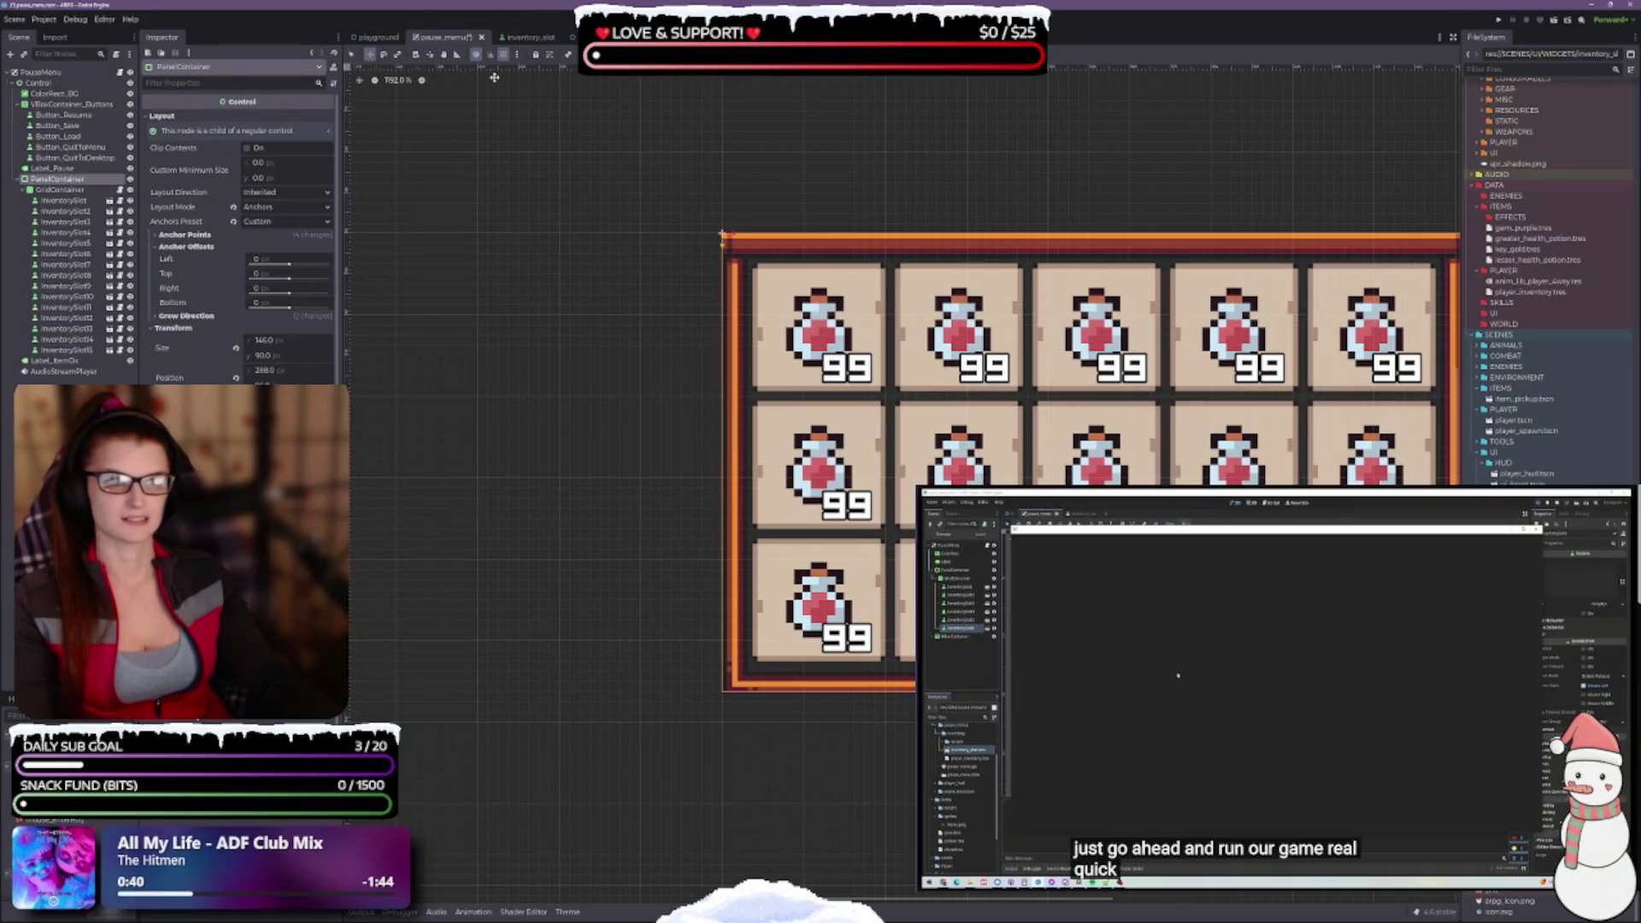
left_click(517, 54)
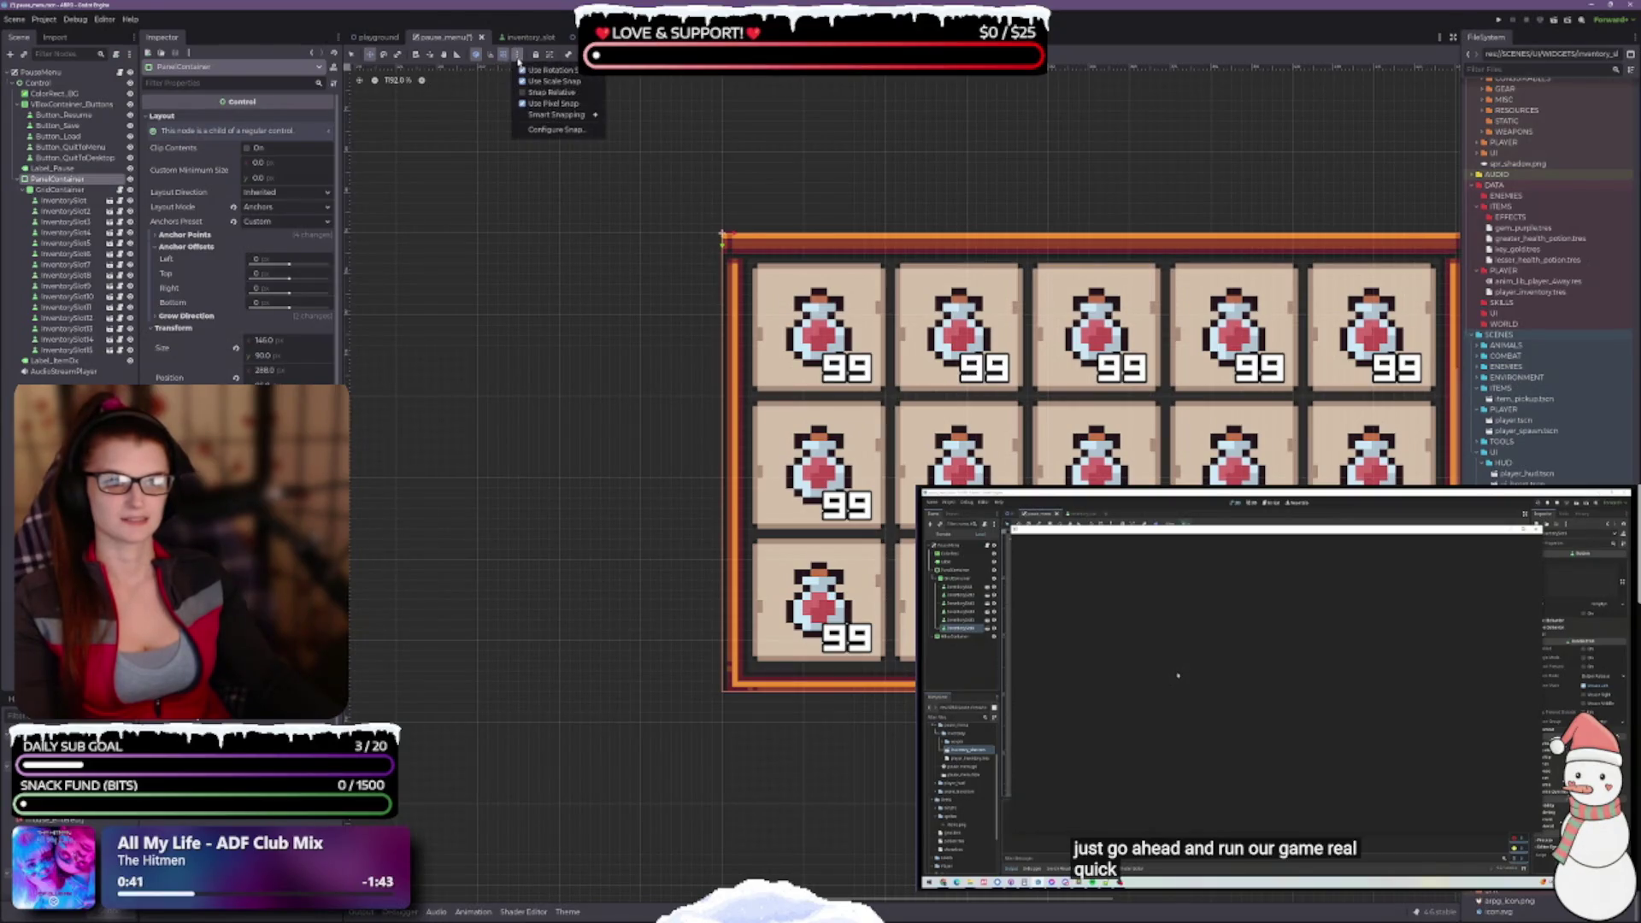
Set the snapping grid step to 4 px by 4 px in Configure Snap
left_click(557, 130)
left_click(837, 425)
type("4")
key("Tab")
type("4")
key("Tab")
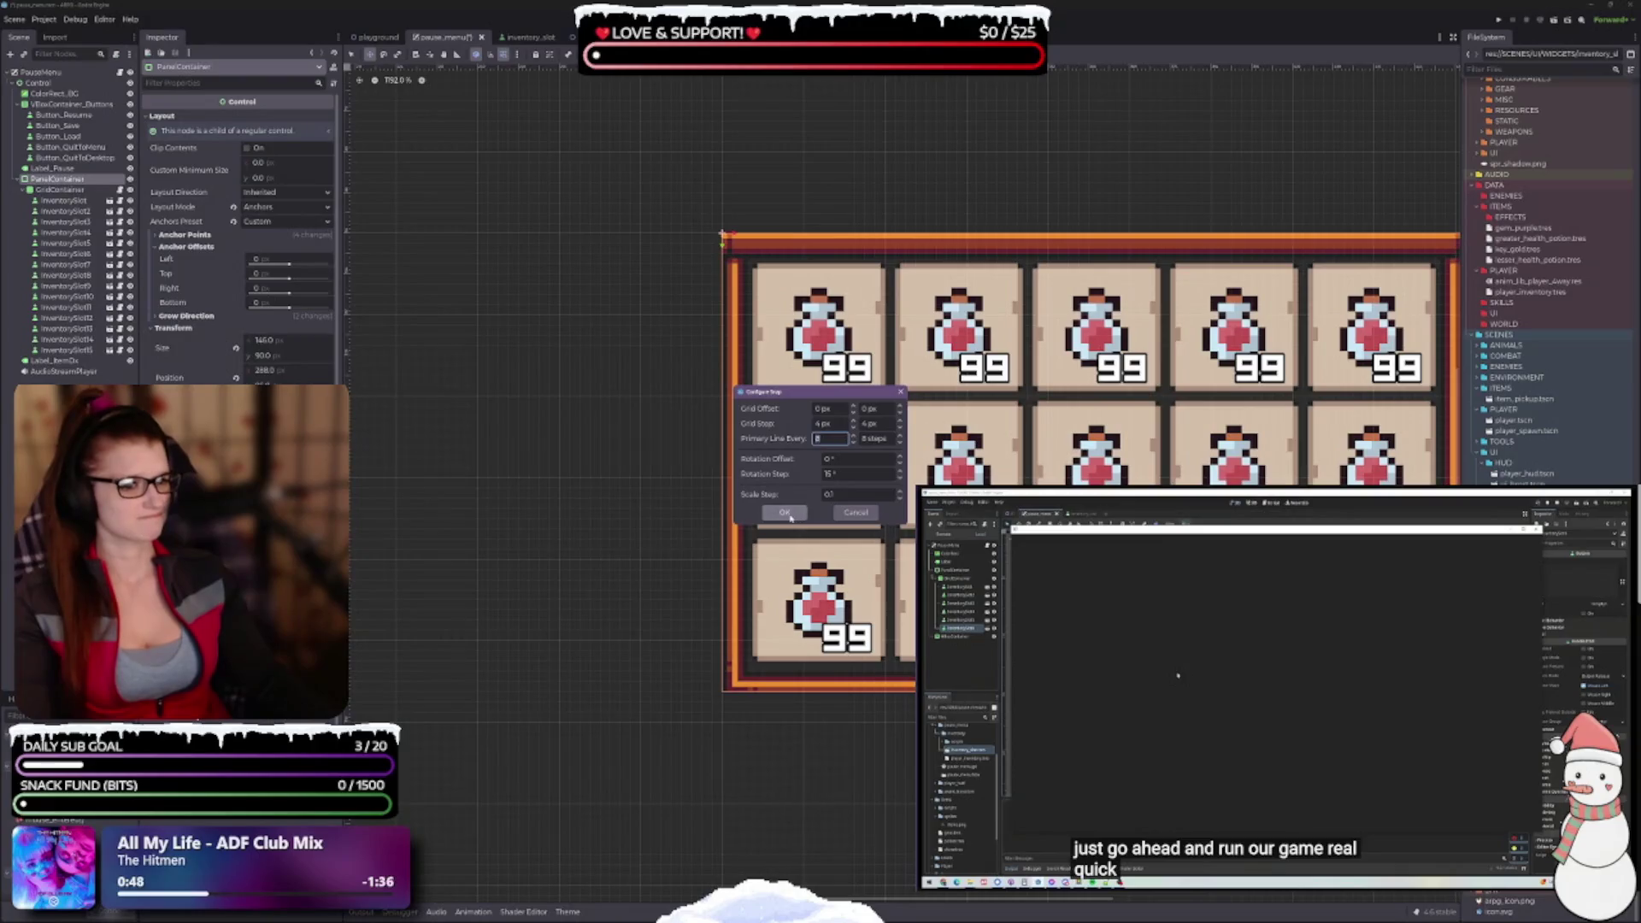
left_click(784, 511)
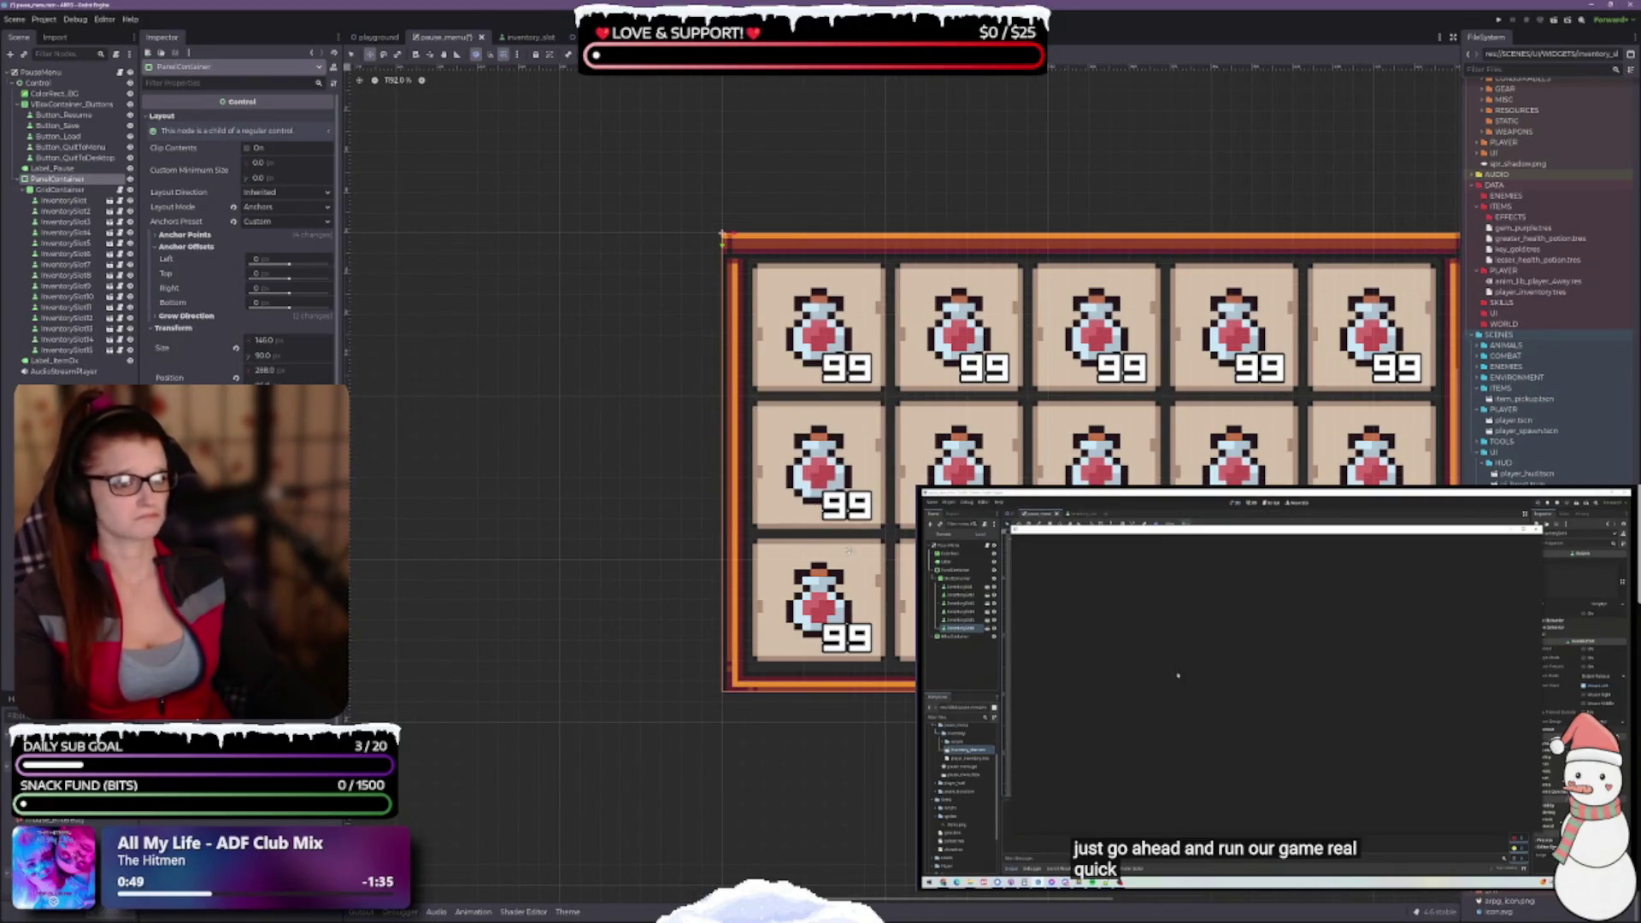
scroll(822, 519, "up", 3)
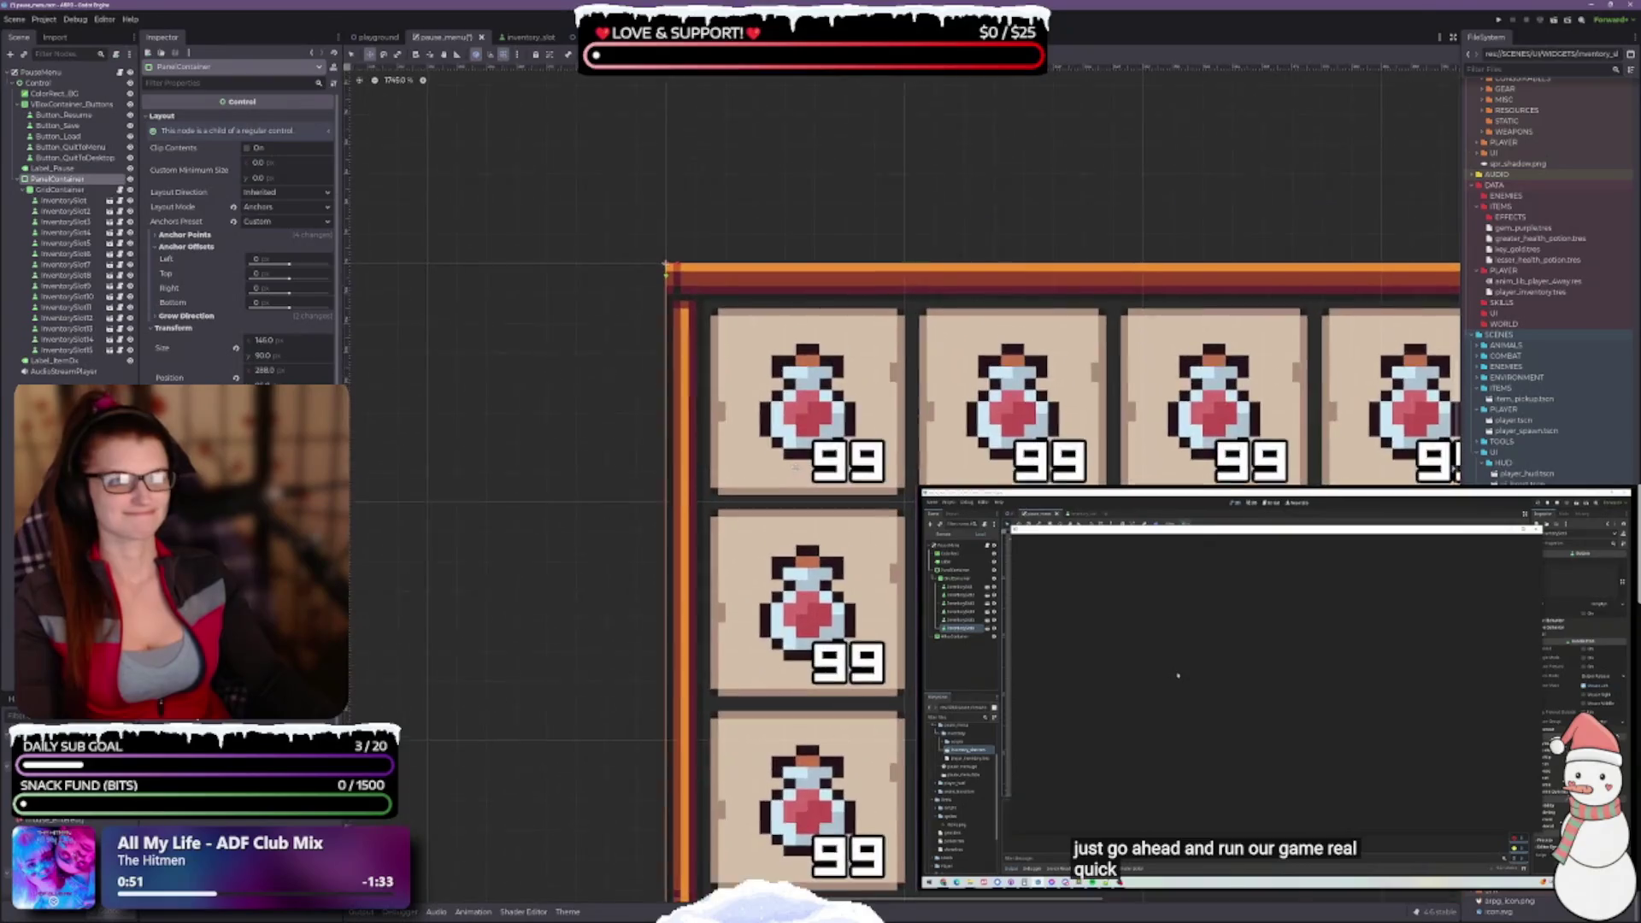
Return the grid step to 2 px by 2 px and save the pause menu scene
left_click(518, 54)
left_click(571, 129)
double_click(823, 423)
type("2")
key("Tab")
type("2")
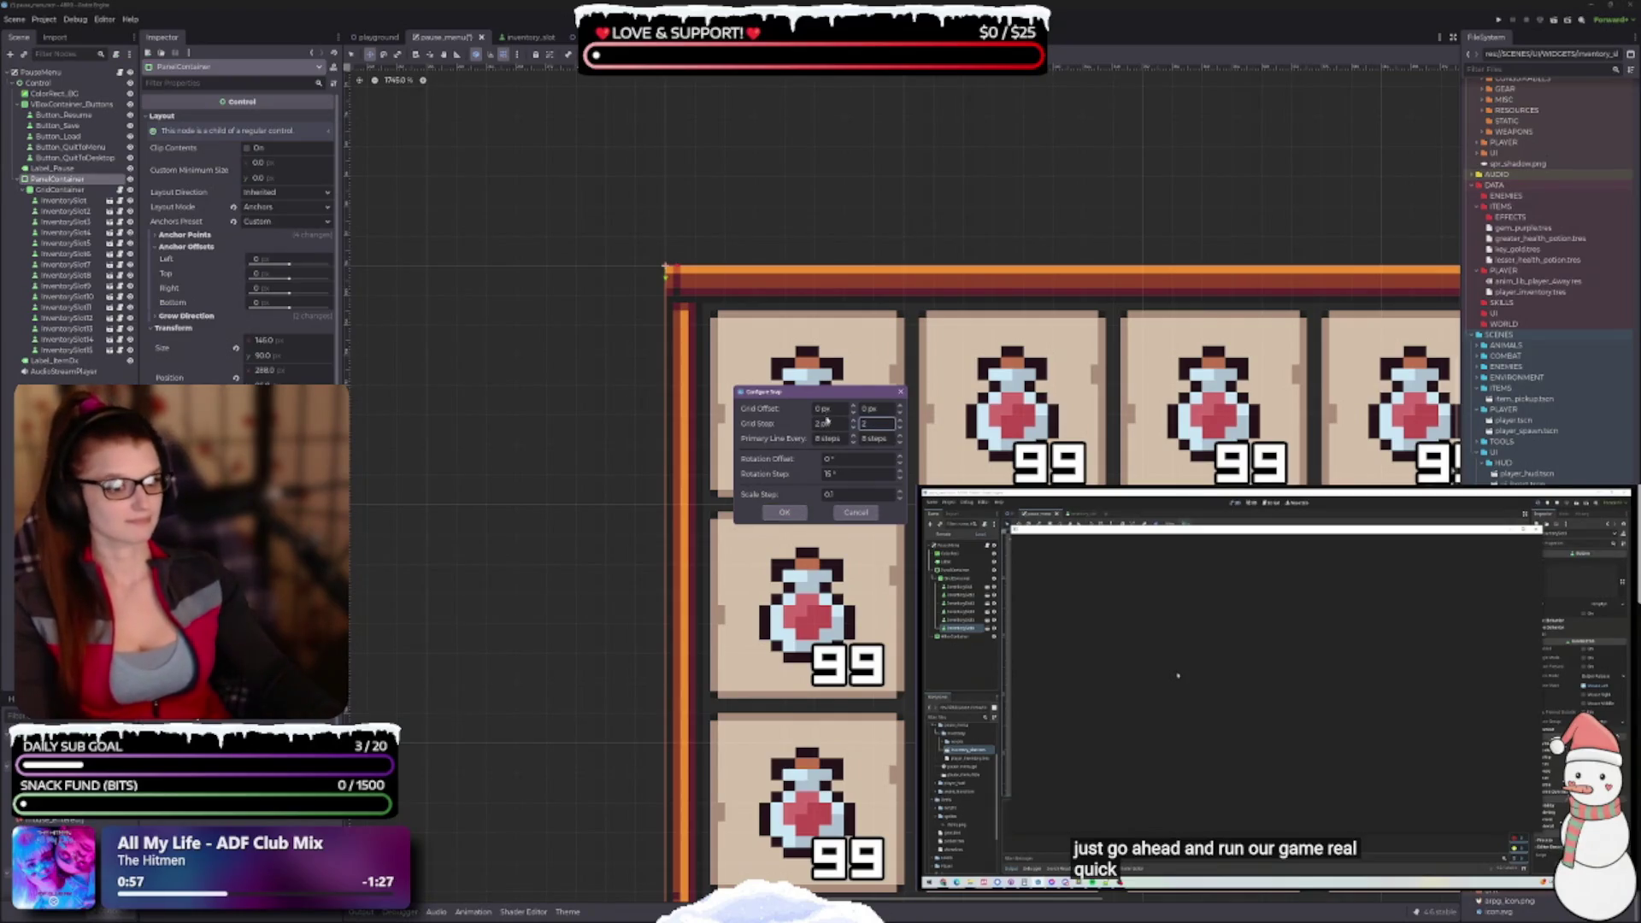
left_click(784, 513)
key("ctrl+s")
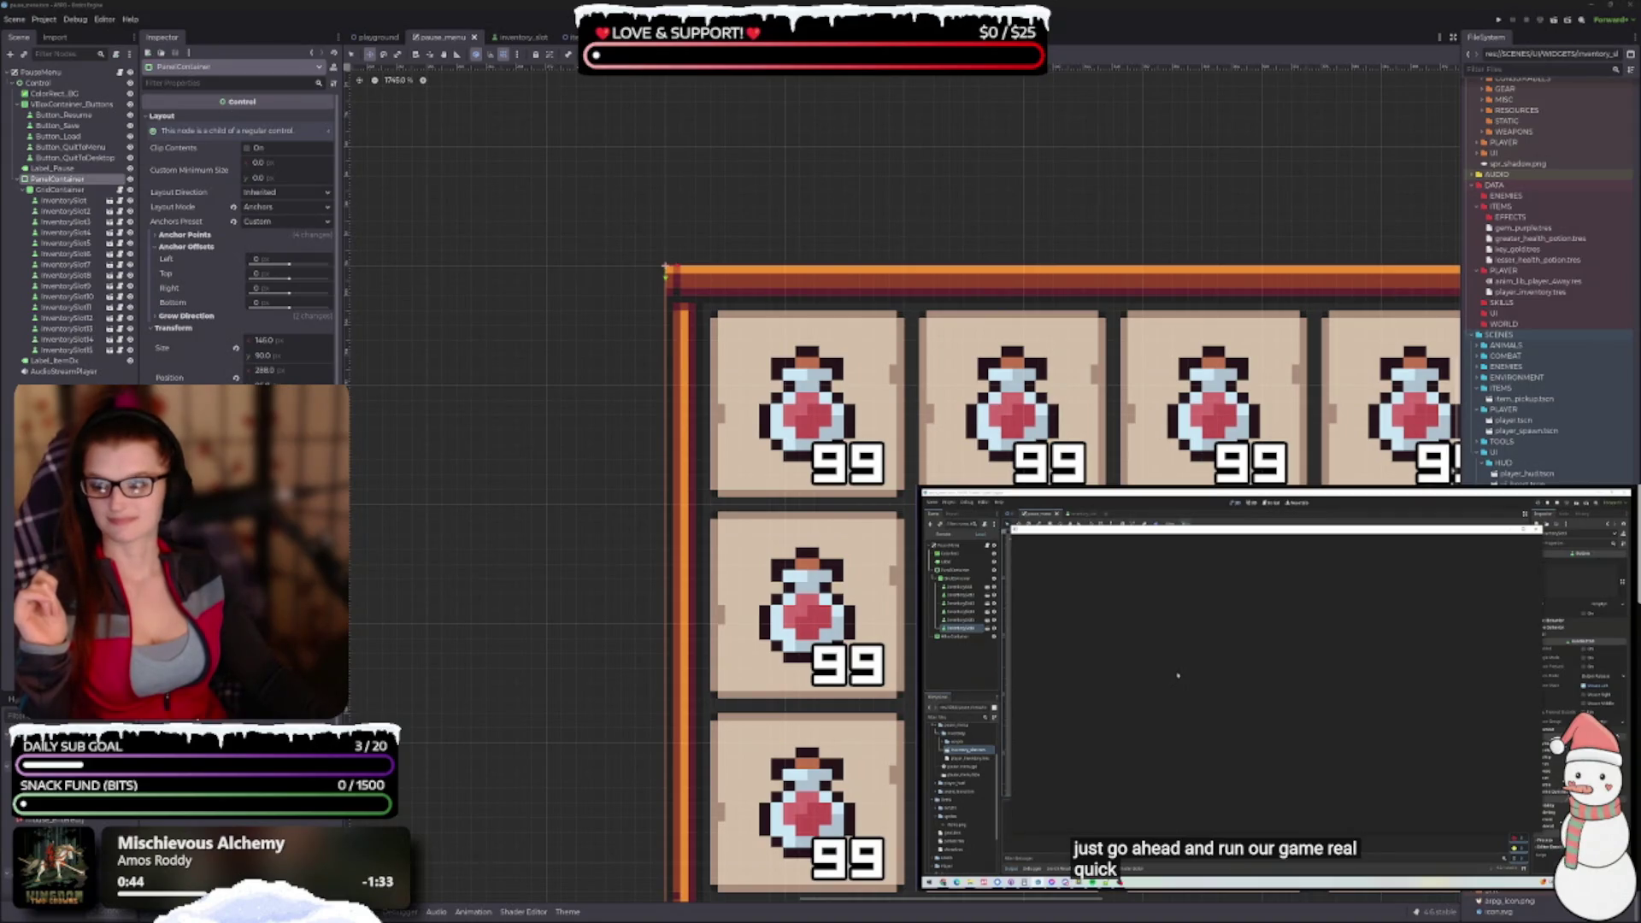
Bring up the browser's Using Containers docs page and shift its window up and right
key("alt+Tab")
mouse_move(701, 163)
left_mouse_down()
mouse_move(773, 147)
mouse_move(789, 91)
left_mouse_up()
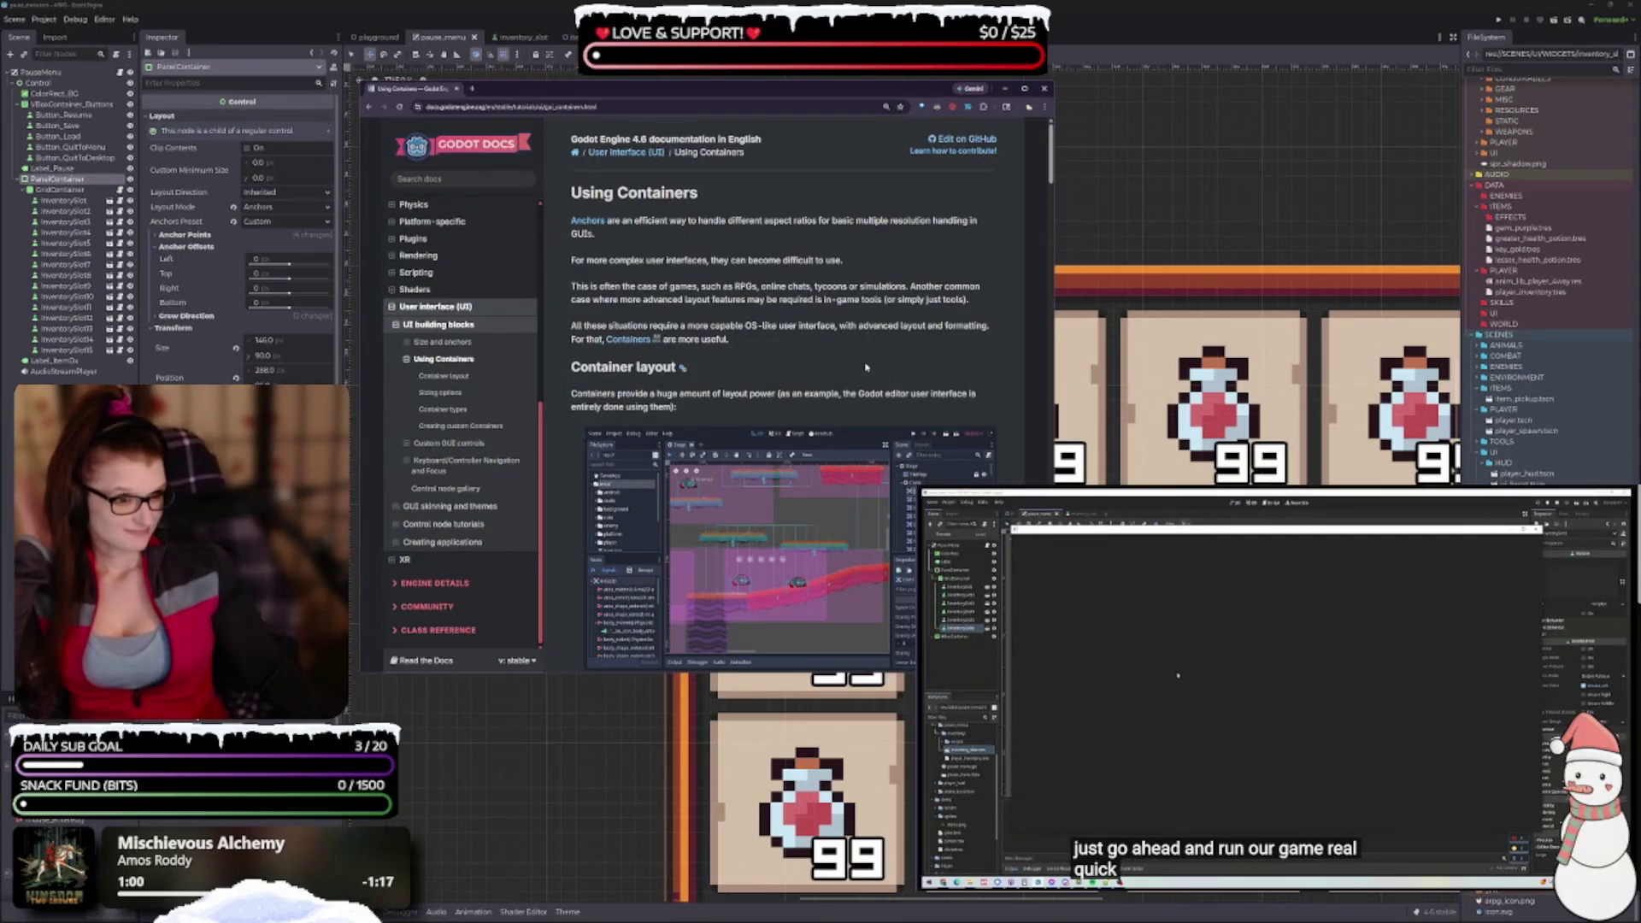
Scroll through Sizing options and Container types down to the Grid Container section
scroll(783, 393, "down", 3)
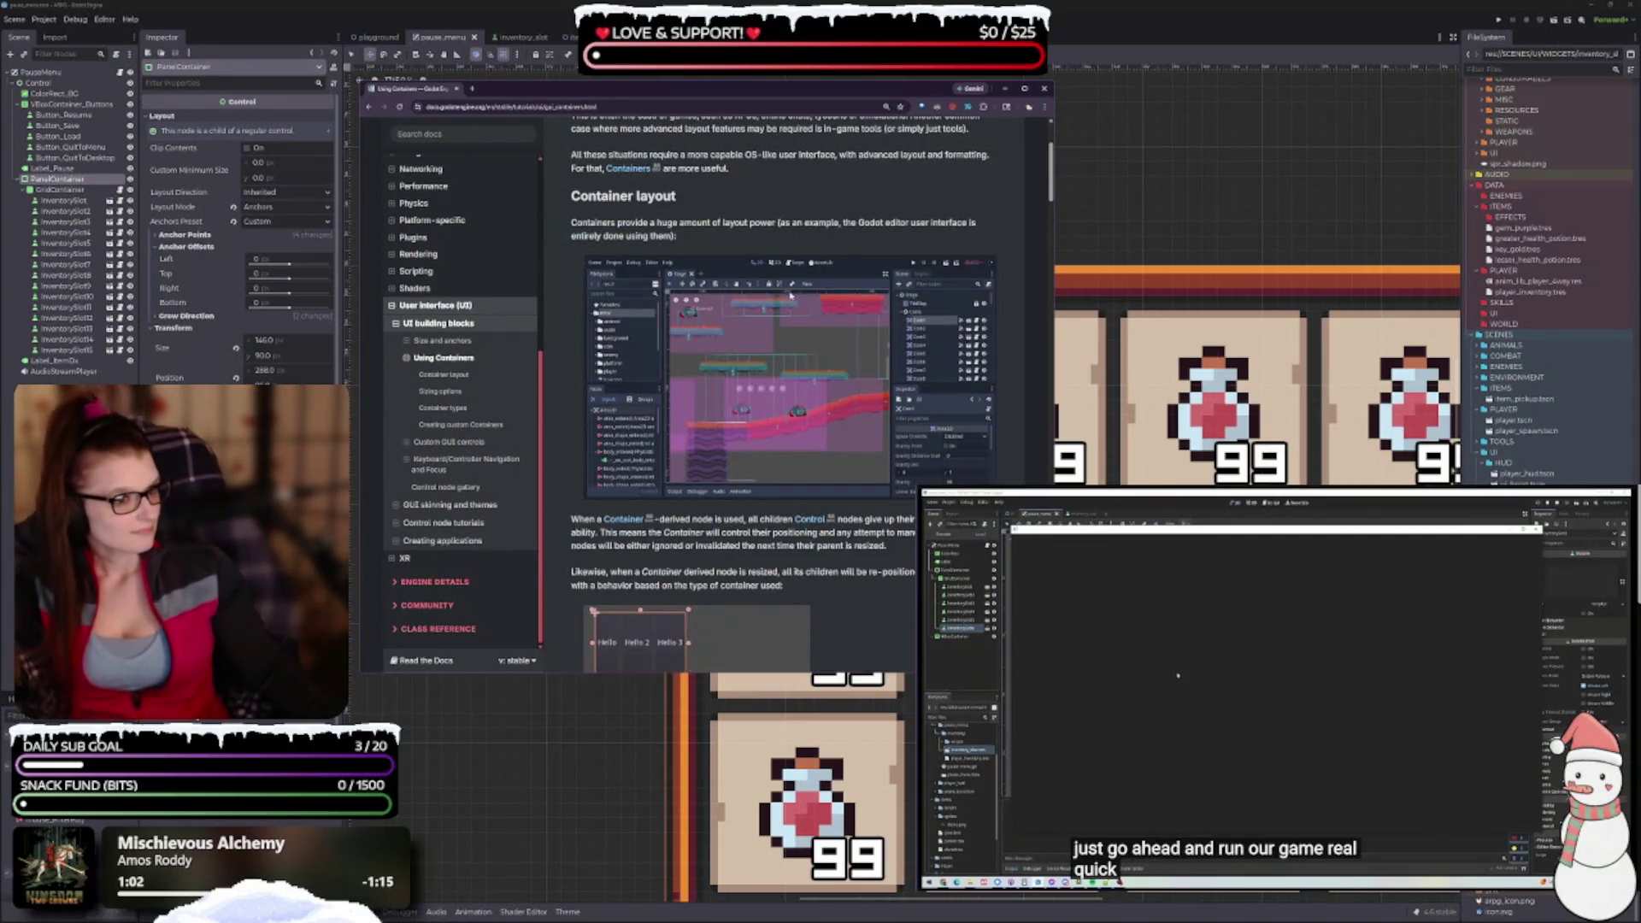
scroll(833, 475, "down", 3)
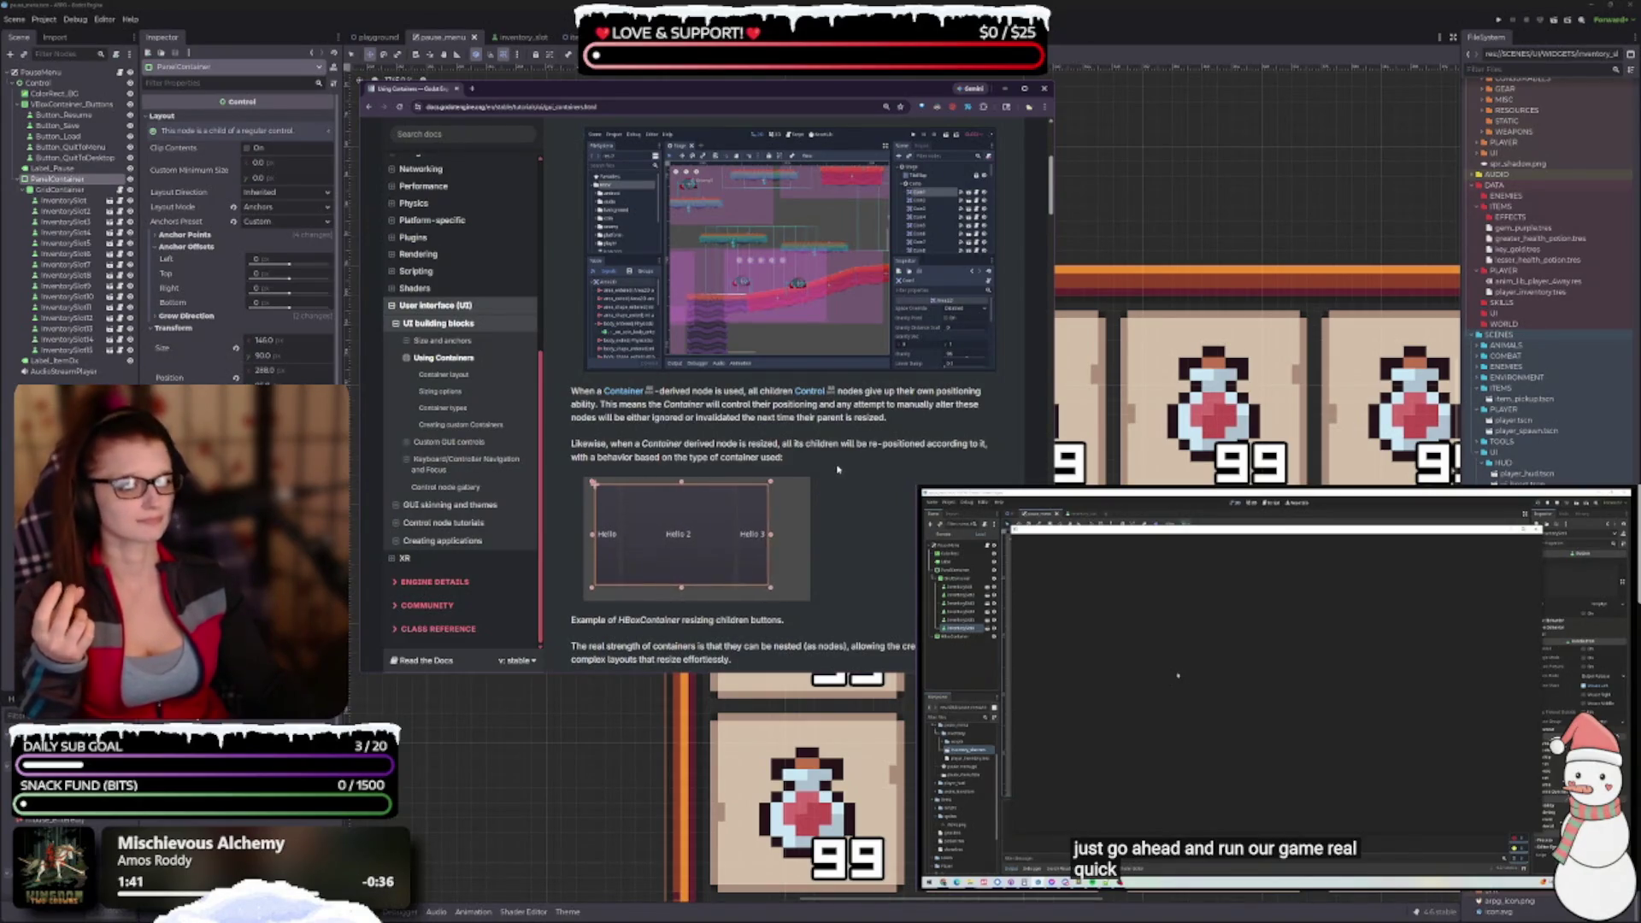
scroll(862, 471, "down", 2)
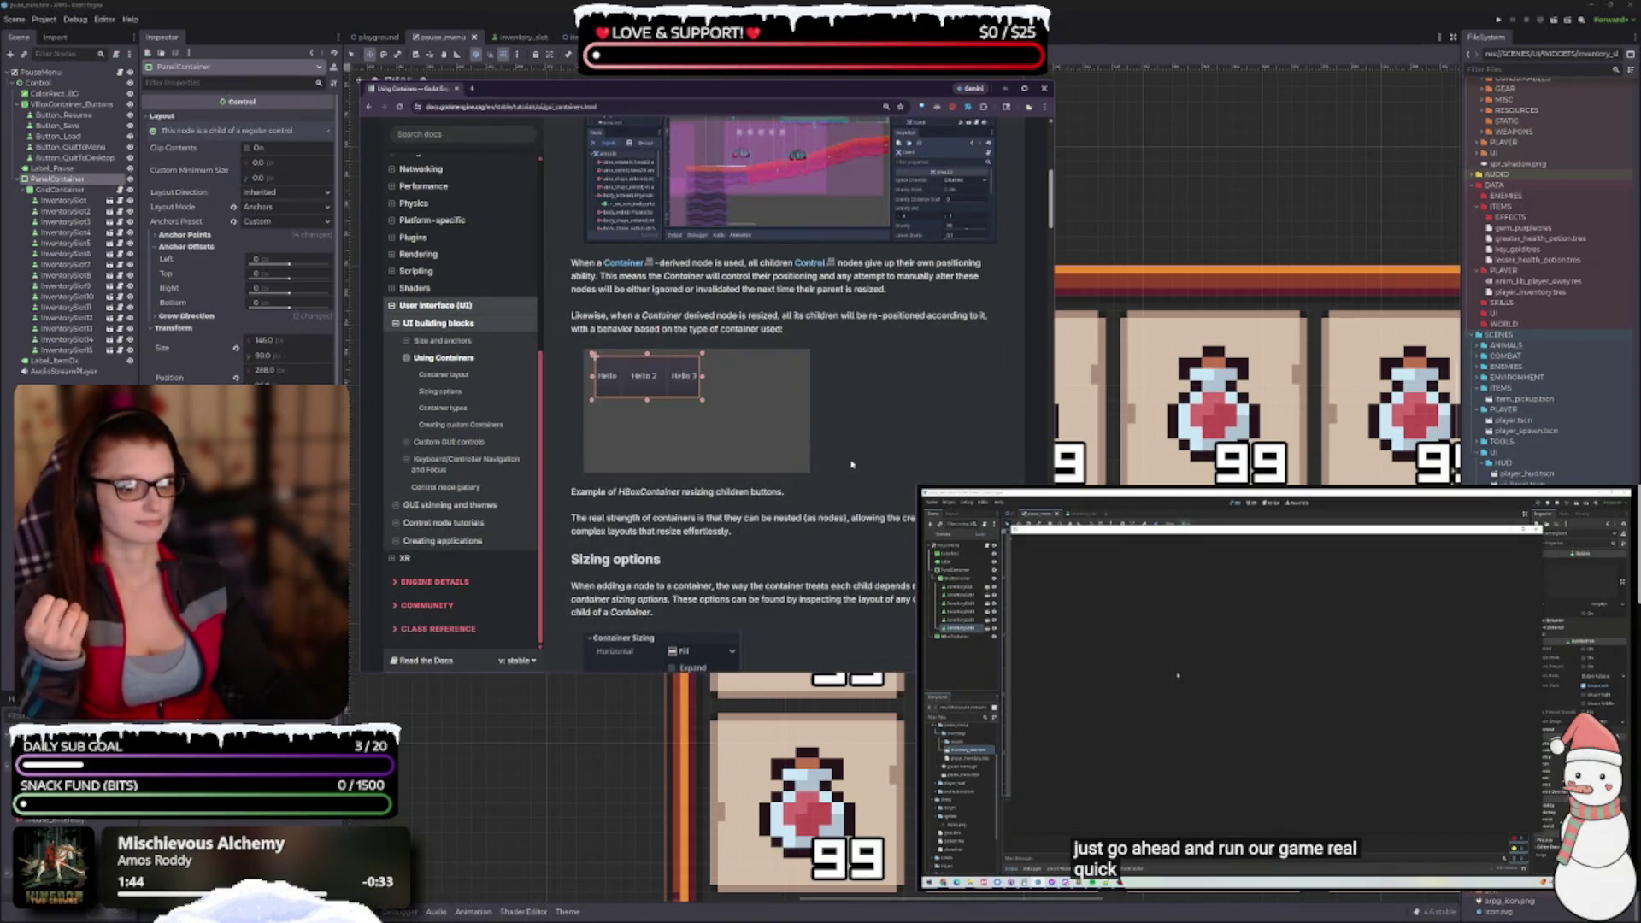
scroll(853, 465, "down", 2)
scroll(836, 458, "down", 1)
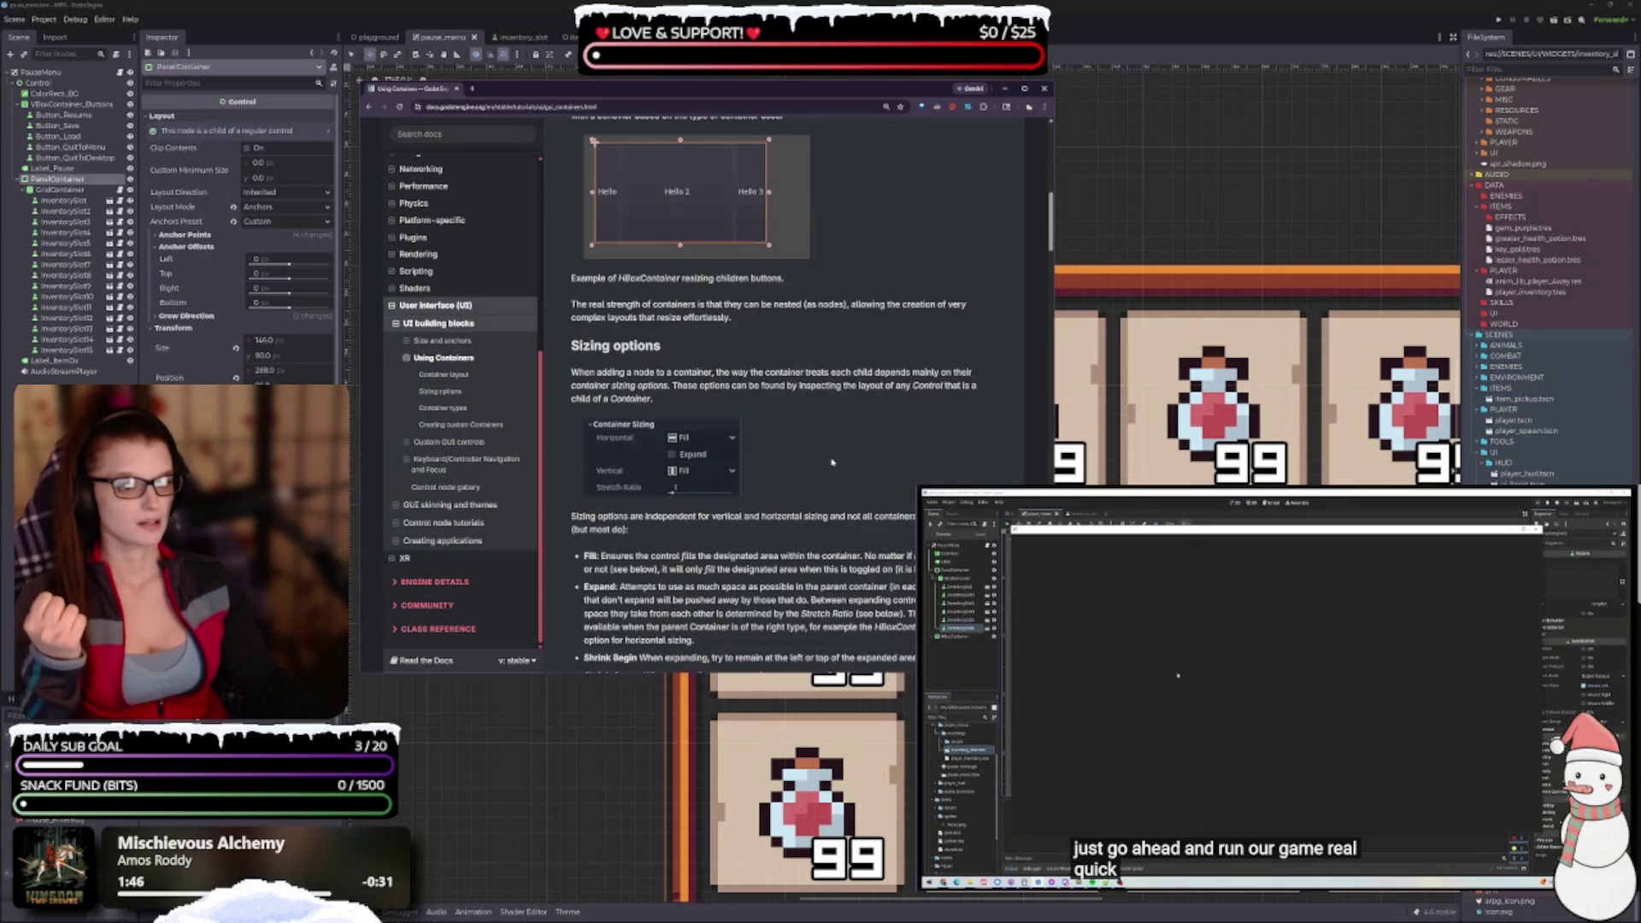
scroll(829, 436, "down", 1)
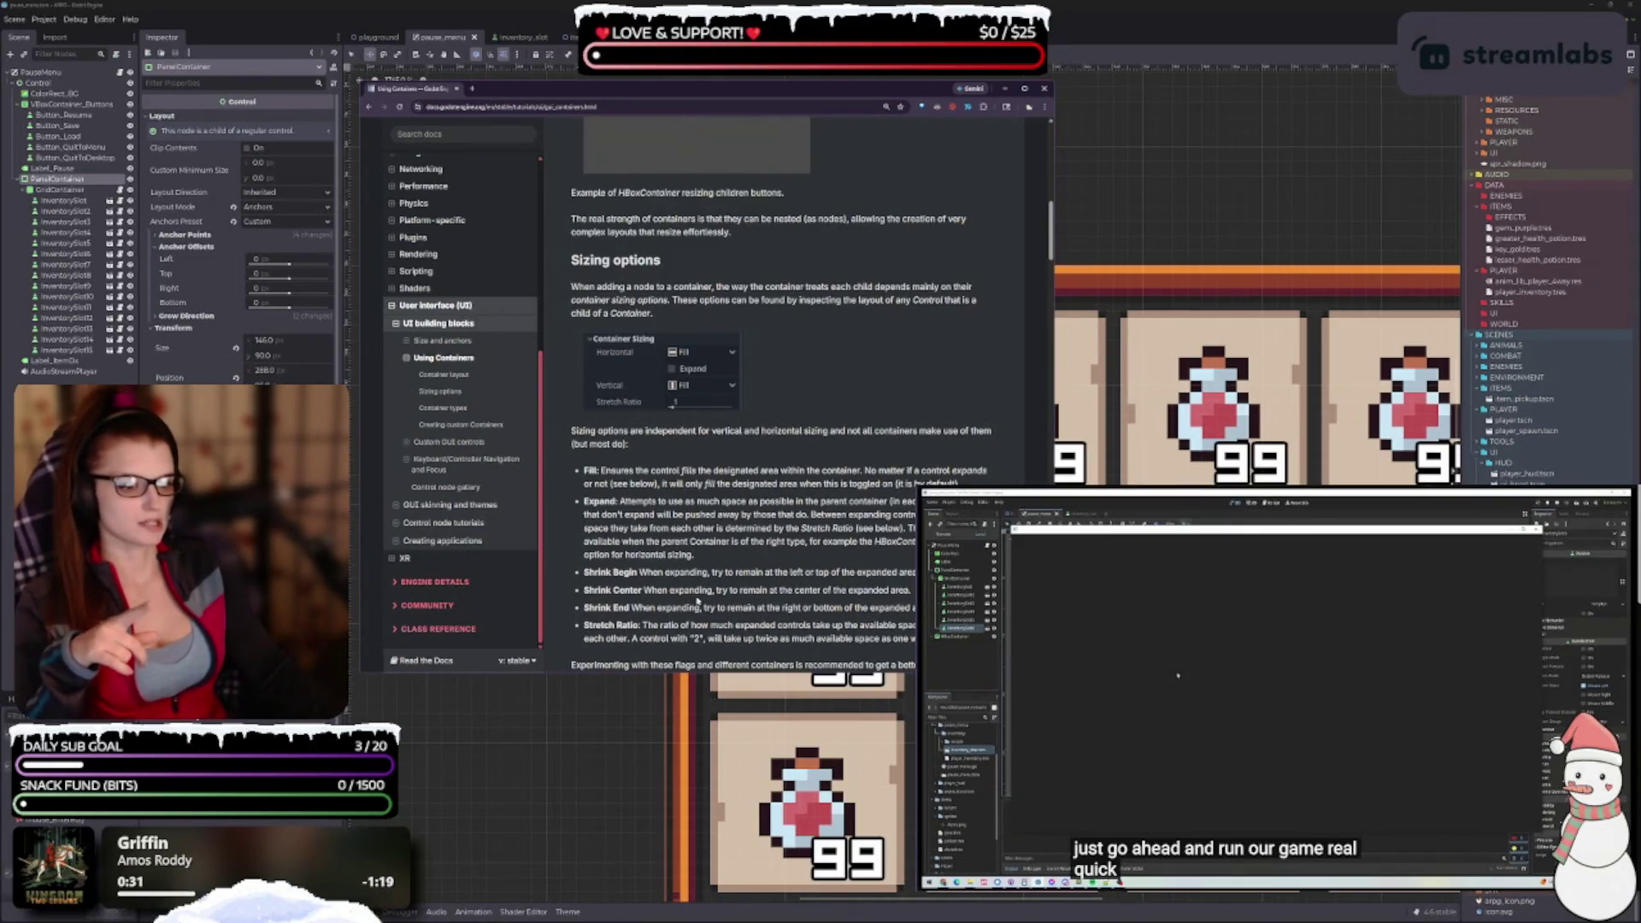
scroll(645, 599, "down", 1)
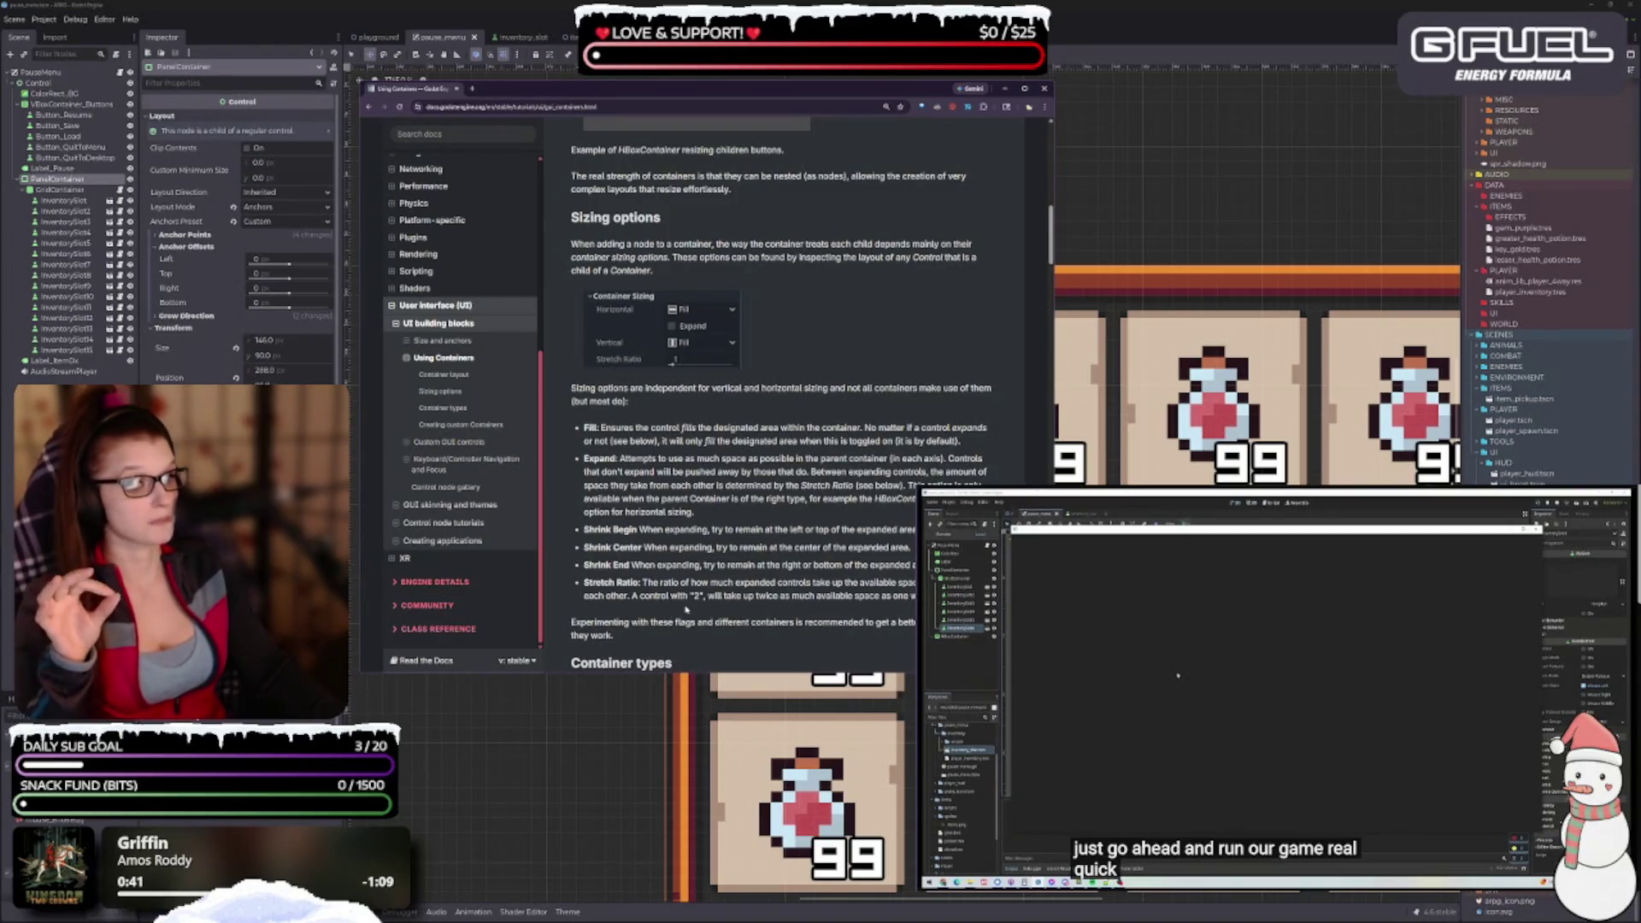
scroll(709, 615, "down", 2)
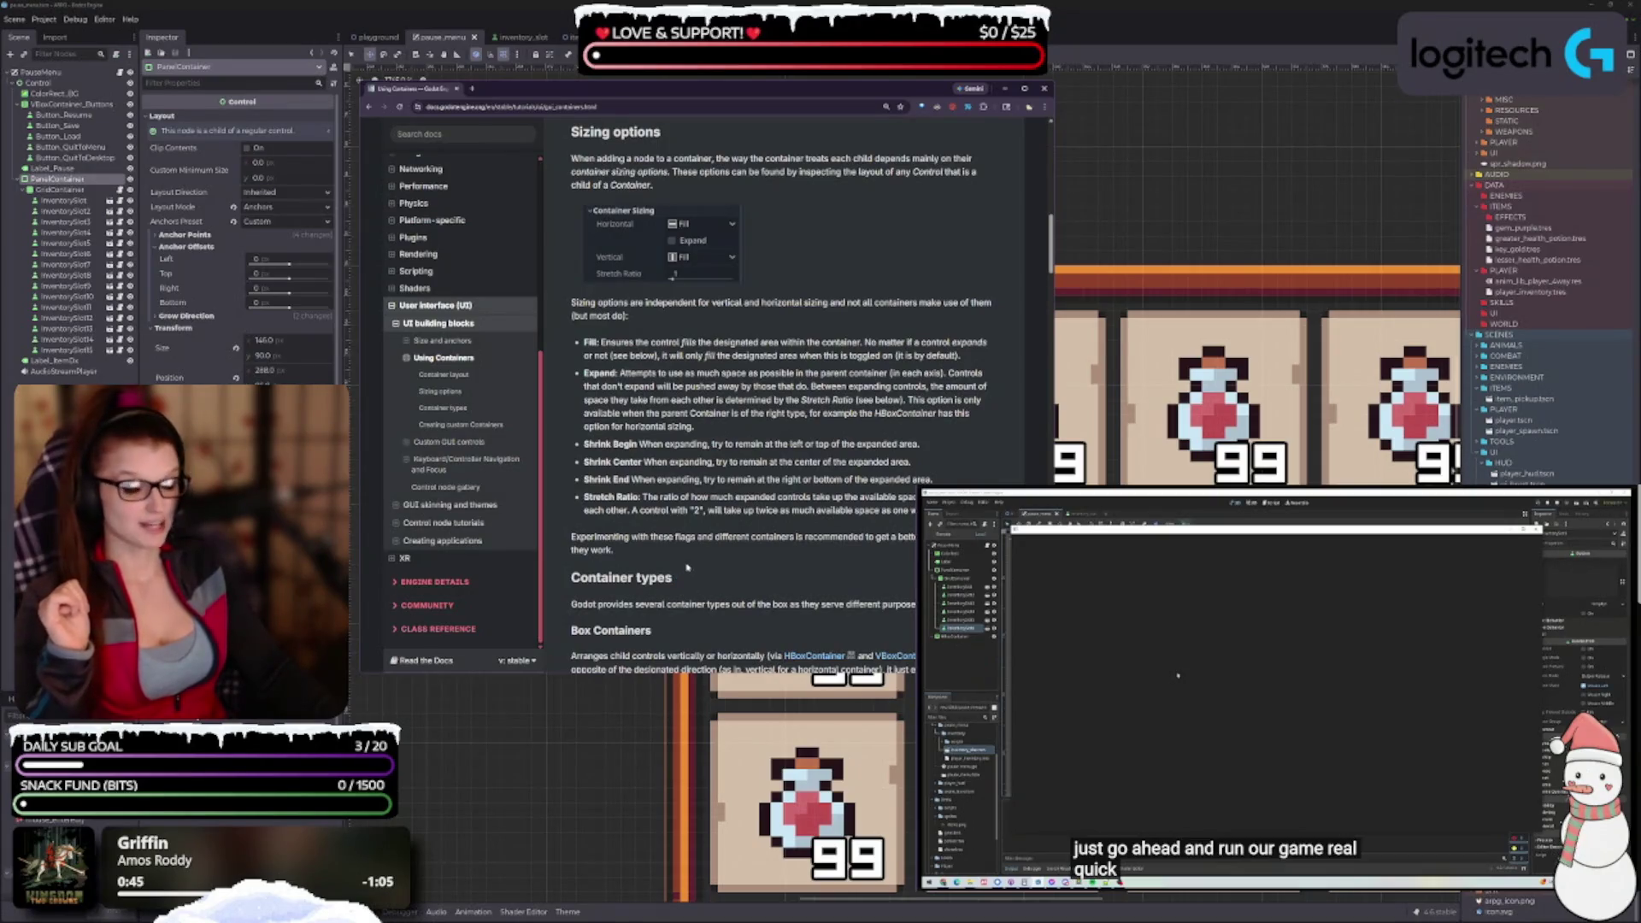
scroll(586, 512, "down", 3)
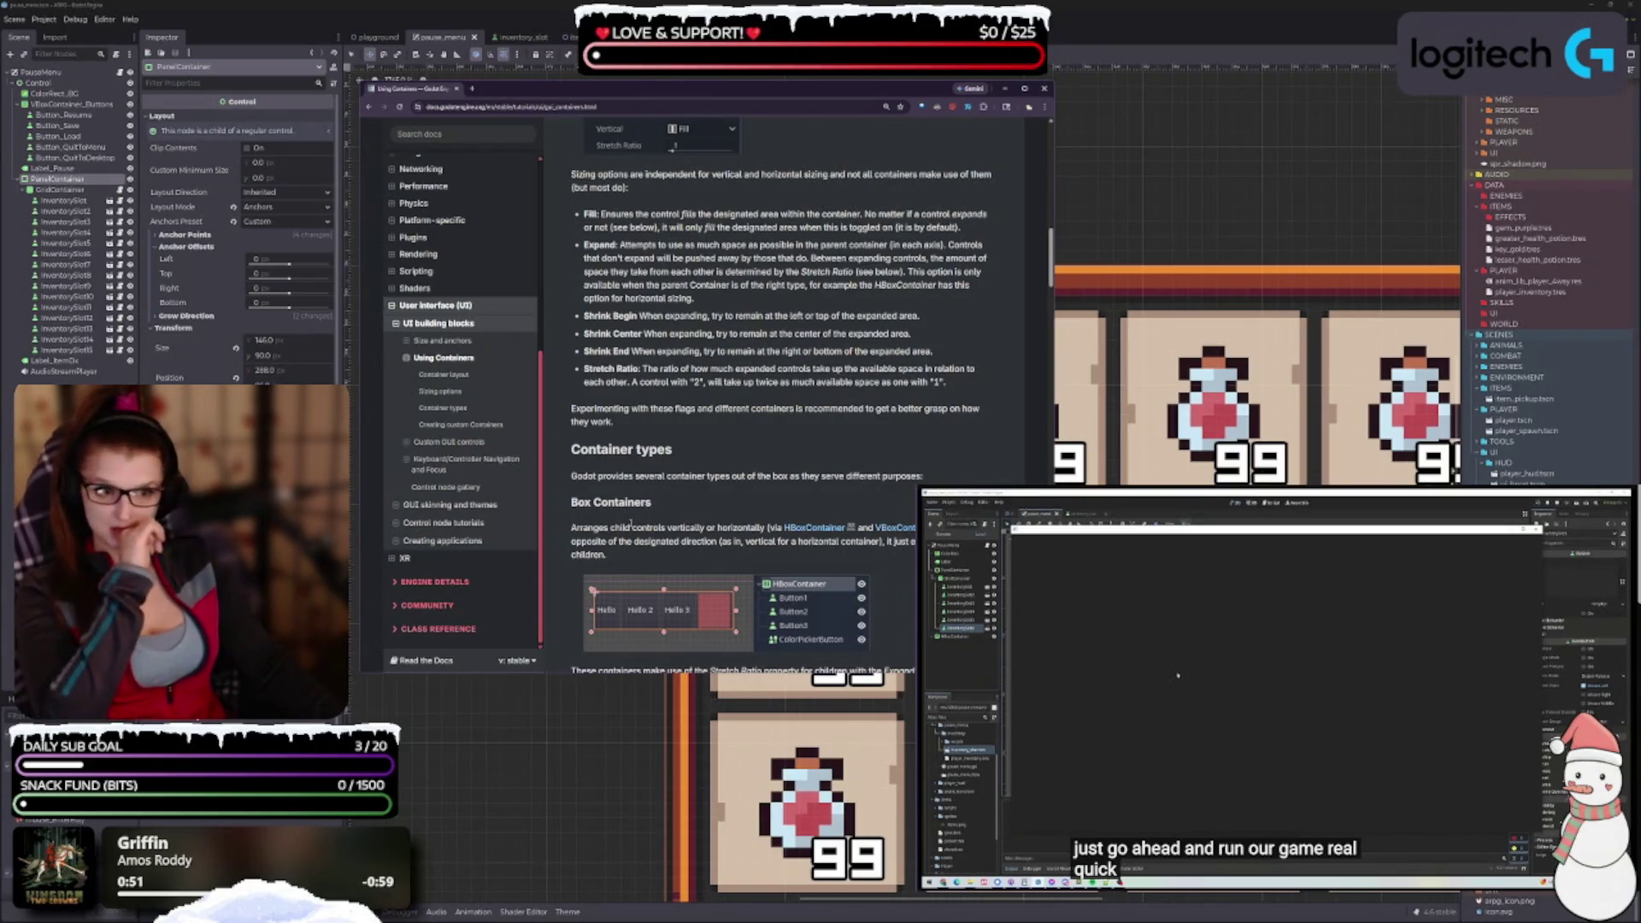
scroll(658, 500, "down", 2)
scroll(666, 497, "down", 3)
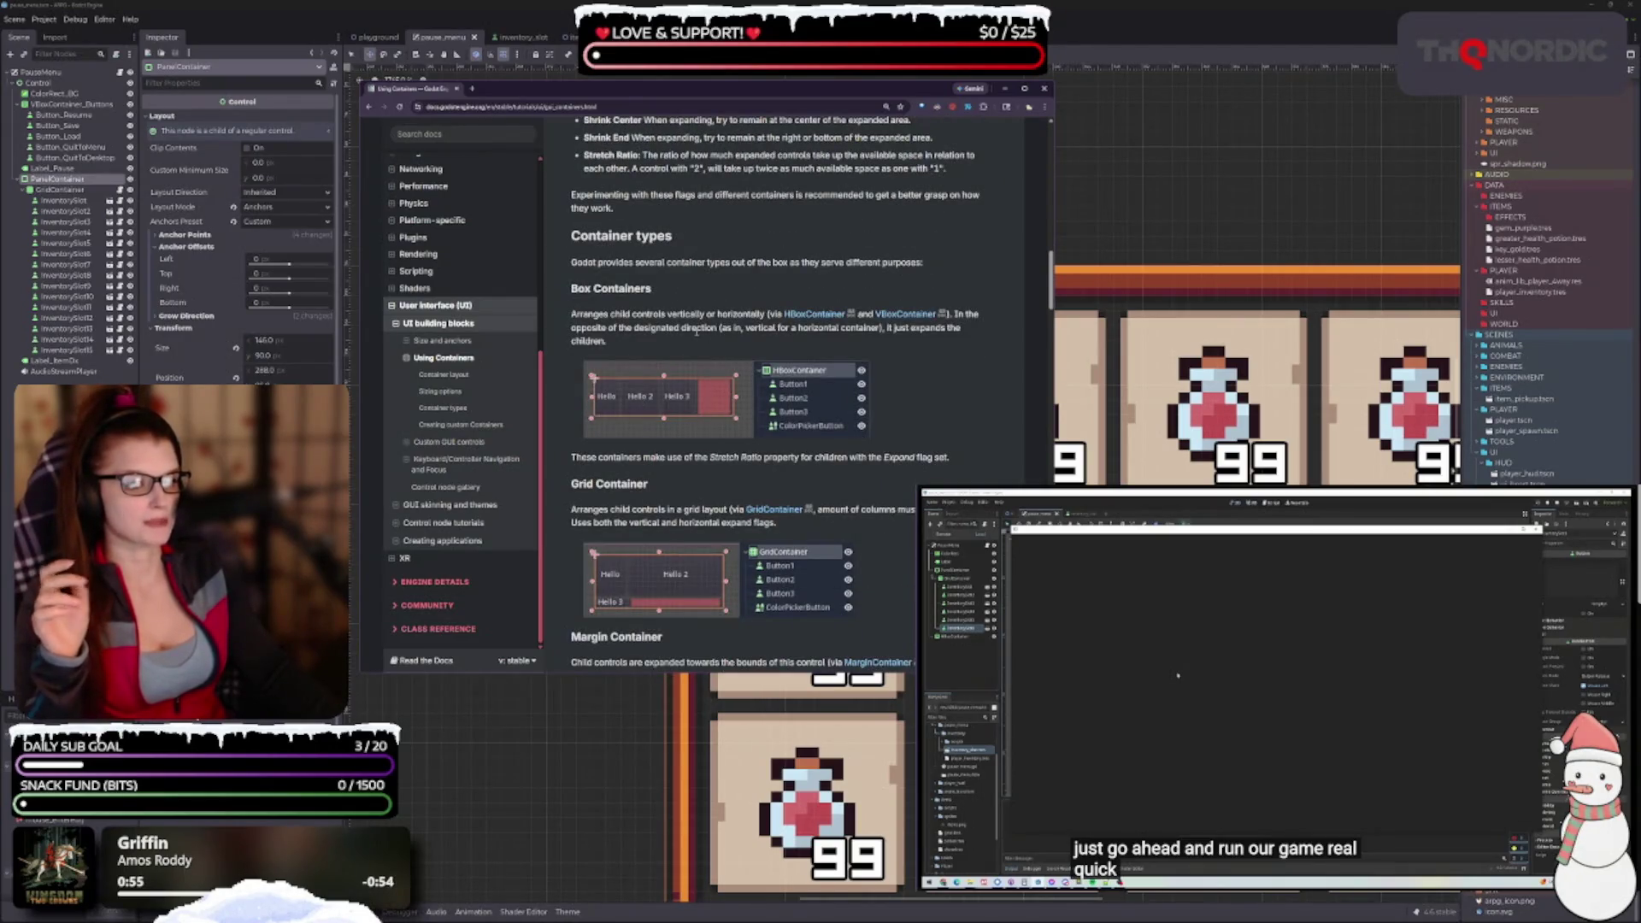
scroll(696, 359, "down", 2)
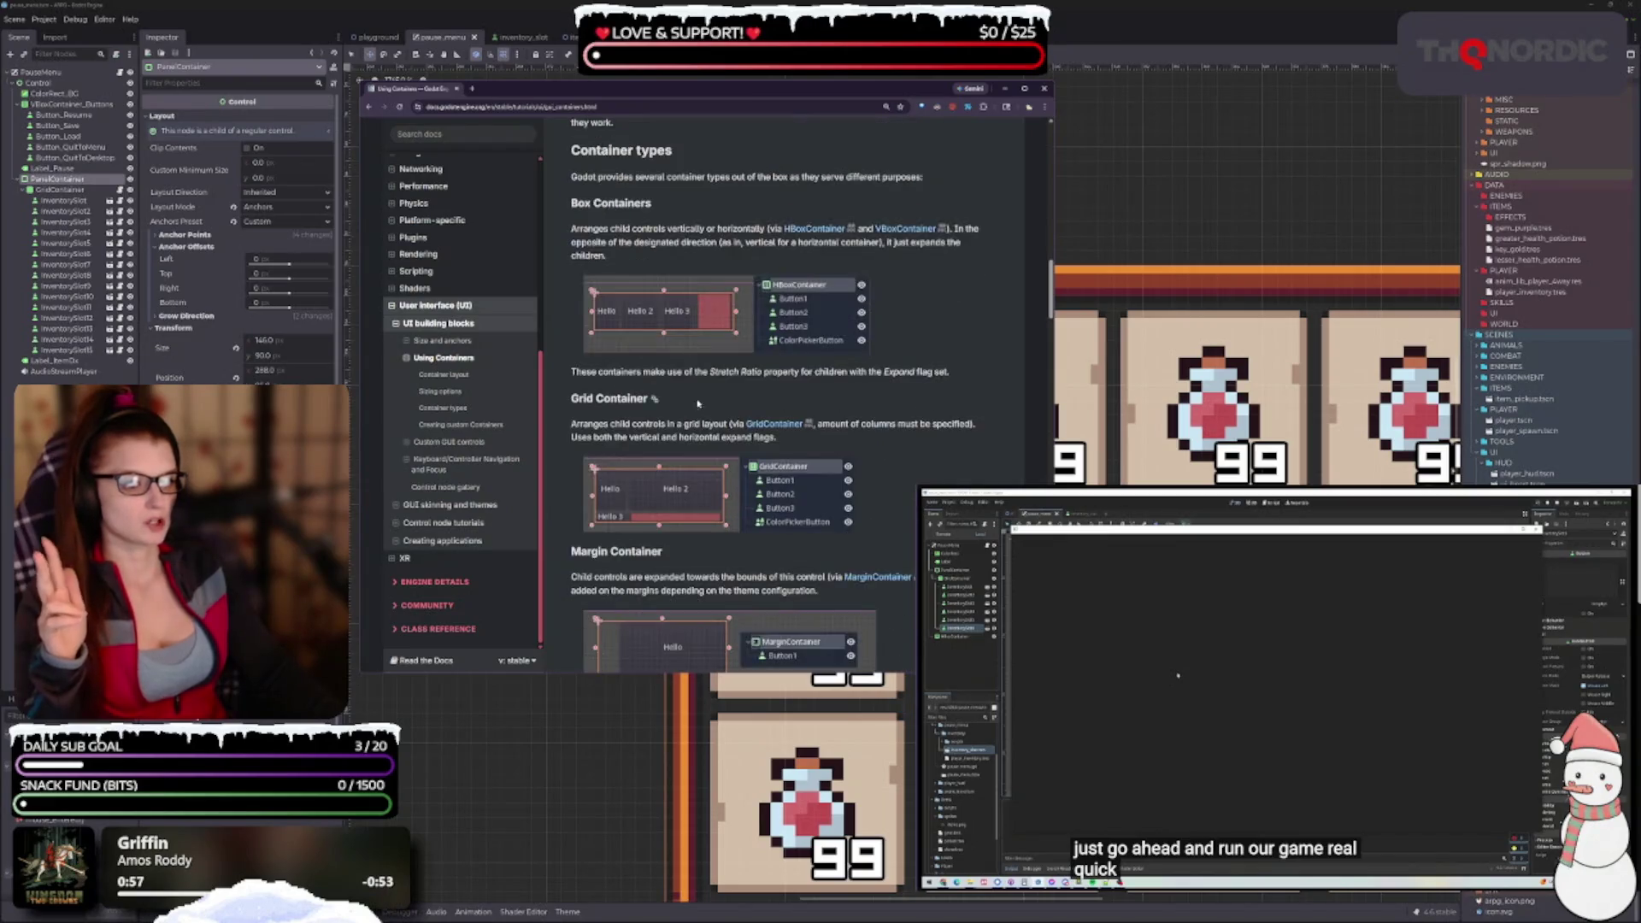
Scroll on to the Margin and Tab Container sections, then drag the docs window up-left
scroll(683, 436, "down", 5)
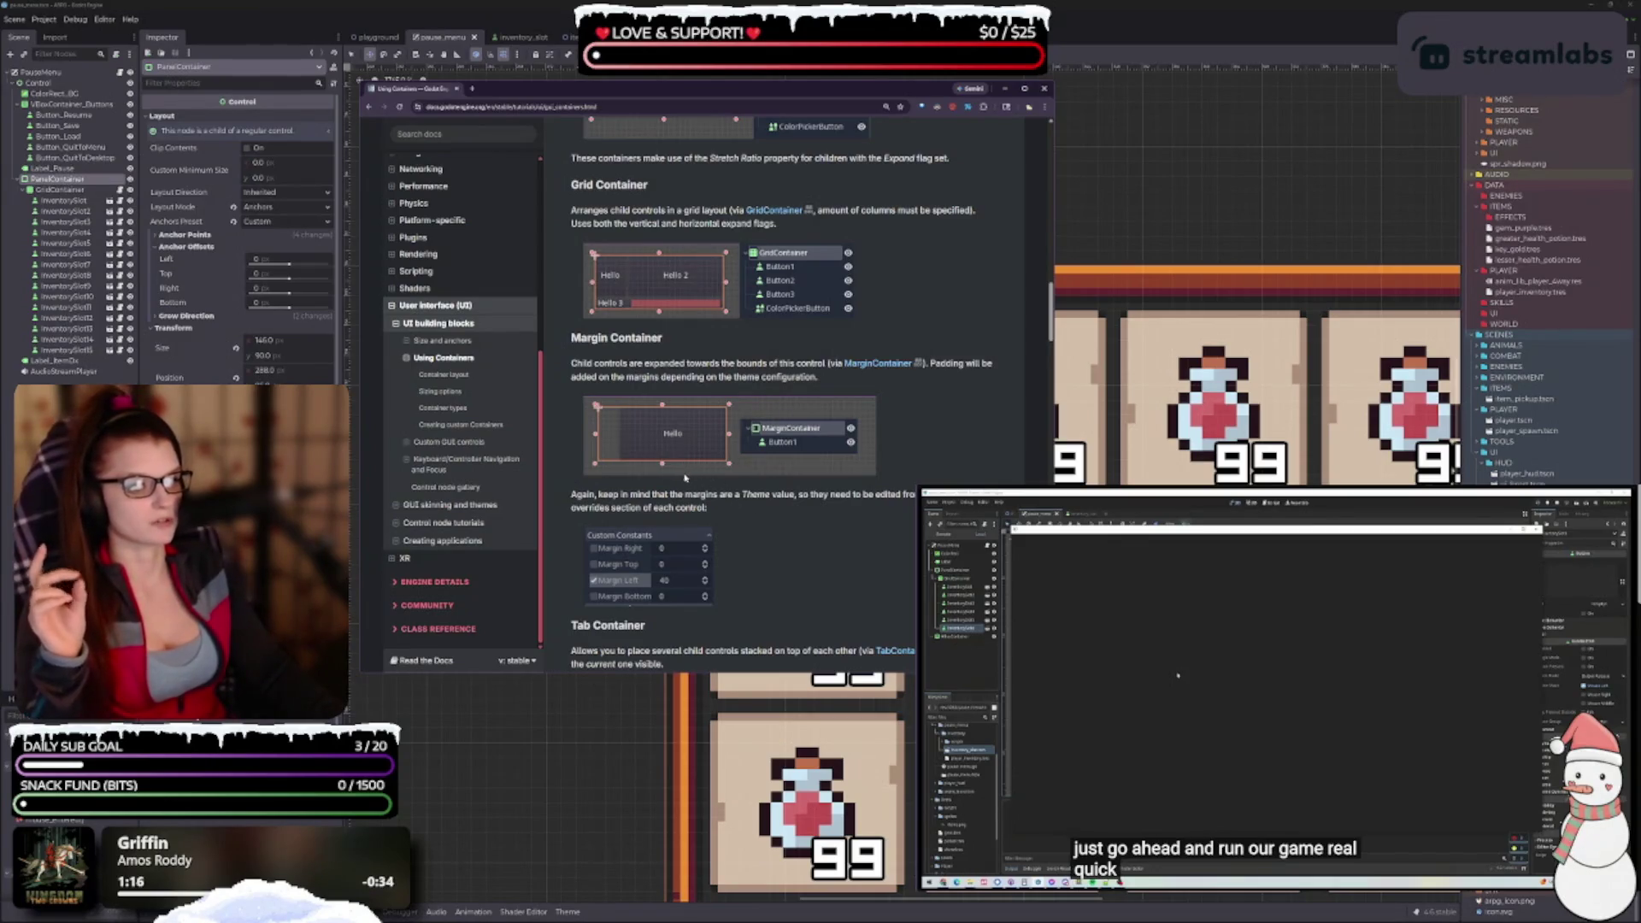
scroll(735, 504, "down", 3)
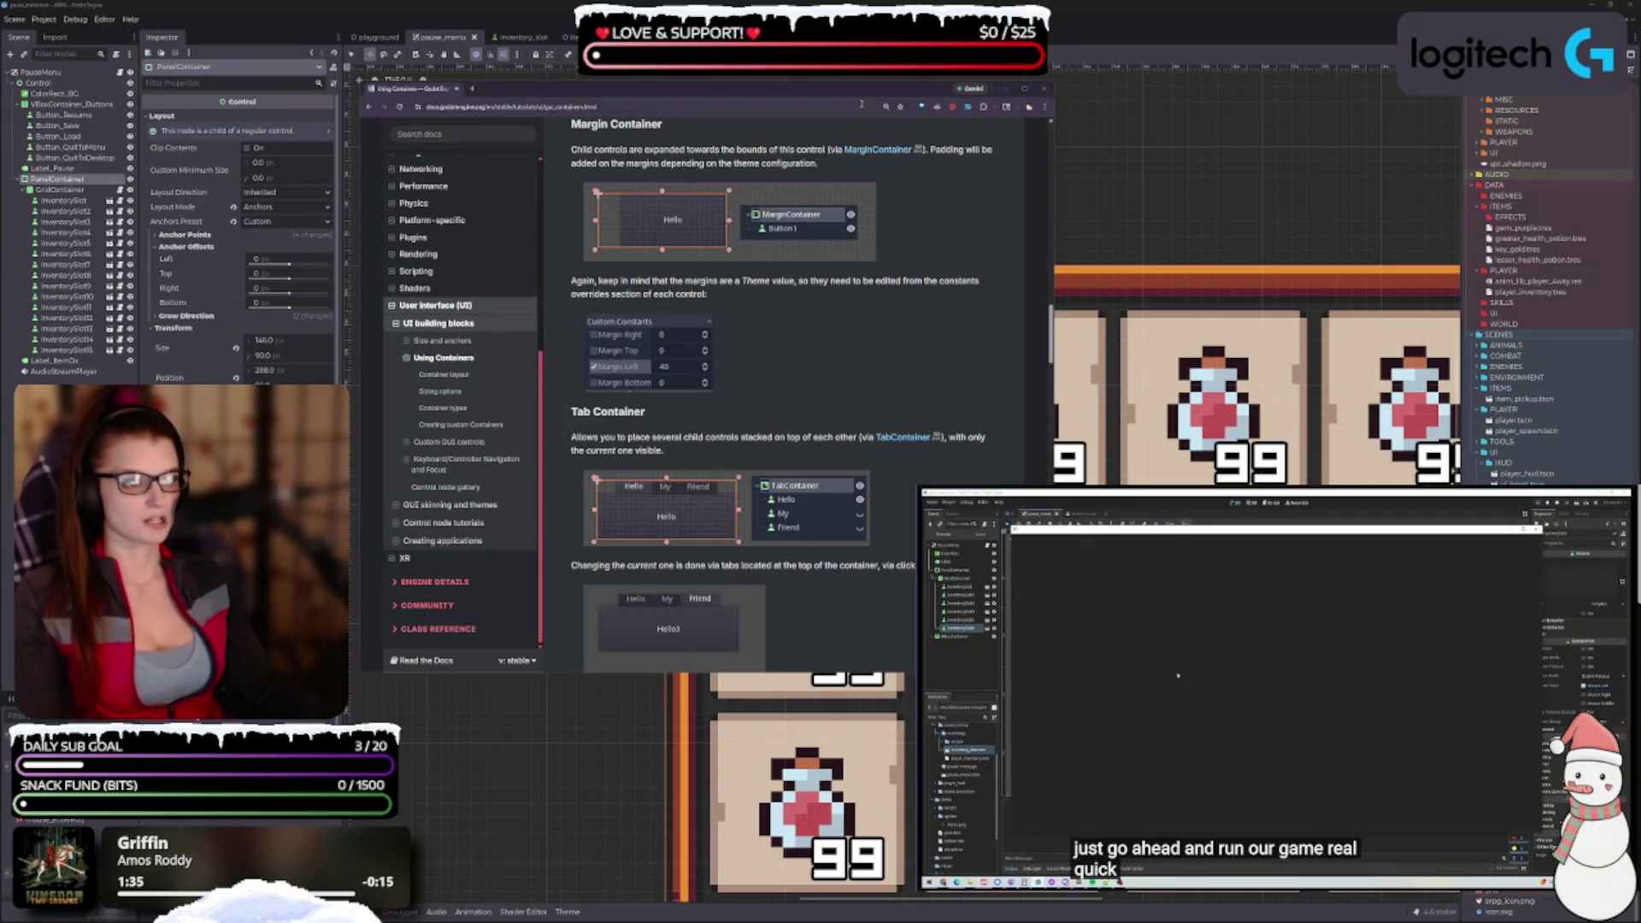
mouse_move(855, 385)
left_mouse_down()
mouse_move(655, 333)
mouse_move(684, 329)
left_mouse_up()
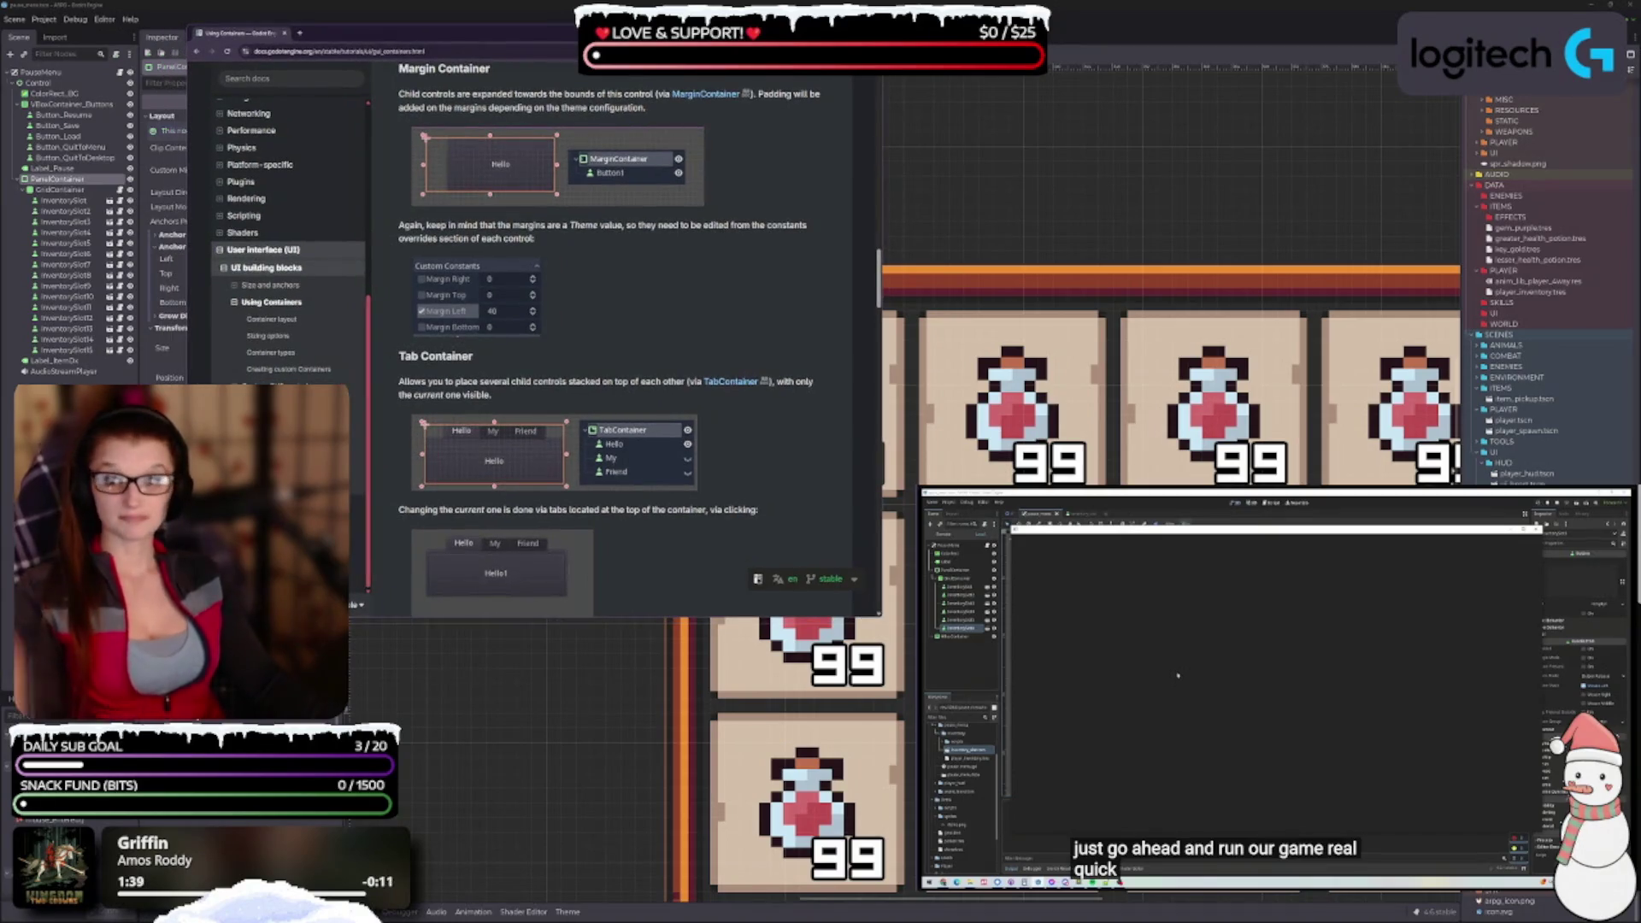